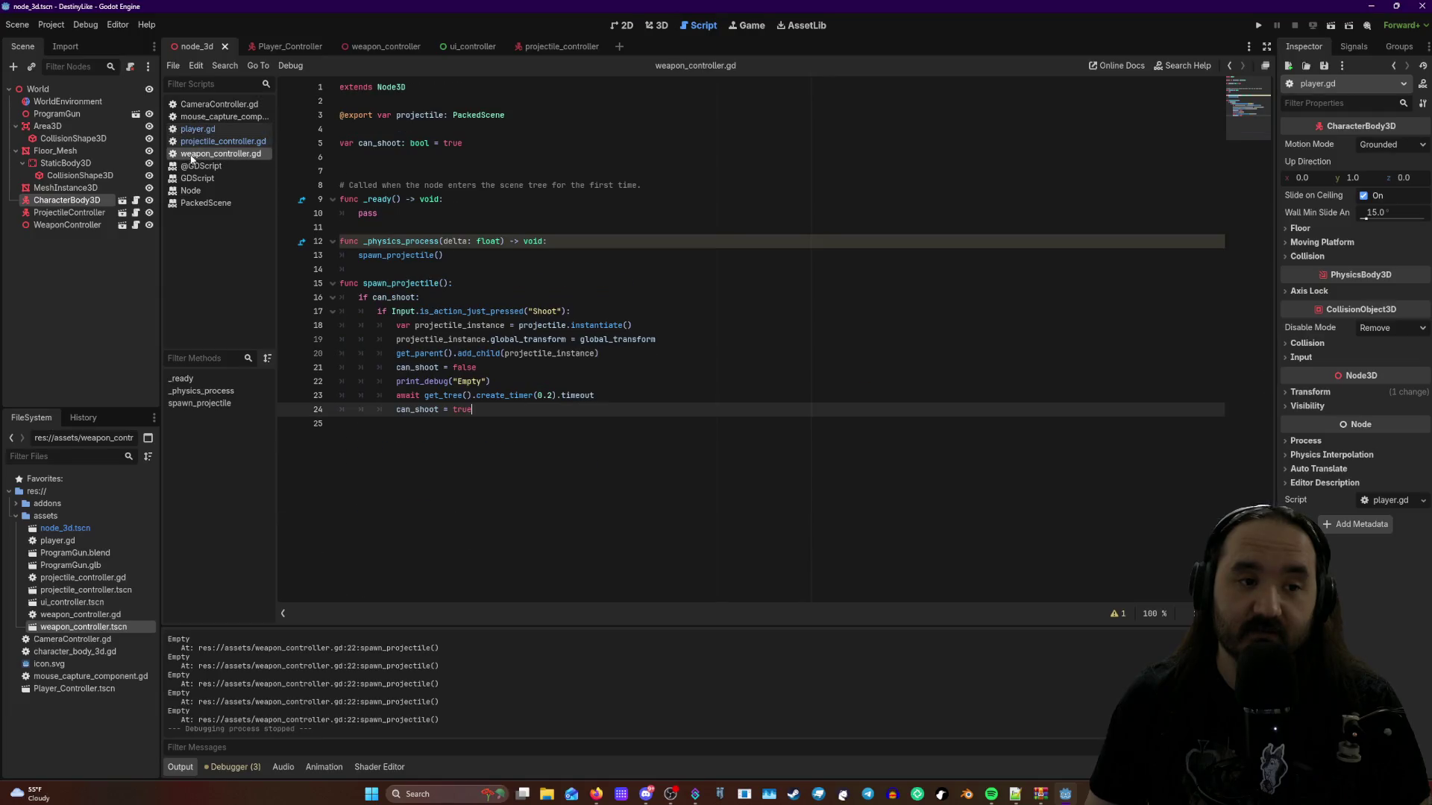
# Uncomment line 5 of projectile_controller.gd, comparing it against player.gd
pyautogui.click(224, 142)
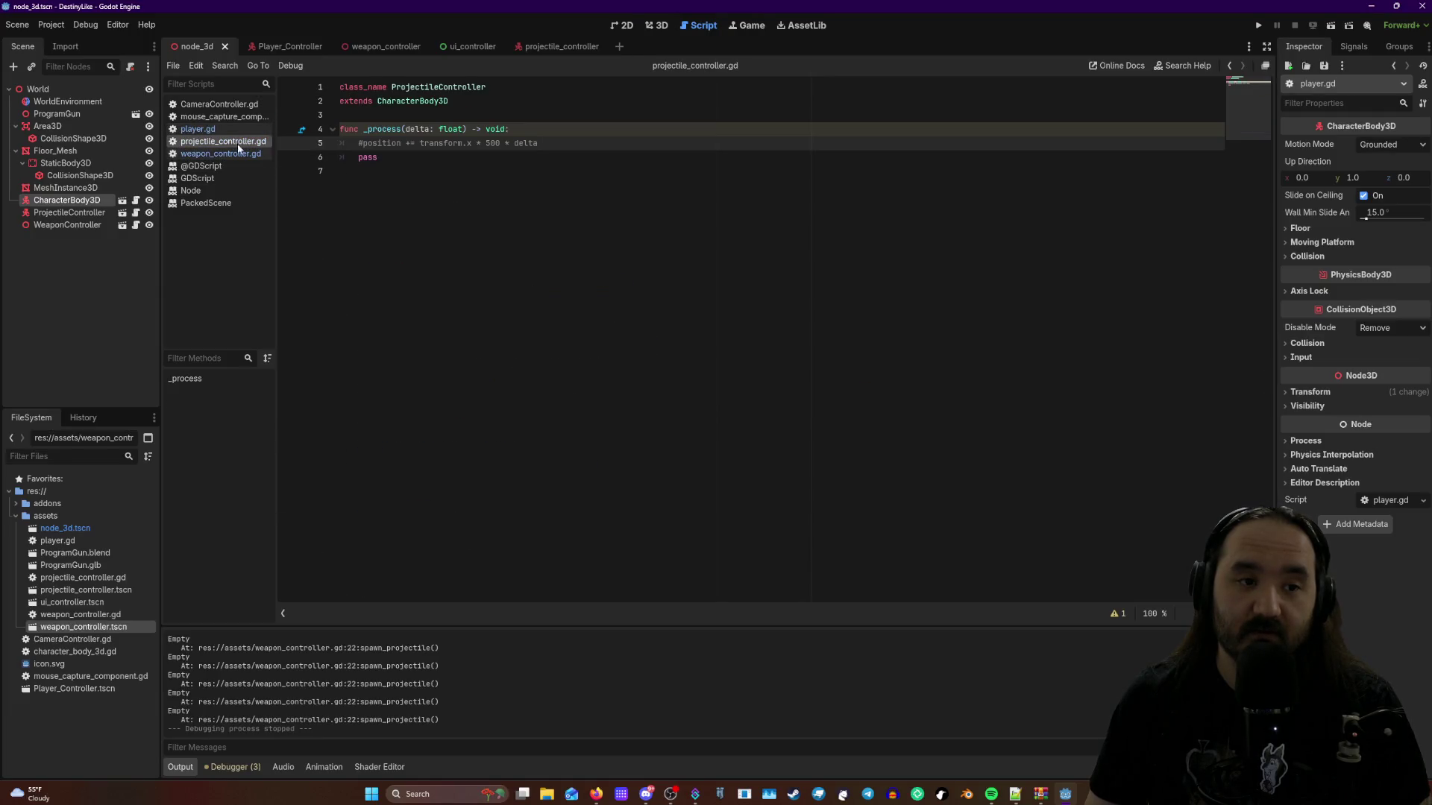
pyautogui.click(364, 142)
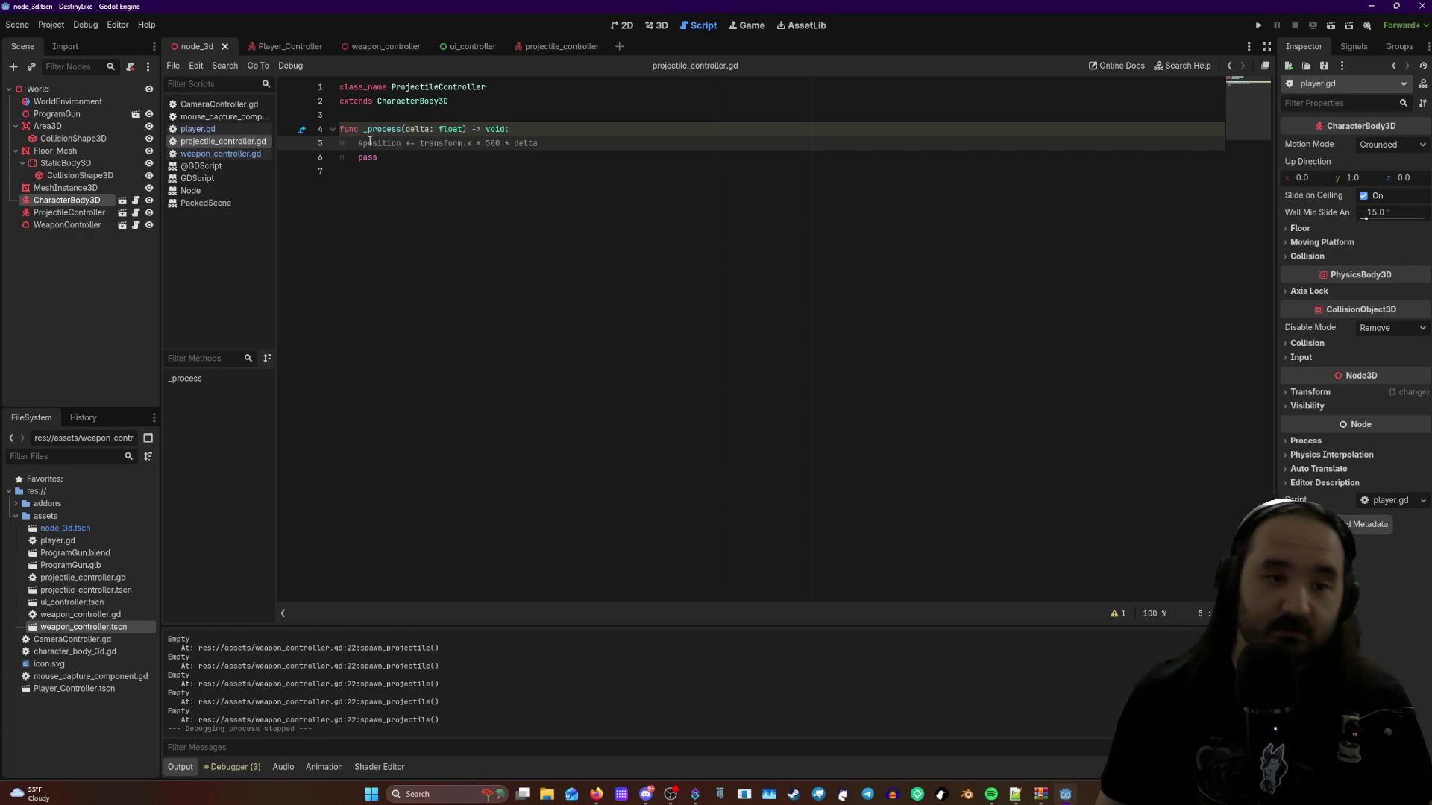
pyautogui.press('BackSpace')
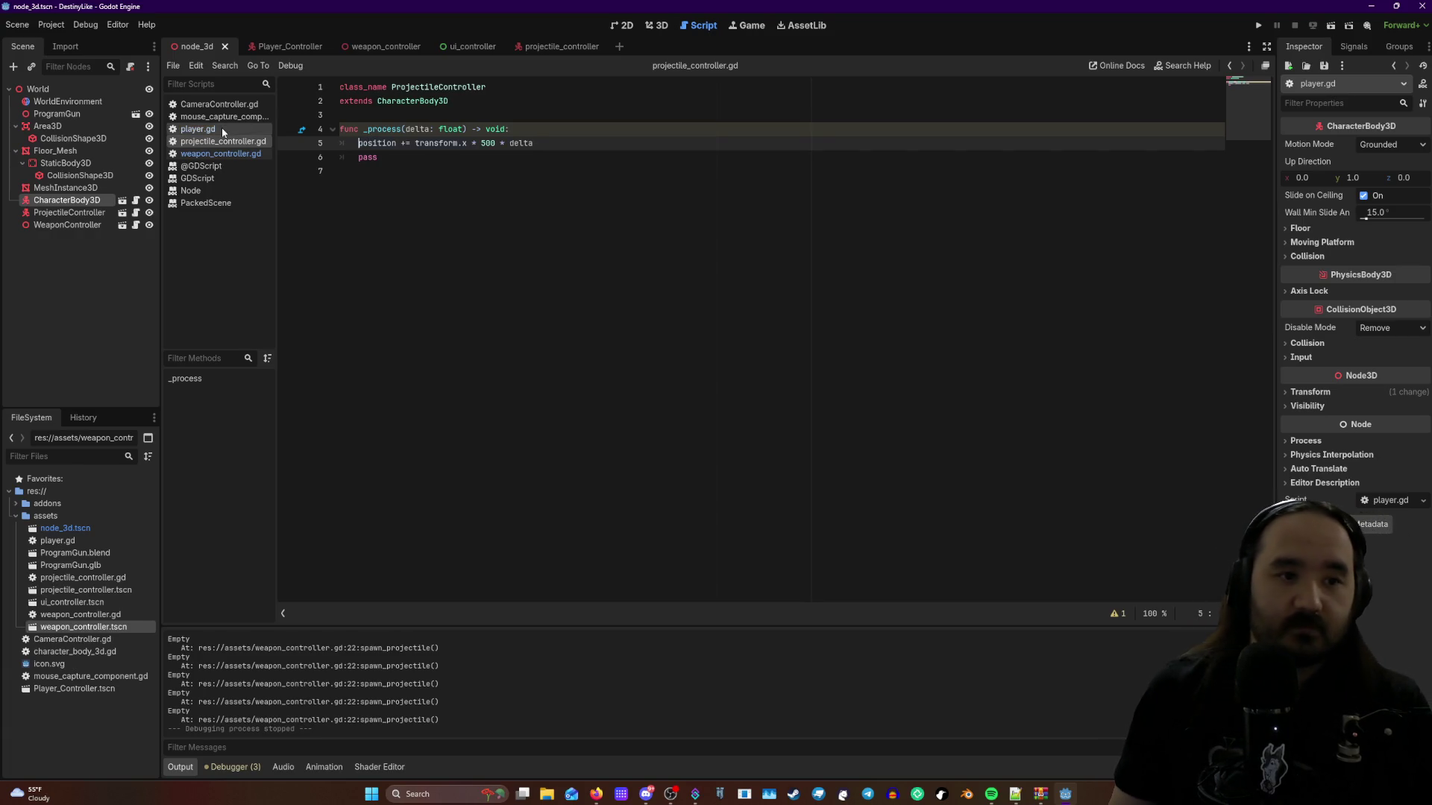
pyautogui.click(209, 129)
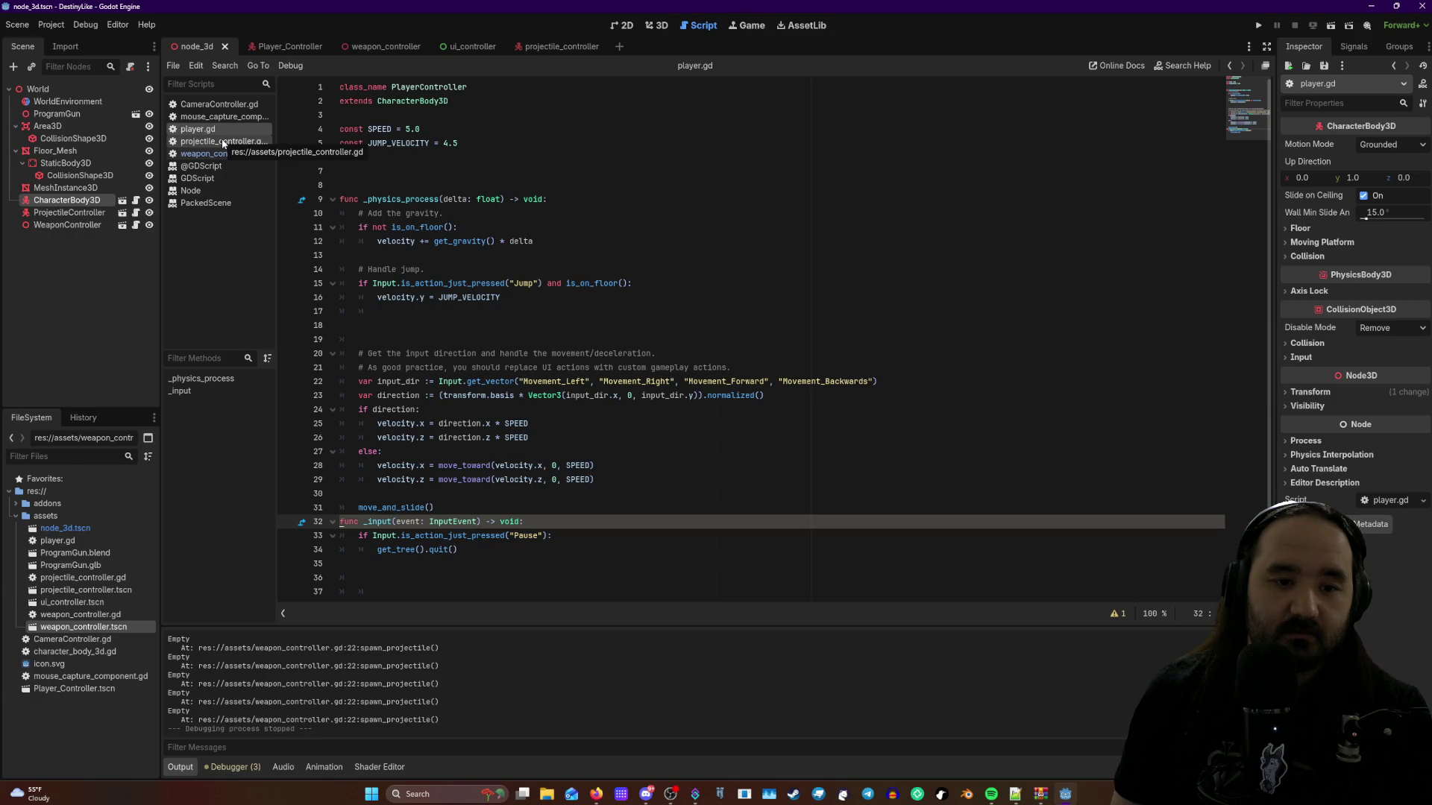
pyautogui.click(223, 141)
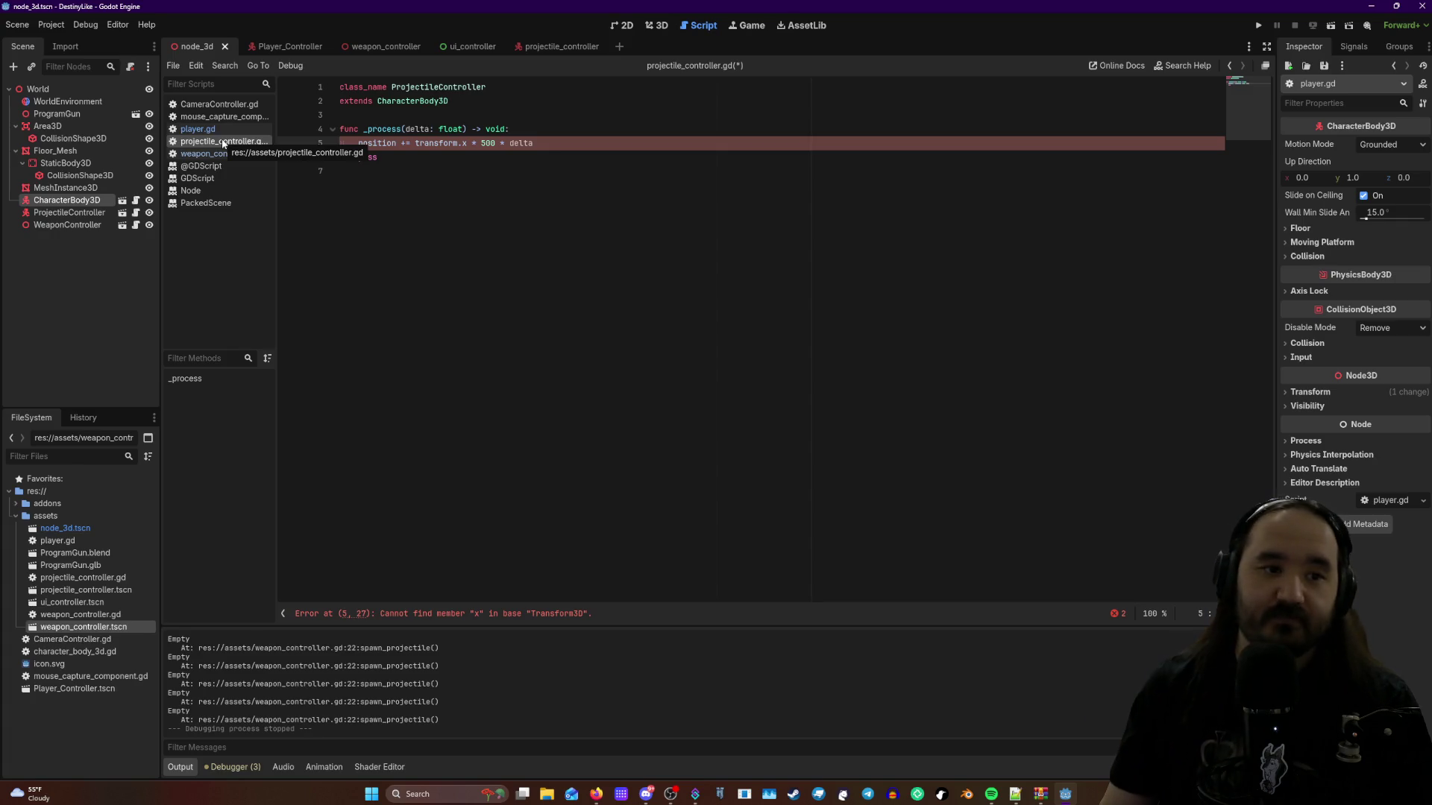
pyautogui.click(223, 133)
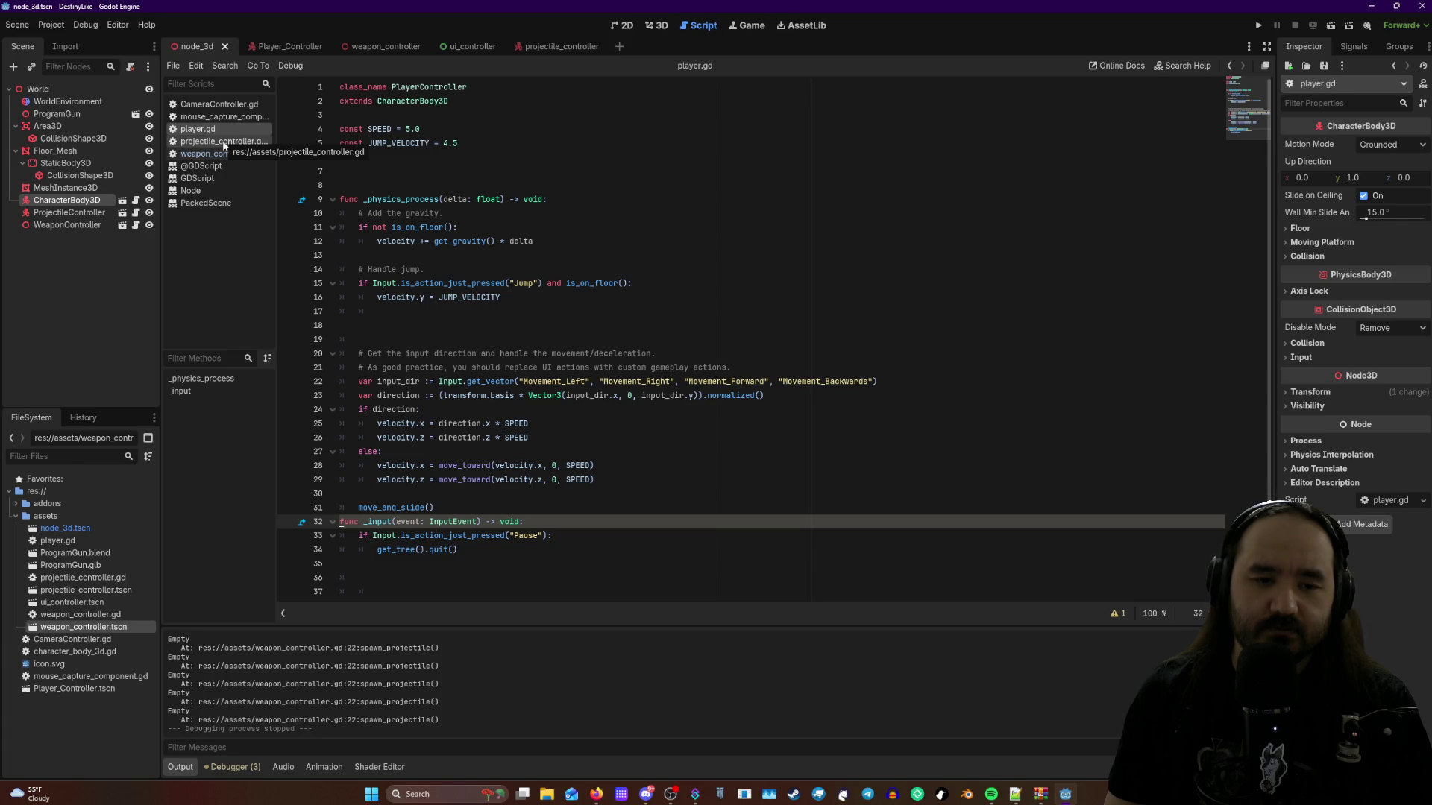
pyautogui.click(224, 142)
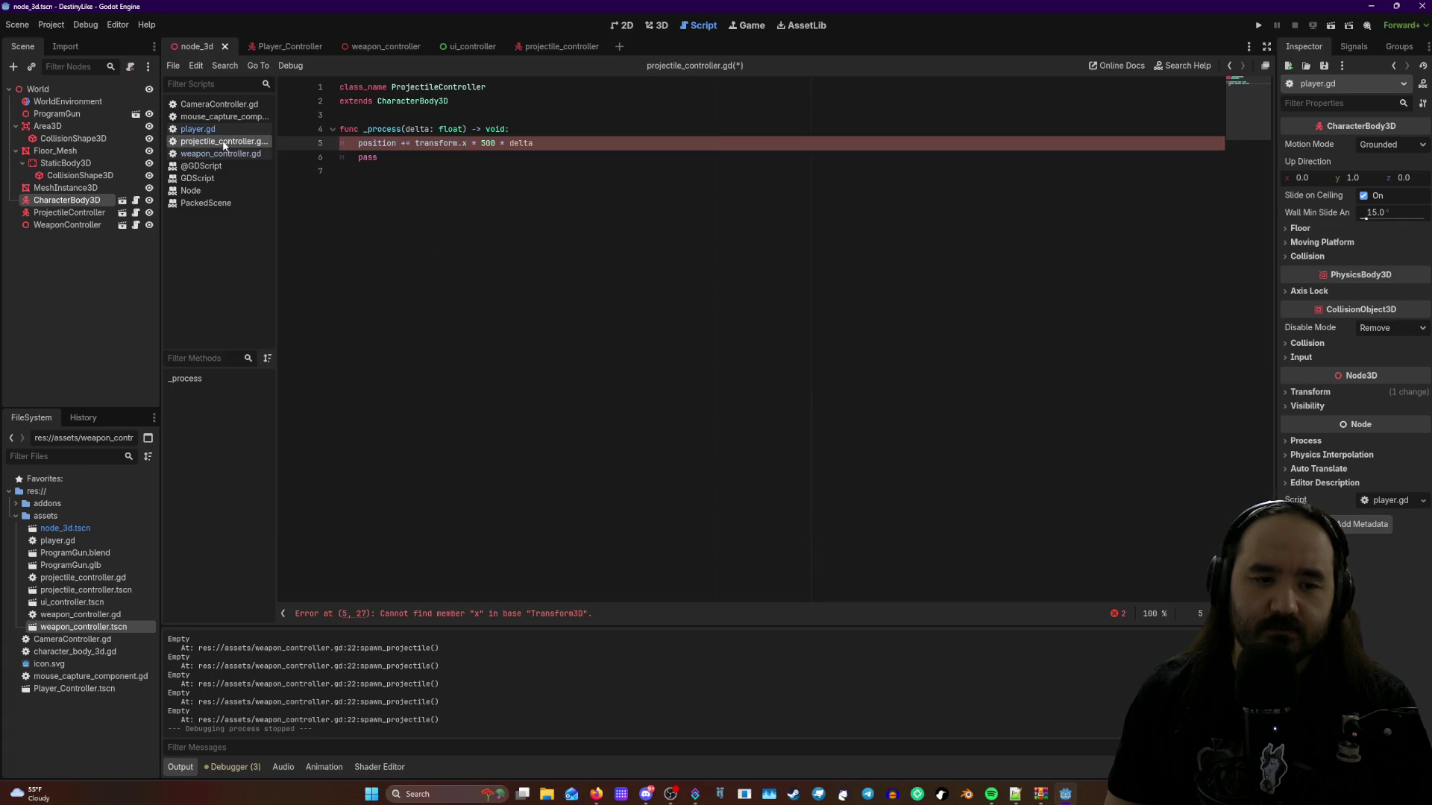
# Change transform.x to transform.basis on line 5, checking player.gd's movement code
pyautogui.doubleClick(463, 143)
pyautogui.write('basis')
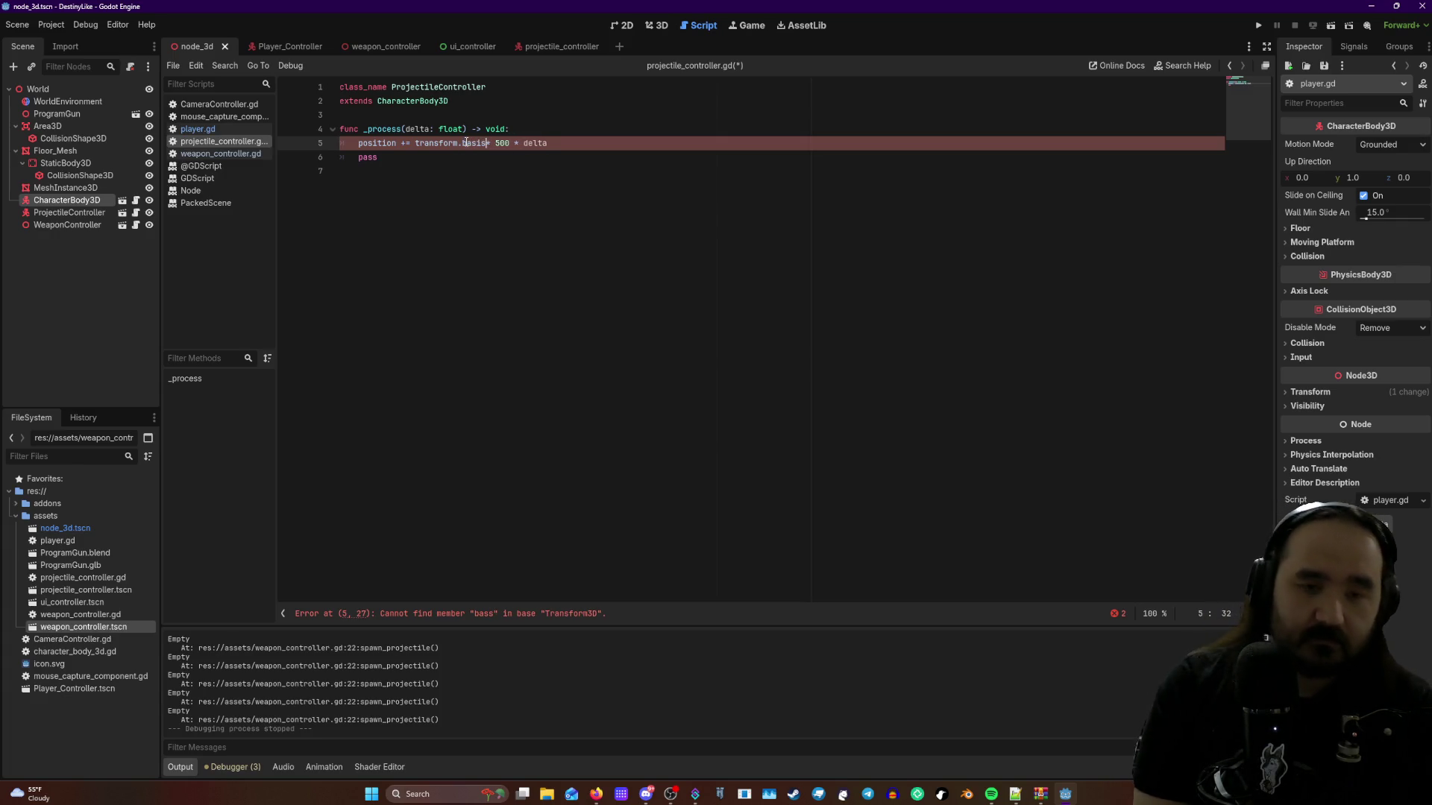
pyautogui.press('Return')
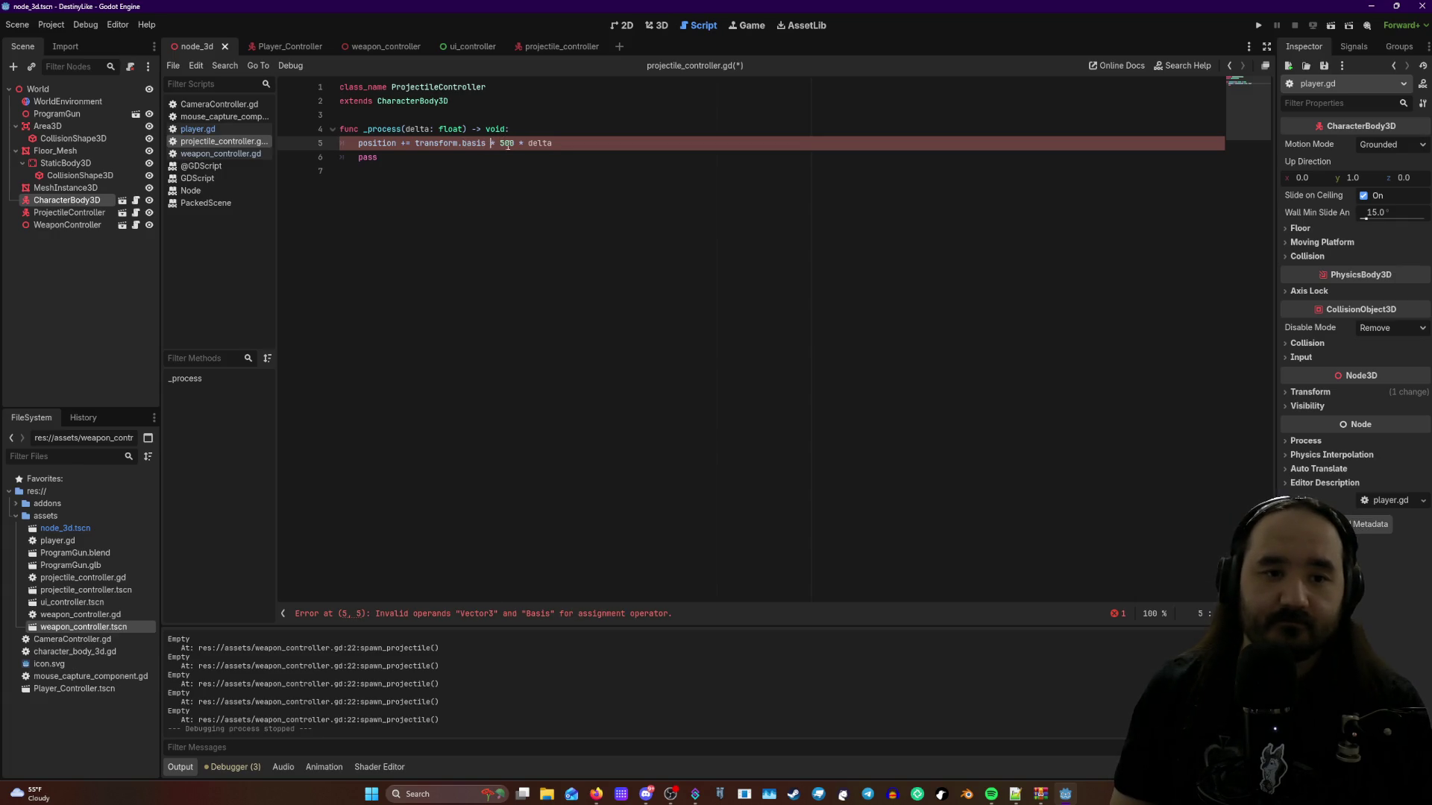
pyautogui.click(216, 127)
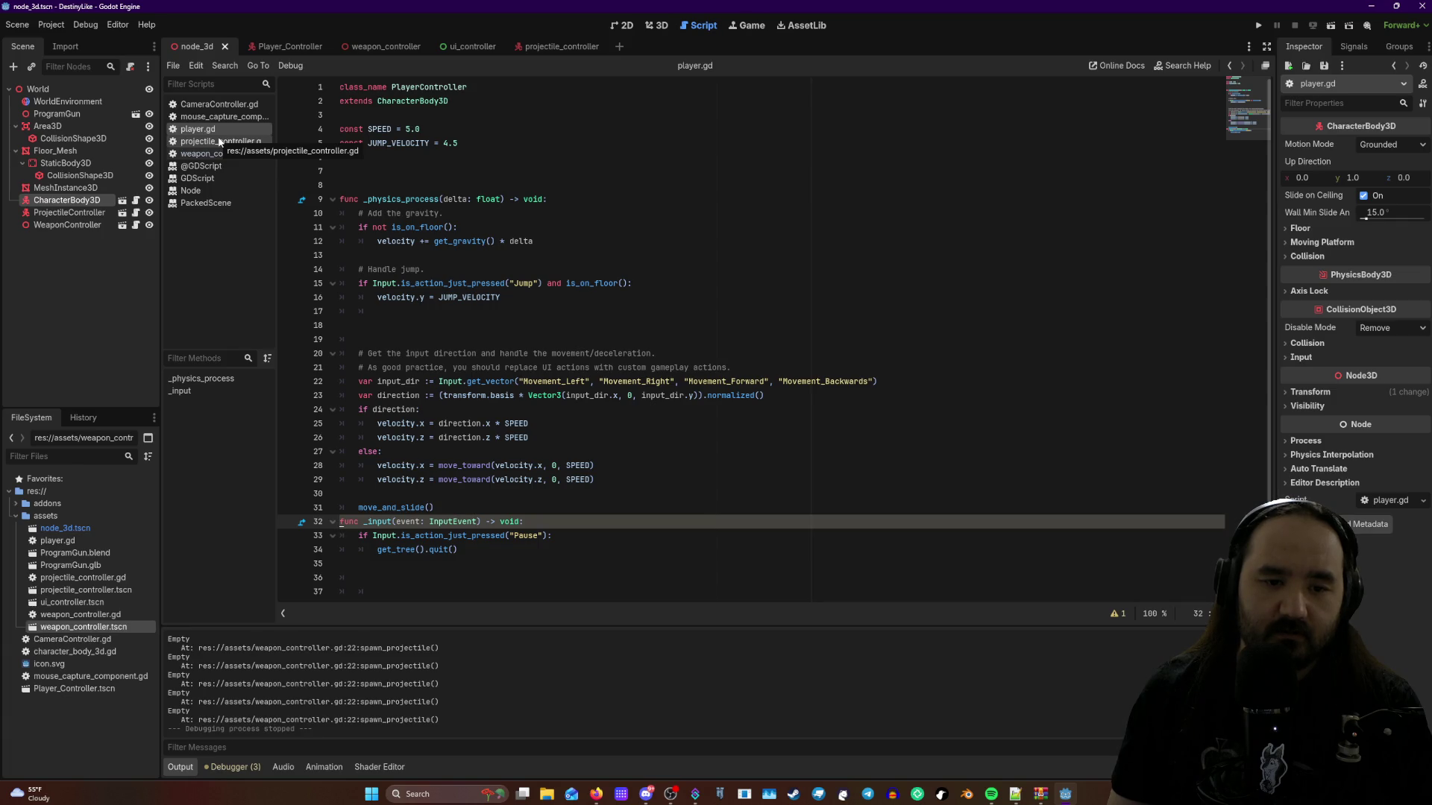
pyautogui.click(220, 141)
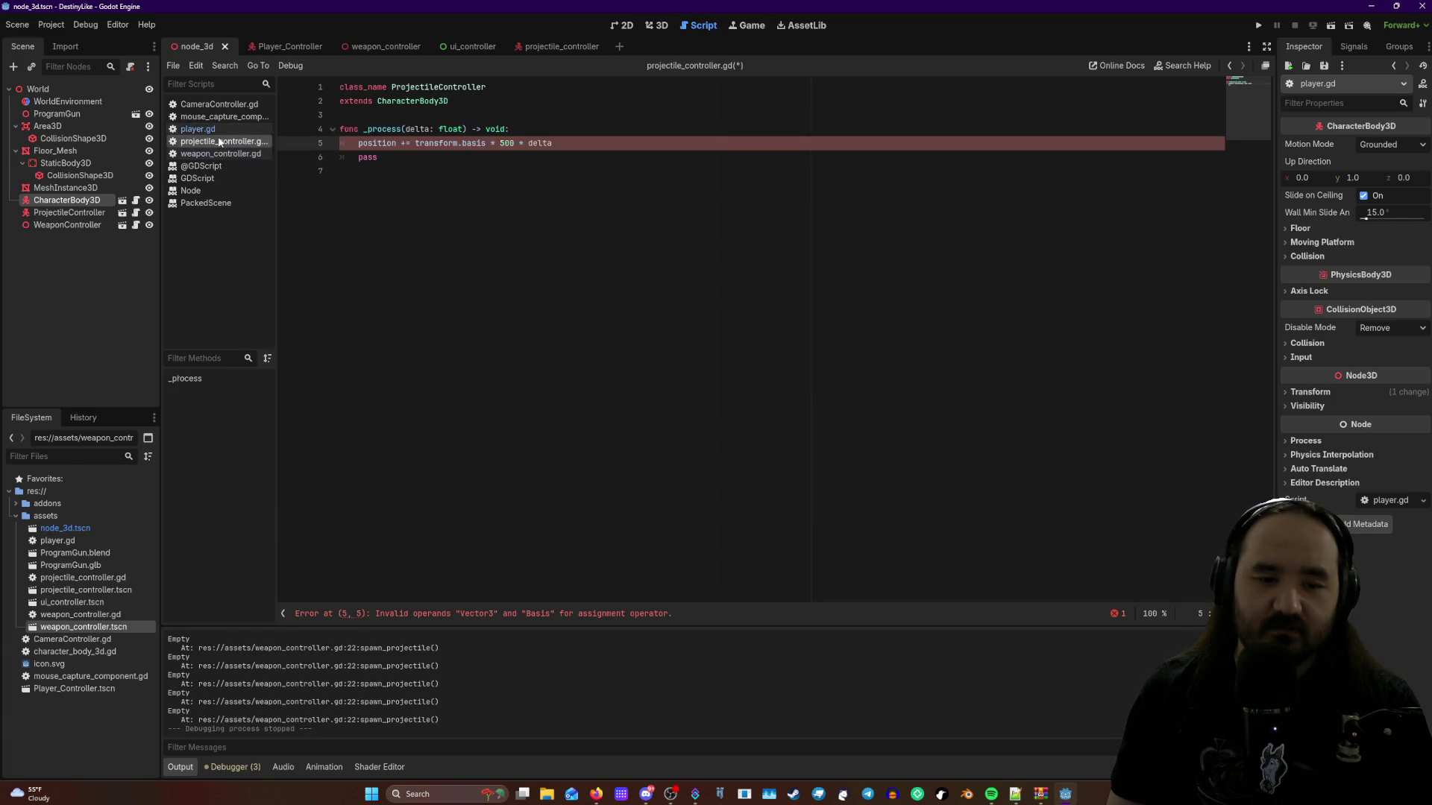
# Replace 500 * delta on line 5 with Vector3.normalized()
pyautogui.moveTo(552, 143); pyautogui.dragTo(495, 143)
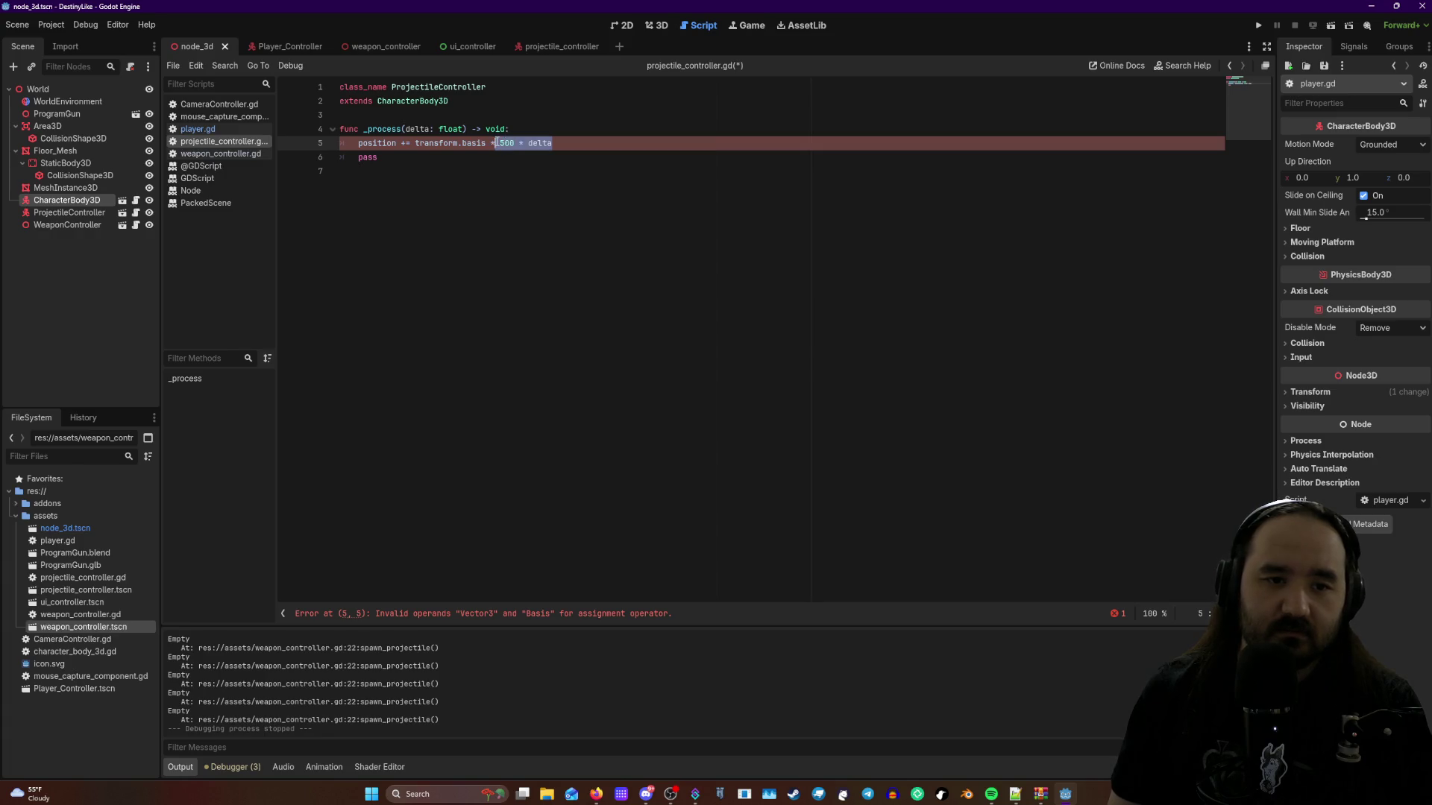
pyautogui.write('vec')
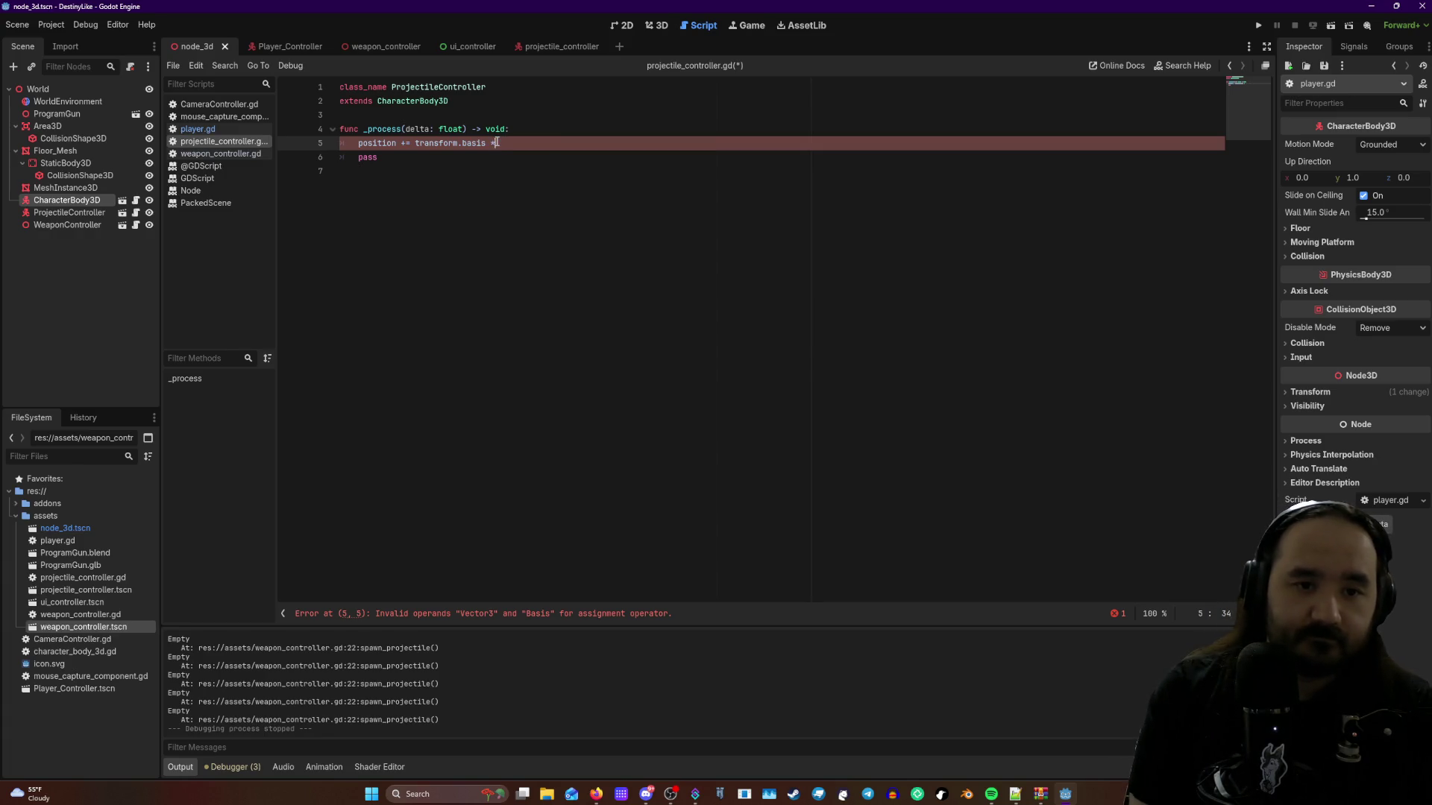
pyautogui.write('tor')
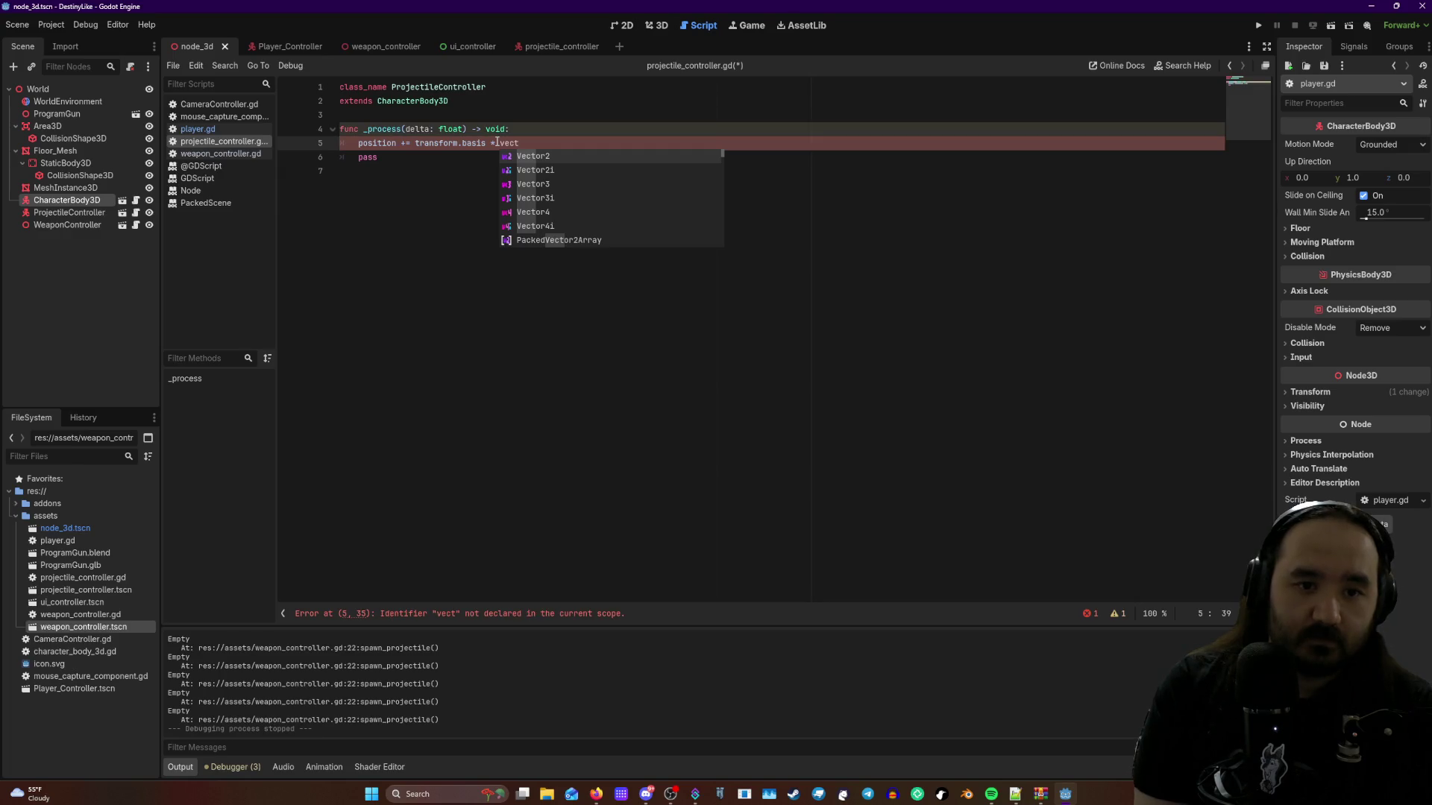
pyautogui.write('3')
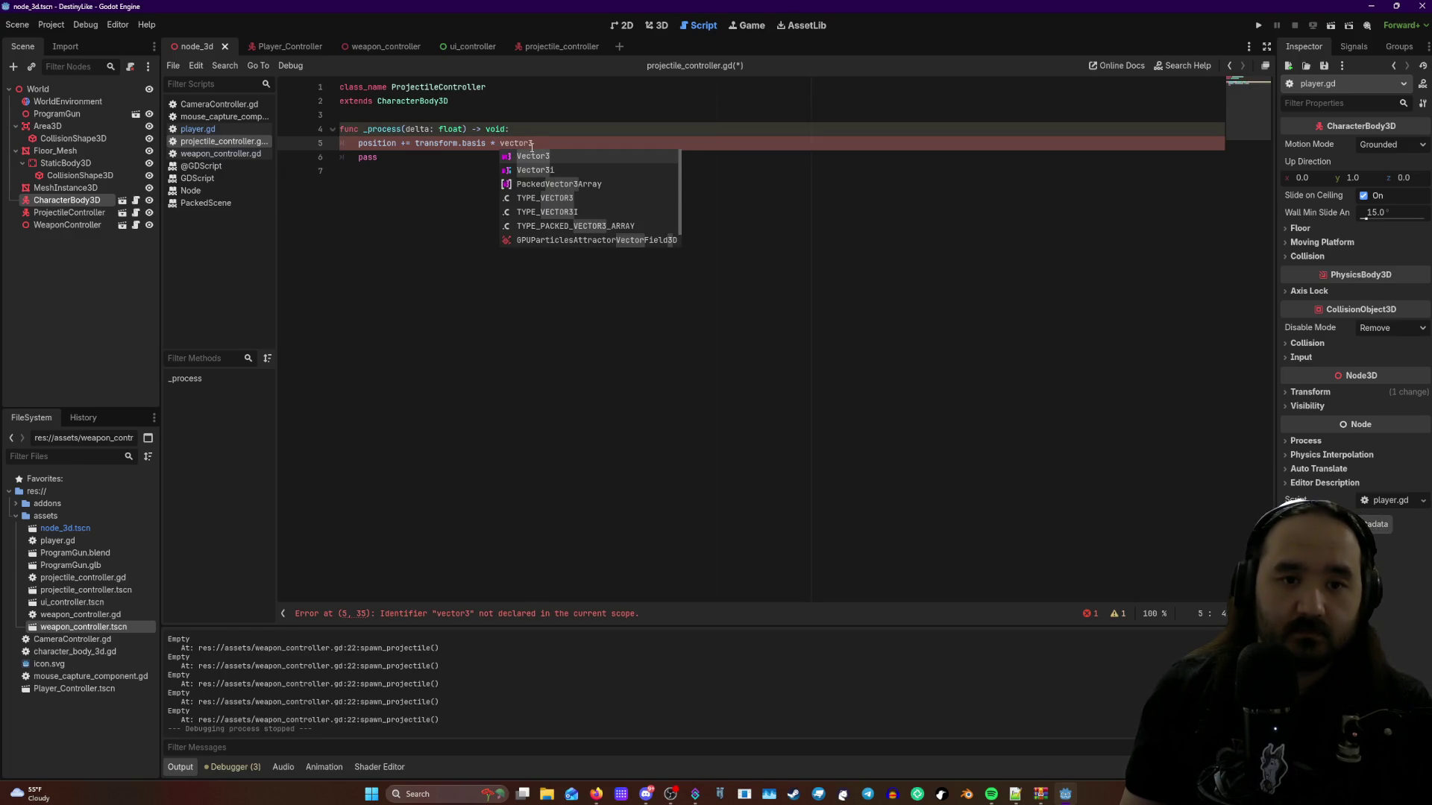
pyautogui.click(548, 156)
pyautogui.click(198, 129)
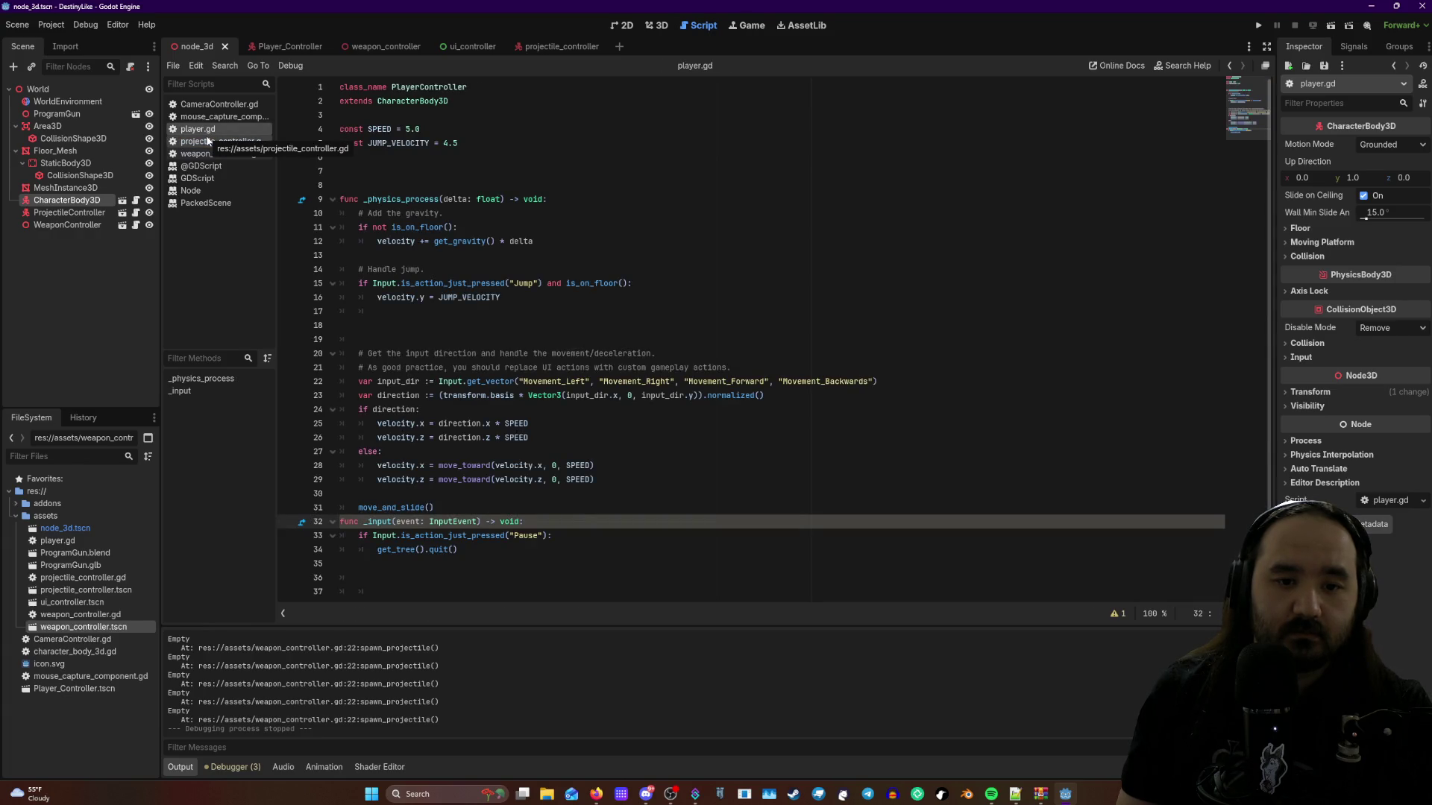
pyautogui.click(207, 141)
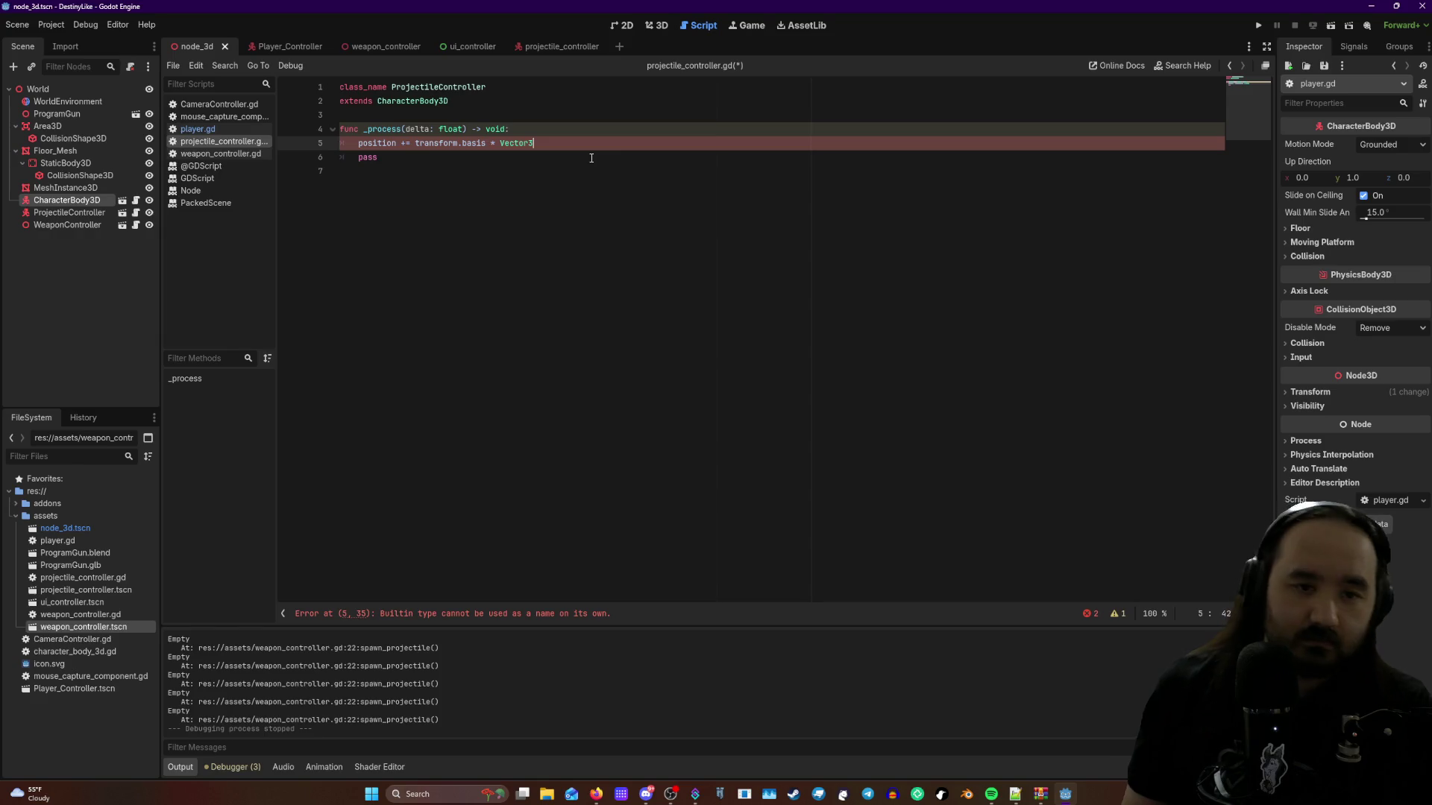
pyautogui.write('.normali')
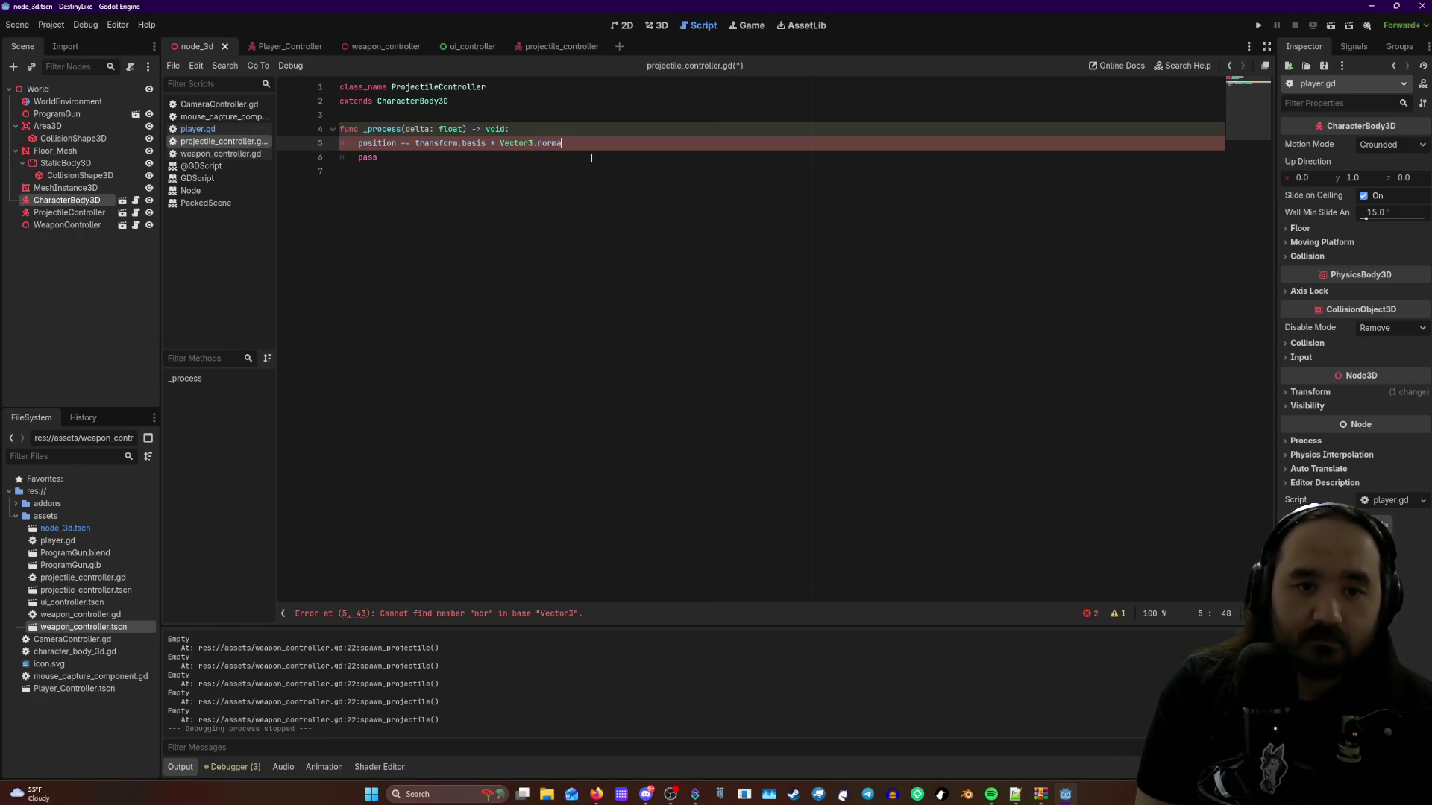
pyautogui.write('zed(')
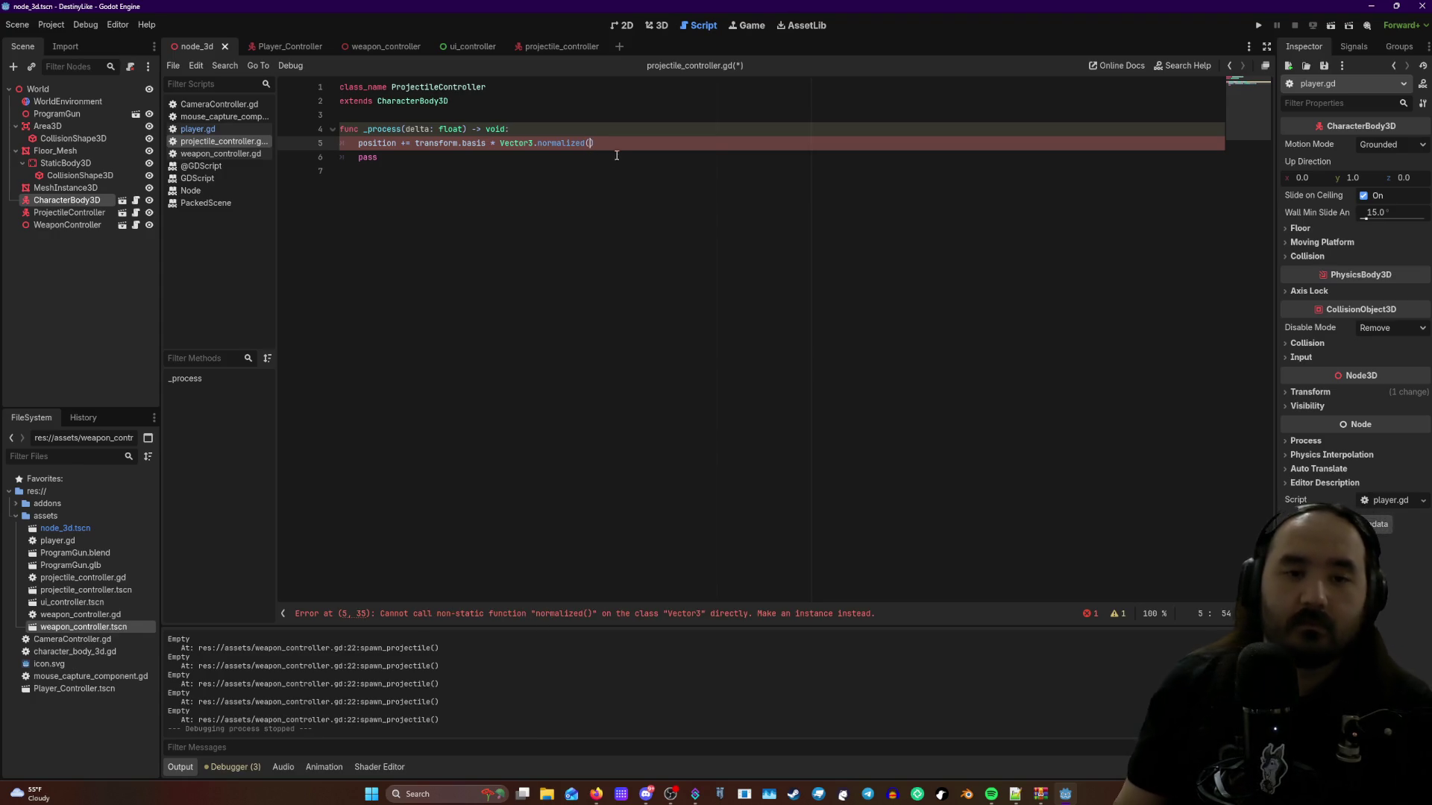
pyautogui.press('Right')
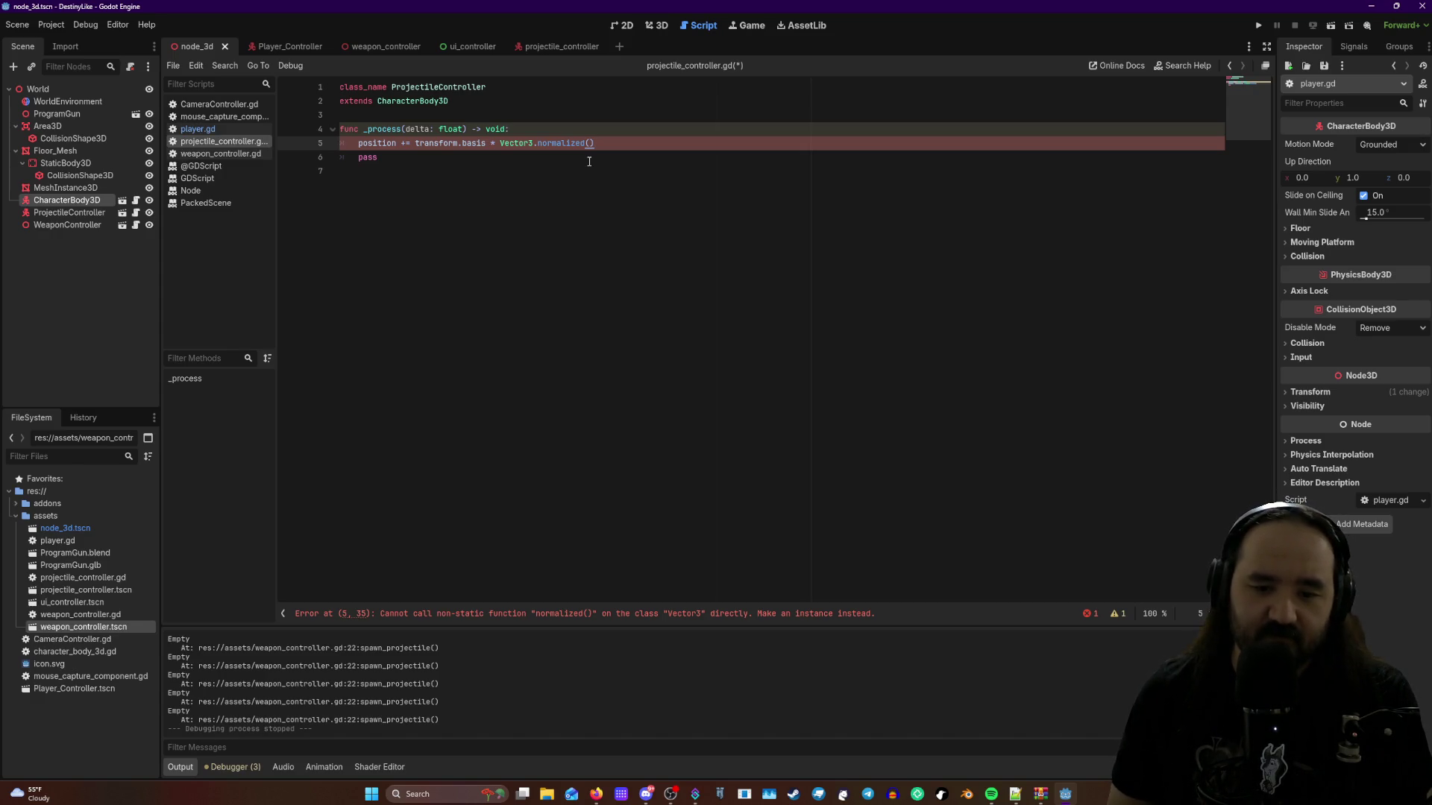
pyautogui.click(532, 142)
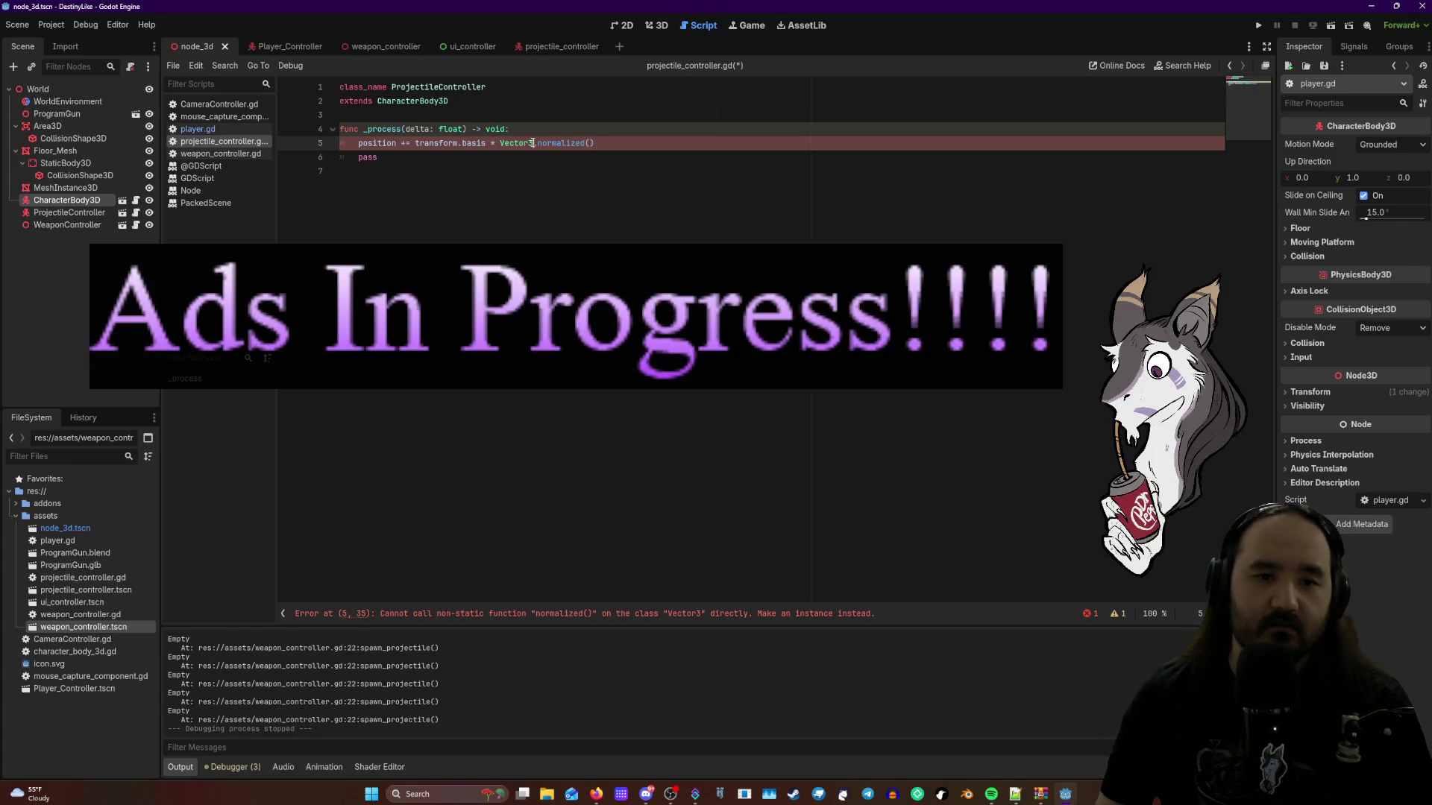
# Type parentheses around Vector3 so line 5 uses (Vector3).normalized()
pyautogui.write(')')
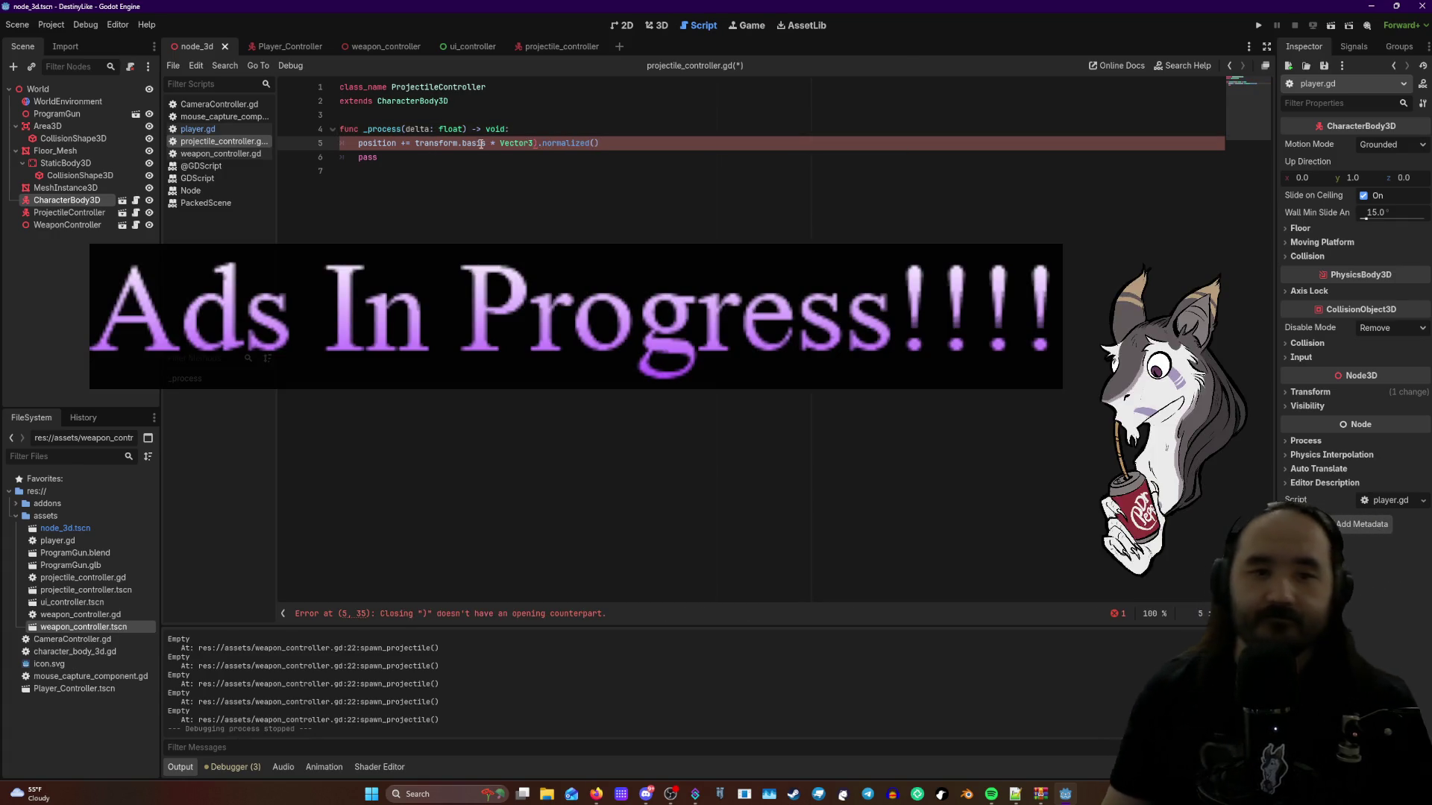
pyautogui.click(500, 142)
pyautogui.write('(')
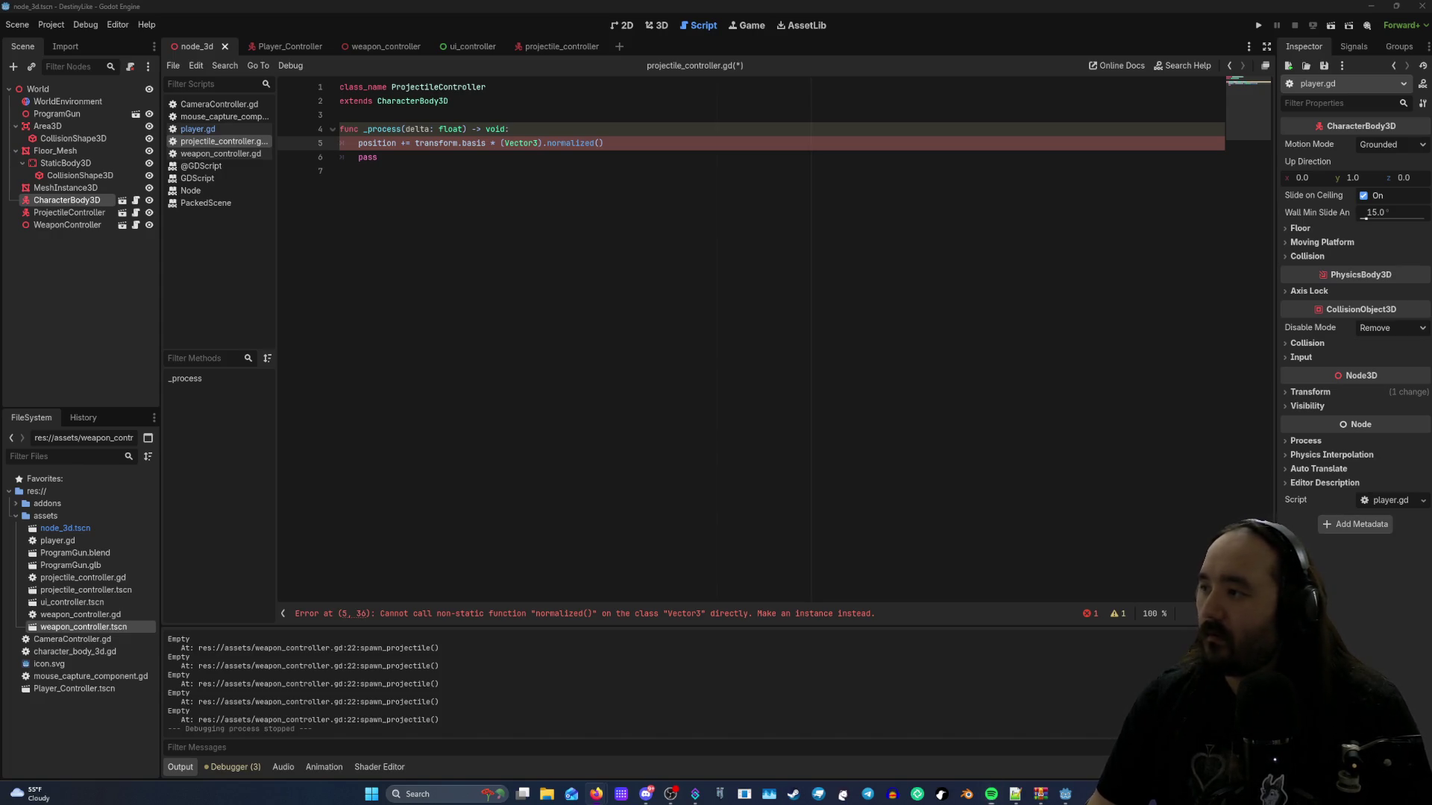
pyautogui.click(413, 146)
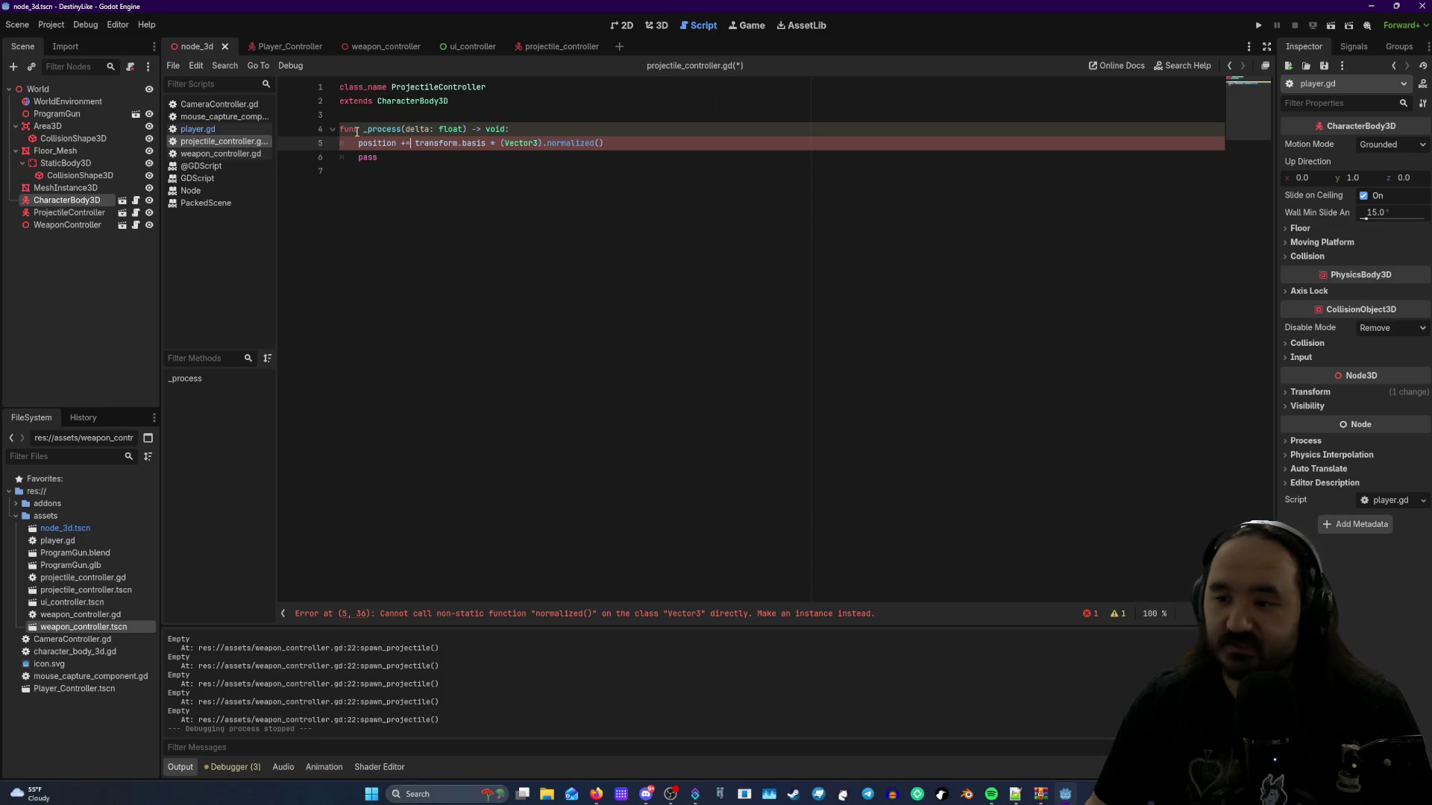
# Rename _process(delta) on line 4 to _ready() and delete the delta parameter
pyautogui.moveTo(402, 129); pyautogui.dragTo(368, 130)
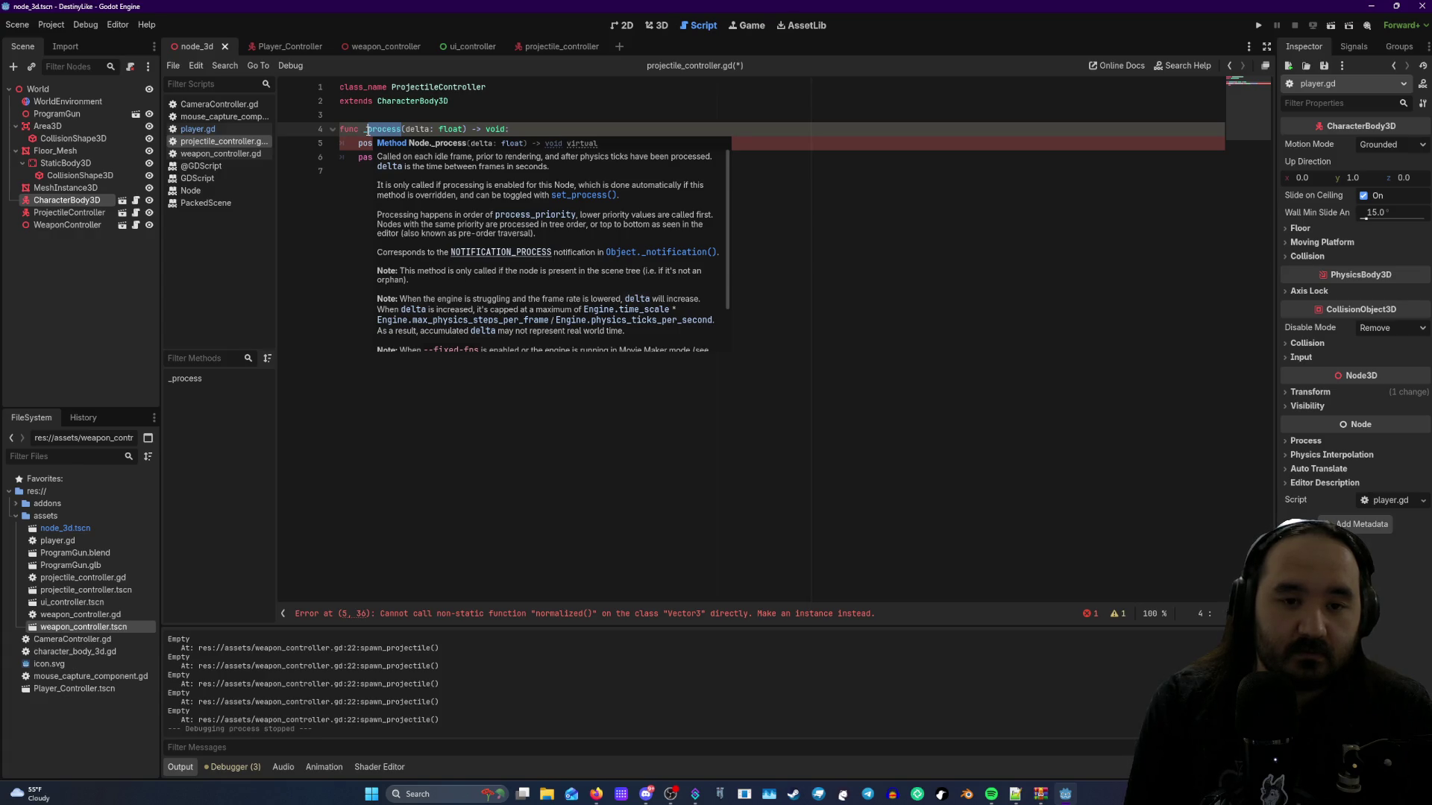
pyautogui.write('re')
pyautogui.press('Return')
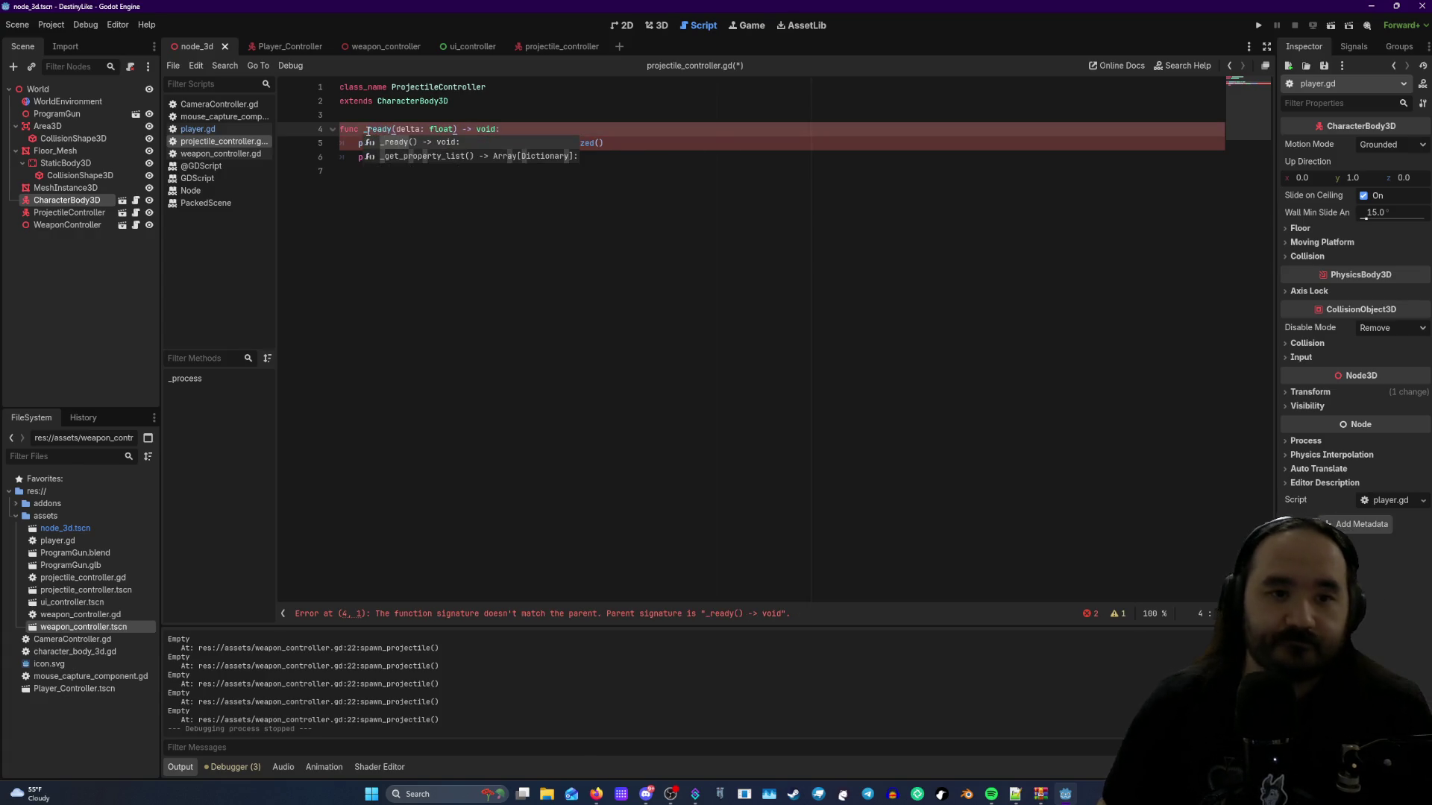
pyautogui.moveTo(548, 129); pyautogui.dragTo(445, 133)
pyautogui.press('BackSpace')
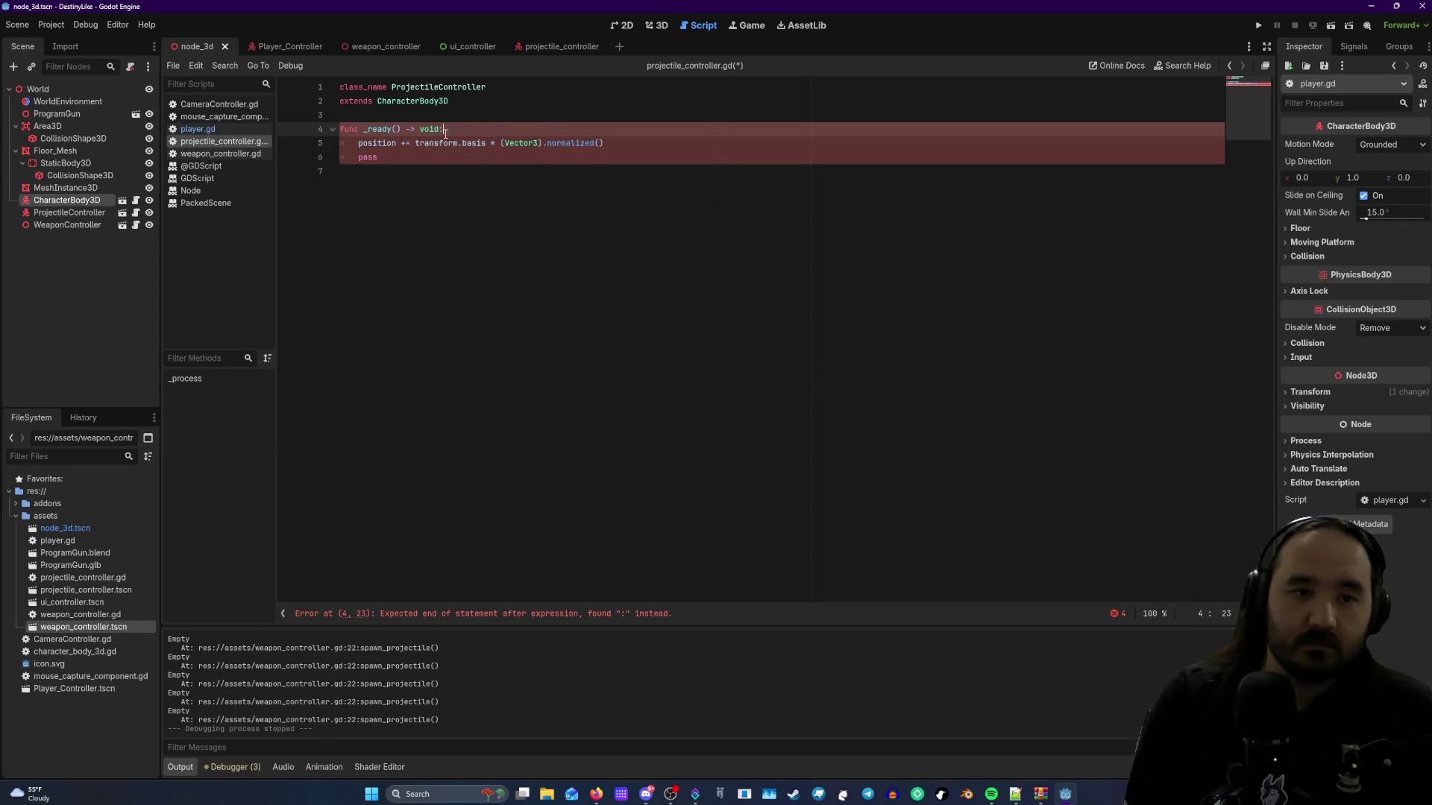
pyautogui.click(369, 142)
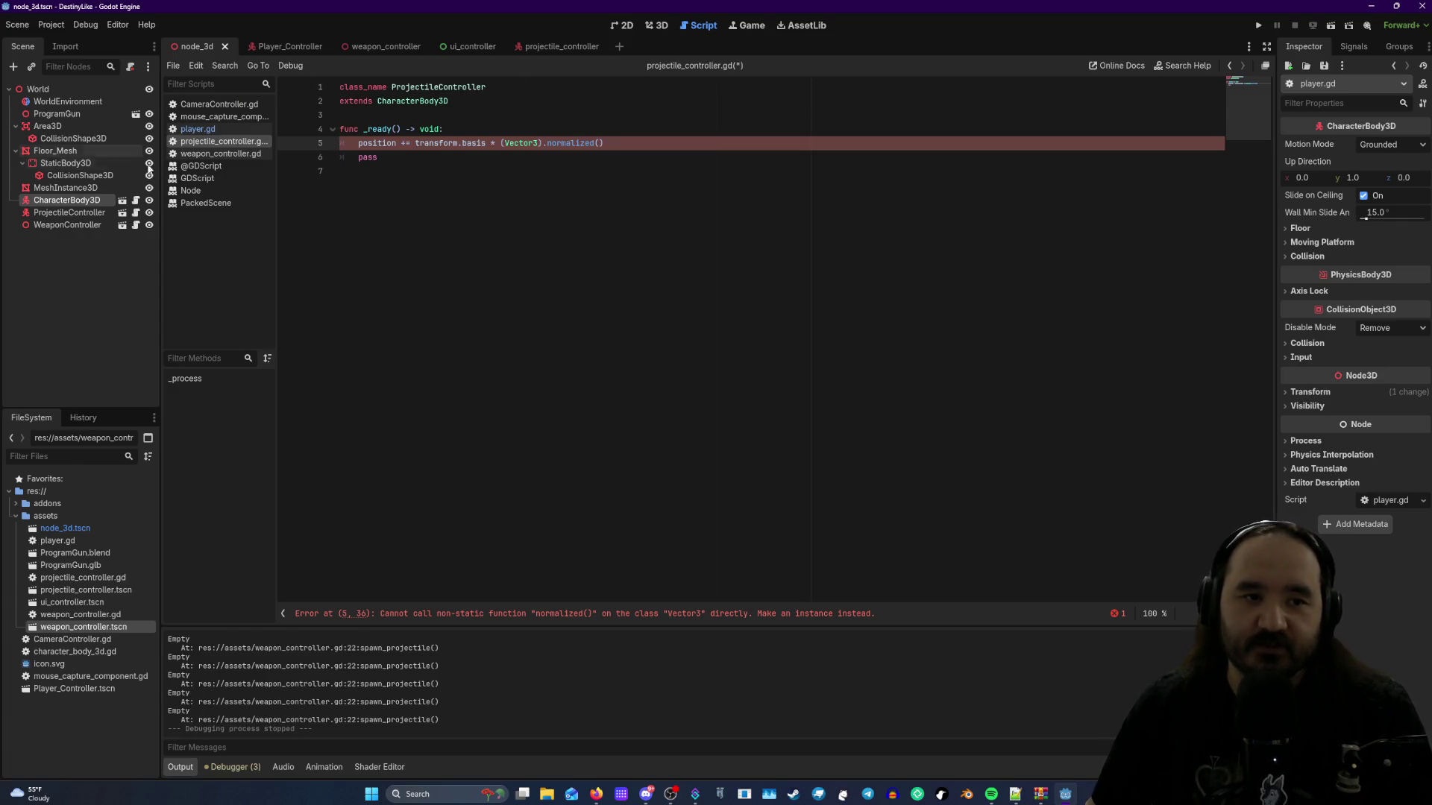
pyautogui.click(223, 154)
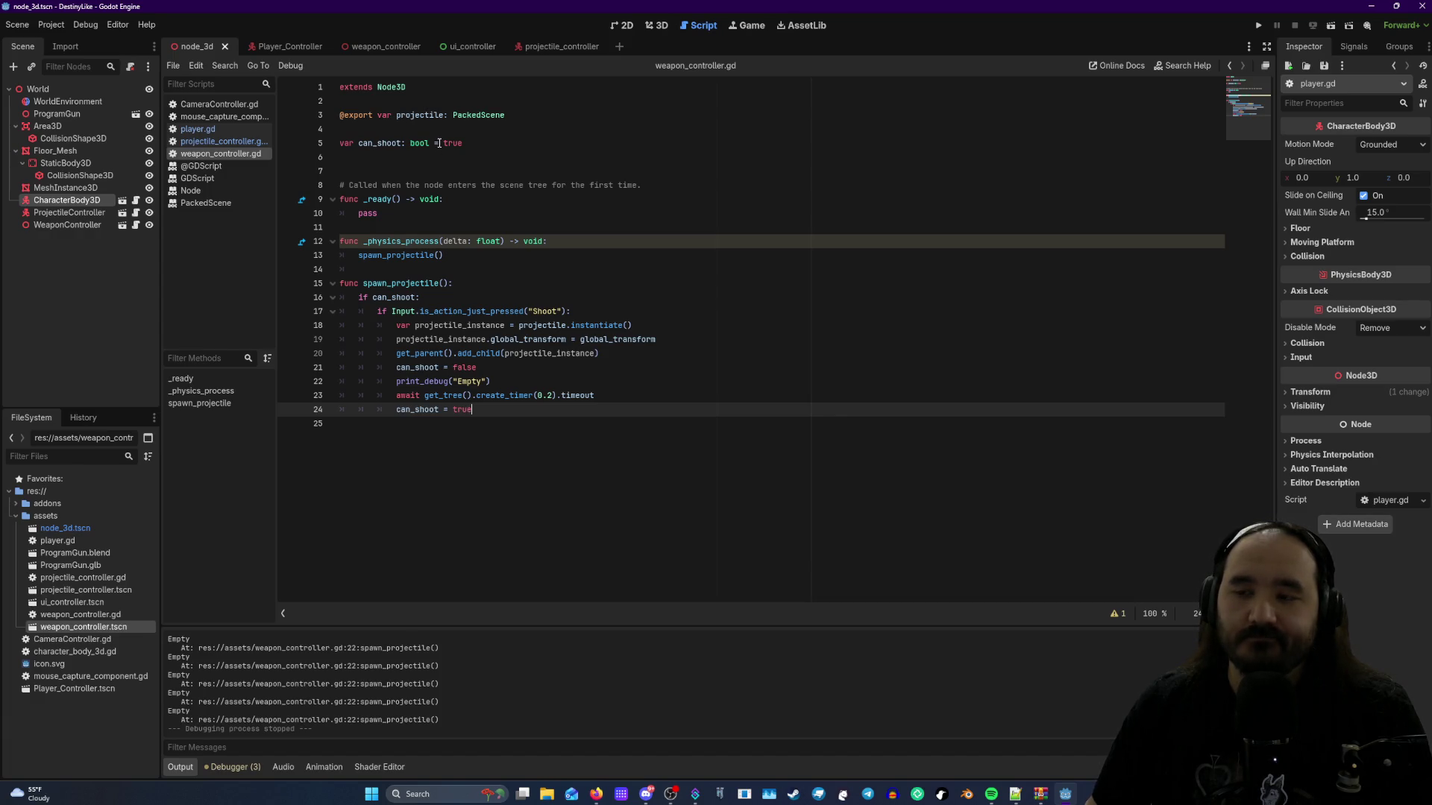
# Switch between weapon_controller.gd and projectile_controller.gd to view line 5's normalized() error
pyautogui.moveTo(373, 118)
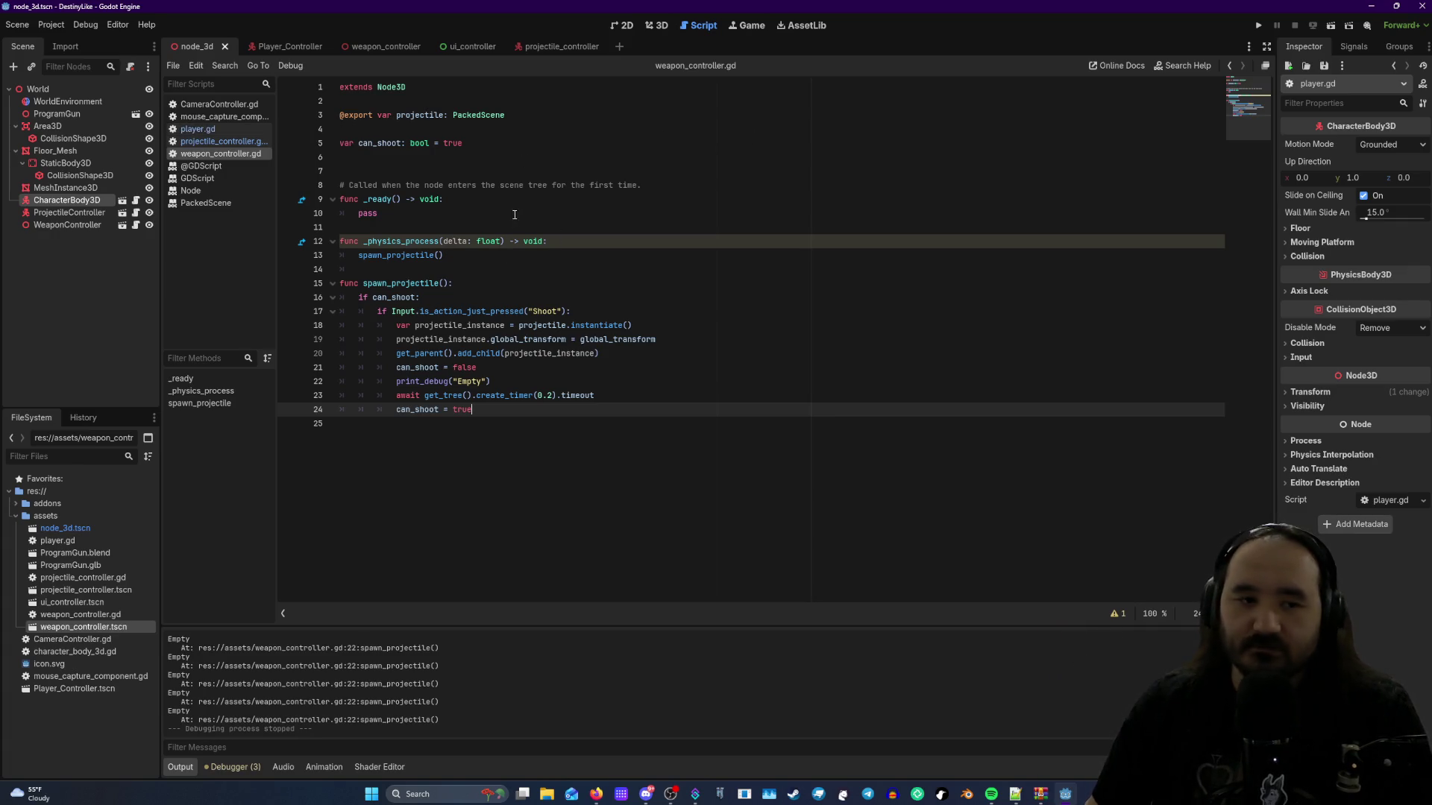
pyautogui.click(224, 142)
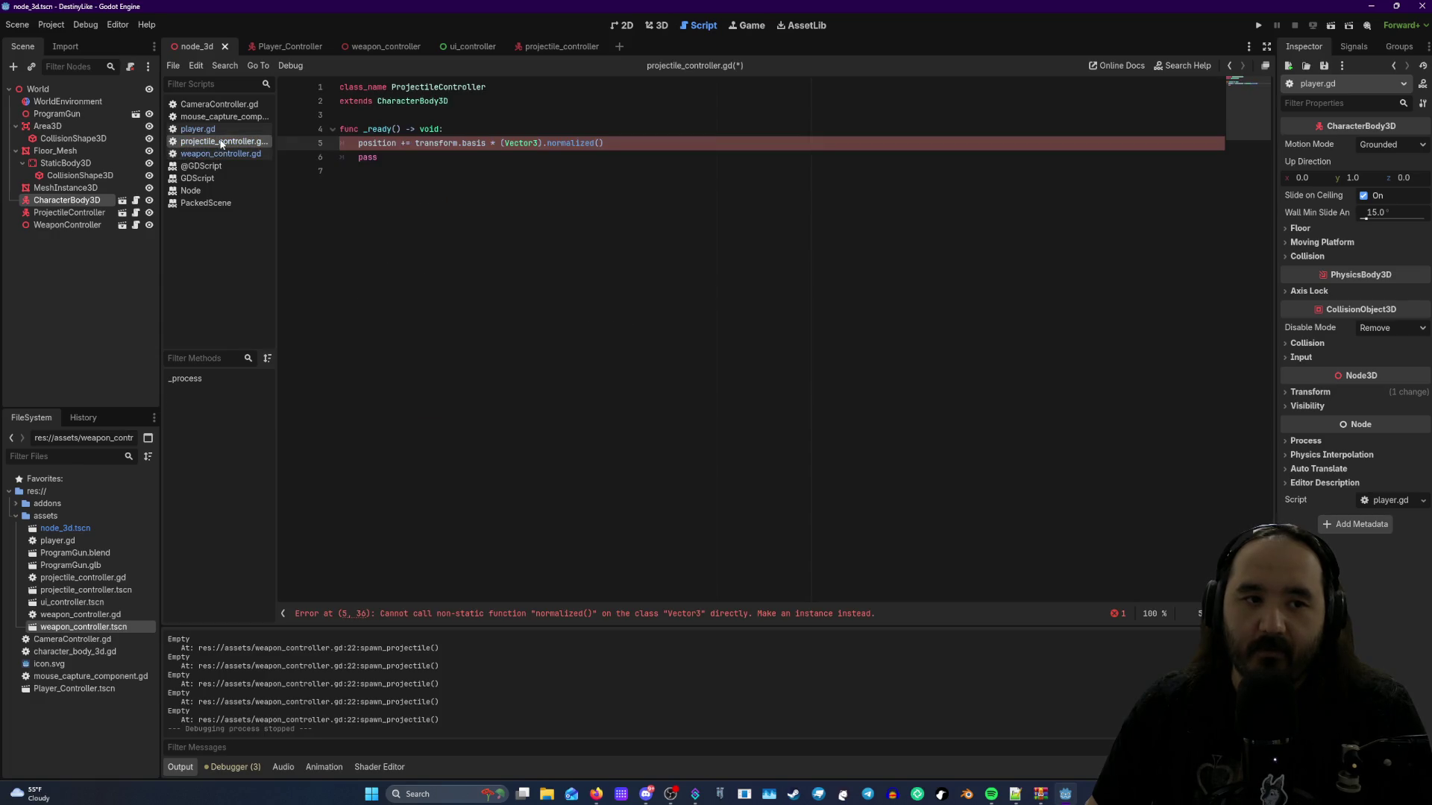
pyautogui.click(219, 154)
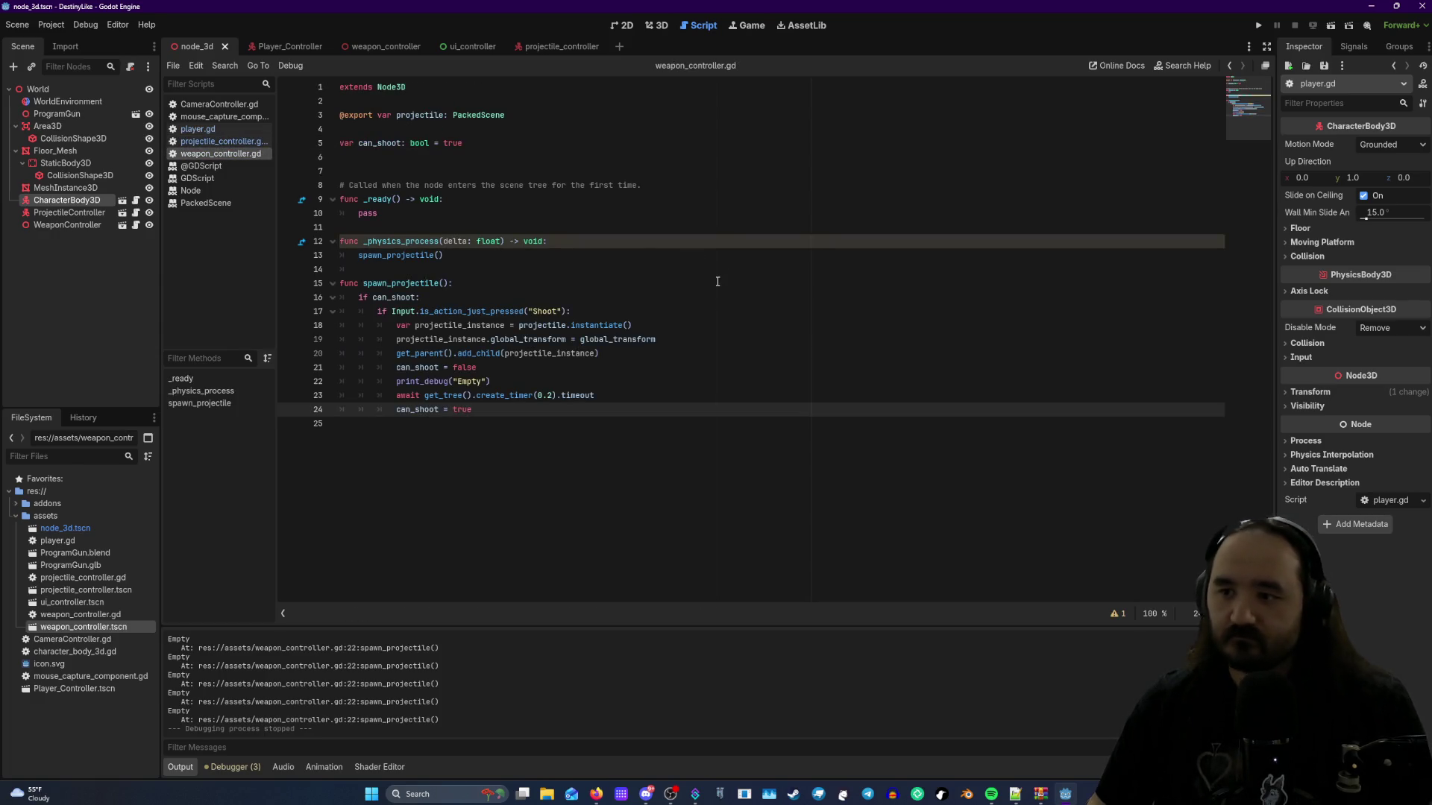
pyautogui.click(220, 142)
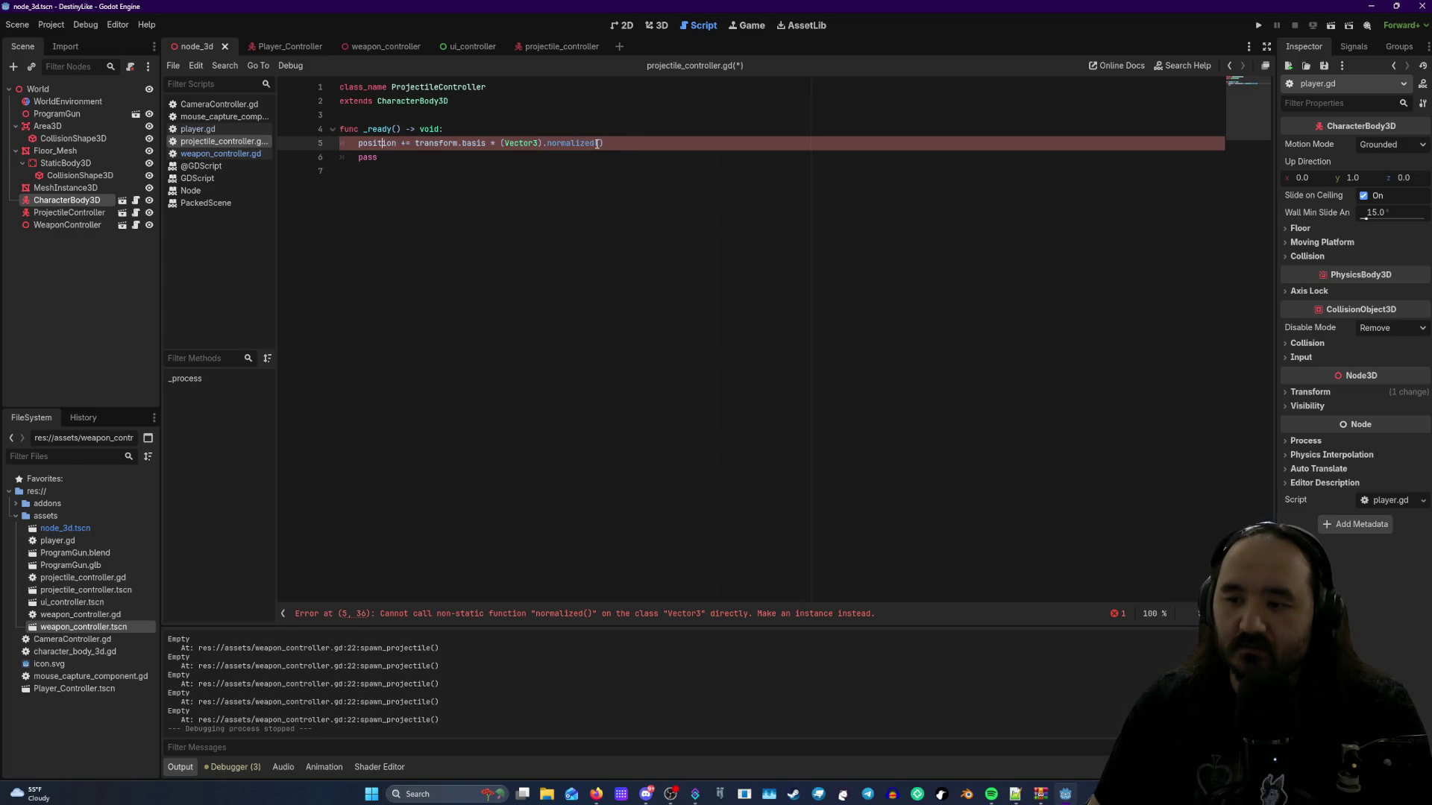
# Replace line 5 with apply_central_impulse(-global_transform.basis.z * speed)
pyautogui.moveTo(602, 143); pyautogui.dragTo(358, 142)
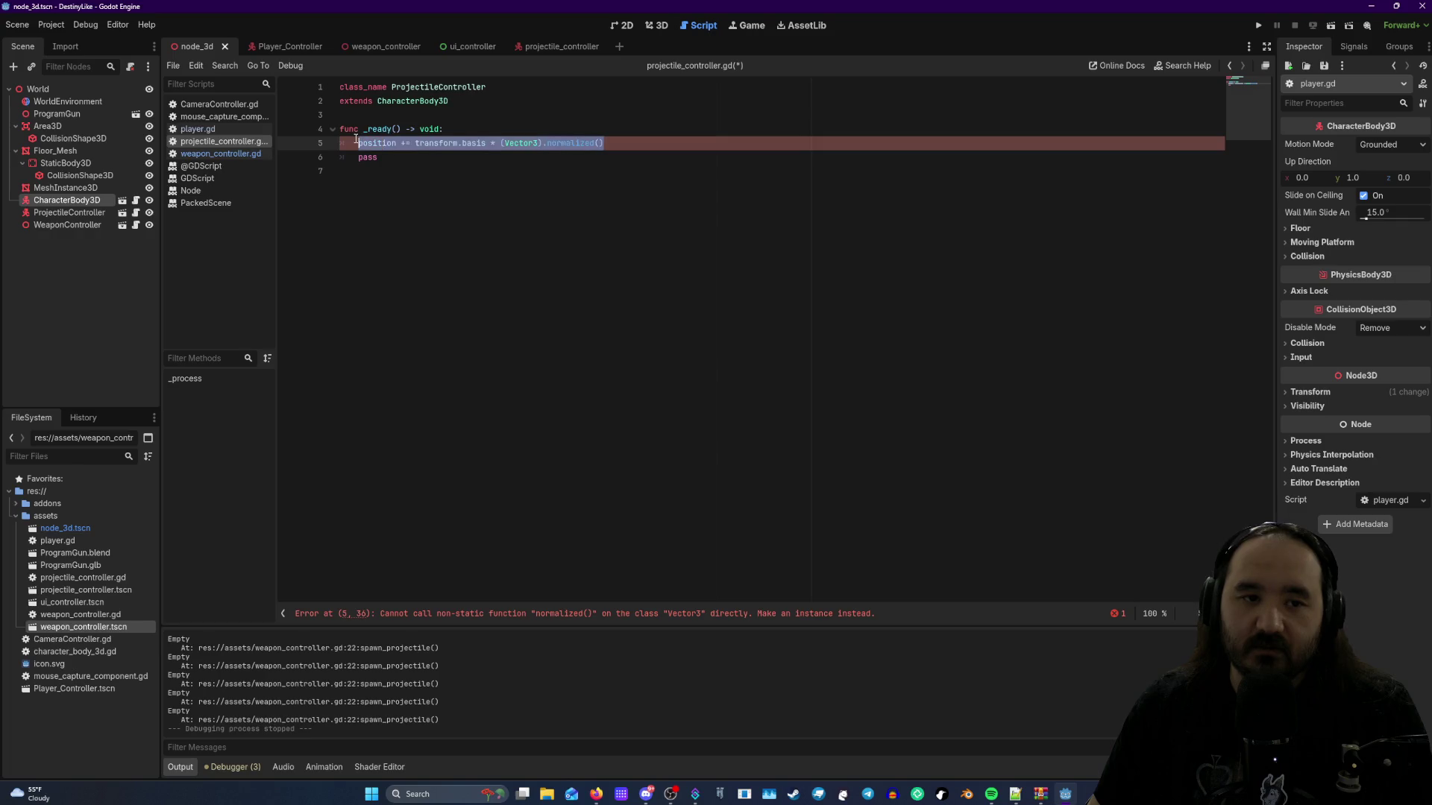
pyautogui.write('apl')
pyautogui.press('BackSpace')
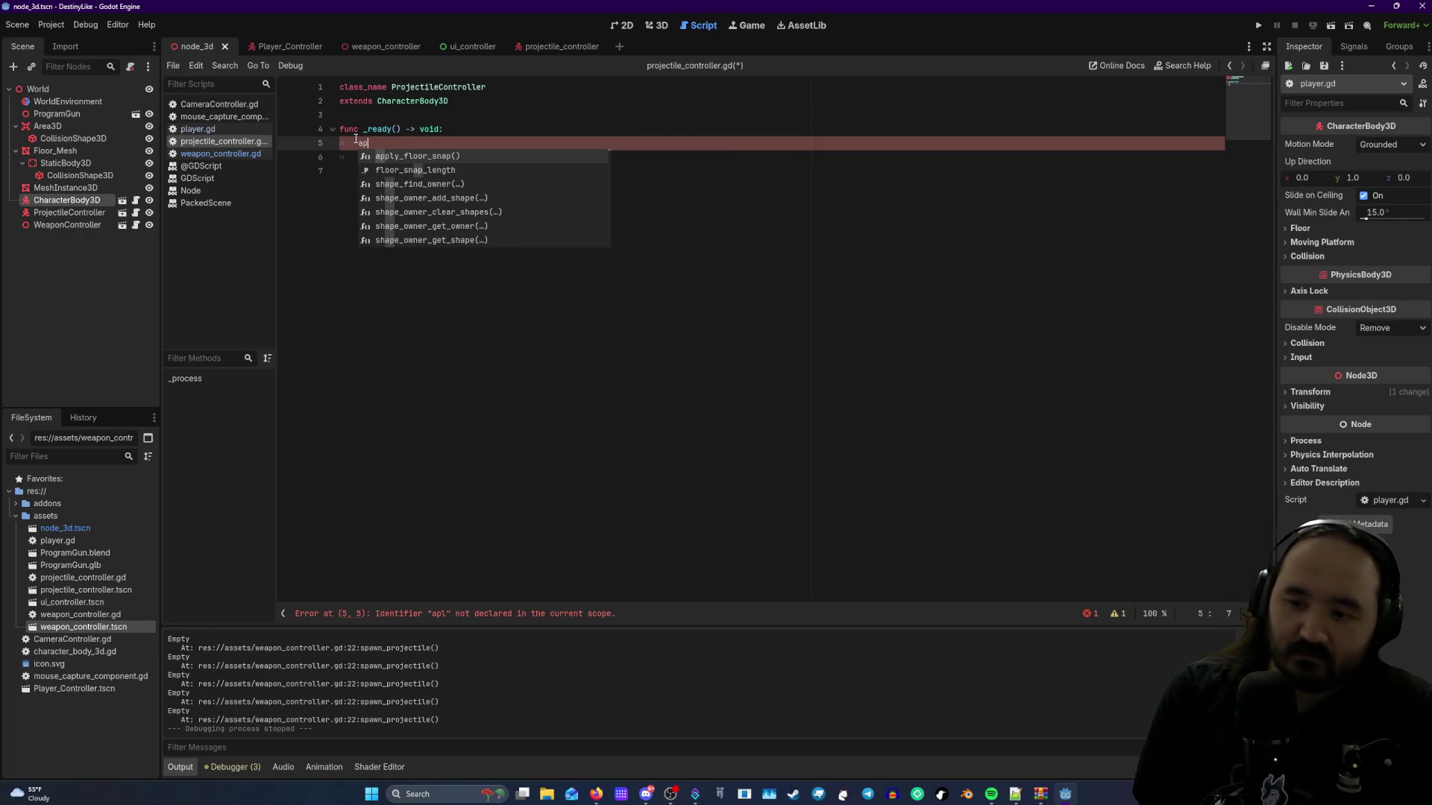
pyautogui.write('pl')
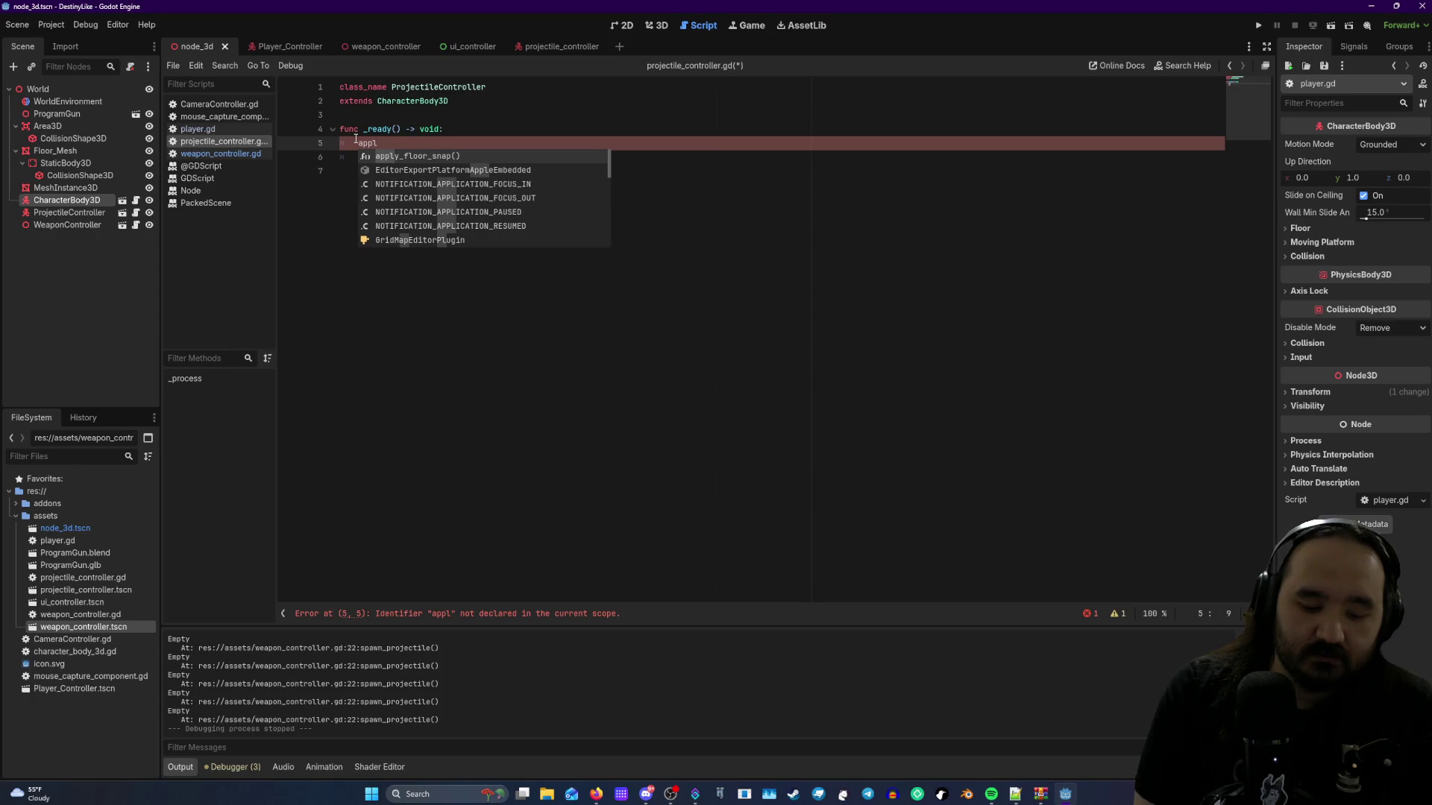
pyautogui.write('y')
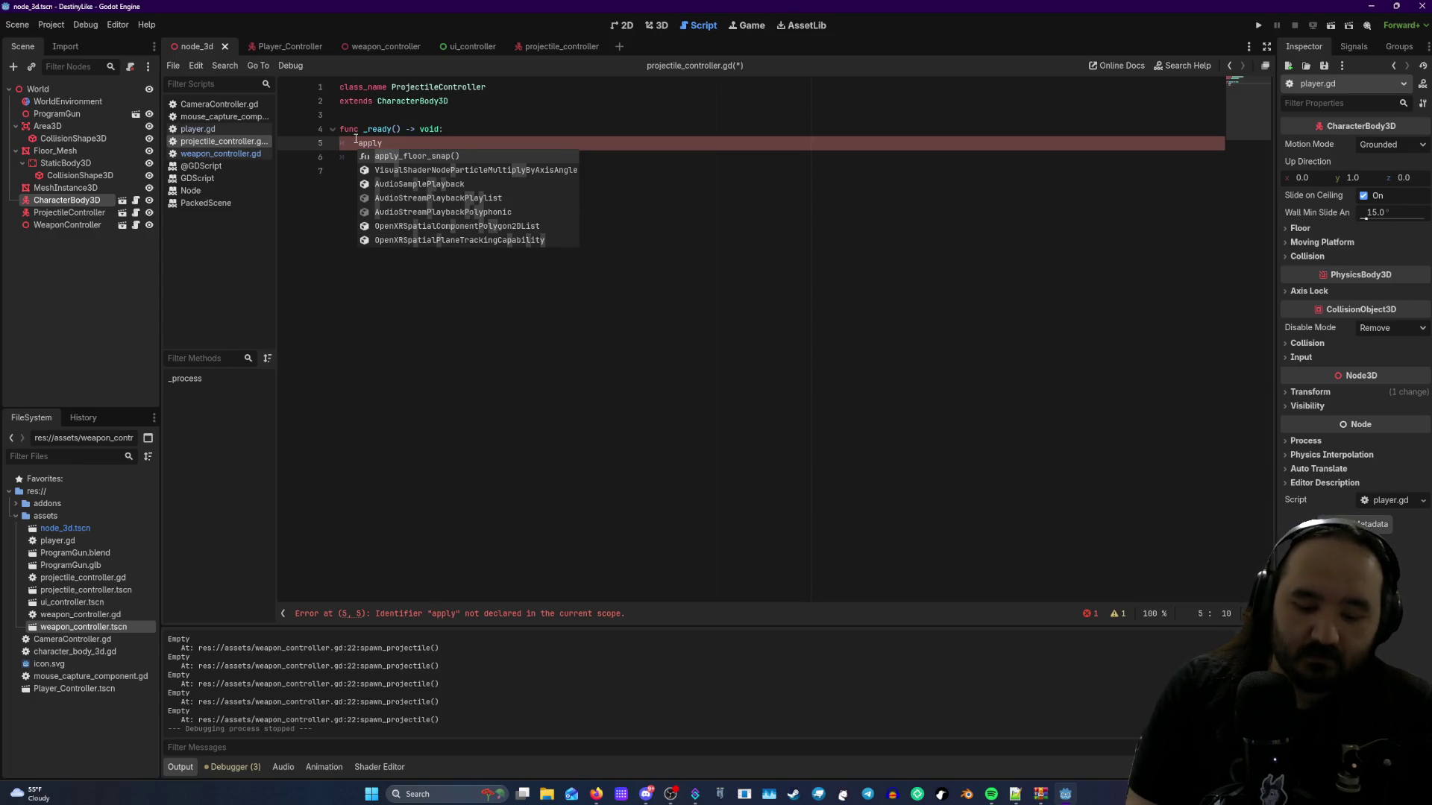
pyautogui.write('_central')
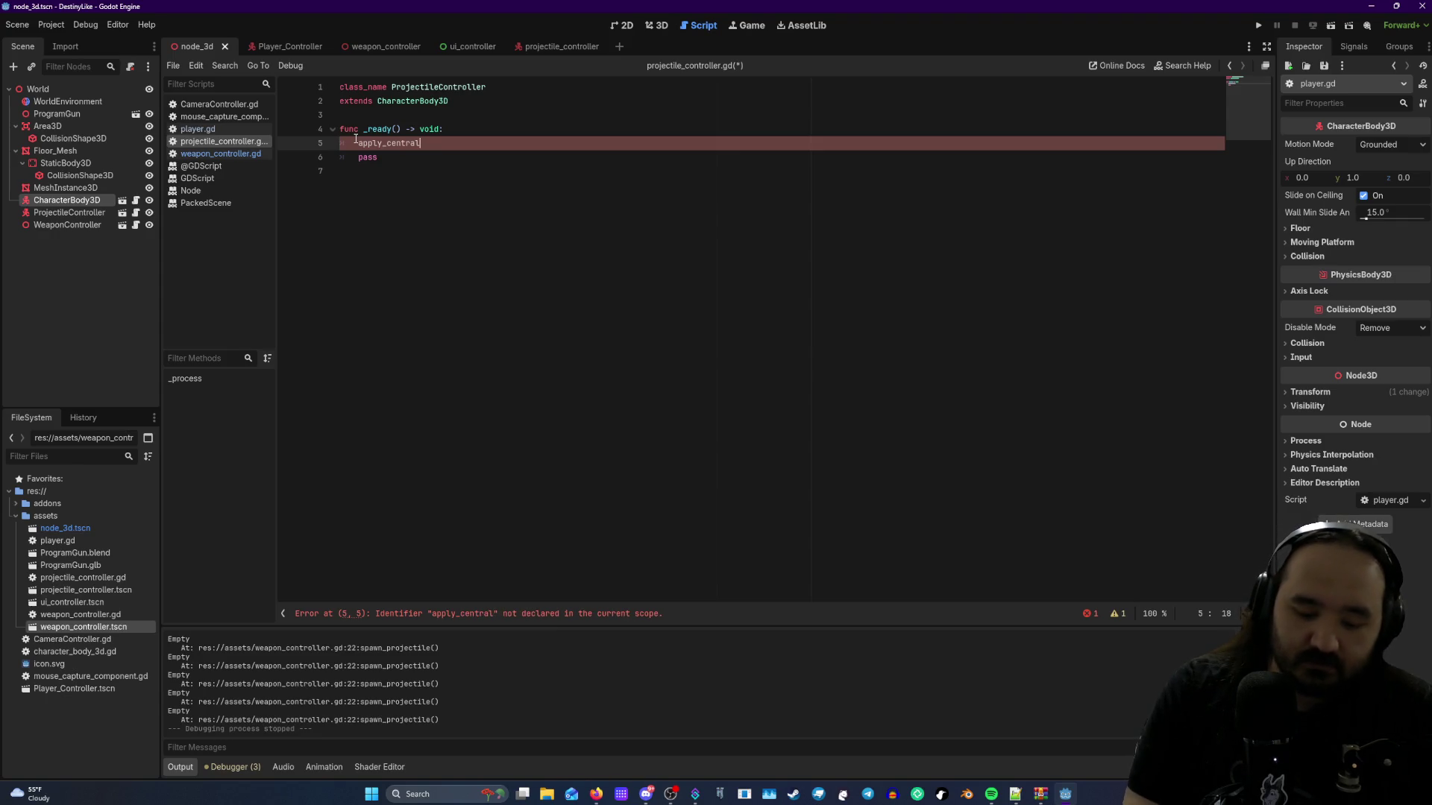
pyautogui.write('inpu')
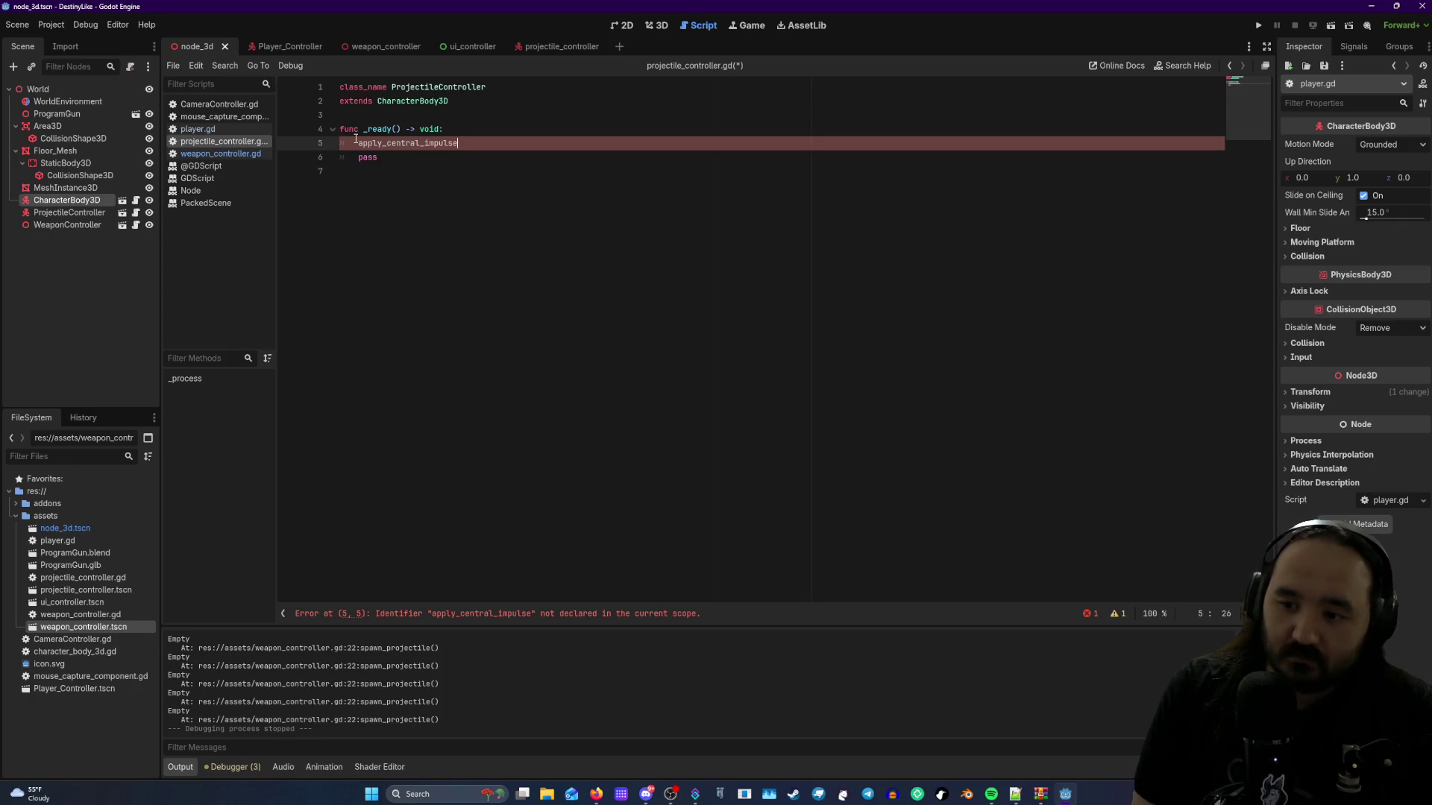
pyautogui.write('(')
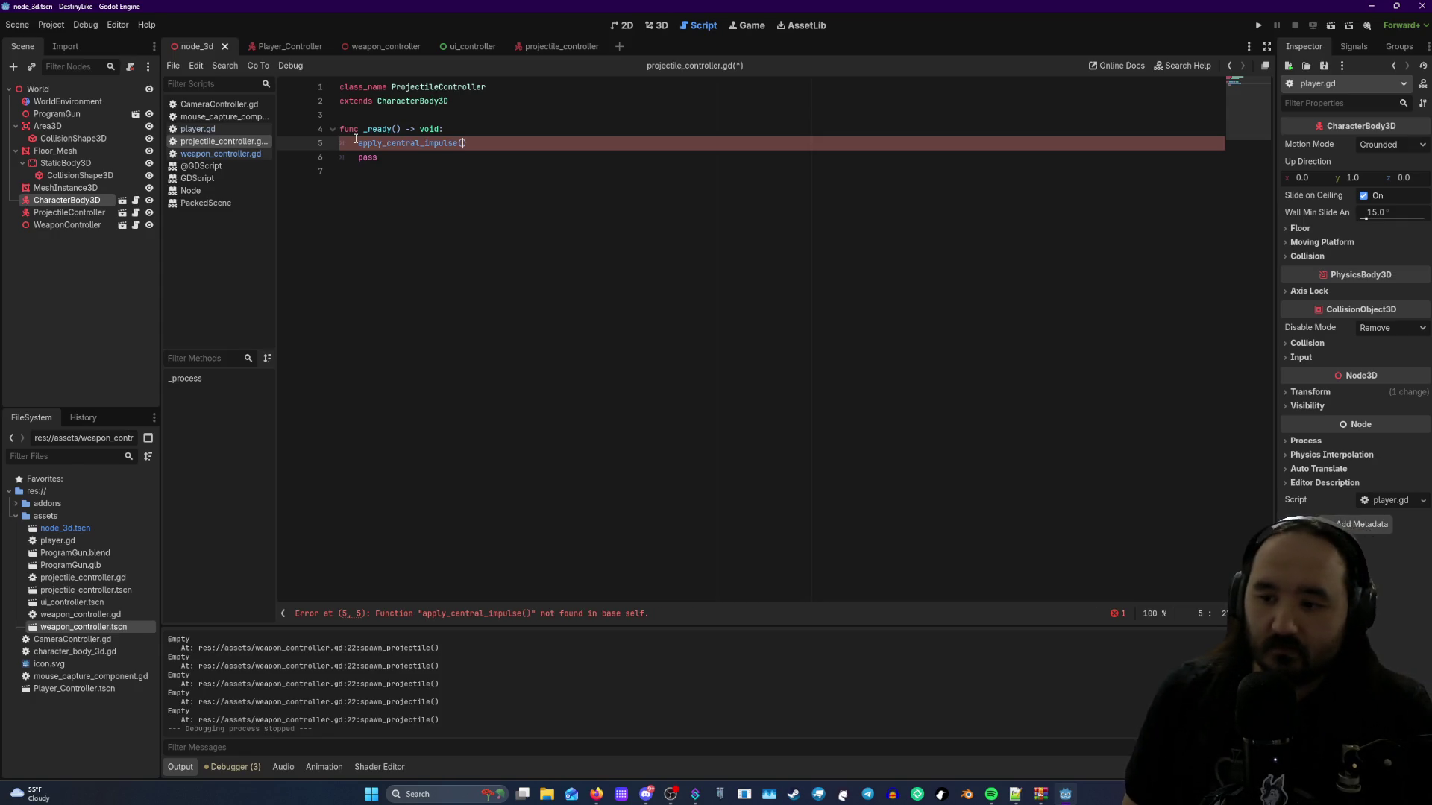
pyautogui.write('-global')
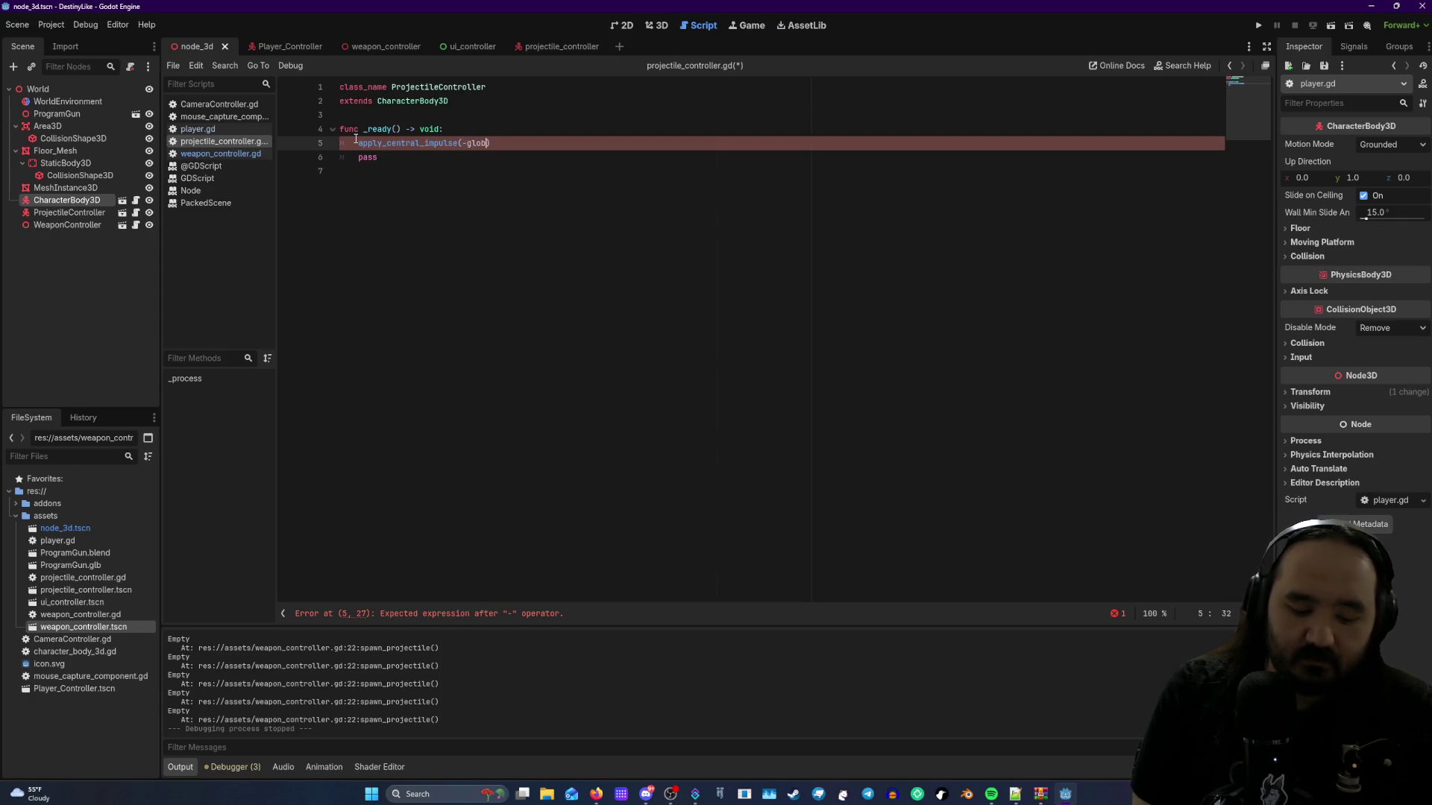
pyautogui.write('_')
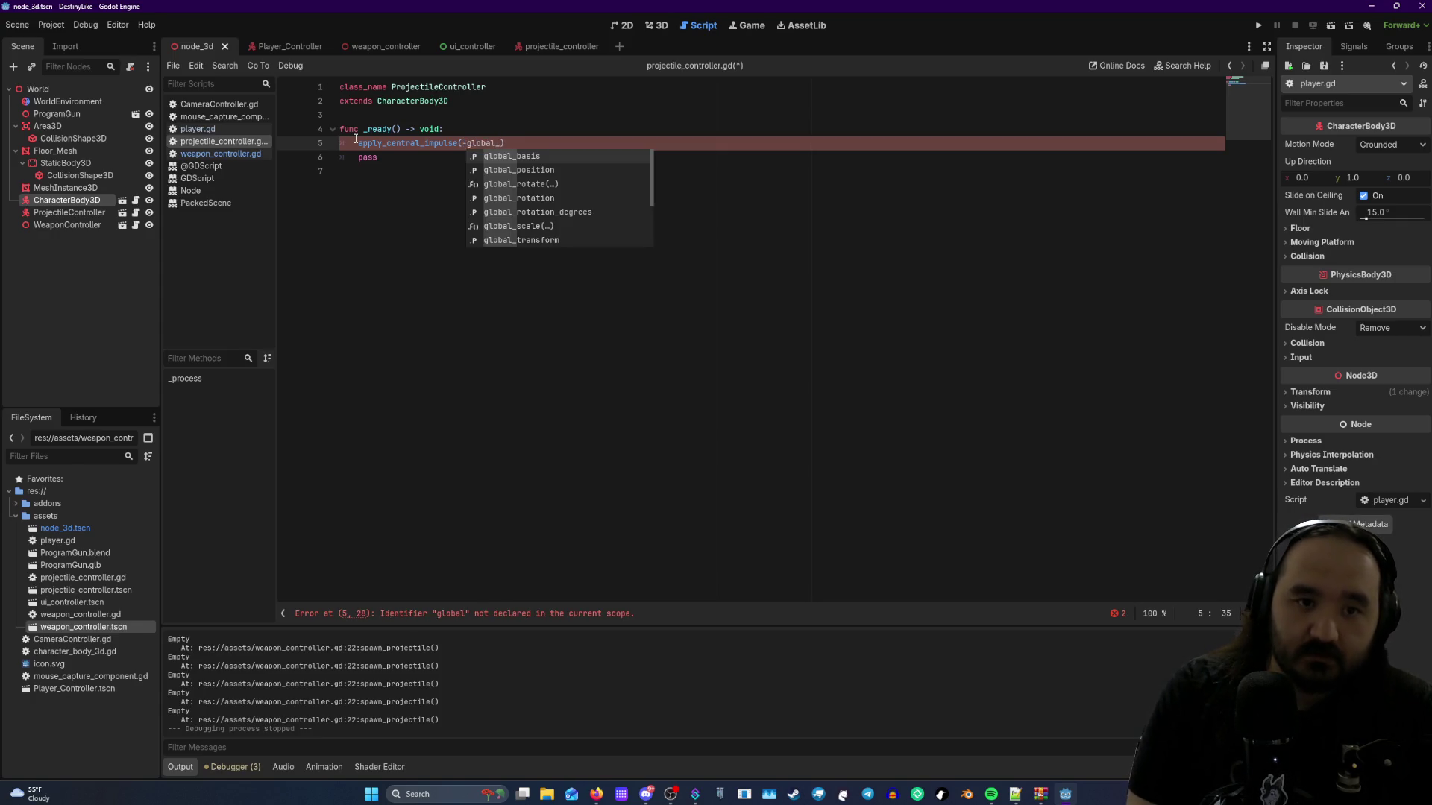
pyautogui.click(568, 239)
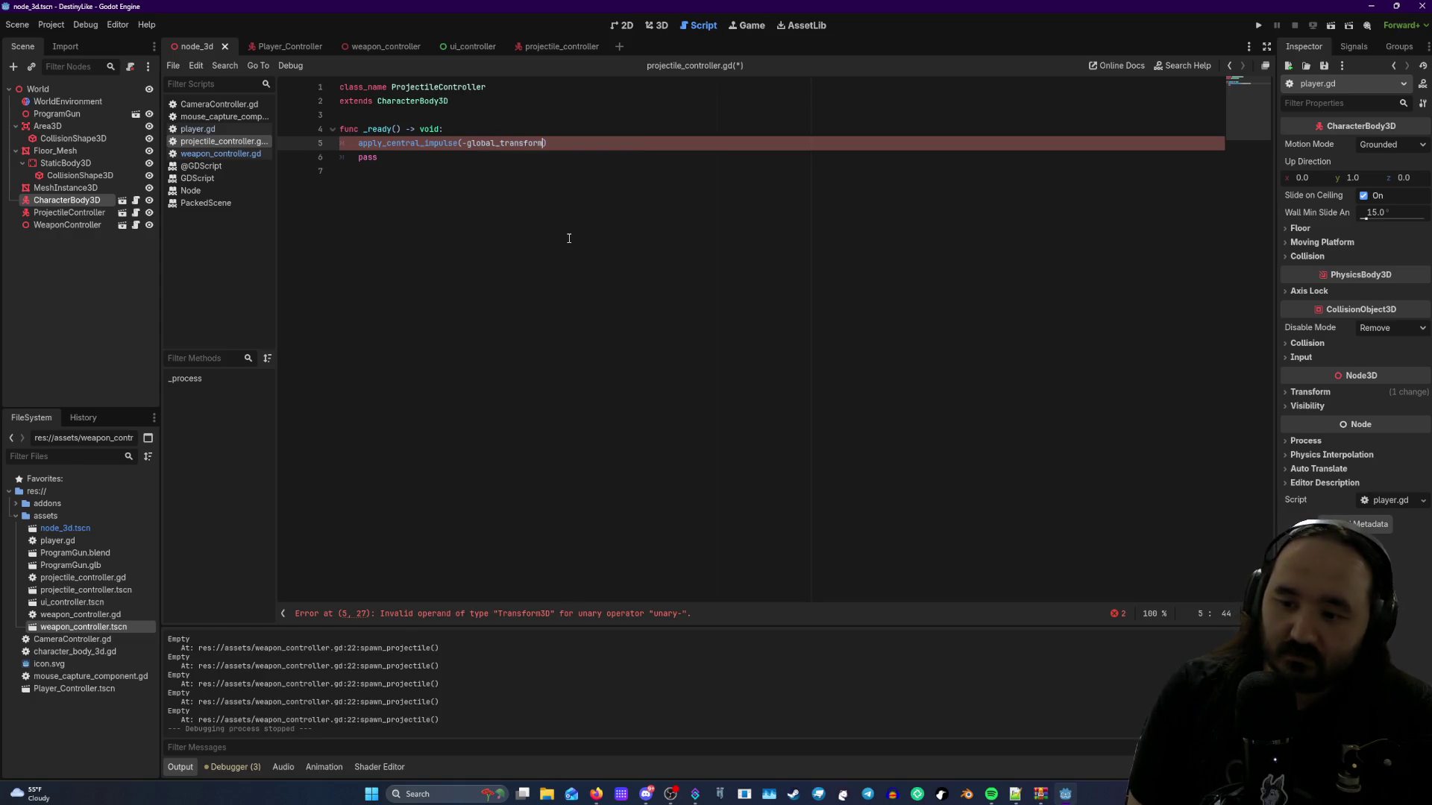
pyautogui.write('.basis.z')
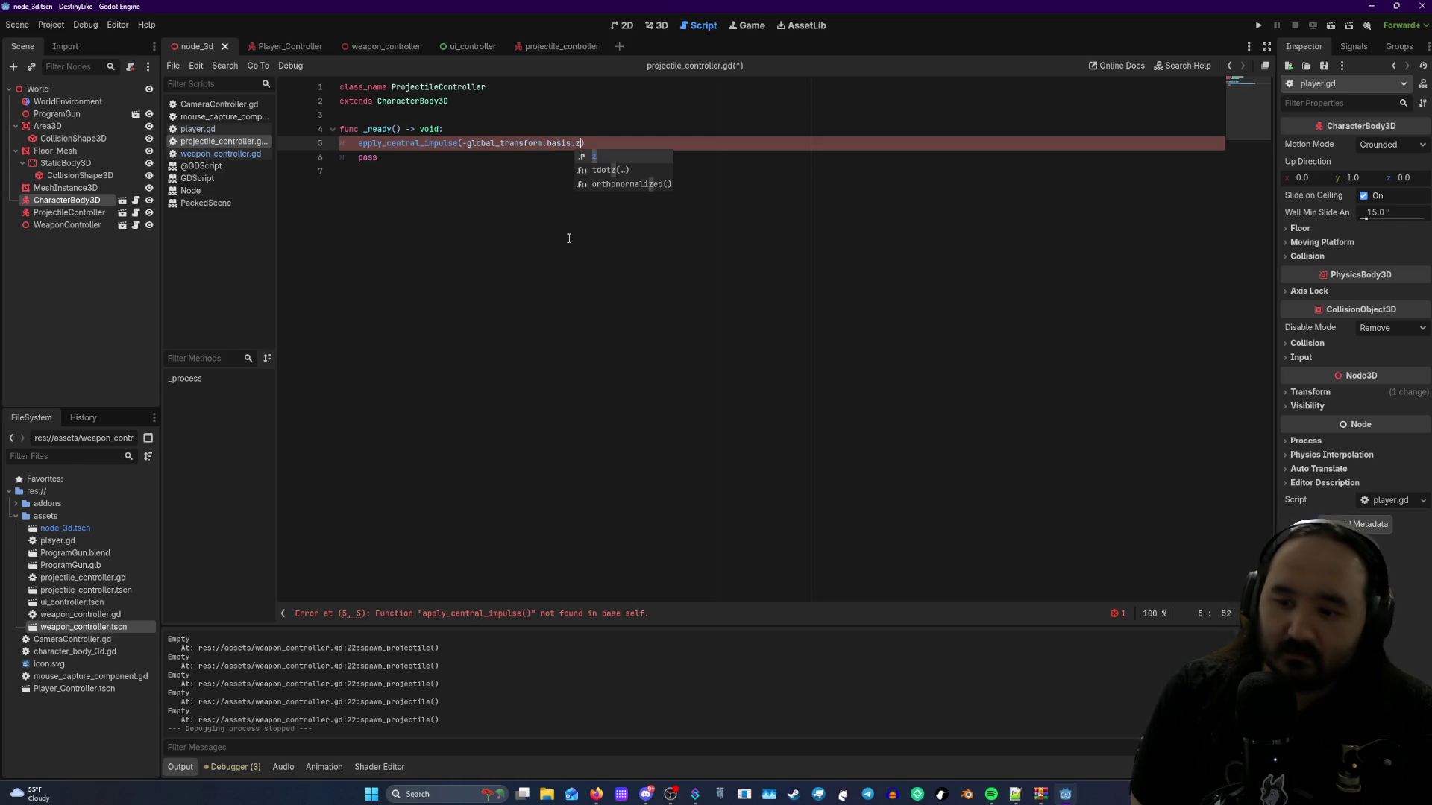
pyautogui.write(' * speed')
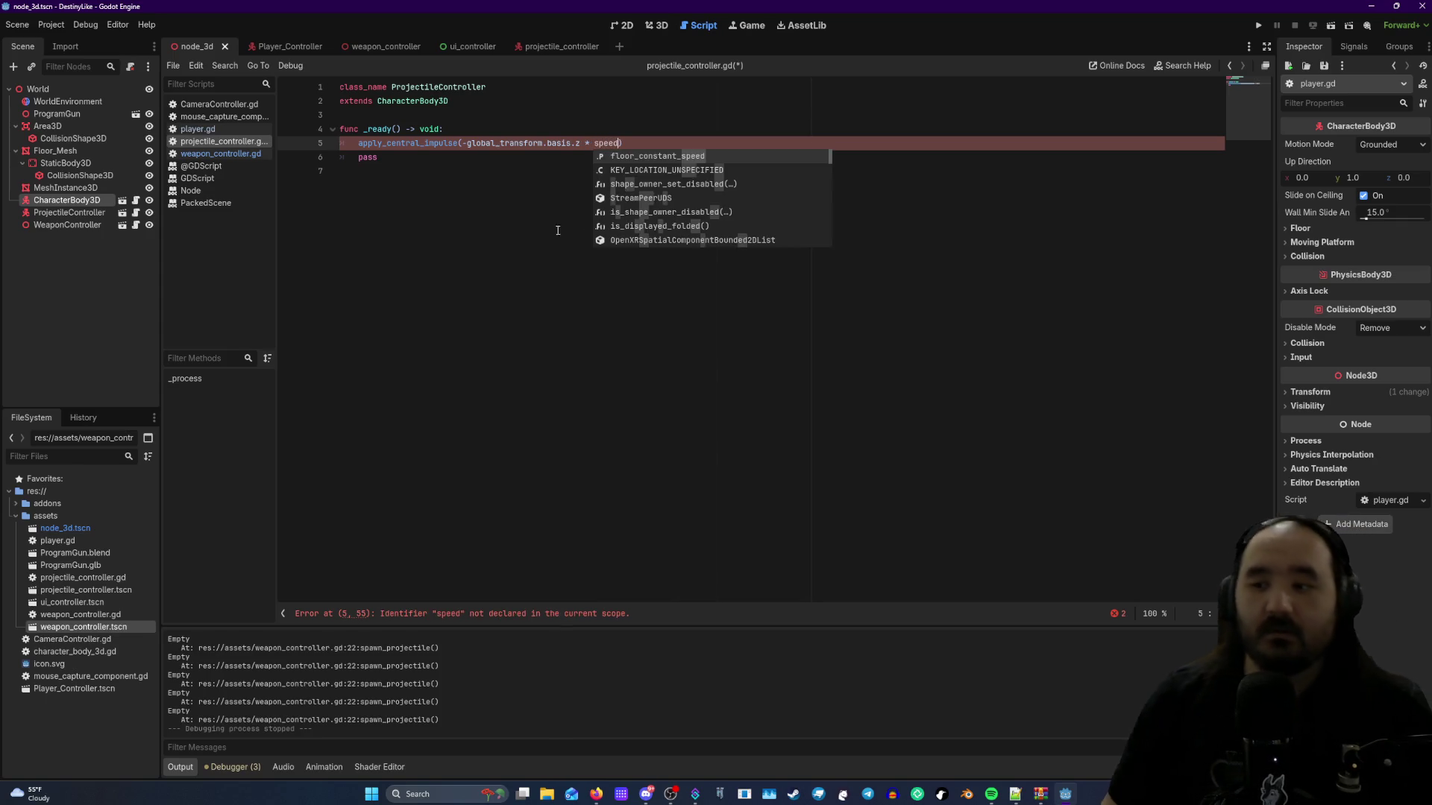
# Delete the pass placeholder on line 6
pyautogui.click(408, 160)
pyautogui.press('BackSpace')
pyautogui.press('BackSpace')
pyautogui.press('BackSpace')
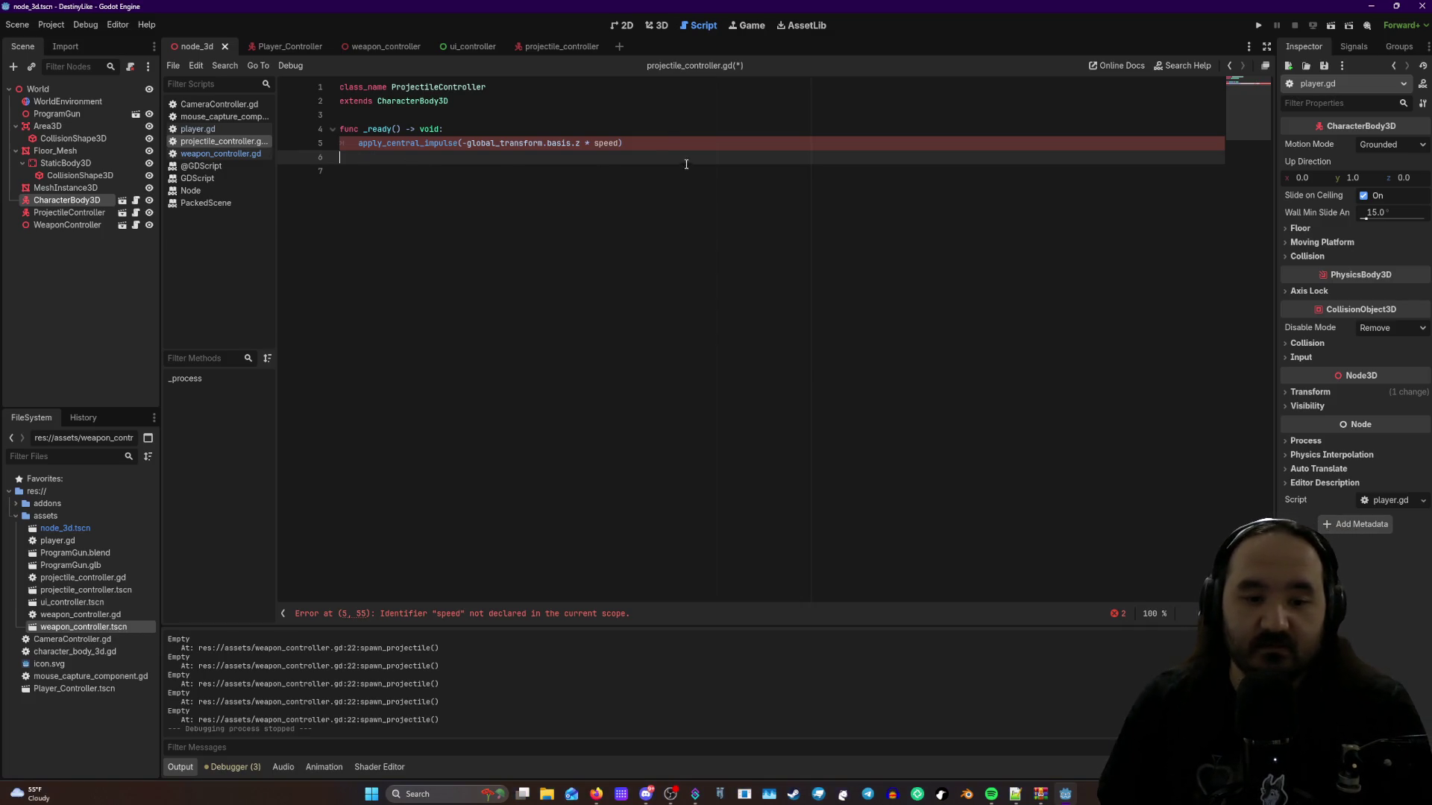
pyautogui.click(651, 143)
pyautogui.click(406, 118)
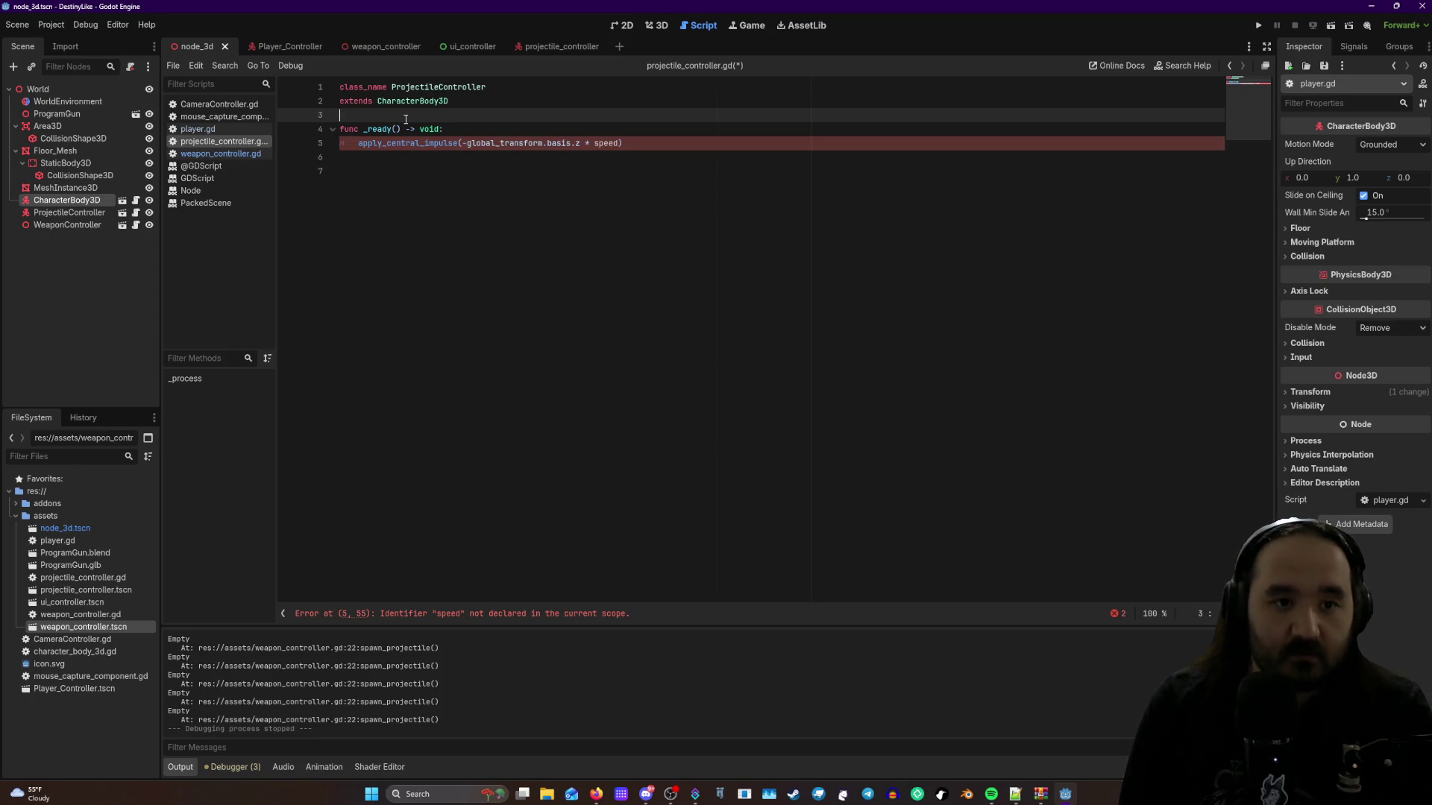
pyautogui.write('@export ')
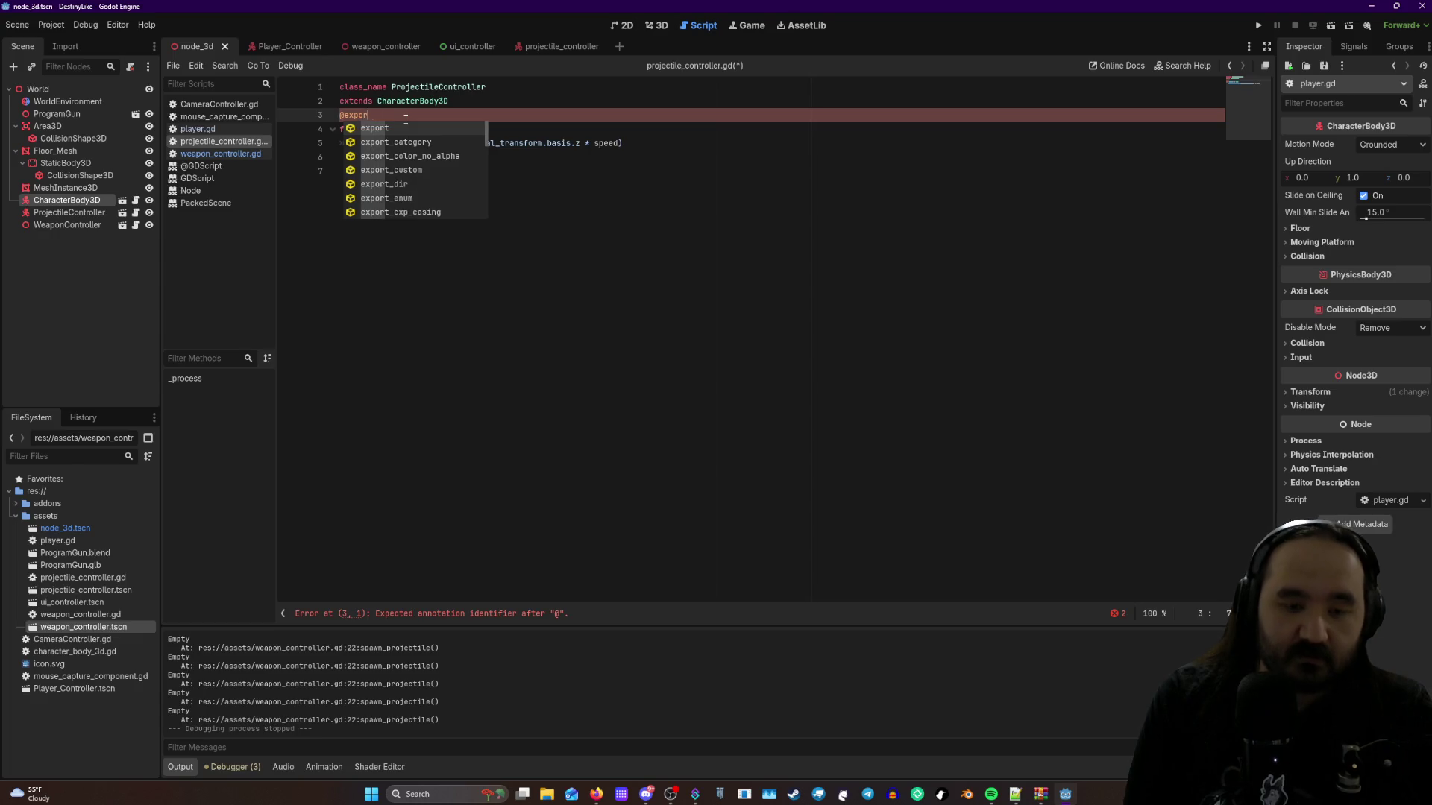
pyautogui.write('var s')
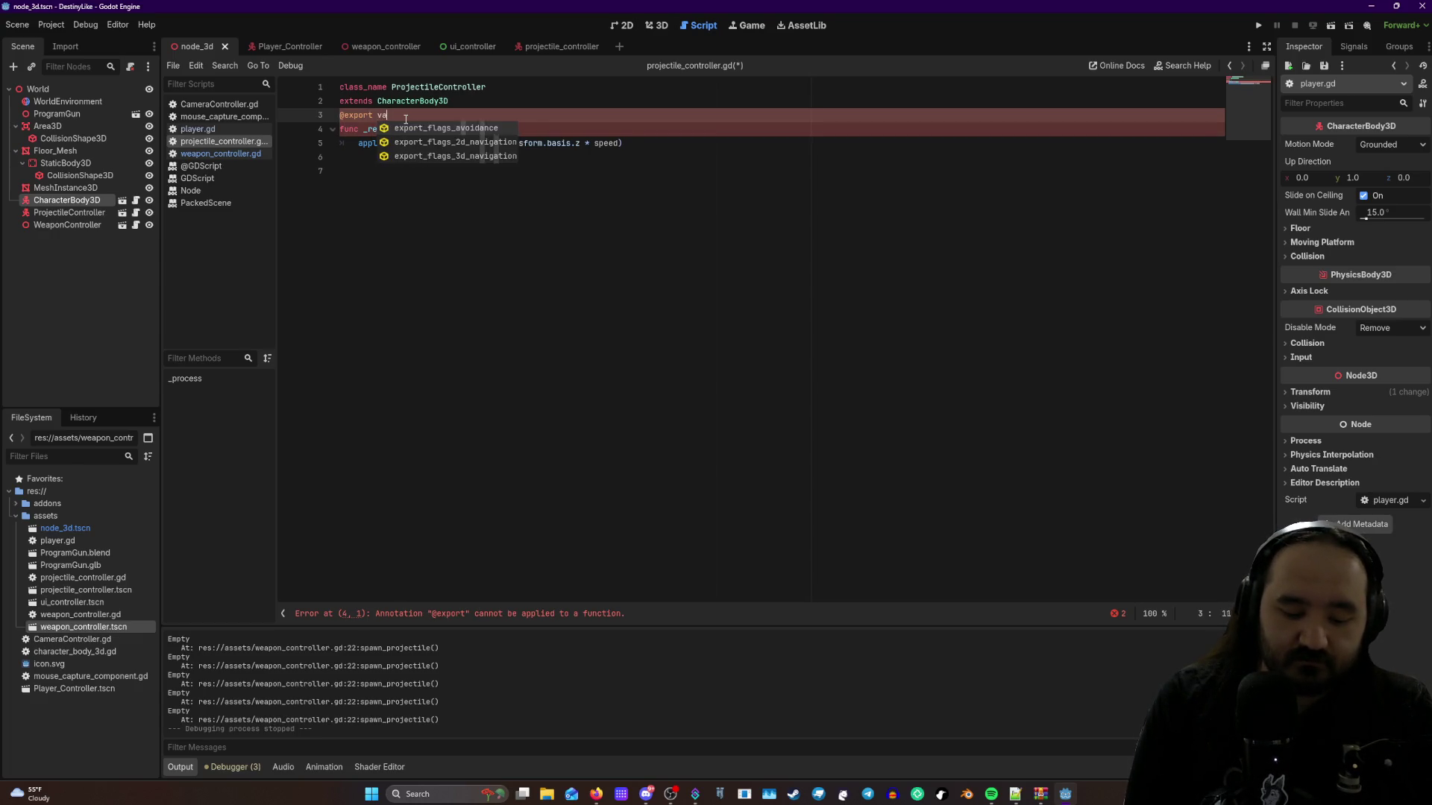
pyautogui.write('ed ')
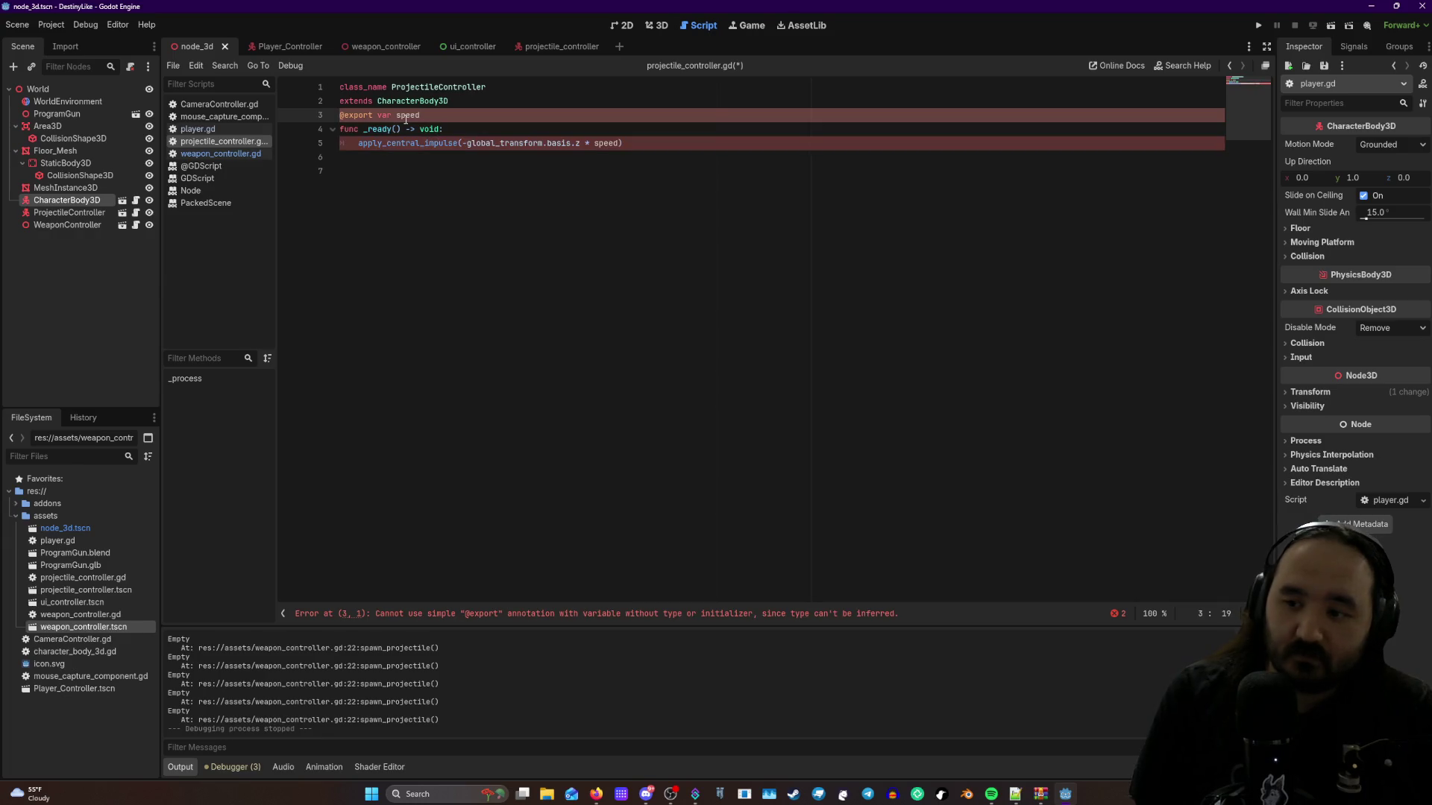
pyautogui.write(':')
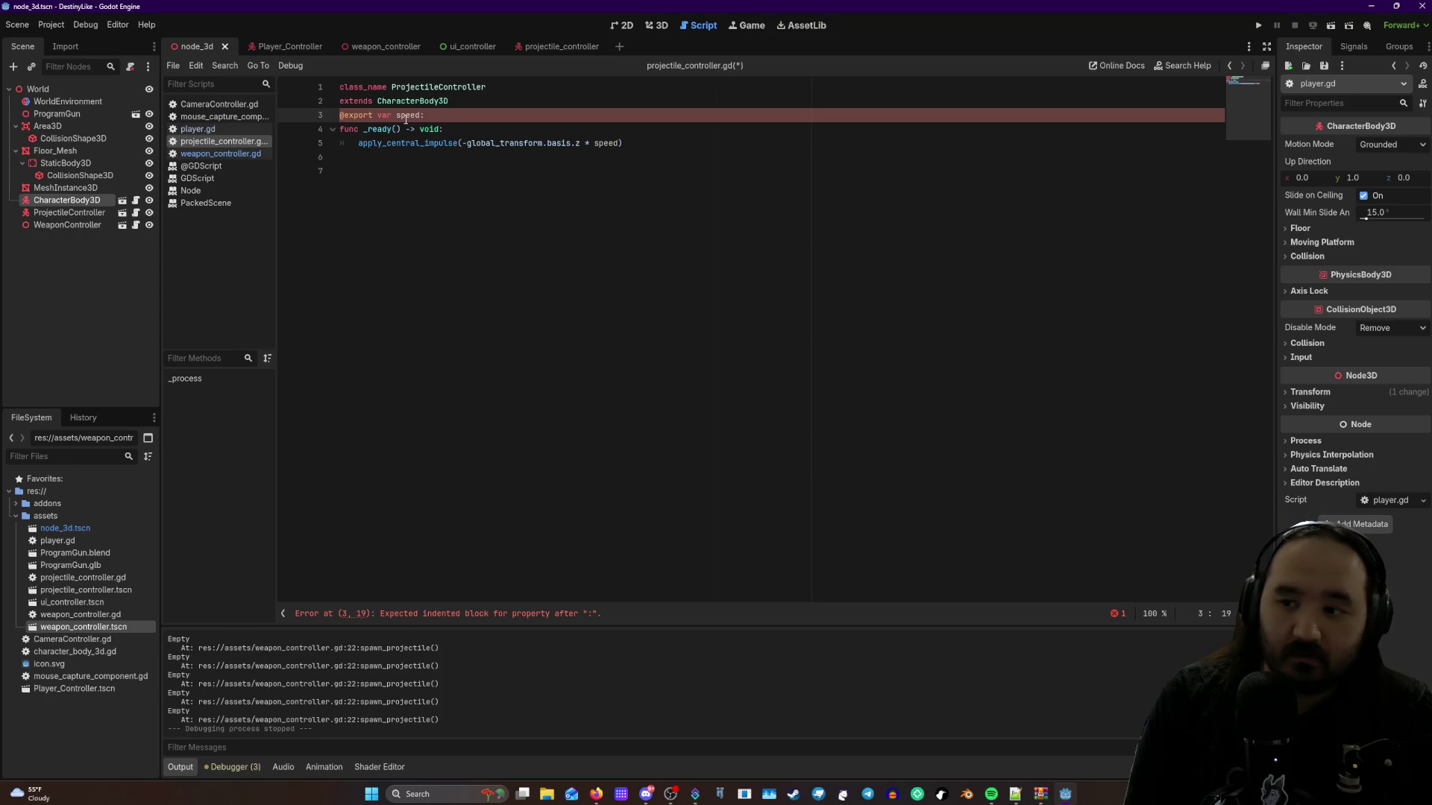
pyautogui.write('loat')
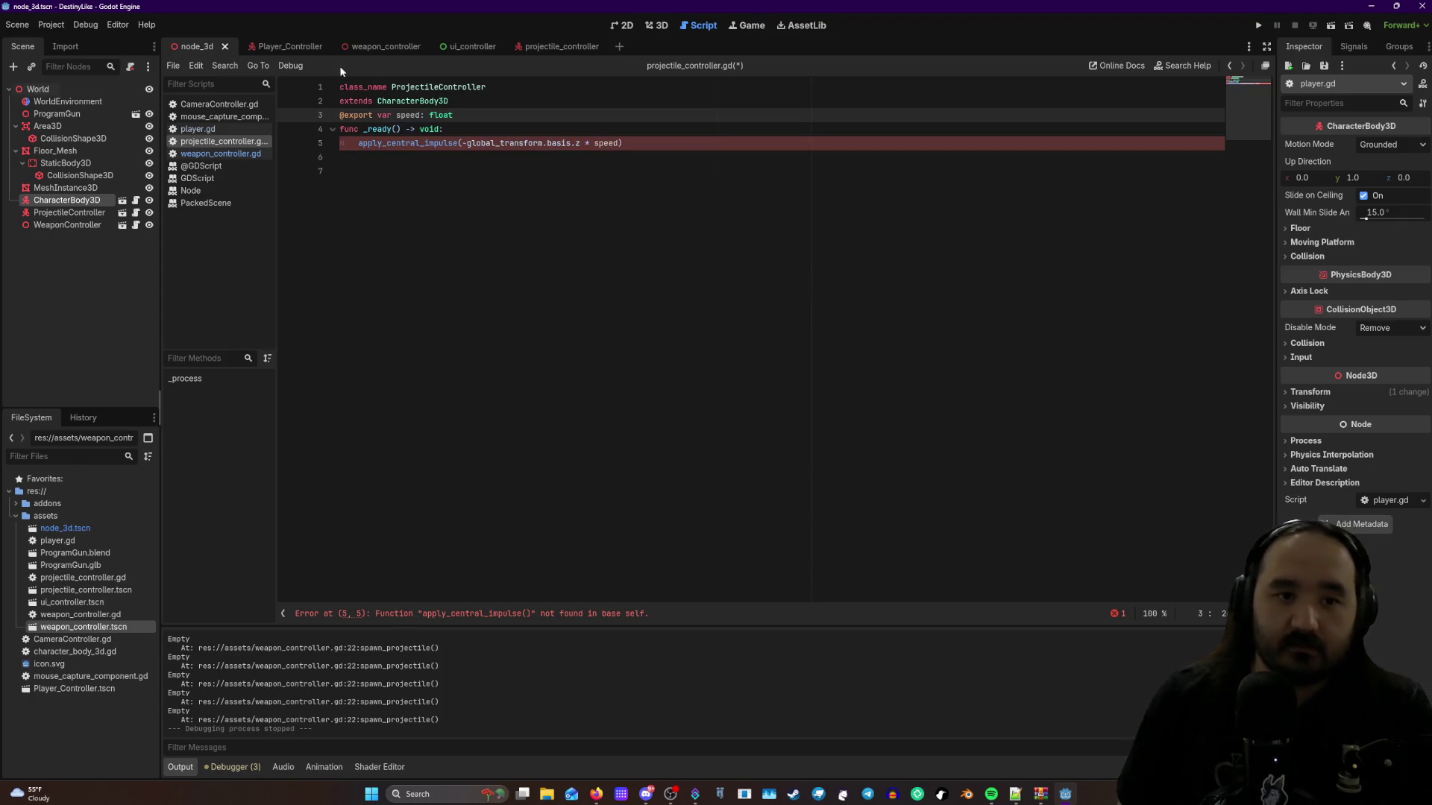
pyautogui.press('BackSpace')
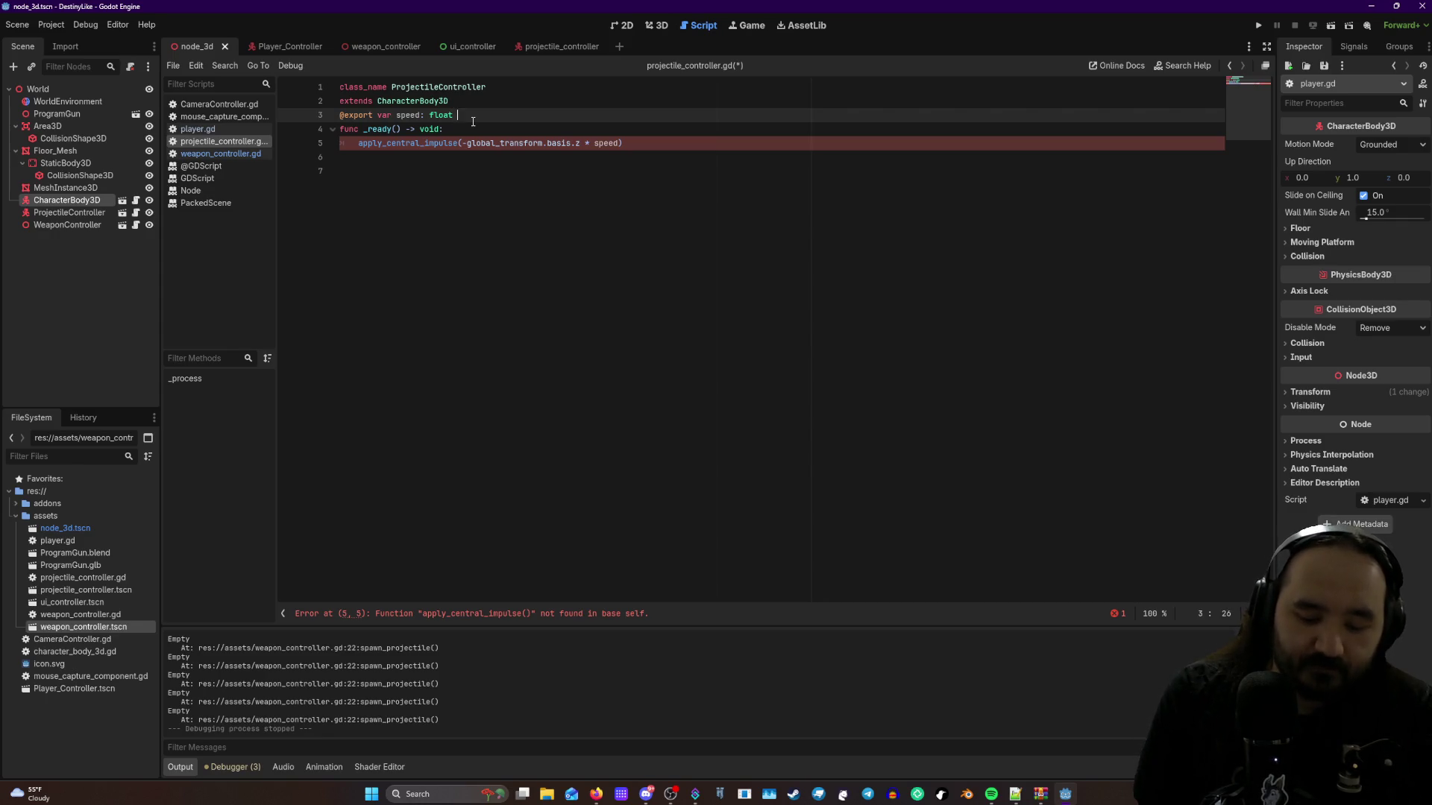
pyautogui.write('= ')
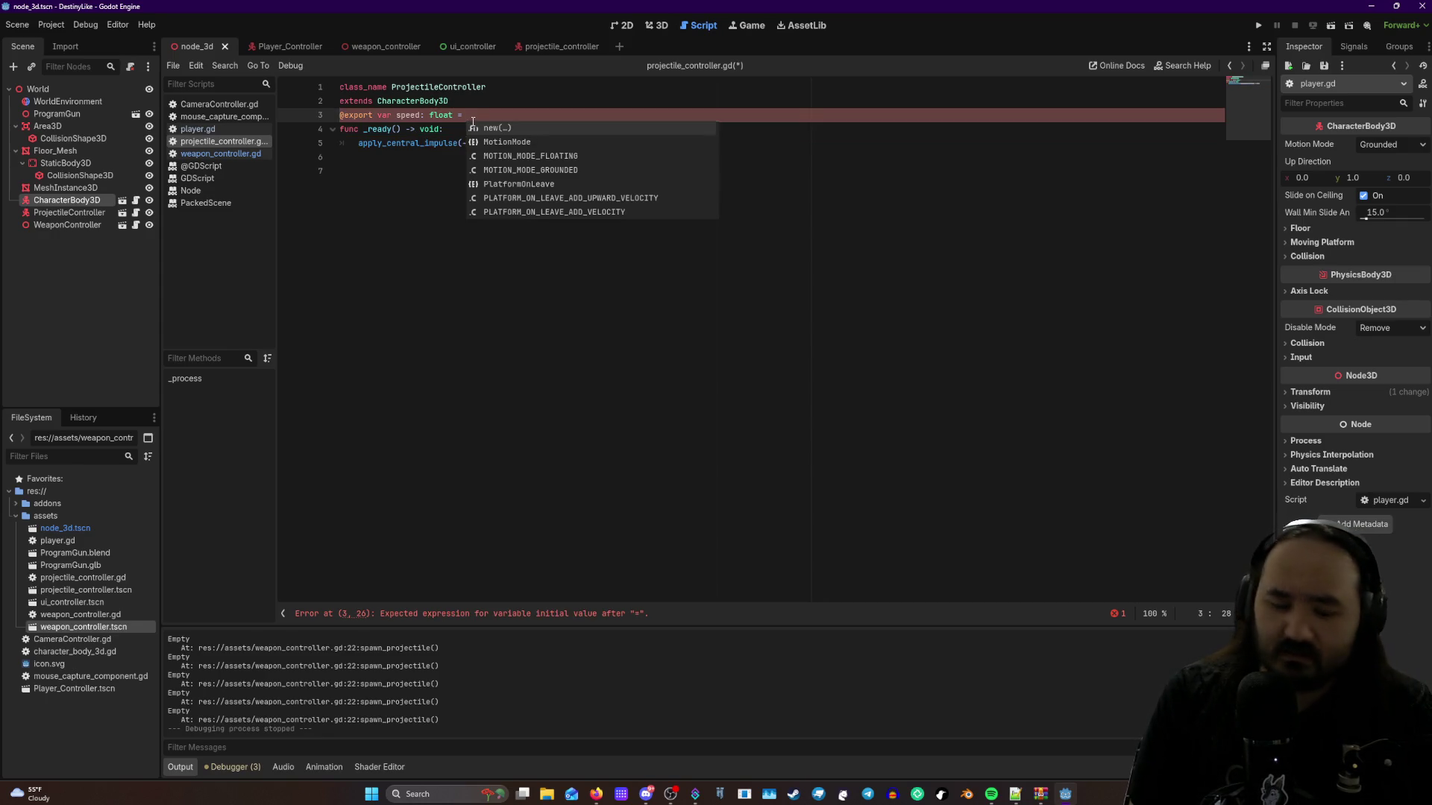
pyautogui.write('10')
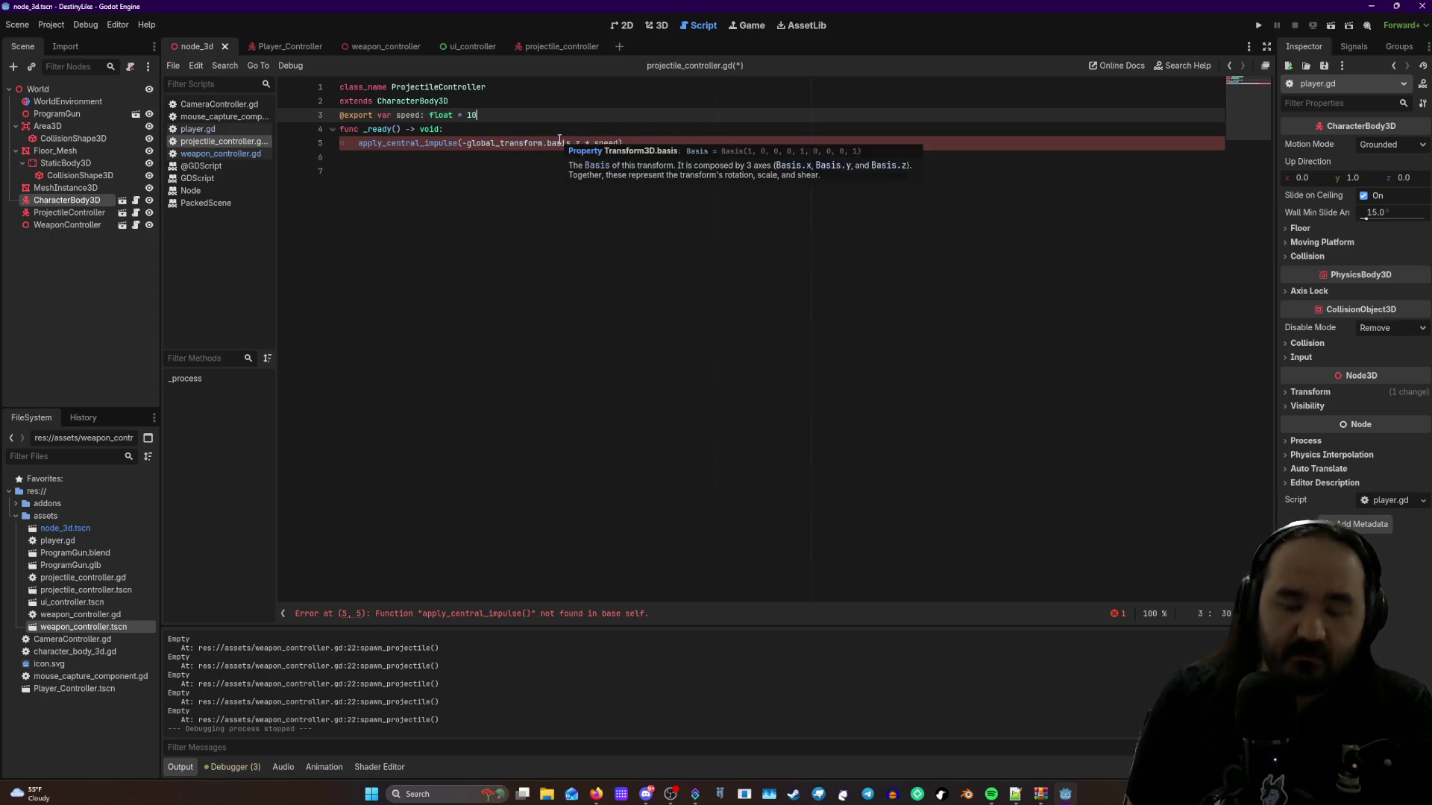
pyautogui.press('Return')
pyautogui.click(631, 157)
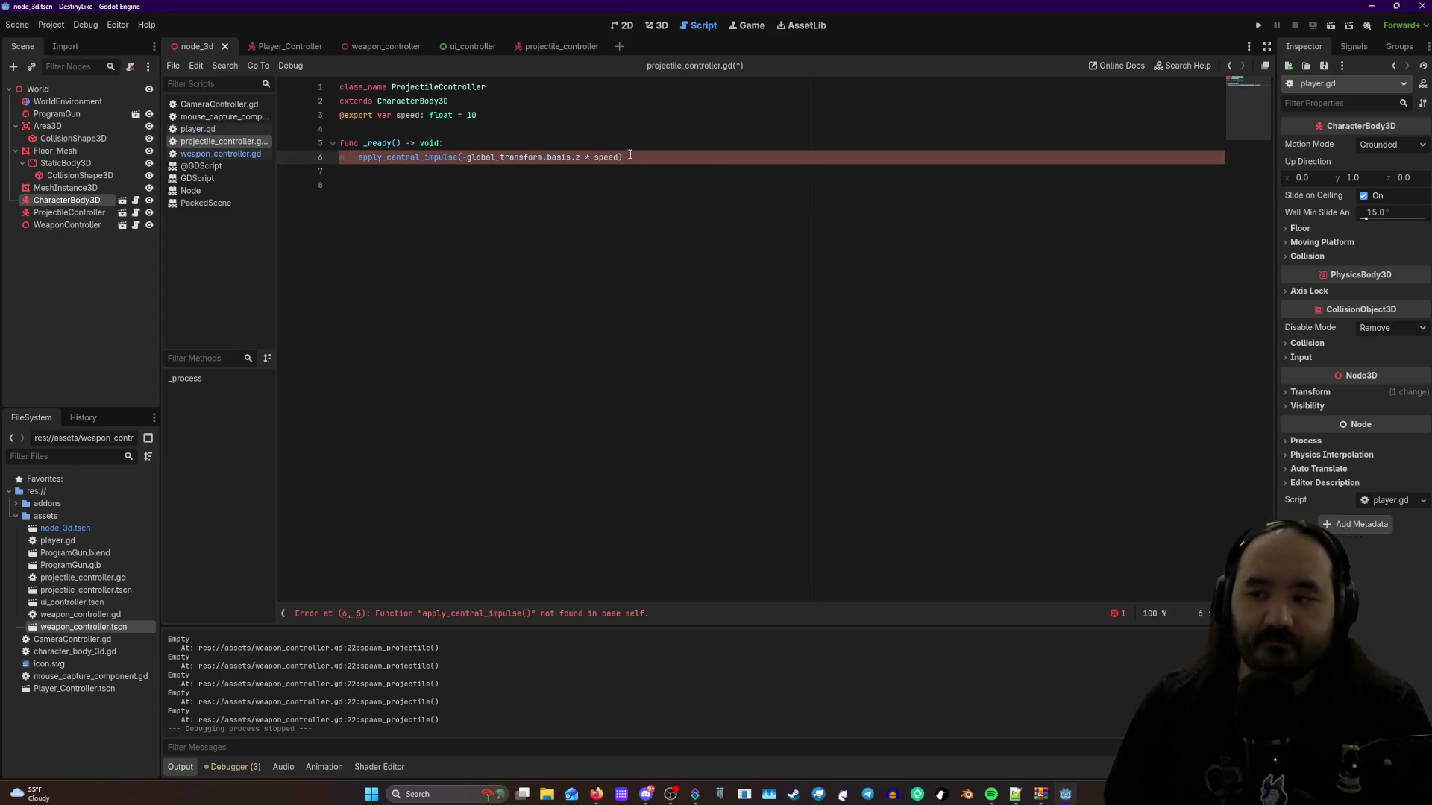
pyautogui.click(595, 156)
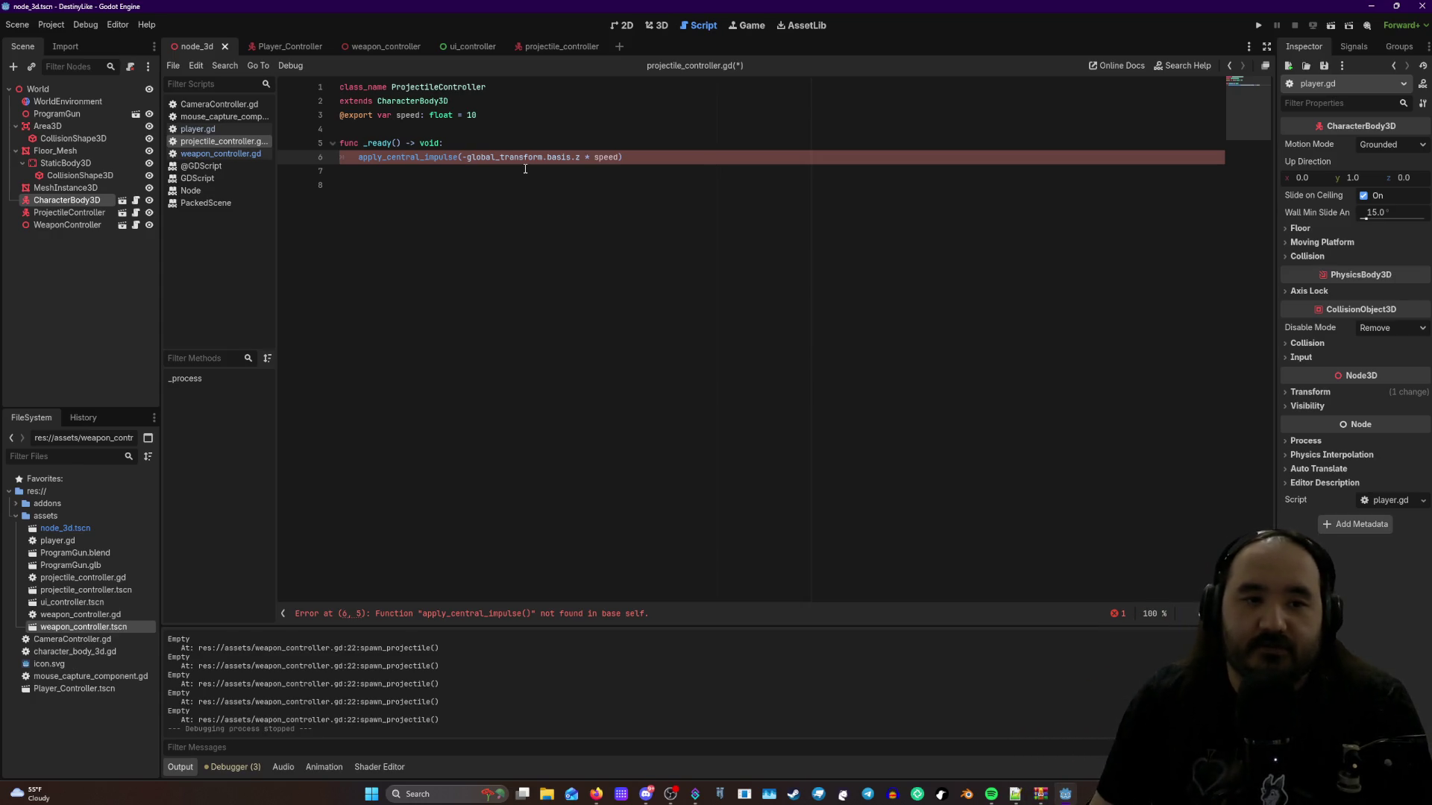
pyautogui.click(215, 153)
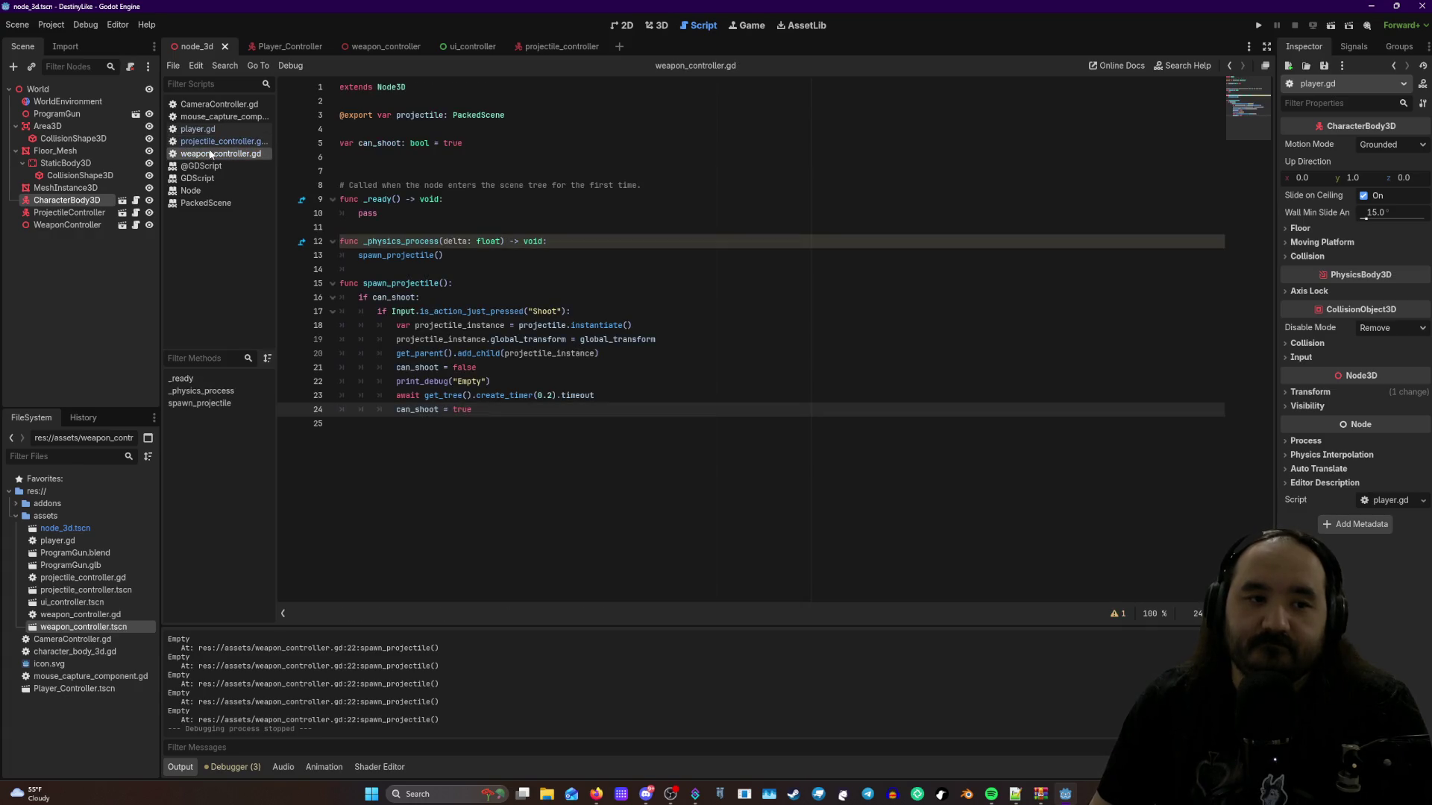
# Return to projectile_controller.gd, then switch to the projectile_controller scene
pyautogui.click(215, 142)
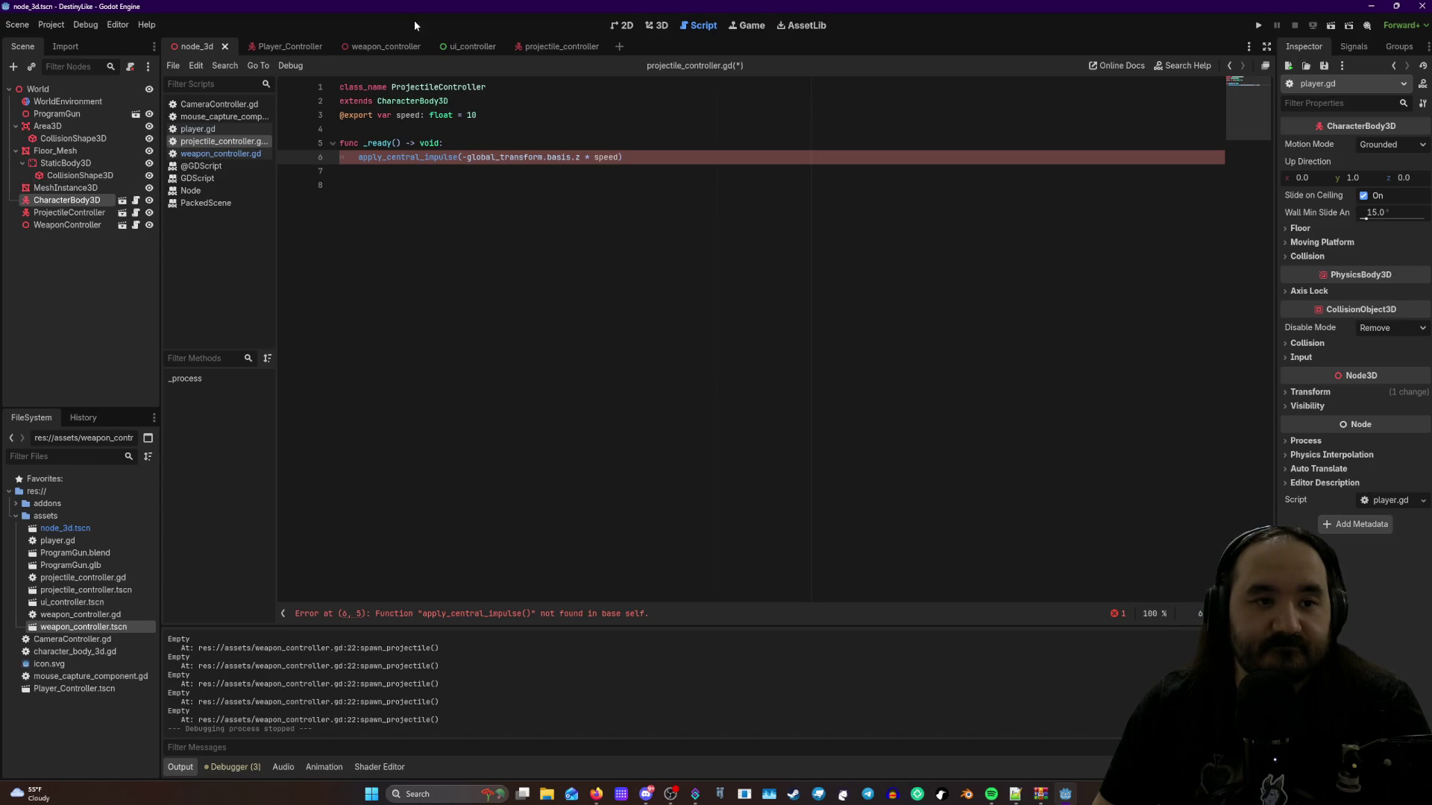
pyautogui.click(563, 46)
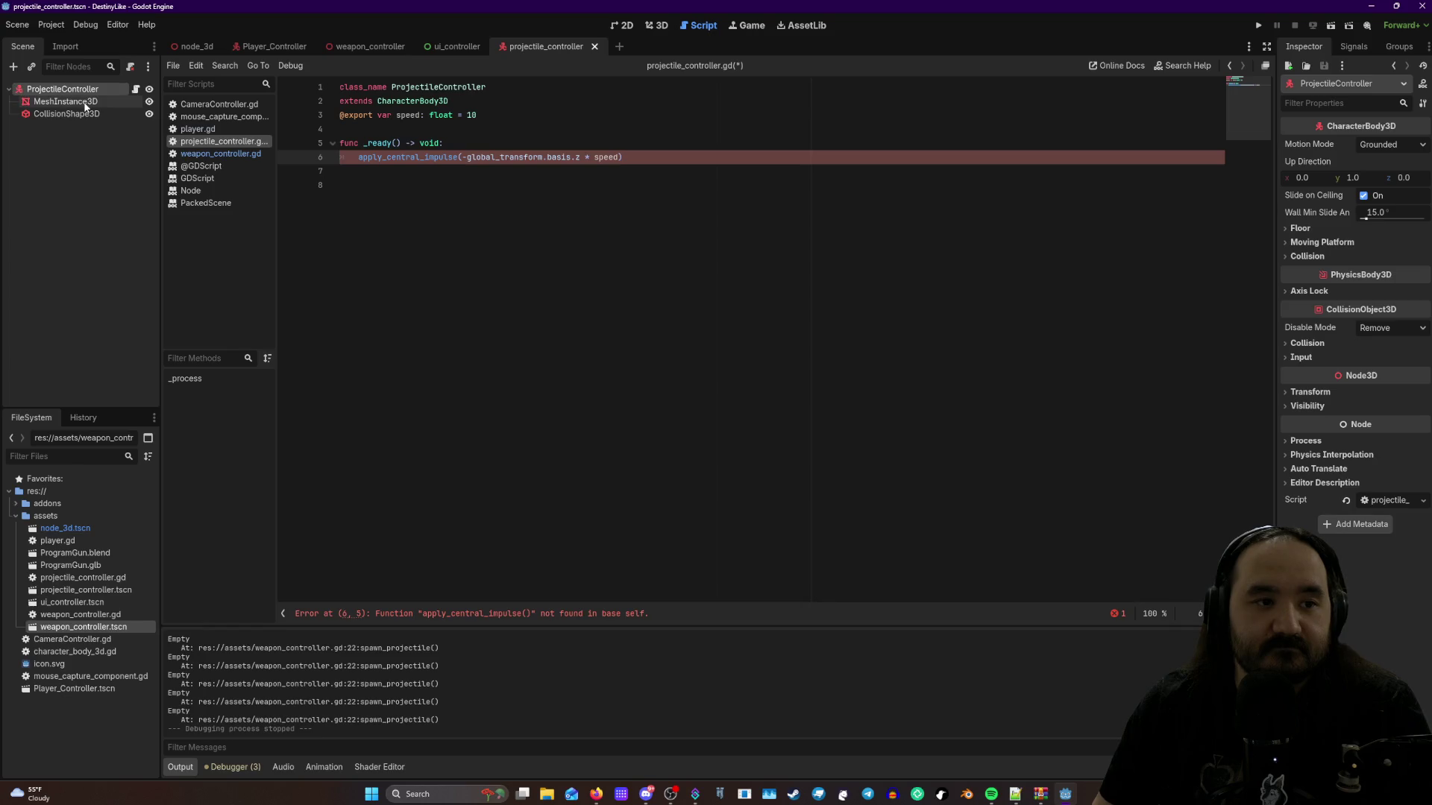
# Change the ProjectileController node's type to RigidBody3D by searching 'rigid' in Change Type
pyautogui.rightClick(23, 90)
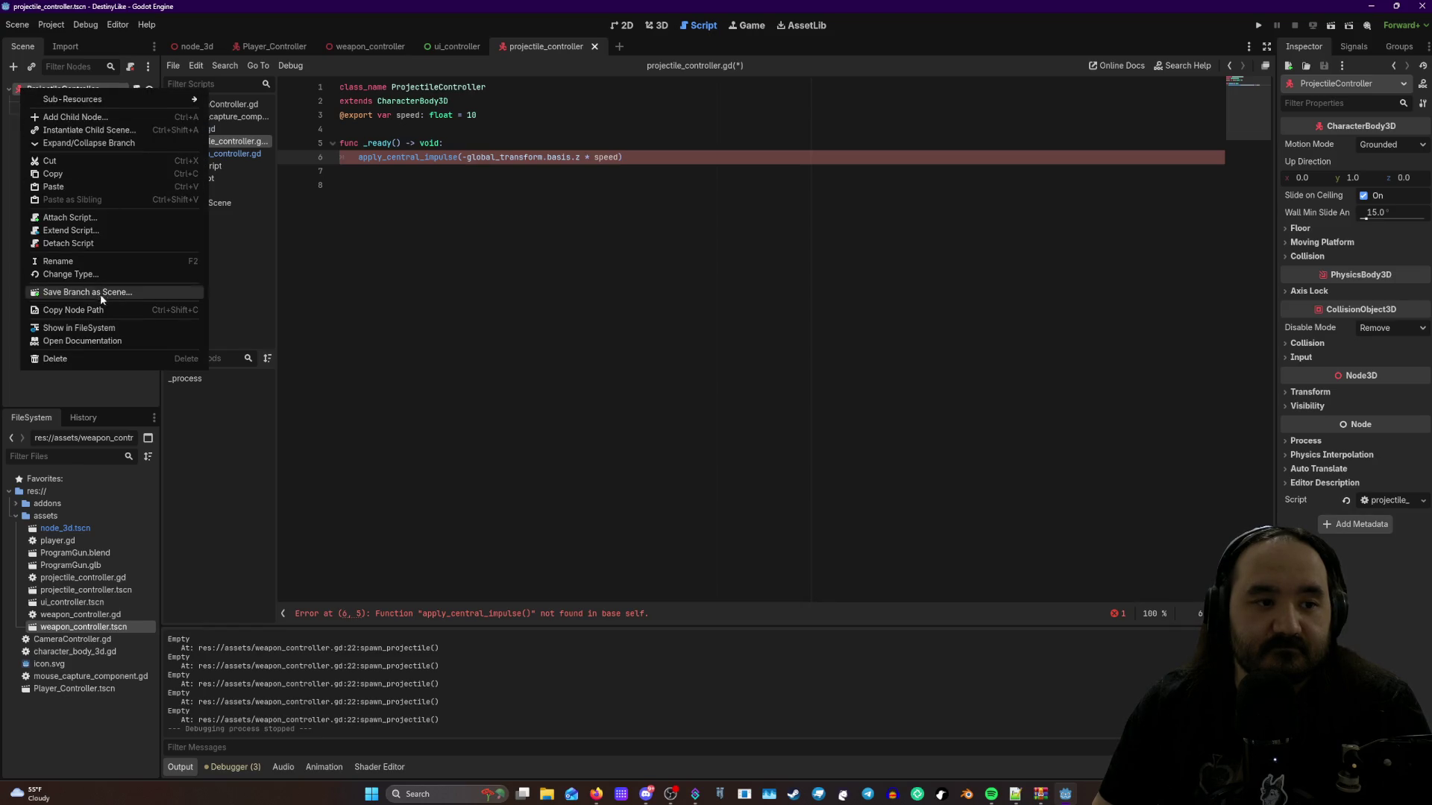
pyautogui.click(71, 275)
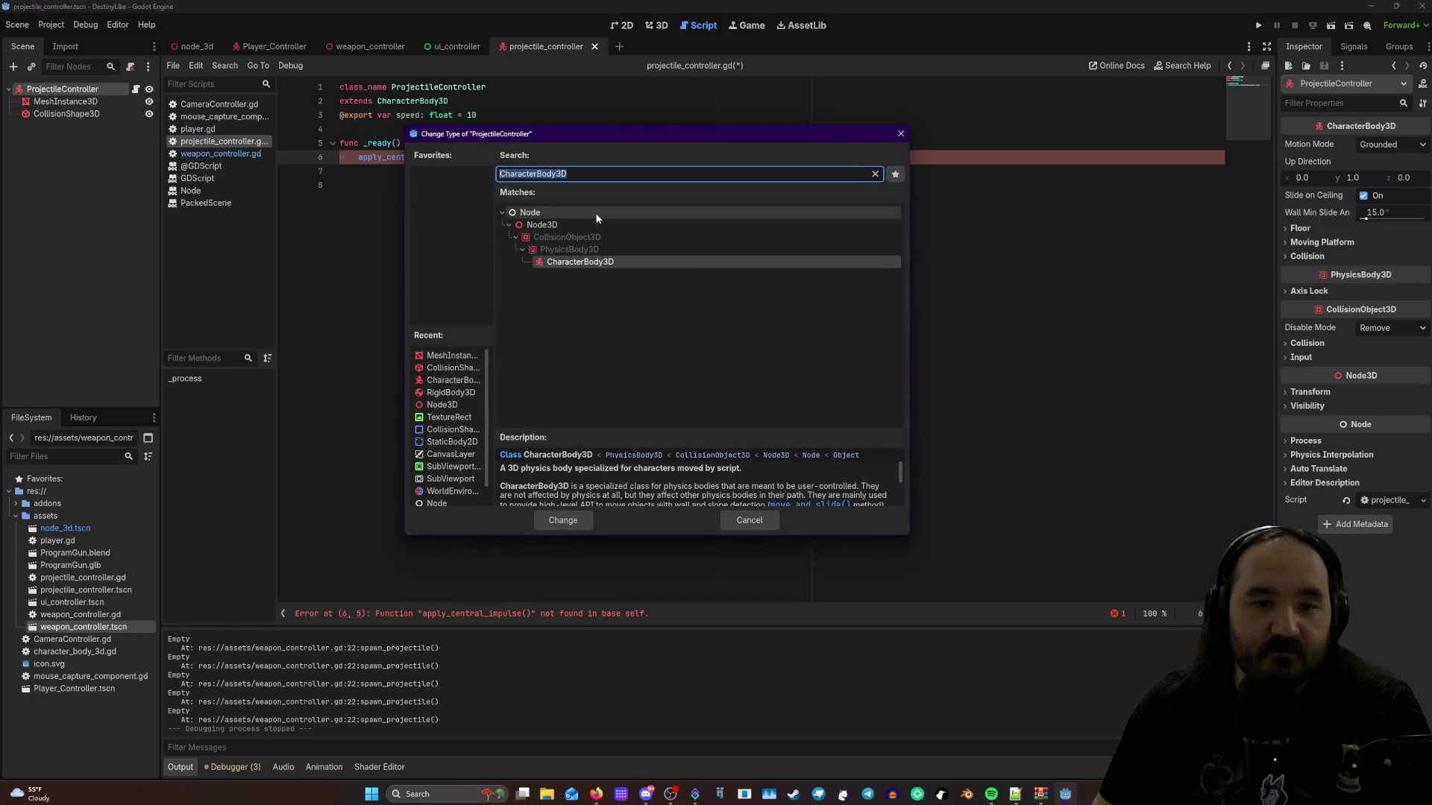
pyautogui.write('rigif')
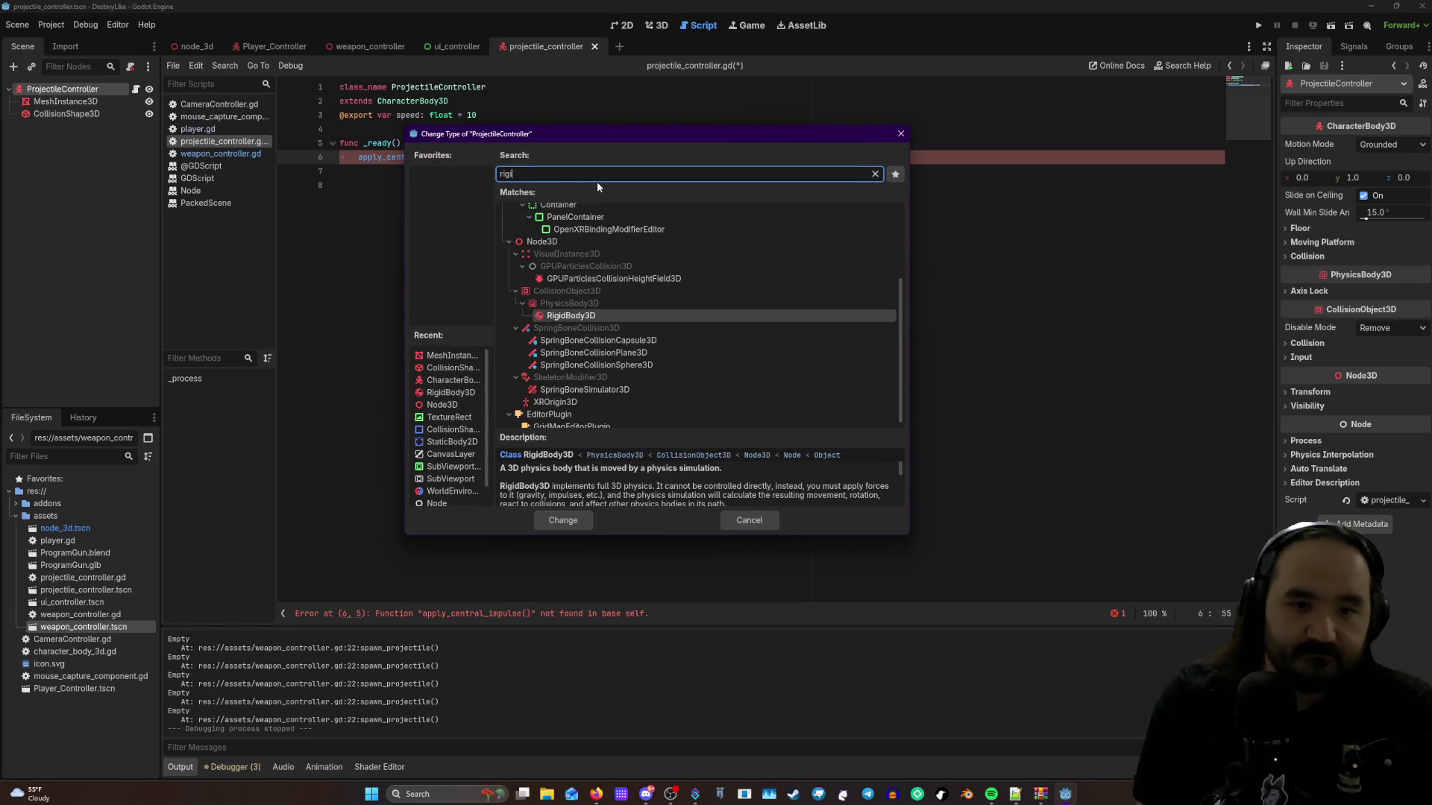
pyautogui.press('BackSpace')
pyautogui.write('d')
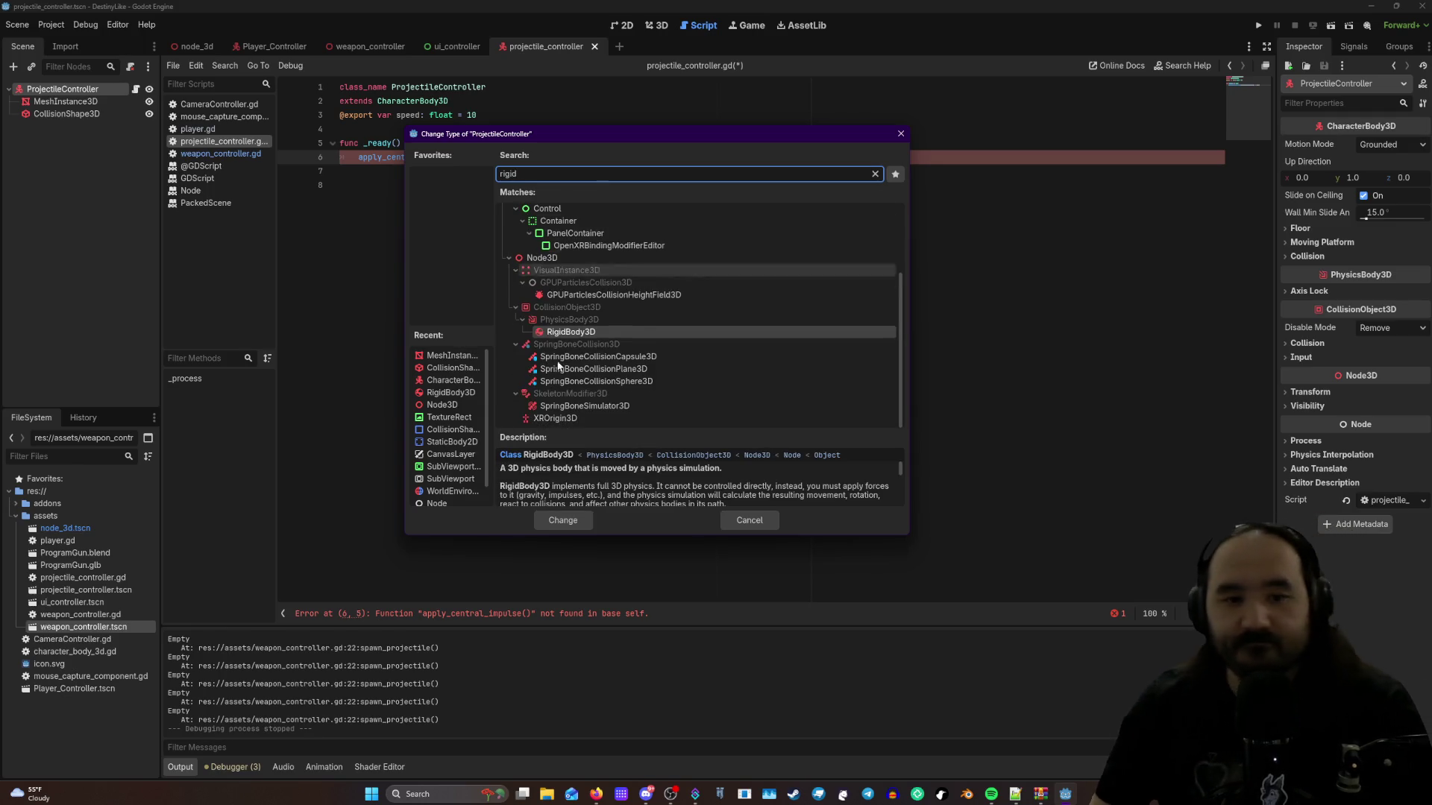
pyautogui.click(563, 334)
pyautogui.click(579, 522)
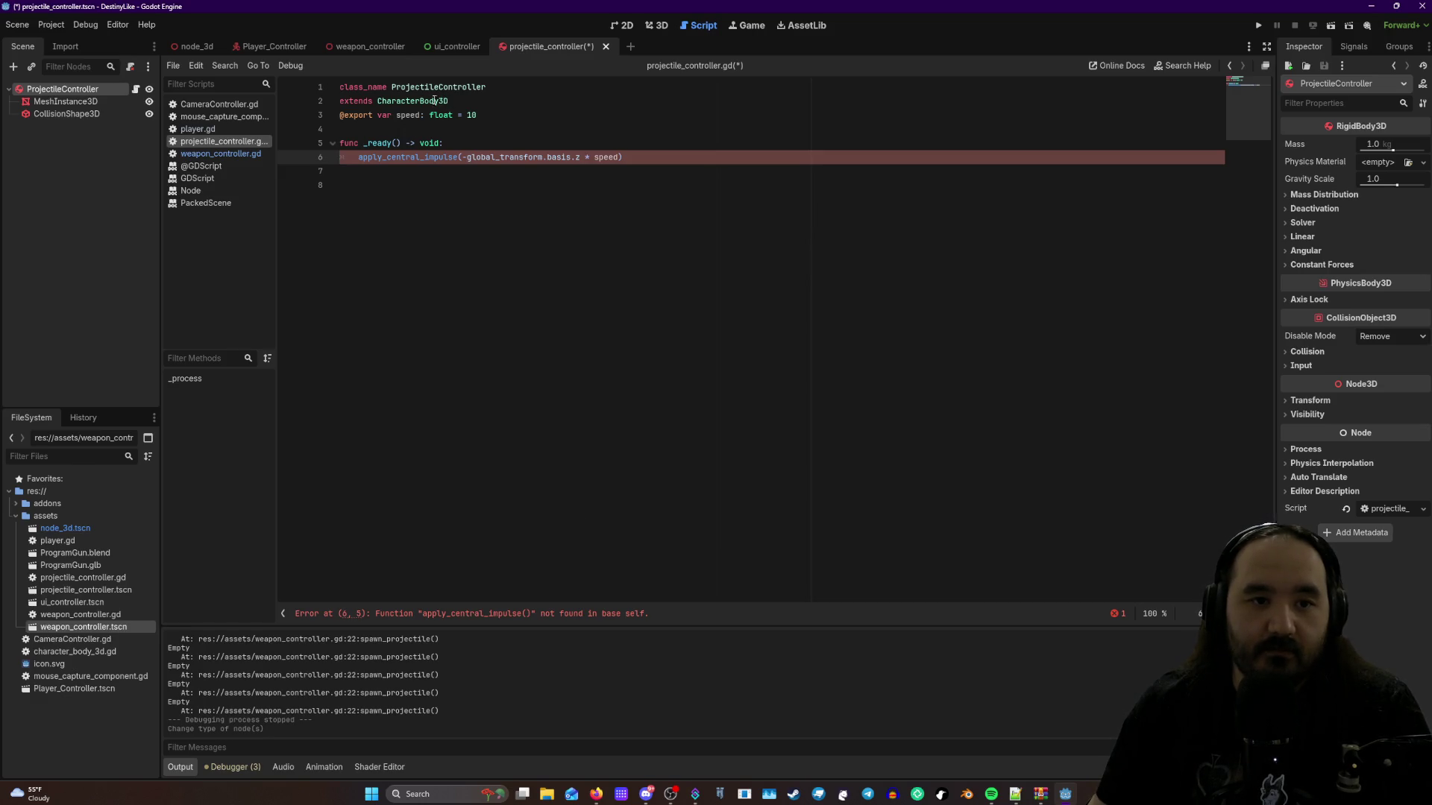
pyautogui.moveTo(421, 100); pyautogui.dragTo(409, 100)
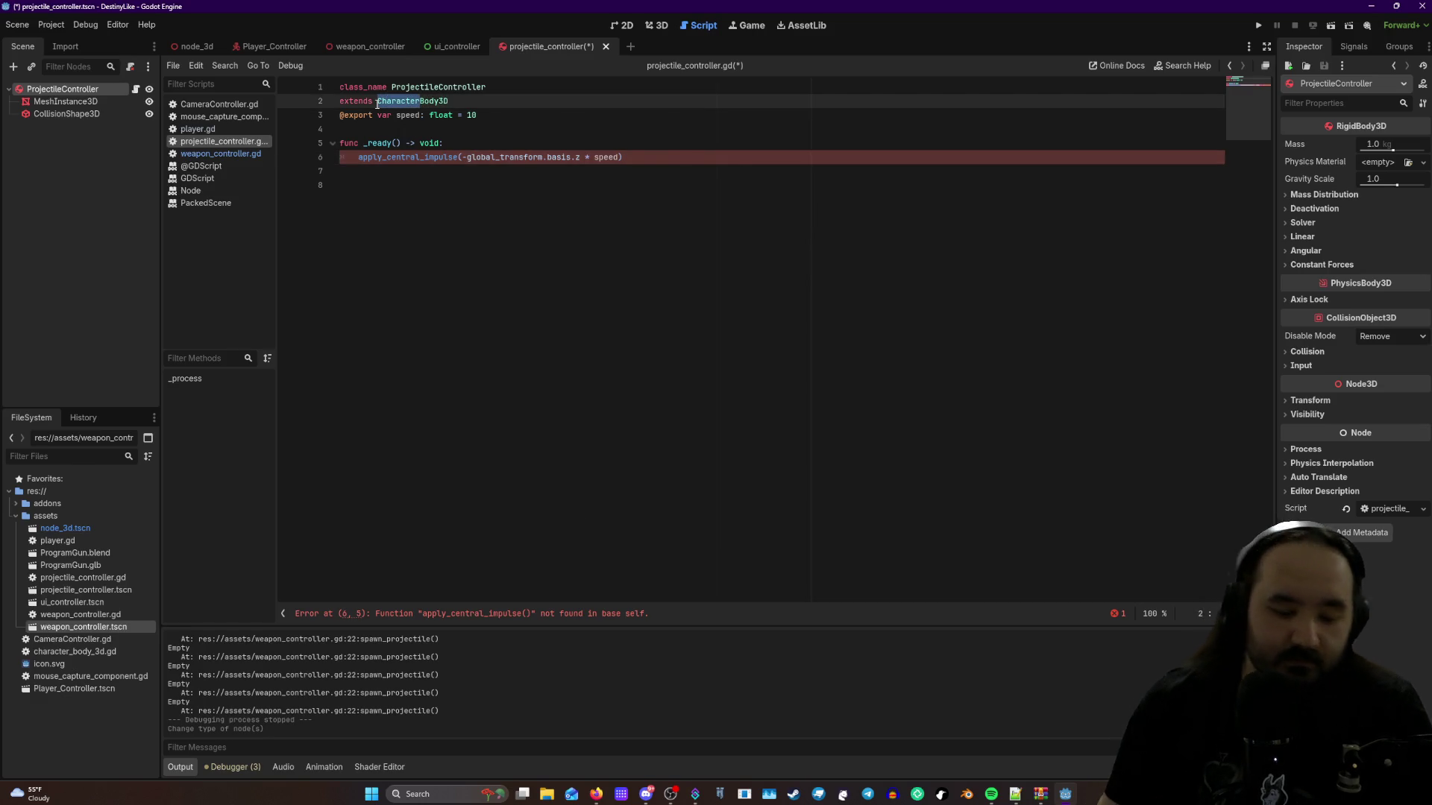
# Change line 2 of the projectile script to 'extends RigidBody3D'
pyautogui.write('R')
pyautogui.write('igi')
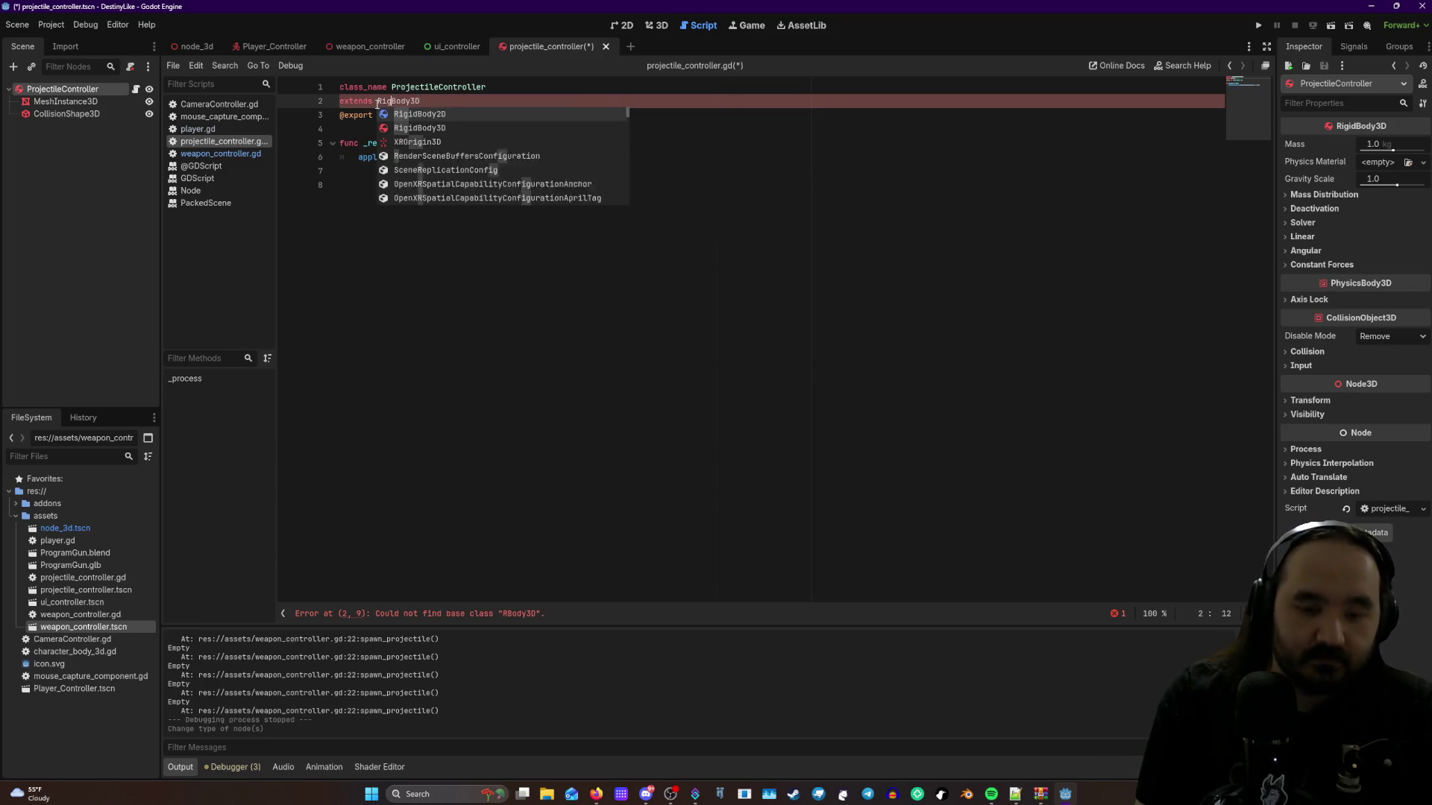
pyautogui.doubleClick(442, 129)
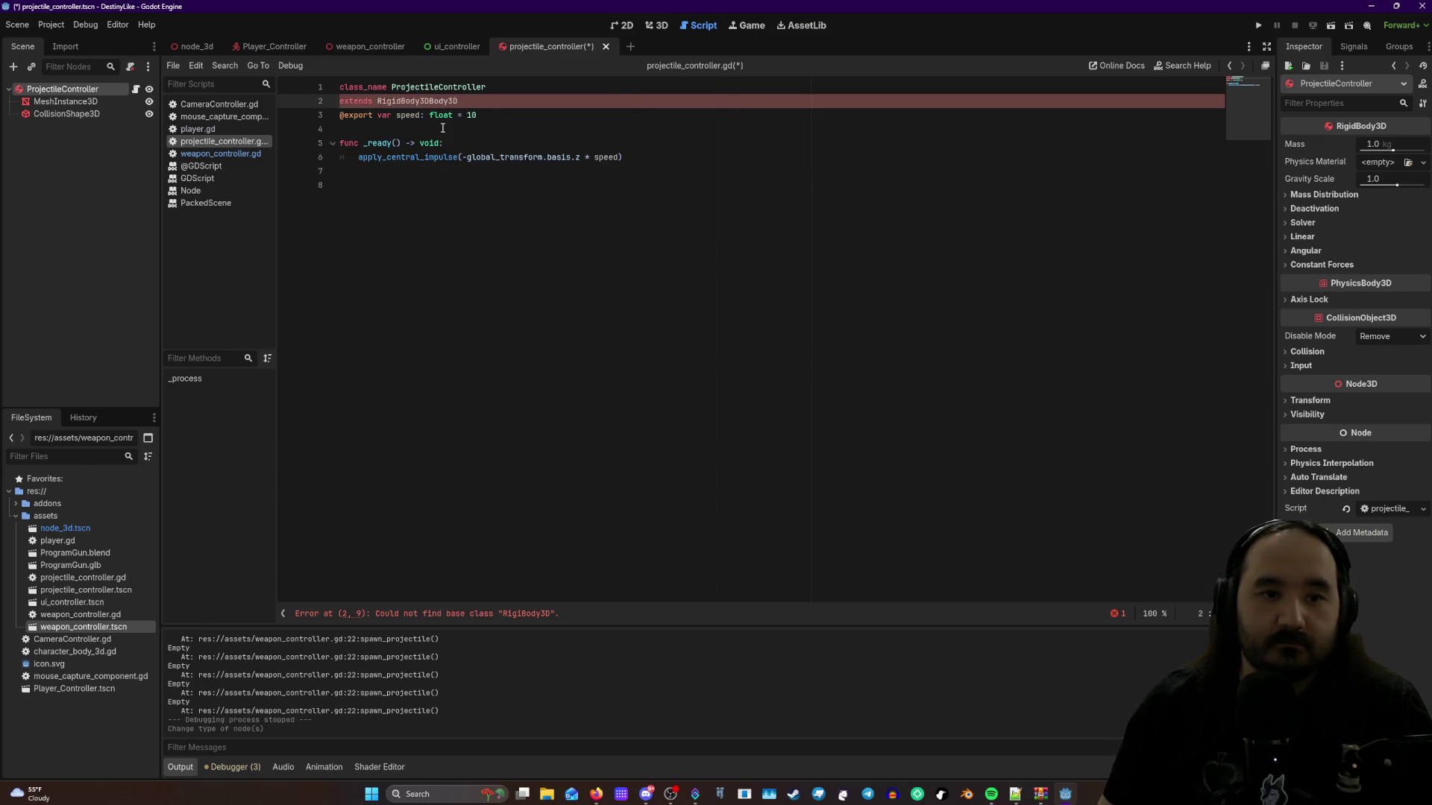
pyautogui.press('BackSpace')
pyautogui.press('BackSpace')
pyautogui.press('BackSpace')
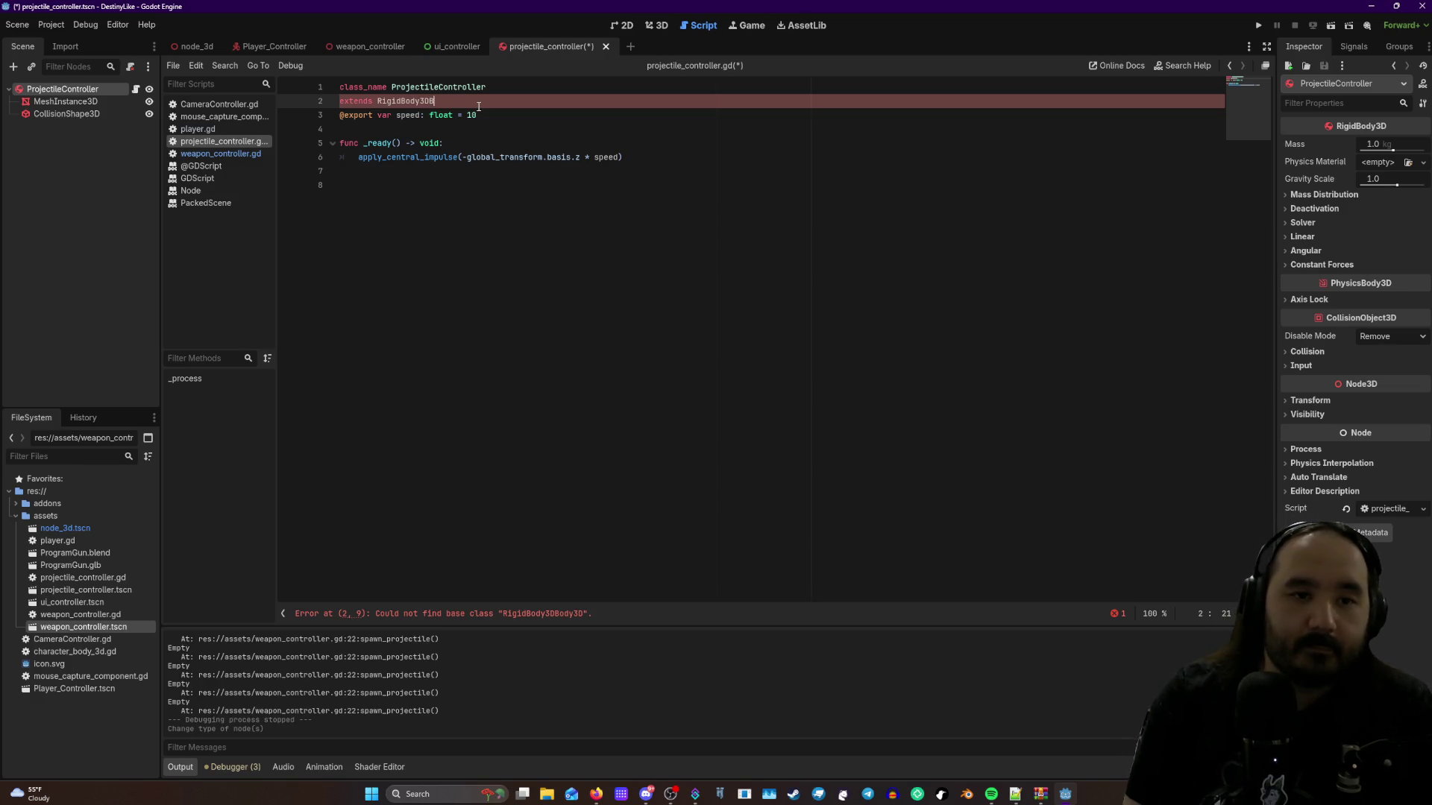
pyautogui.click(625, 158)
# Look over weapon_controller.gd and player.gd, then save and run the project
pyautogui.click(230, 153)
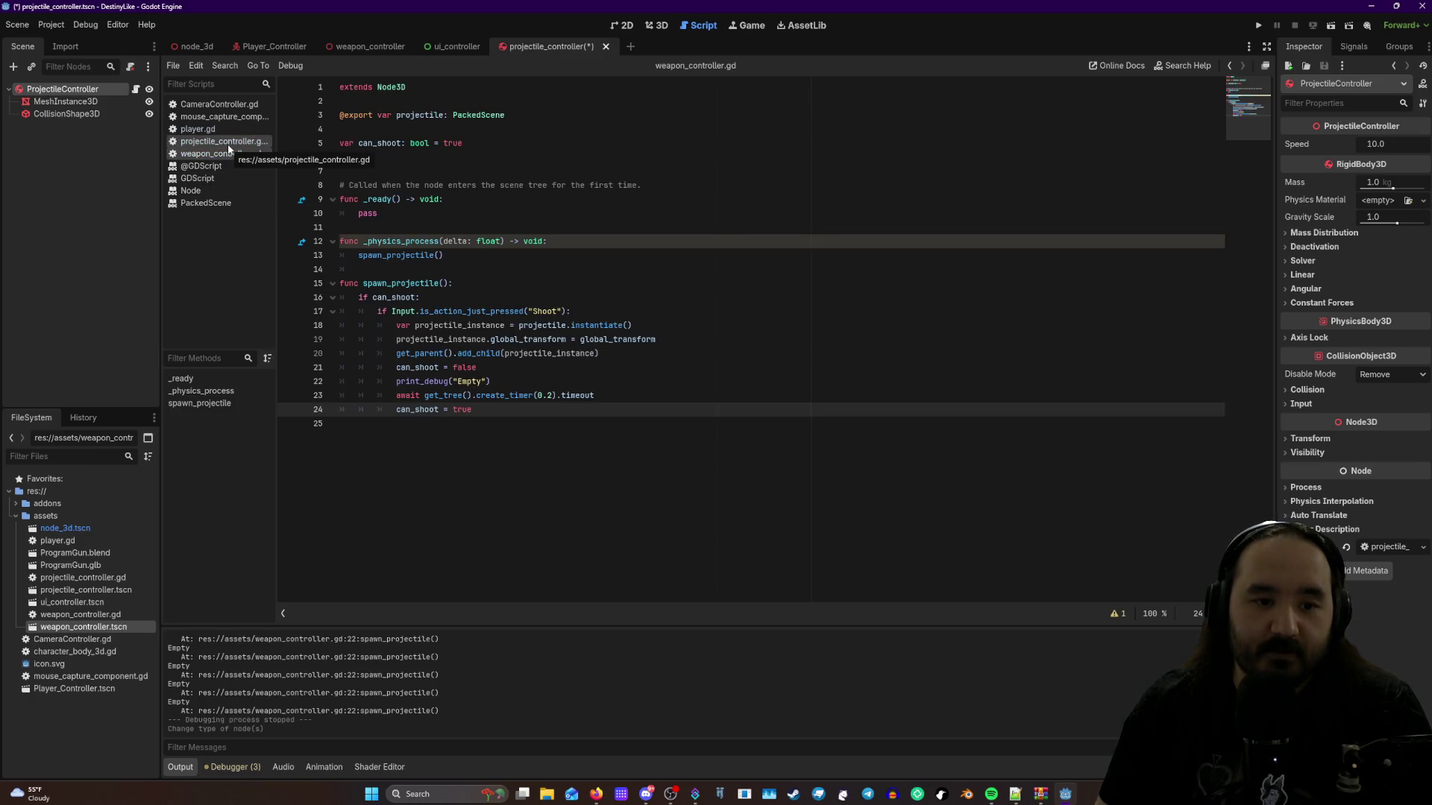
pyautogui.click(198, 129)
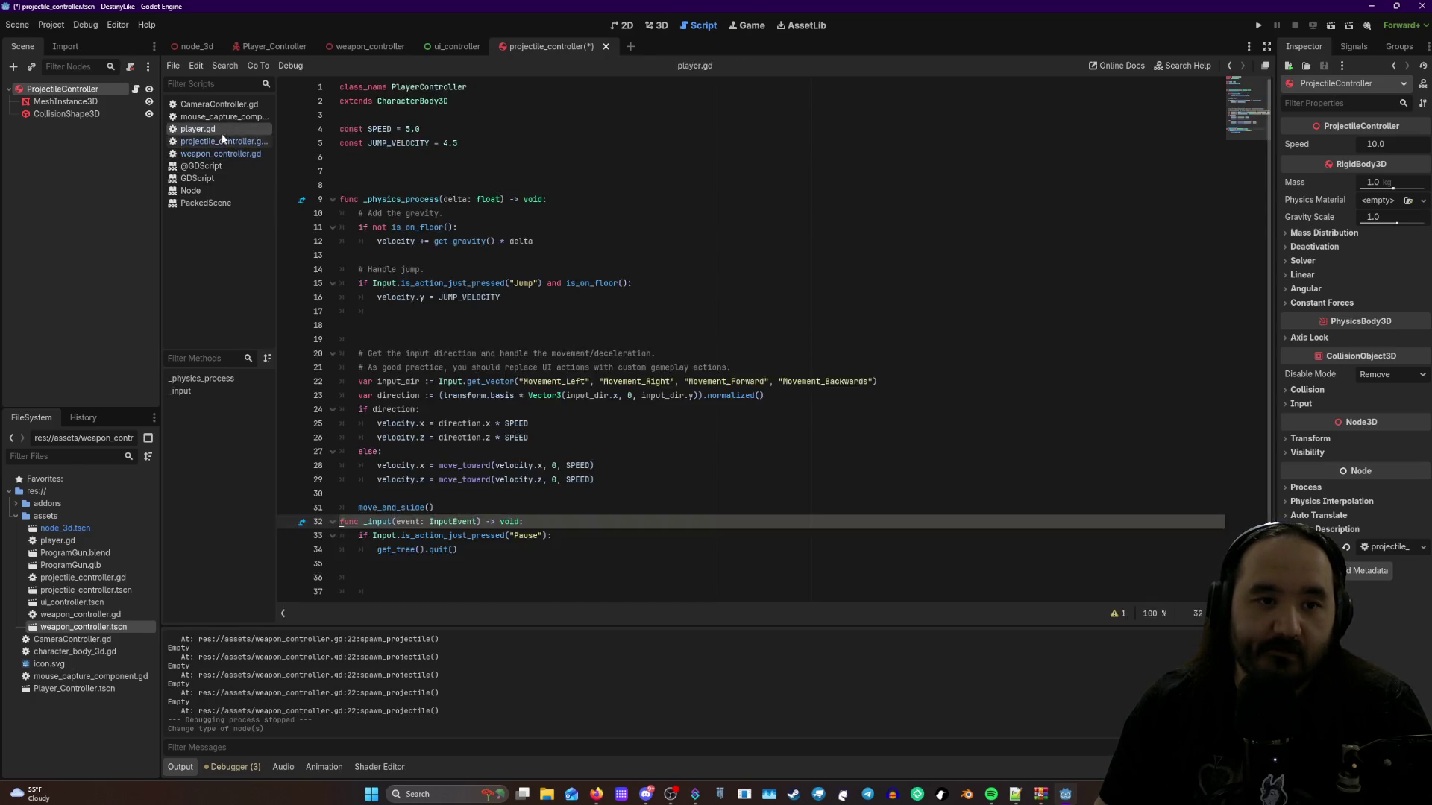
pyautogui.click(223, 141)
pyautogui.click(1258, 25)
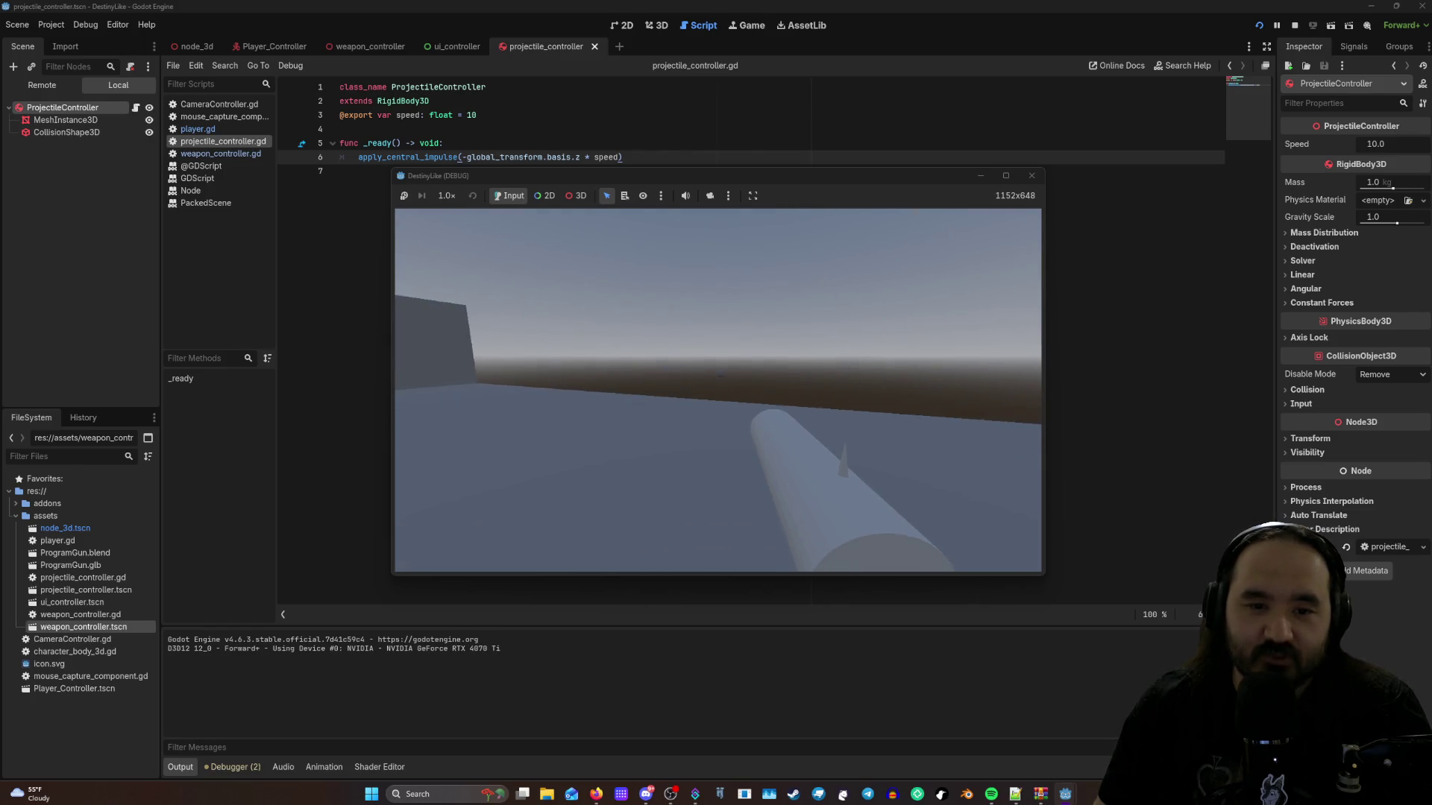
# Fire a stream of sphere projectiles while turning left, then stop the game with F8
pyautogui.click(718, 391)
pyautogui.click(718, 391)
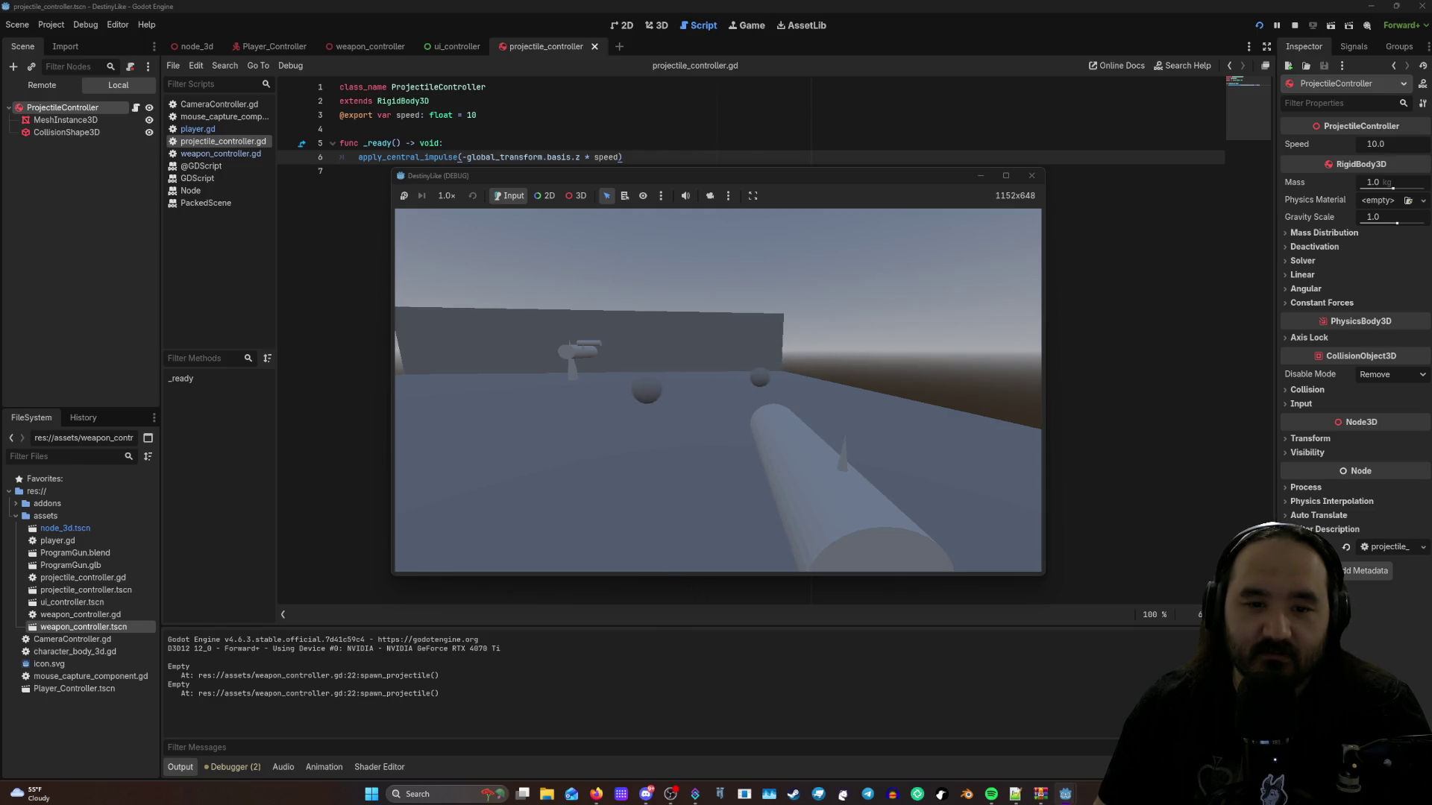
pyautogui.click(718, 390)
pyautogui.click(718, 391)
pyautogui.click(718, 391)
pyautogui.click(719, 390)
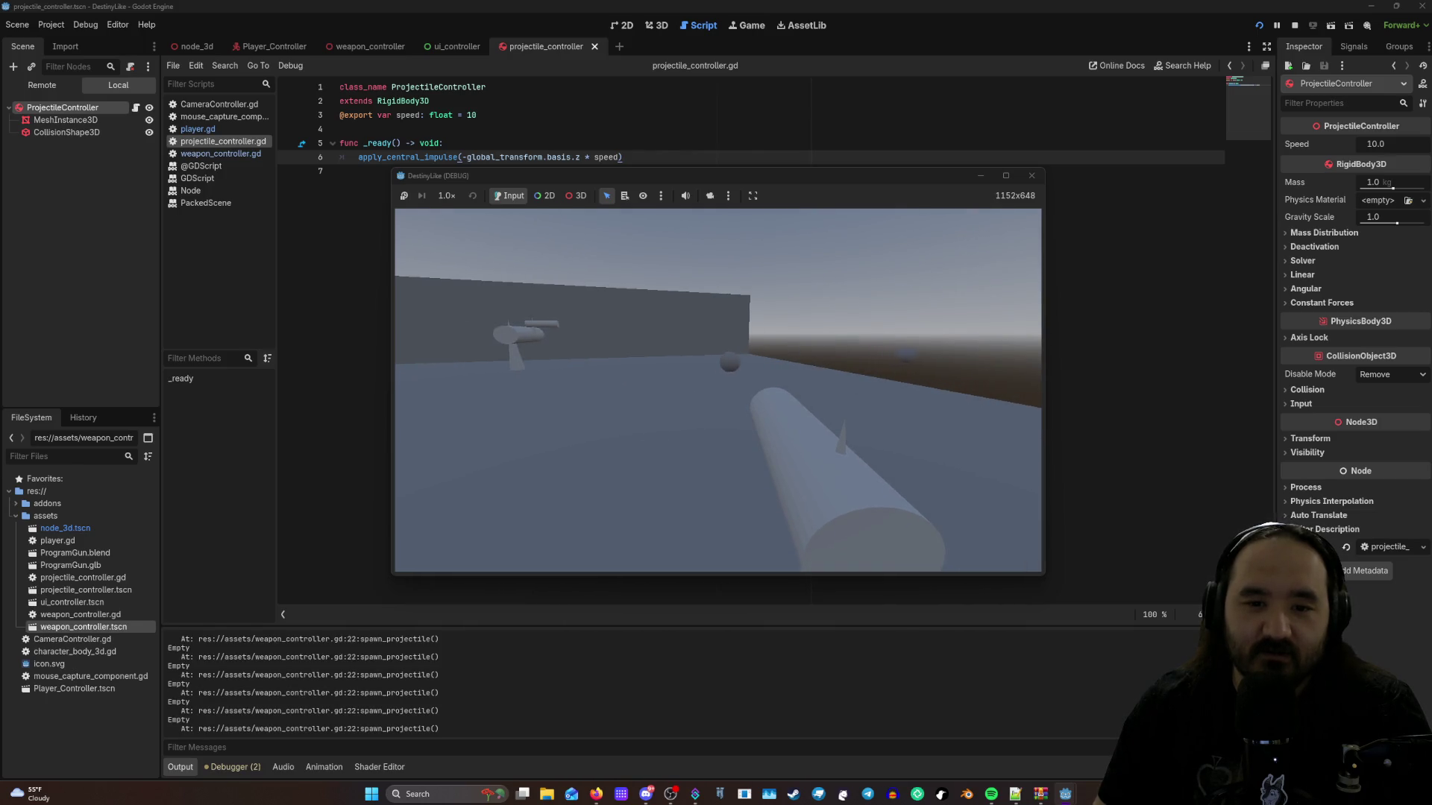
pyautogui.click(718, 391)
pyautogui.click(719, 391)
pyautogui.click(718, 390)
pyautogui.click(718, 391)
pyautogui.click(718, 391)
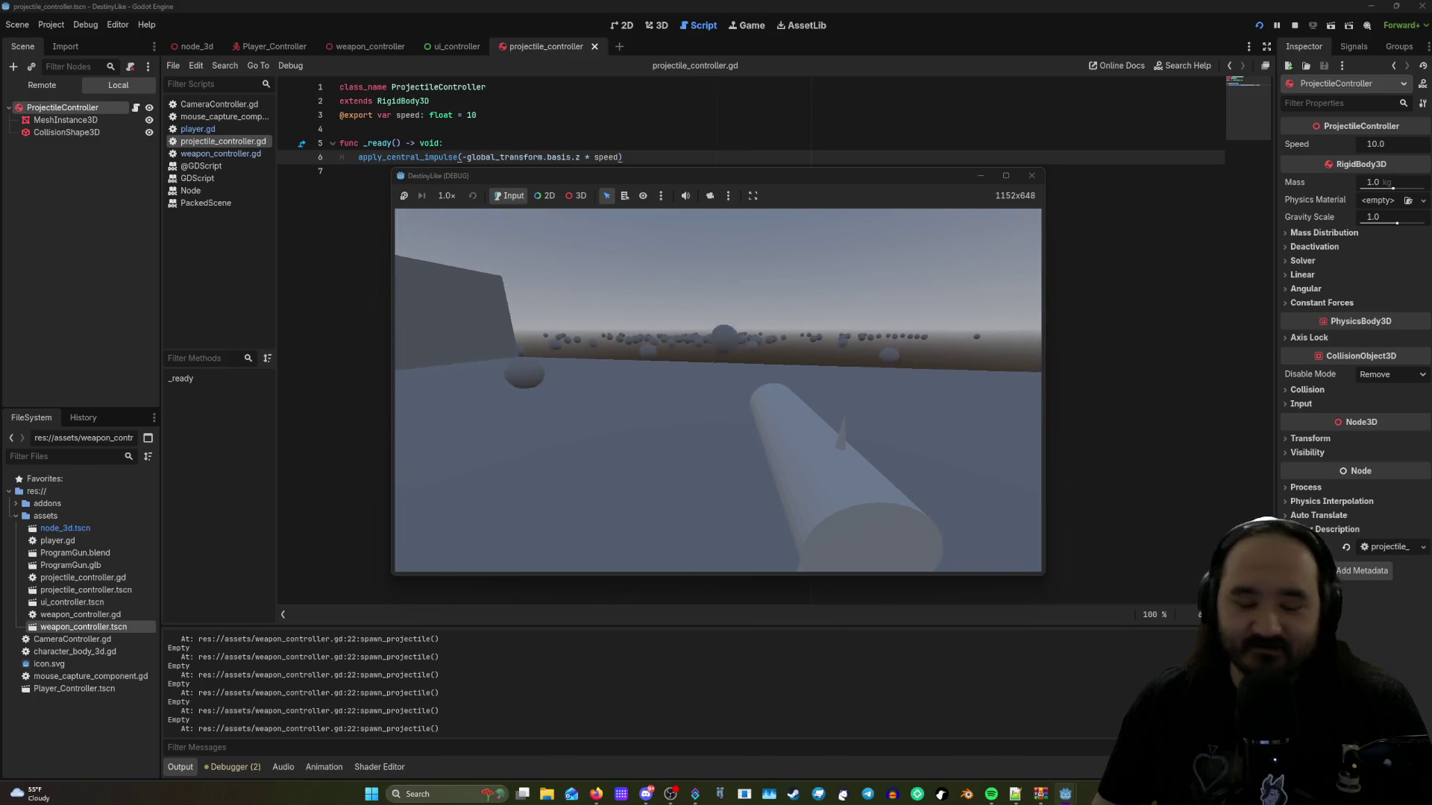
pyautogui.press('F8')
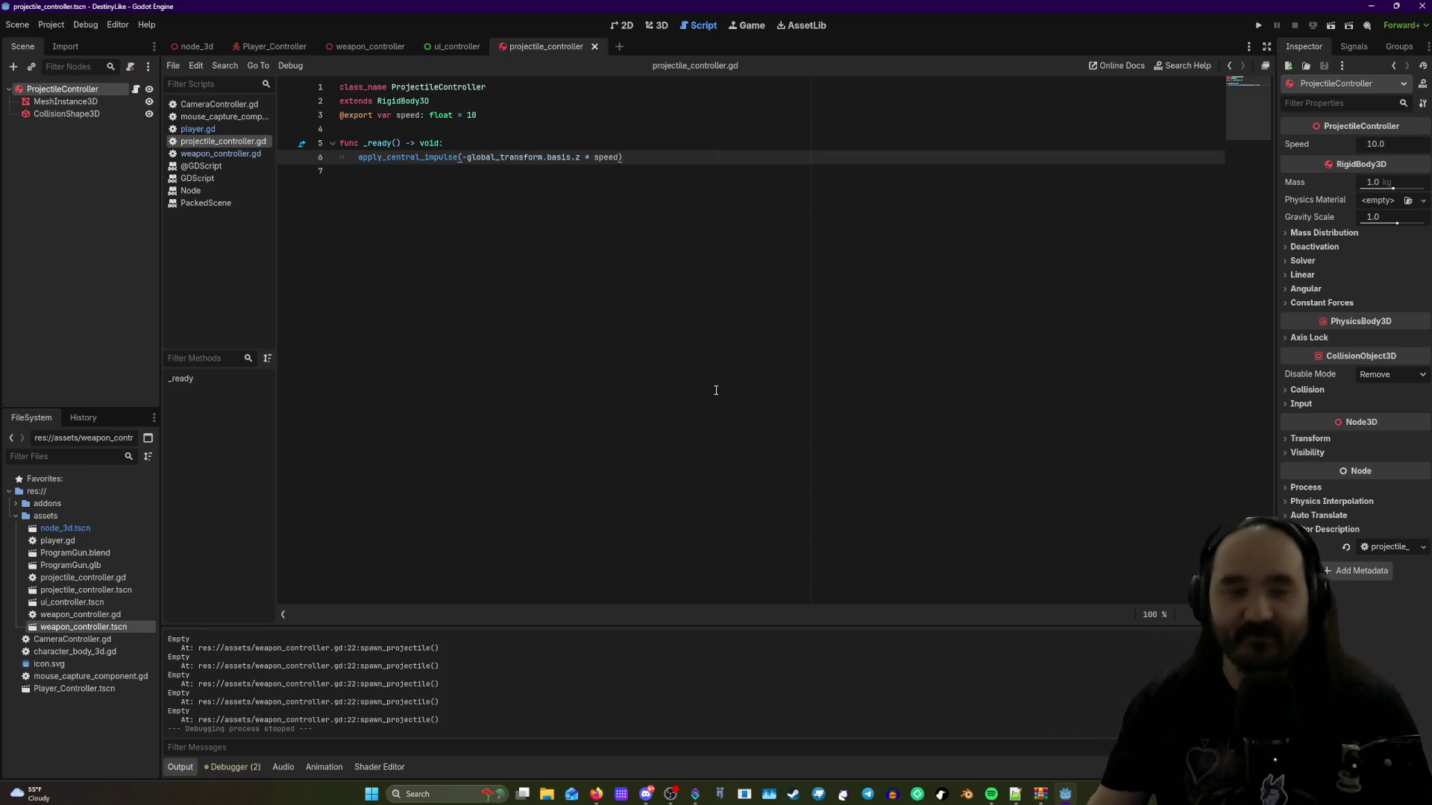
# Open weapon_controller.gd and player.gd, then inspect Player_Controller's root, MeshInstance3D and WeaponController nodes
pyautogui.click(231, 154)
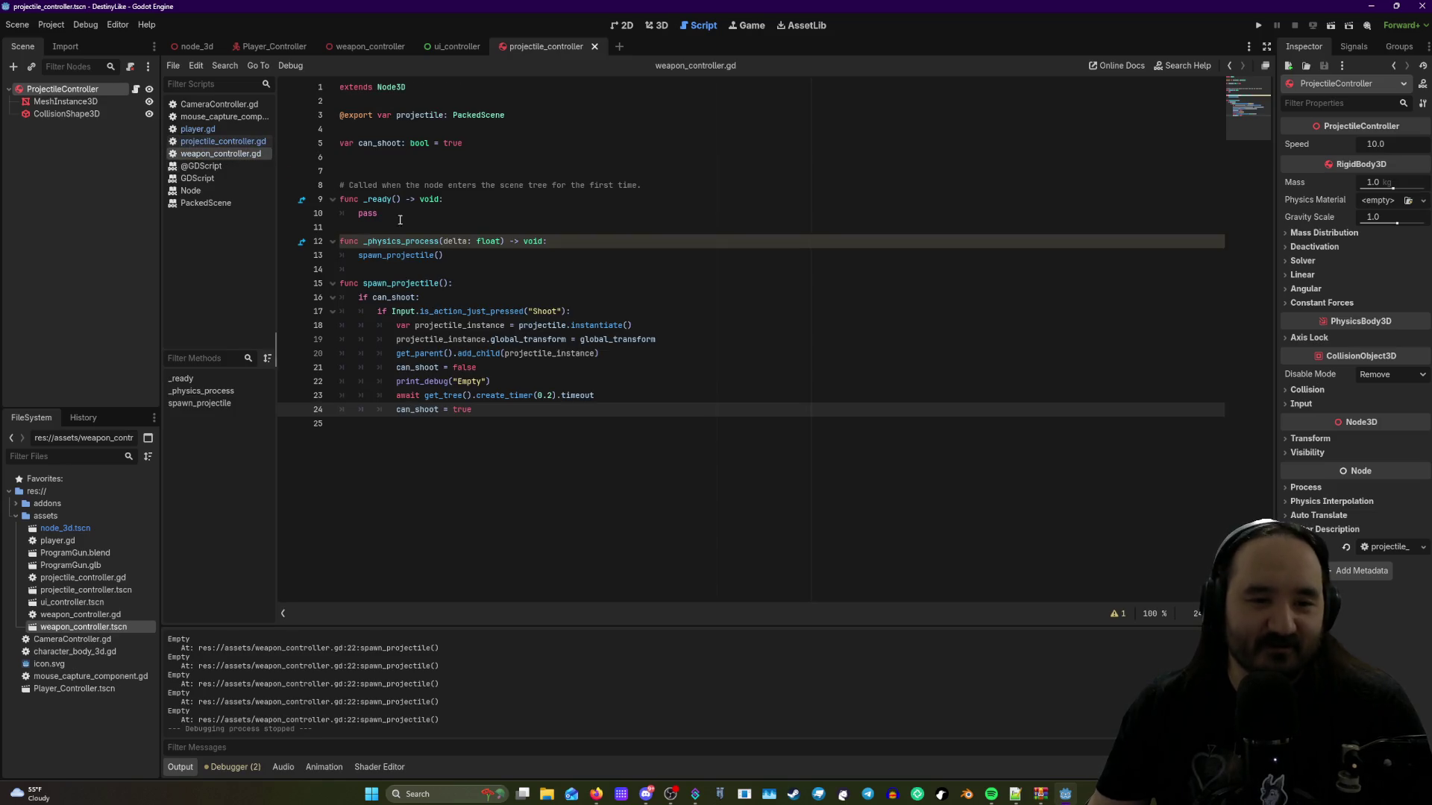
pyautogui.click(206, 131)
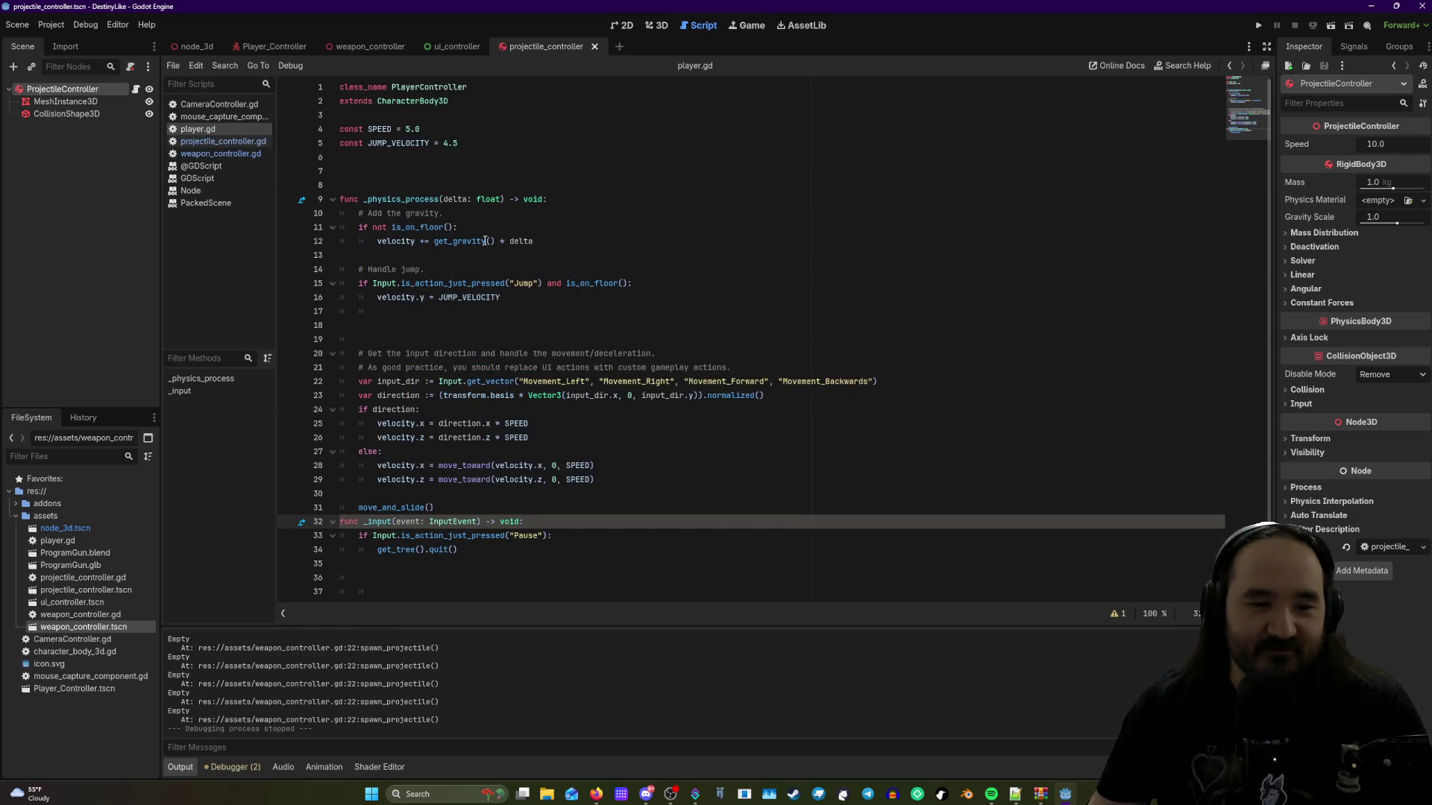
pyautogui.click(395, 46)
pyautogui.click(282, 47)
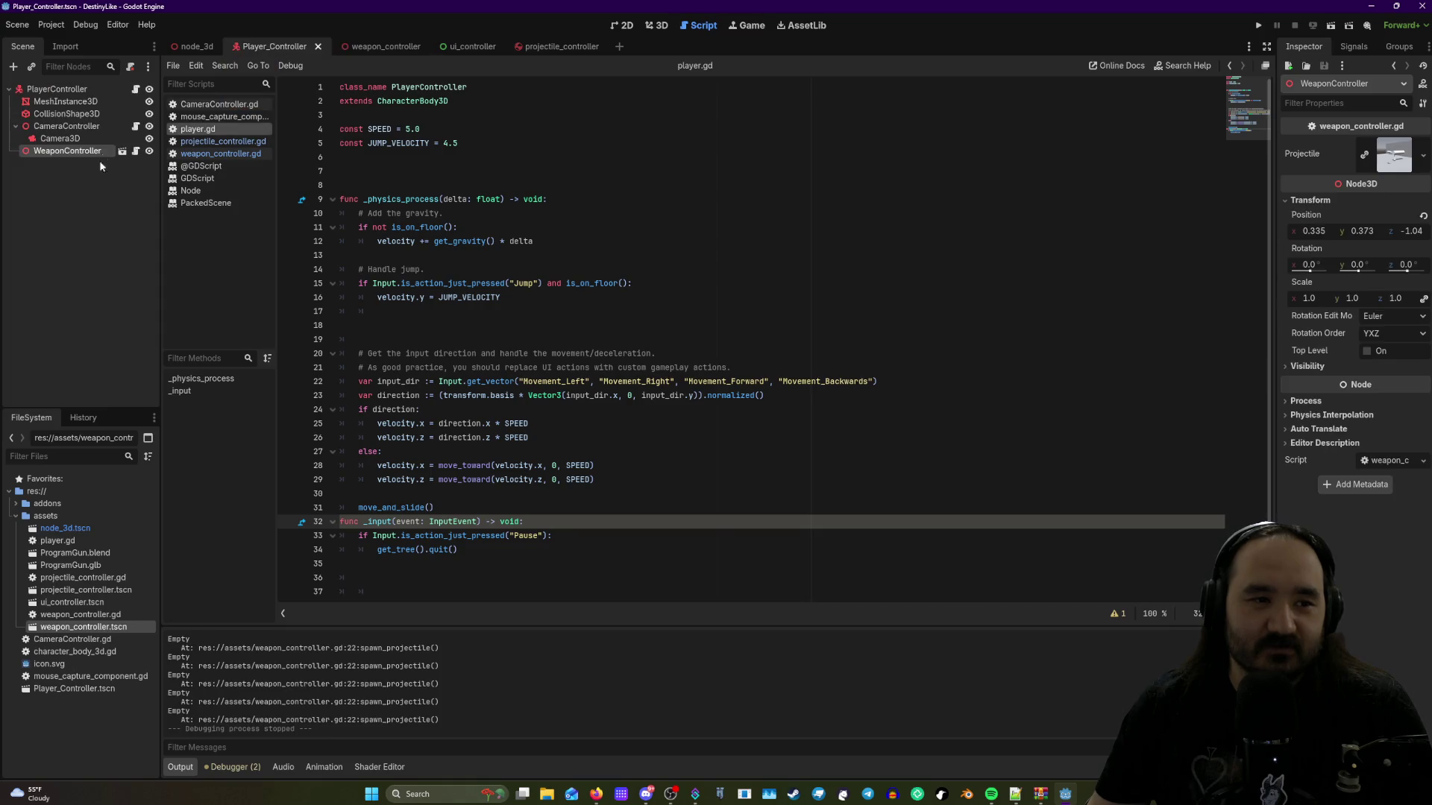
pyautogui.click(104, 89)
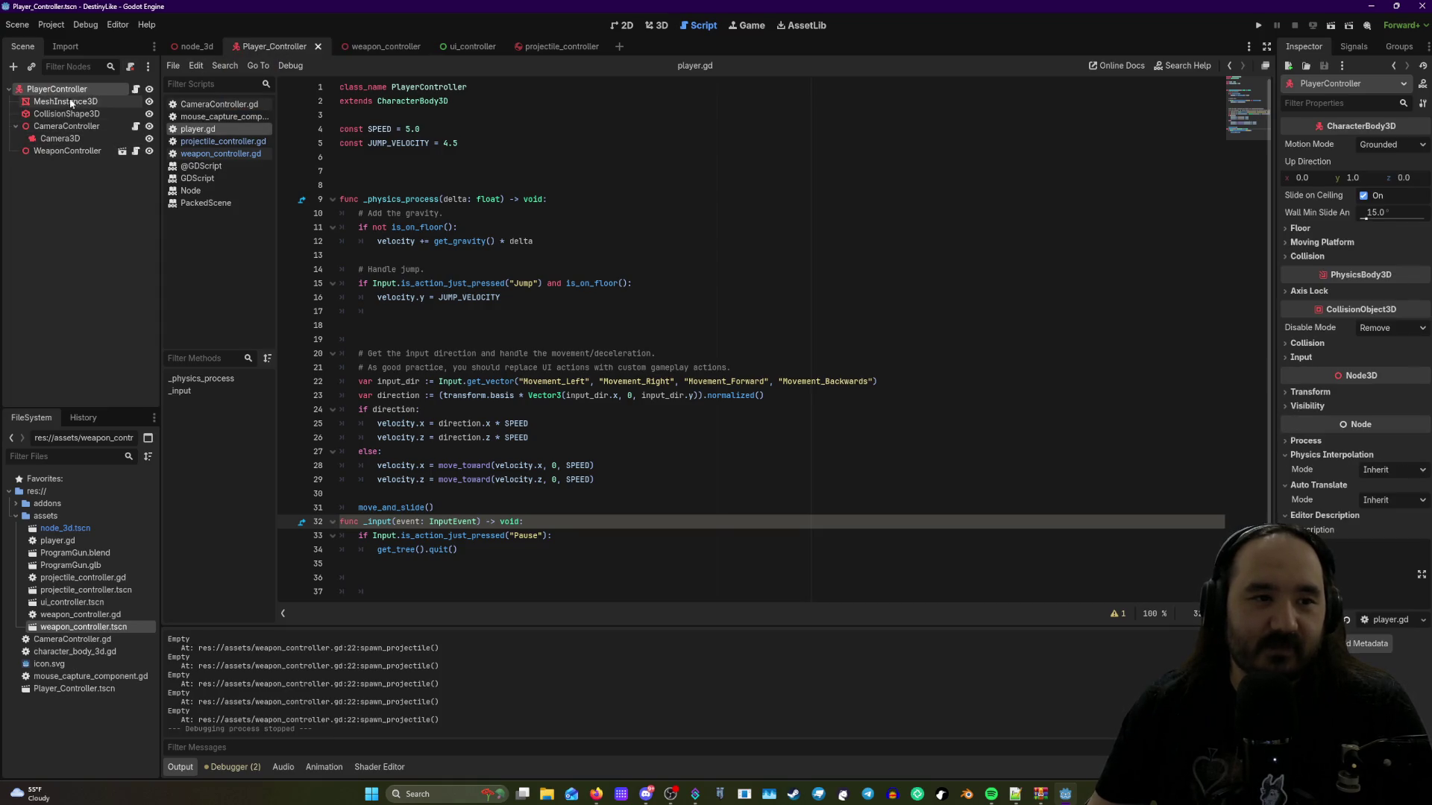
pyautogui.click(73, 102)
pyautogui.click(187, 46)
pyautogui.click(290, 47)
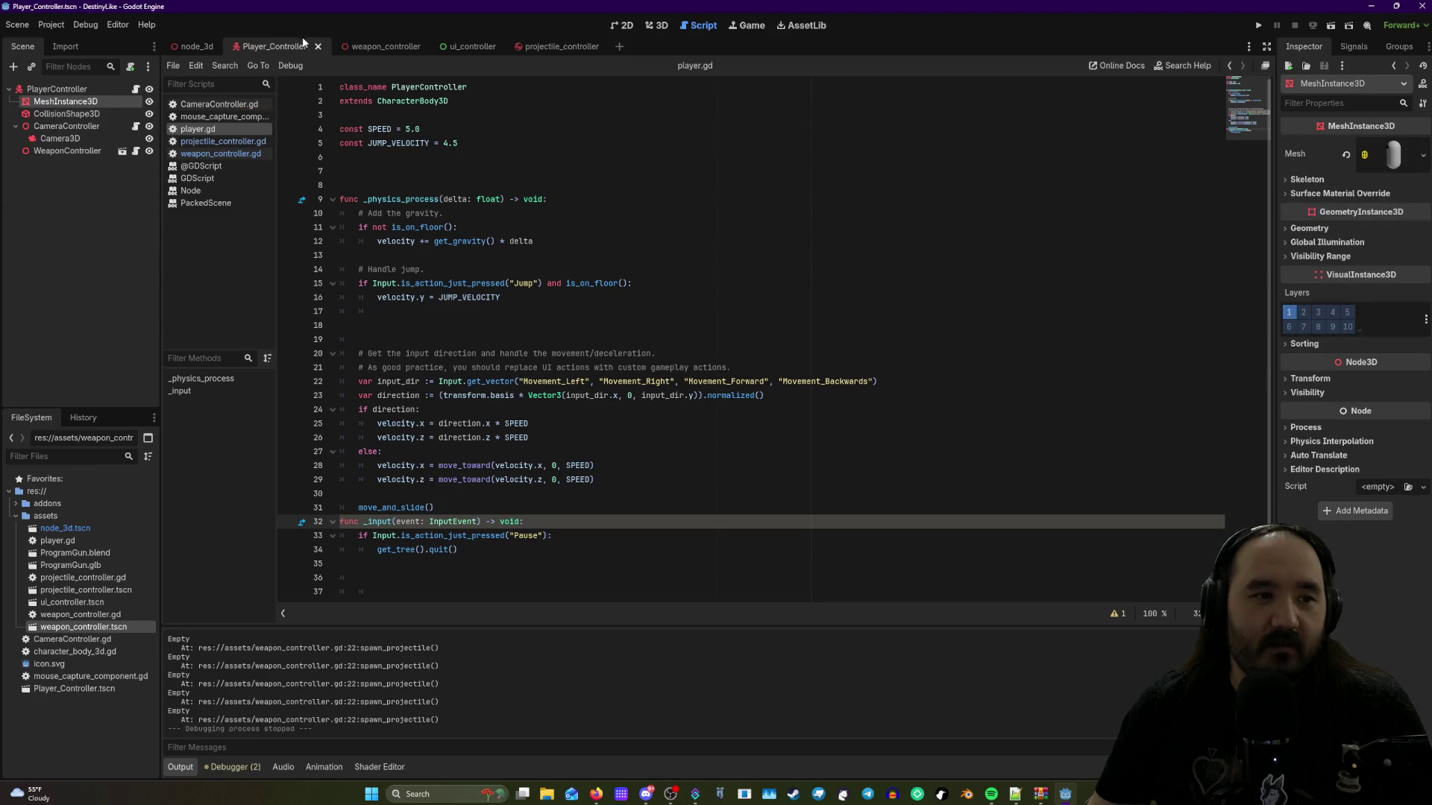
pyautogui.click(54, 153)
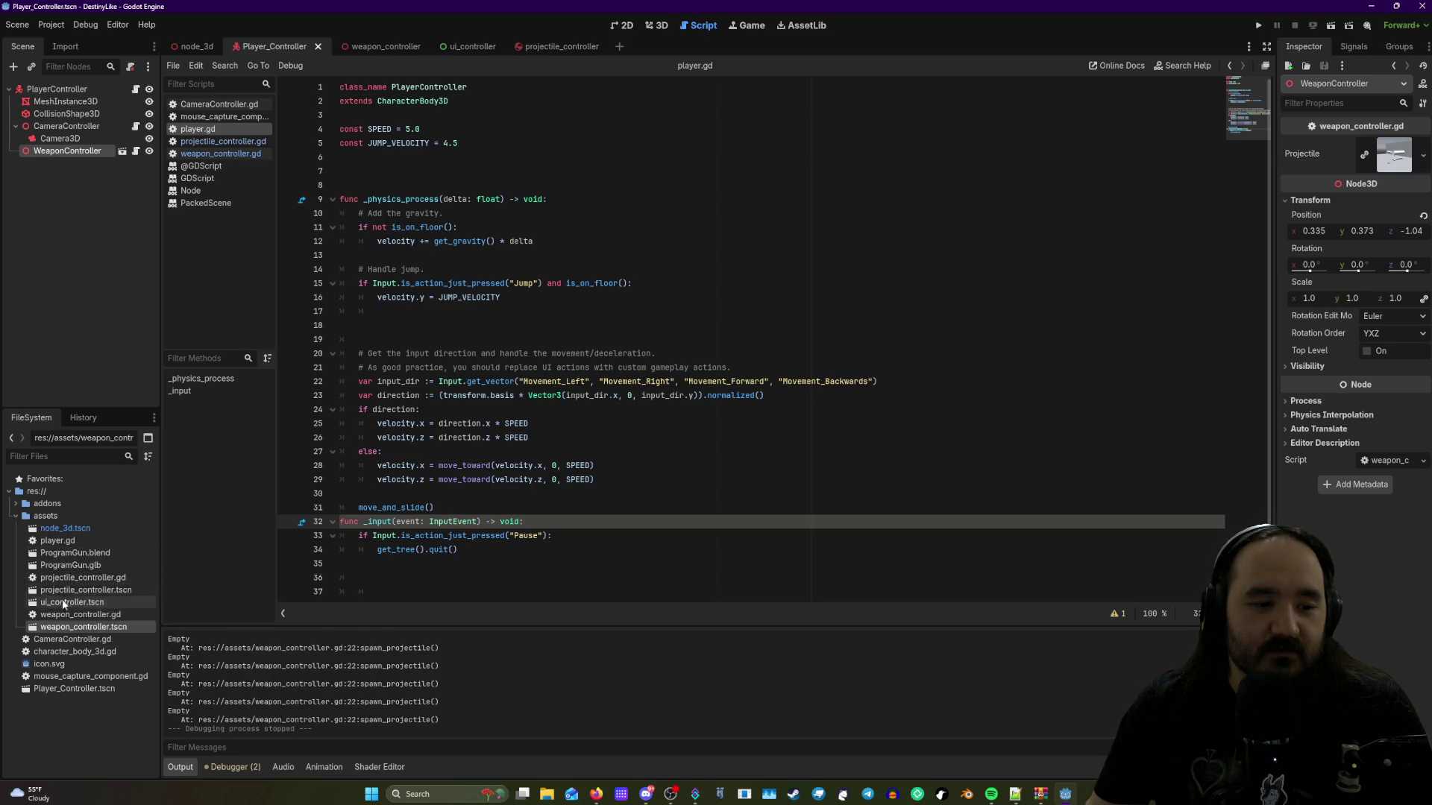
# Instance projectile_controller.tscn into the Player_Controller 3D view, placing the sphere beside the gun
pyautogui.moveTo(69, 594); pyautogui.dragTo(148, 454)
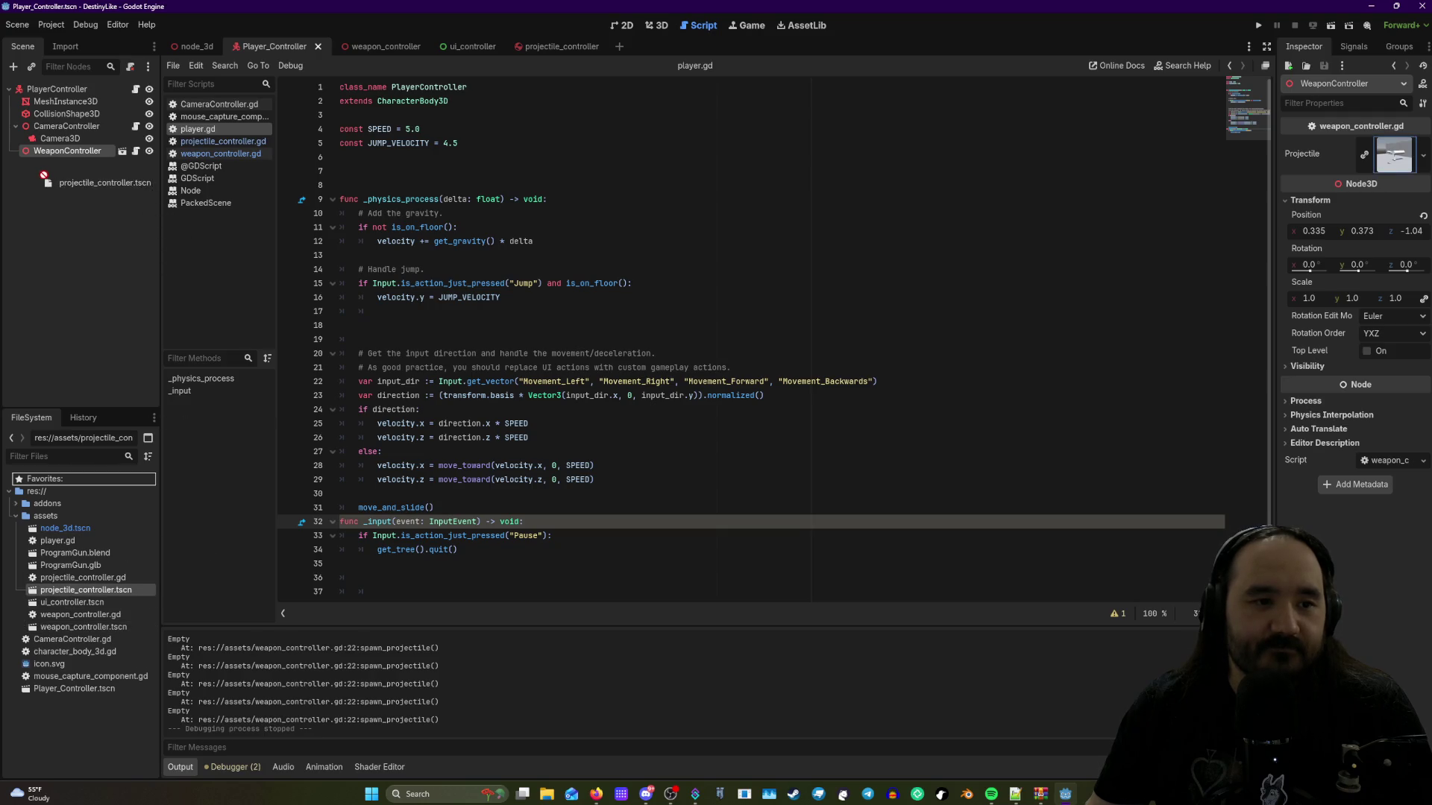
pyautogui.moveTo(30, 179); pyautogui.dragTo(216, 179)
pyautogui.hotkey('ctrl', 'F2')
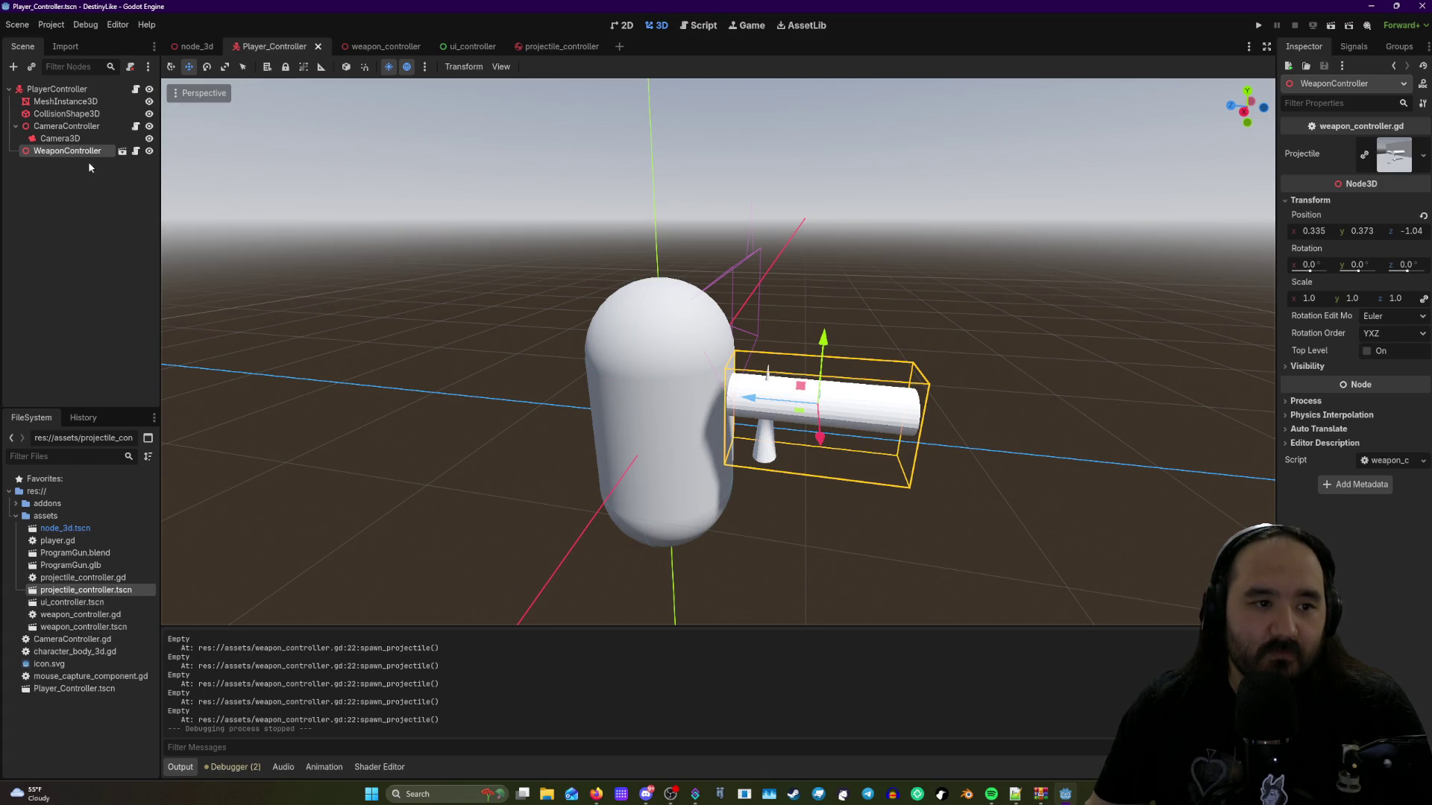
pyautogui.click(149, 151)
pyautogui.click(149, 152)
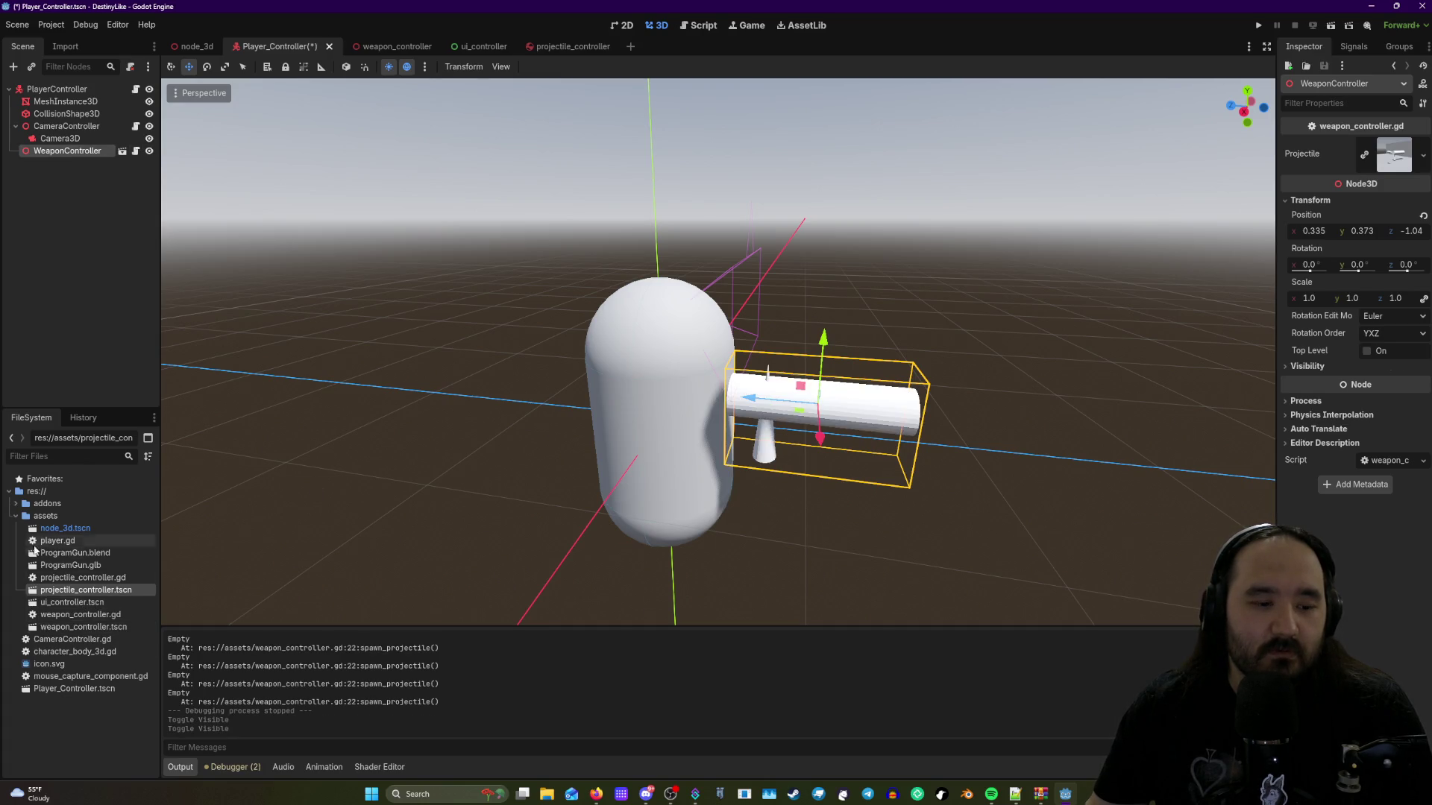
pyautogui.moveTo(77, 594)
pyautogui.mouseDown()
pyautogui.moveTo(727, 547)
pyautogui.moveTo(1035, 494)
pyautogui.moveTo(995, 423)
pyautogui.moveTo(1011, 469)
pyautogui.moveTo(986, 514)
pyautogui.moveTo(1009, 509)
pyautogui.mouseUp()
pyautogui.scroll(-3, 1009, 509)
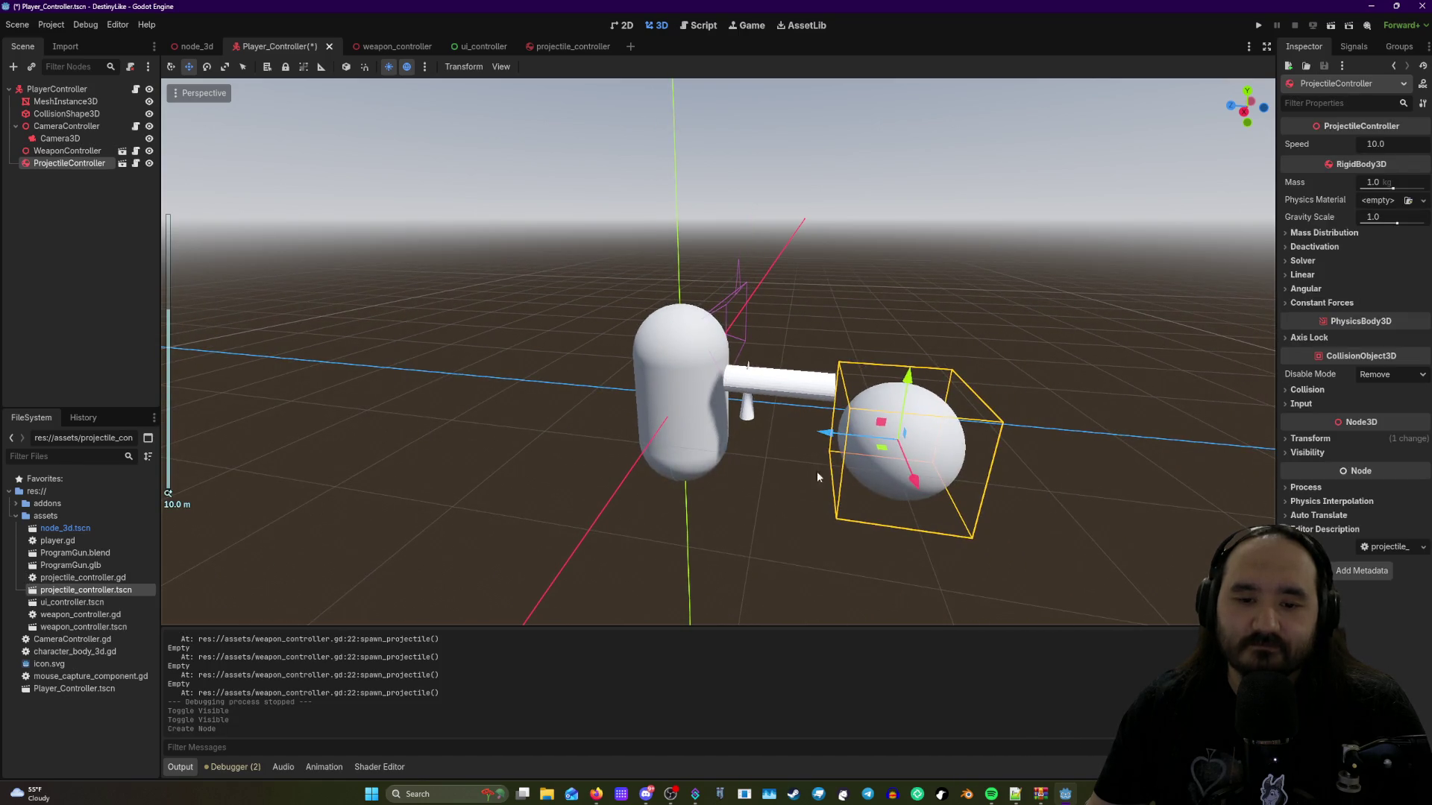
# Nudge the sphere lower and out in front of the barrel, checking the Camera3D view, then save and run
pyautogui.moveTo(912, 402)
pyautogui.mouseDown()
pyautogui.moveTo(903, 589)
pyautogui.moveTo(904, 447)
pyautogui.moveTo(926, 444)
pyautogui.moveTo(911, 419)
pyautogui.mouseUp()
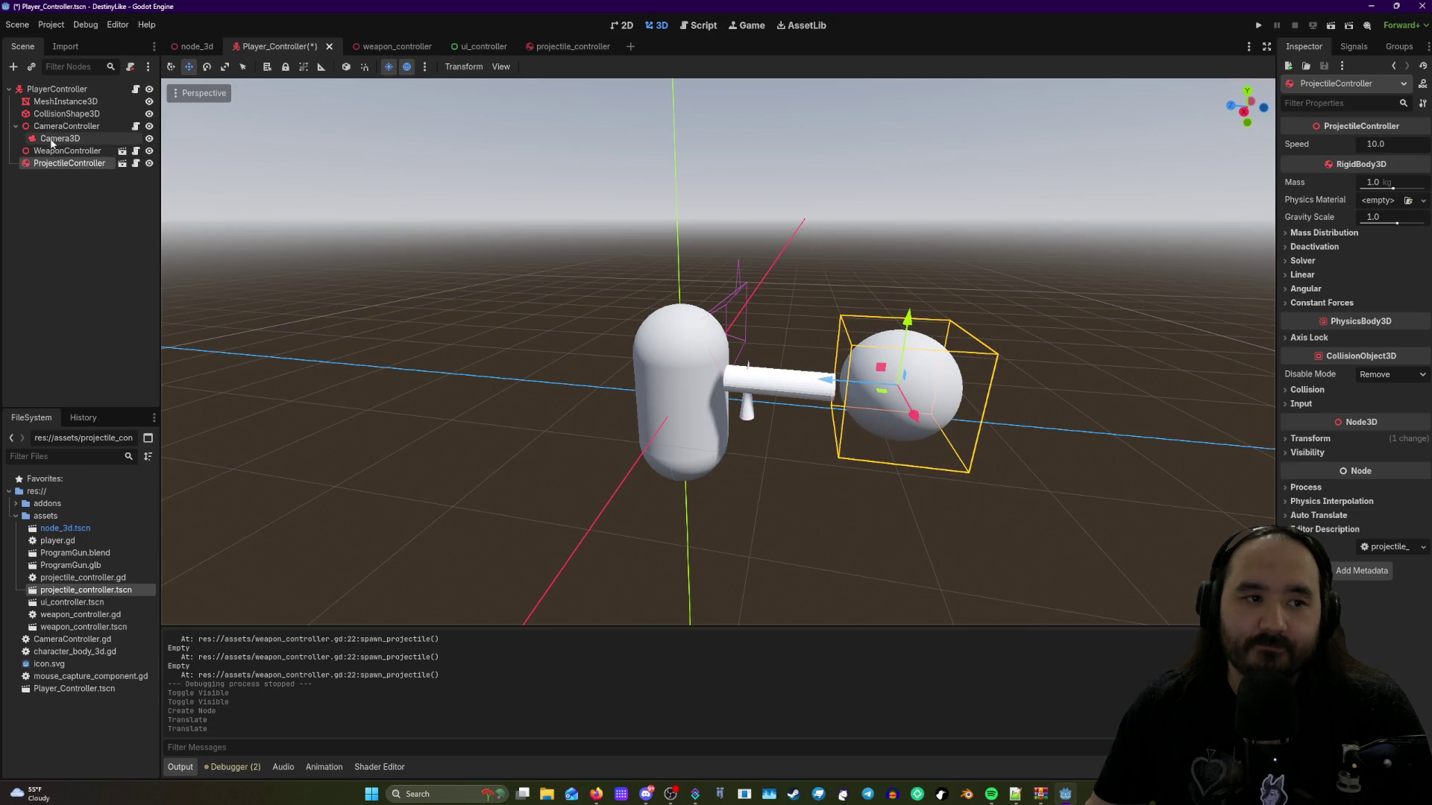
pyautogui.click(52, 139)
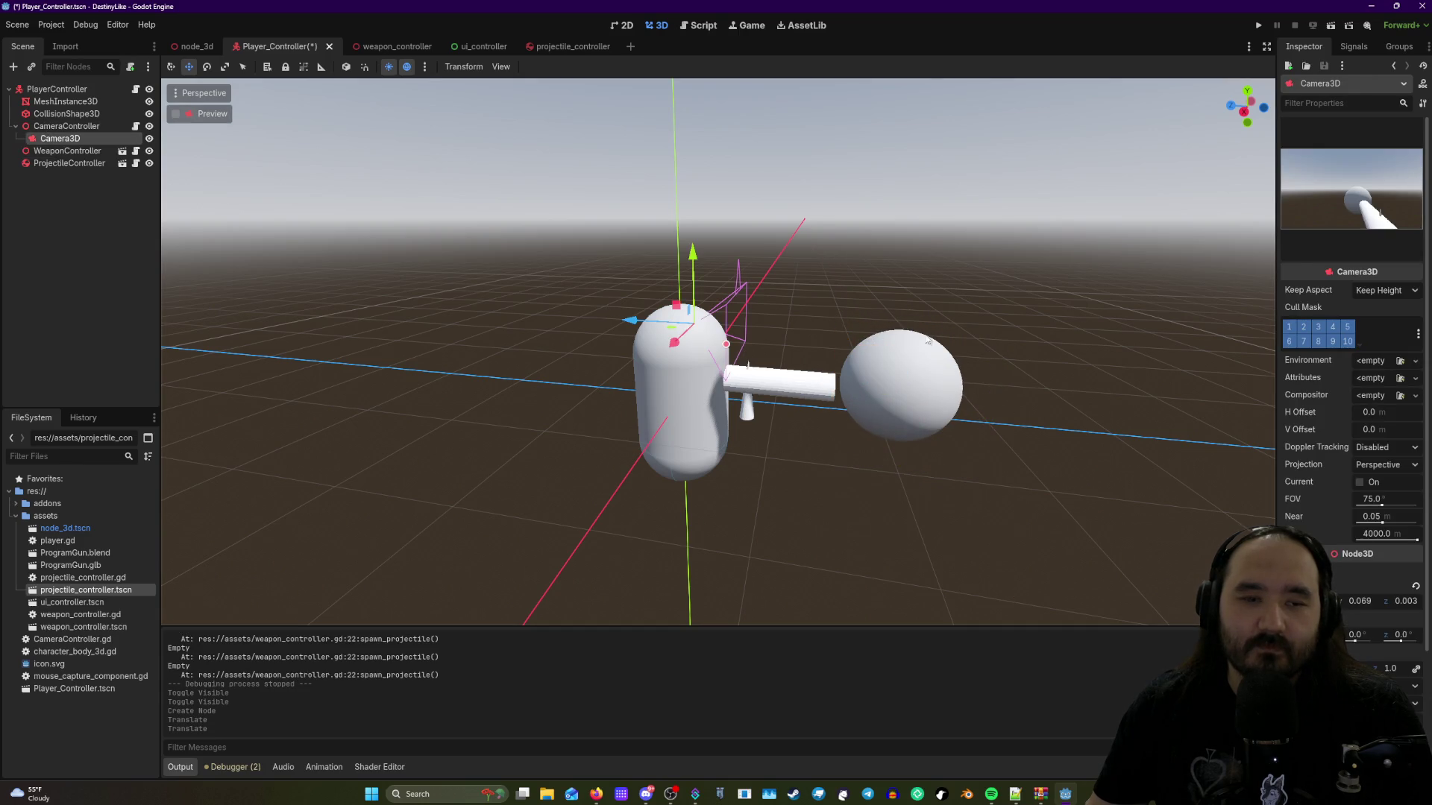
pyautogui.click(68, 163)
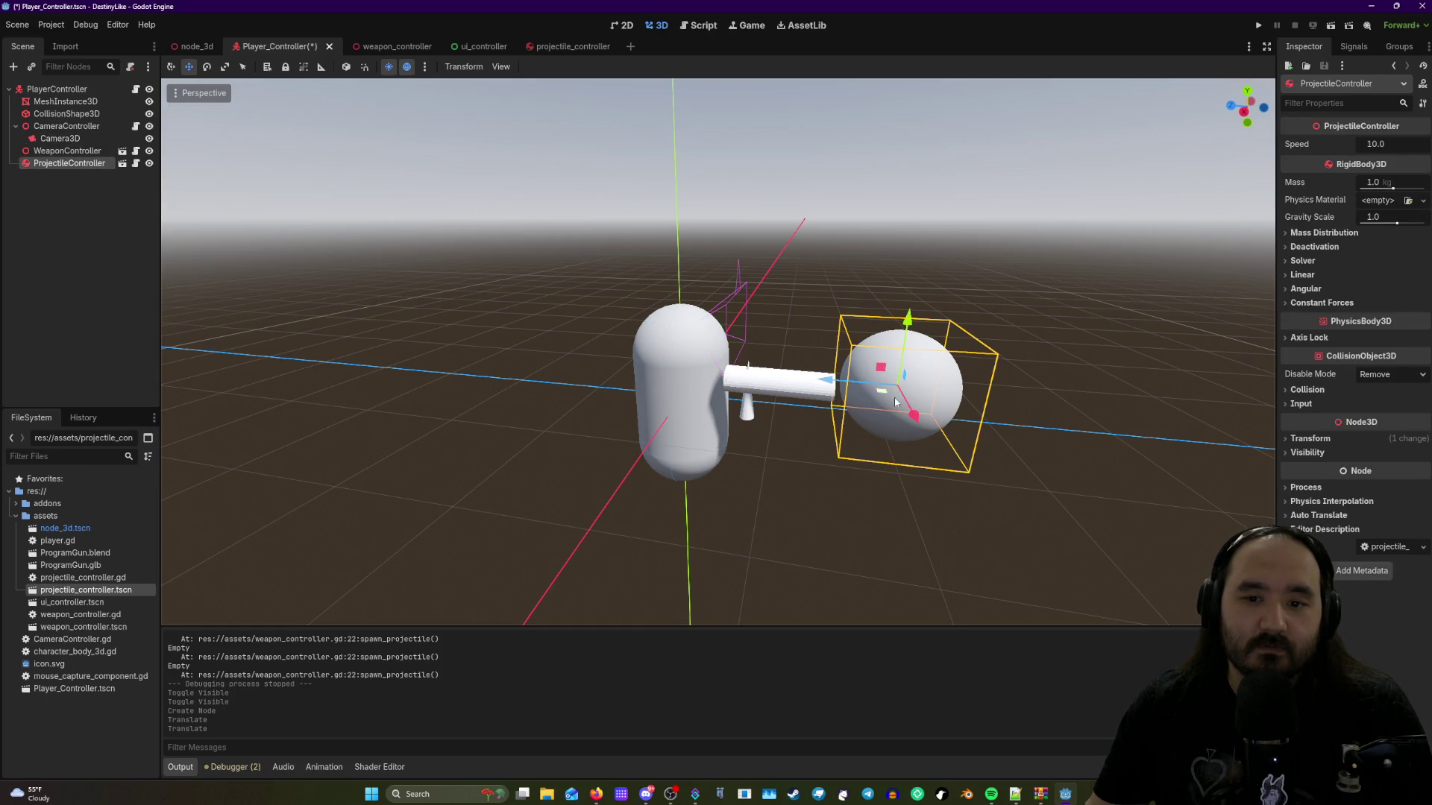
pyautogui.moveTo(911, 419); pyautogui.dragTo(917, 432)
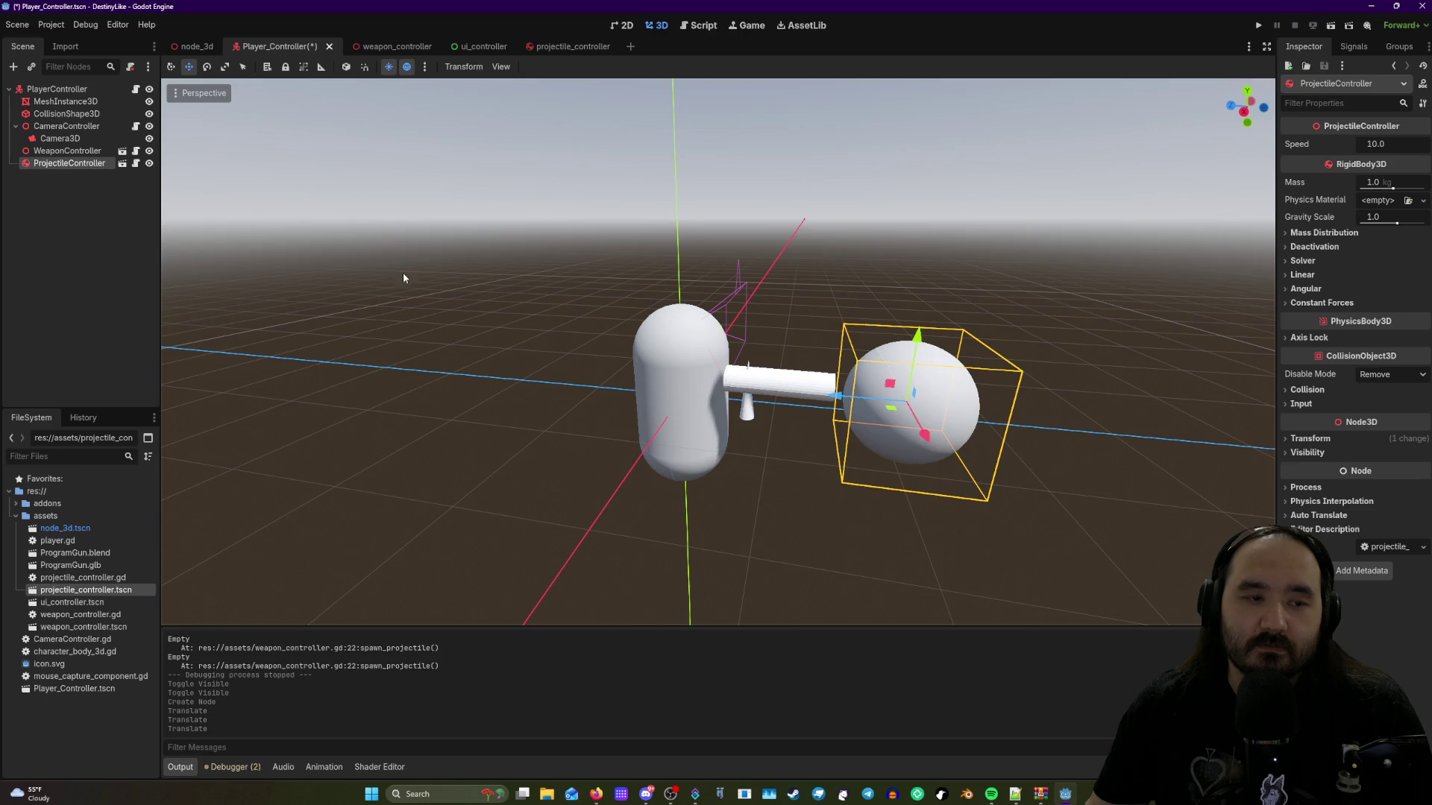
pyautogui.click(55, 139)
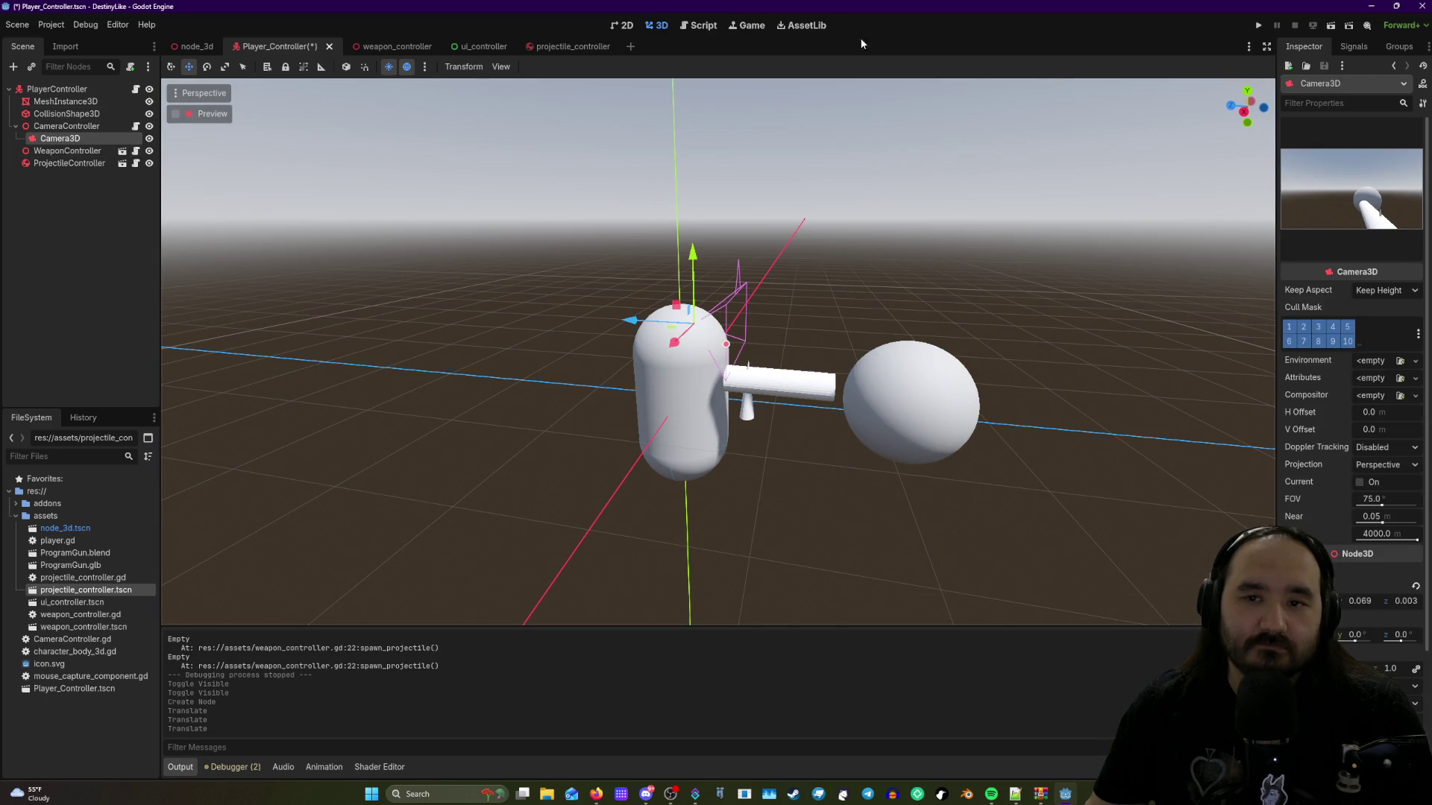
pyautogui.click(1259, 25)
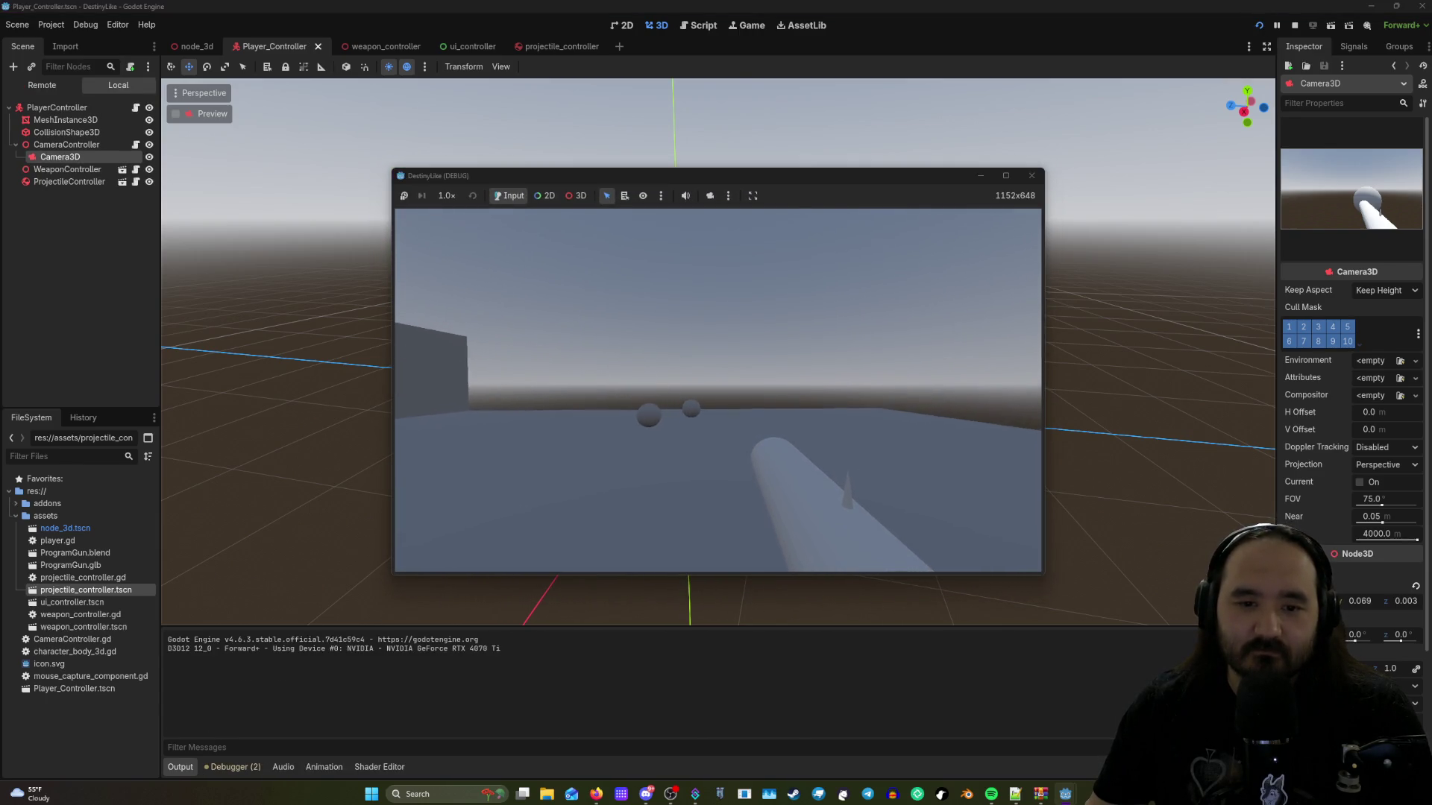
# Fire projectiles in the running DestinyLike game, then stop the test with F8
pyautogui.click(718, 391)
pyautogui.click(718, 390)
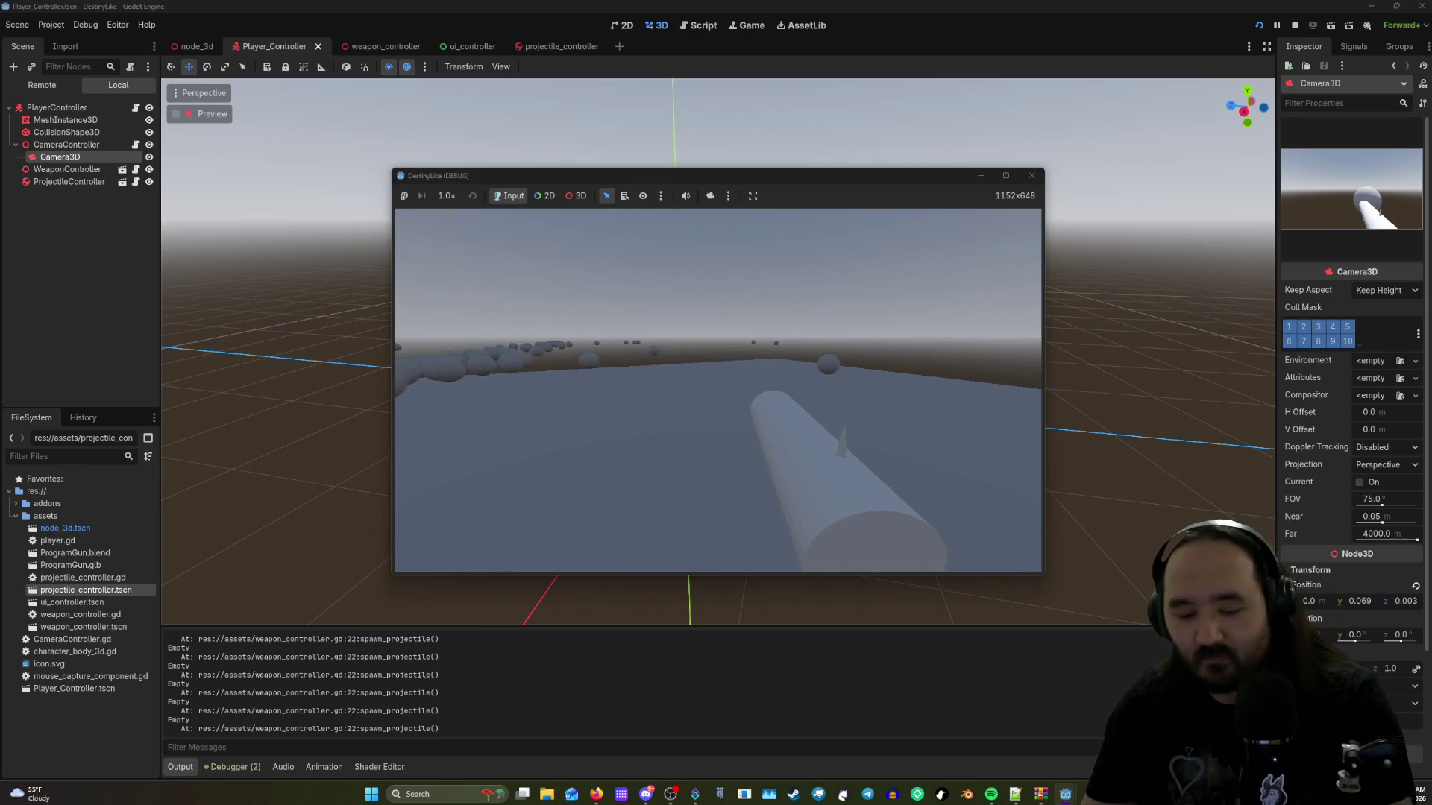
pyautogui.press('F8')
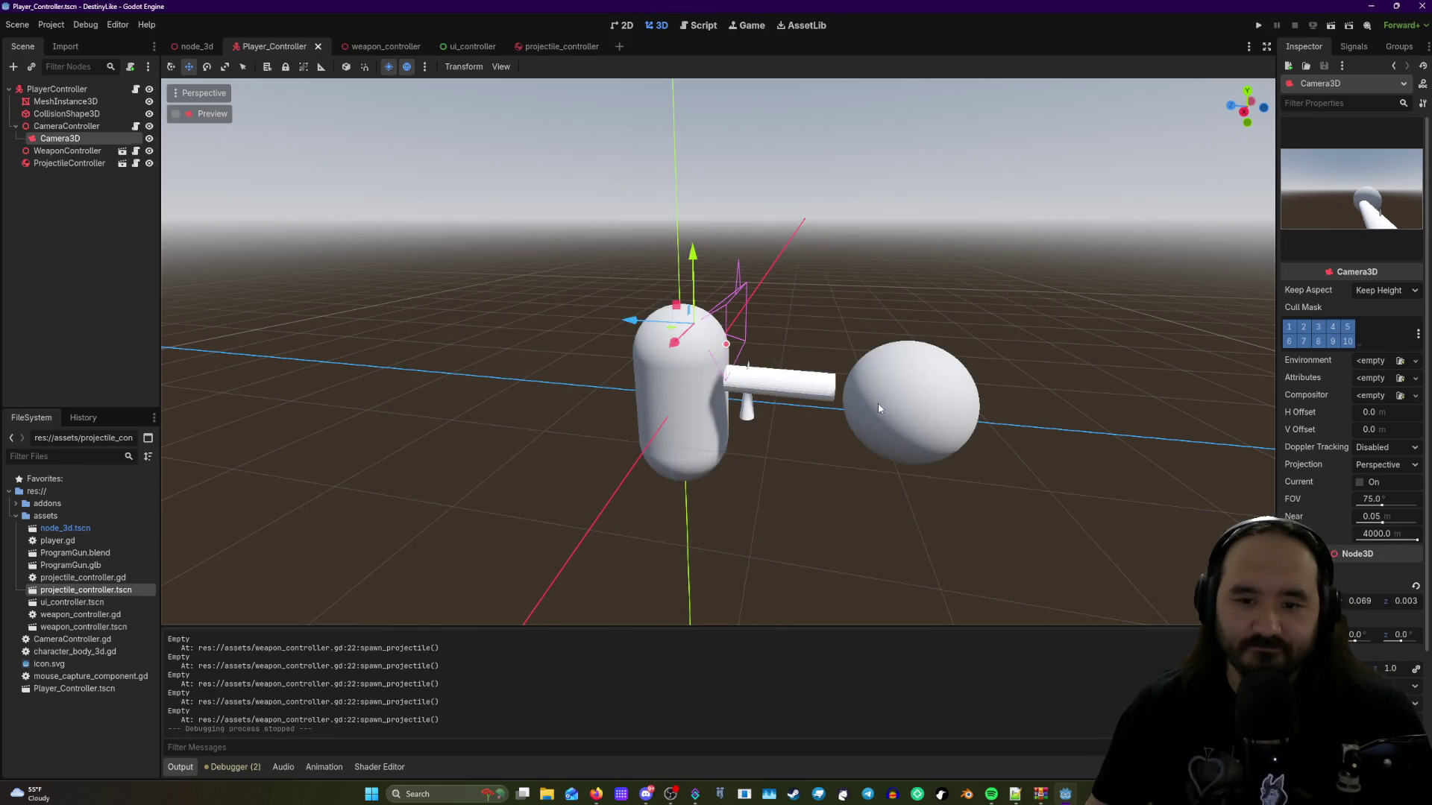
# Set the ProjectileController's Transform scale to 0.2
pyautogui.click(879, 403)
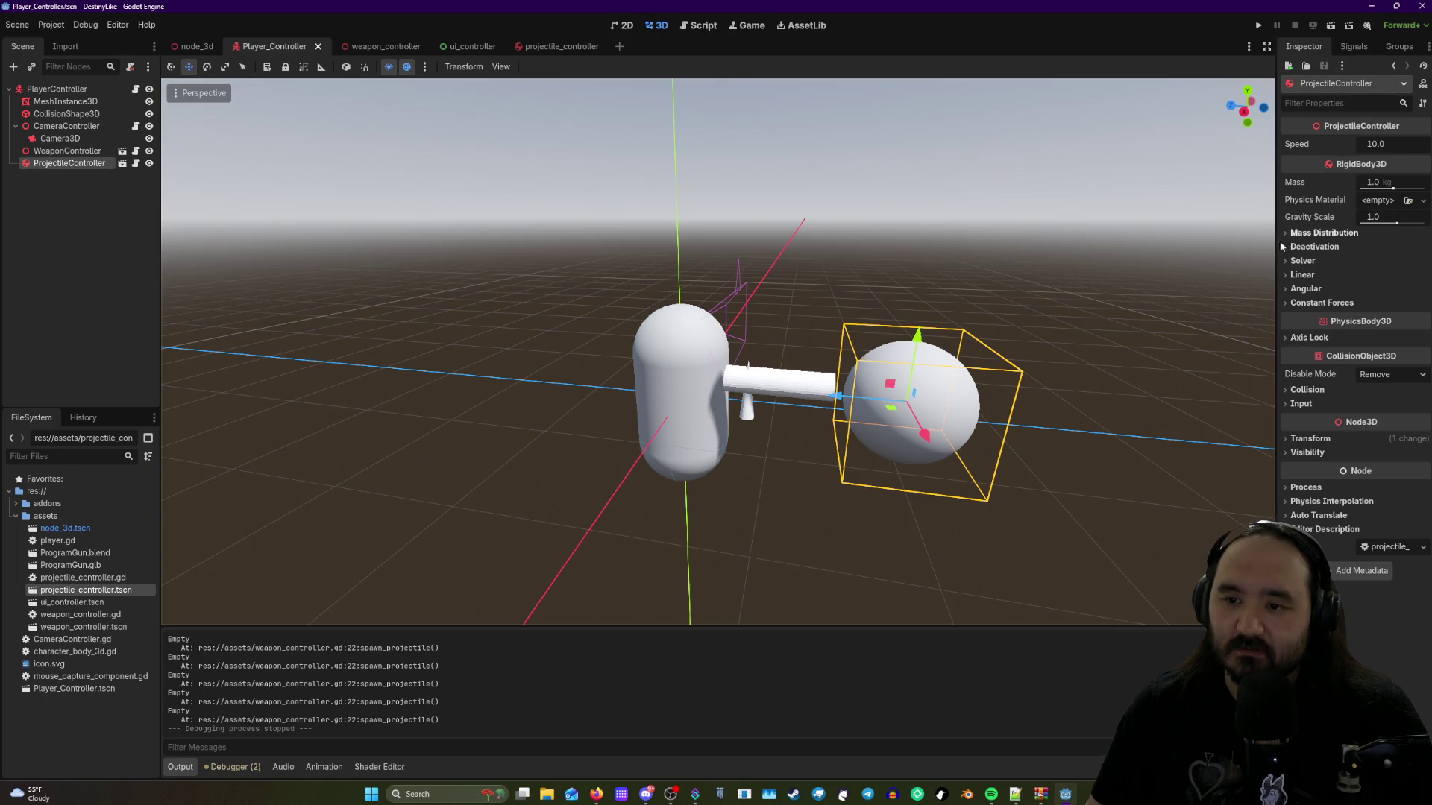
pyautogui.click(1294, 440)
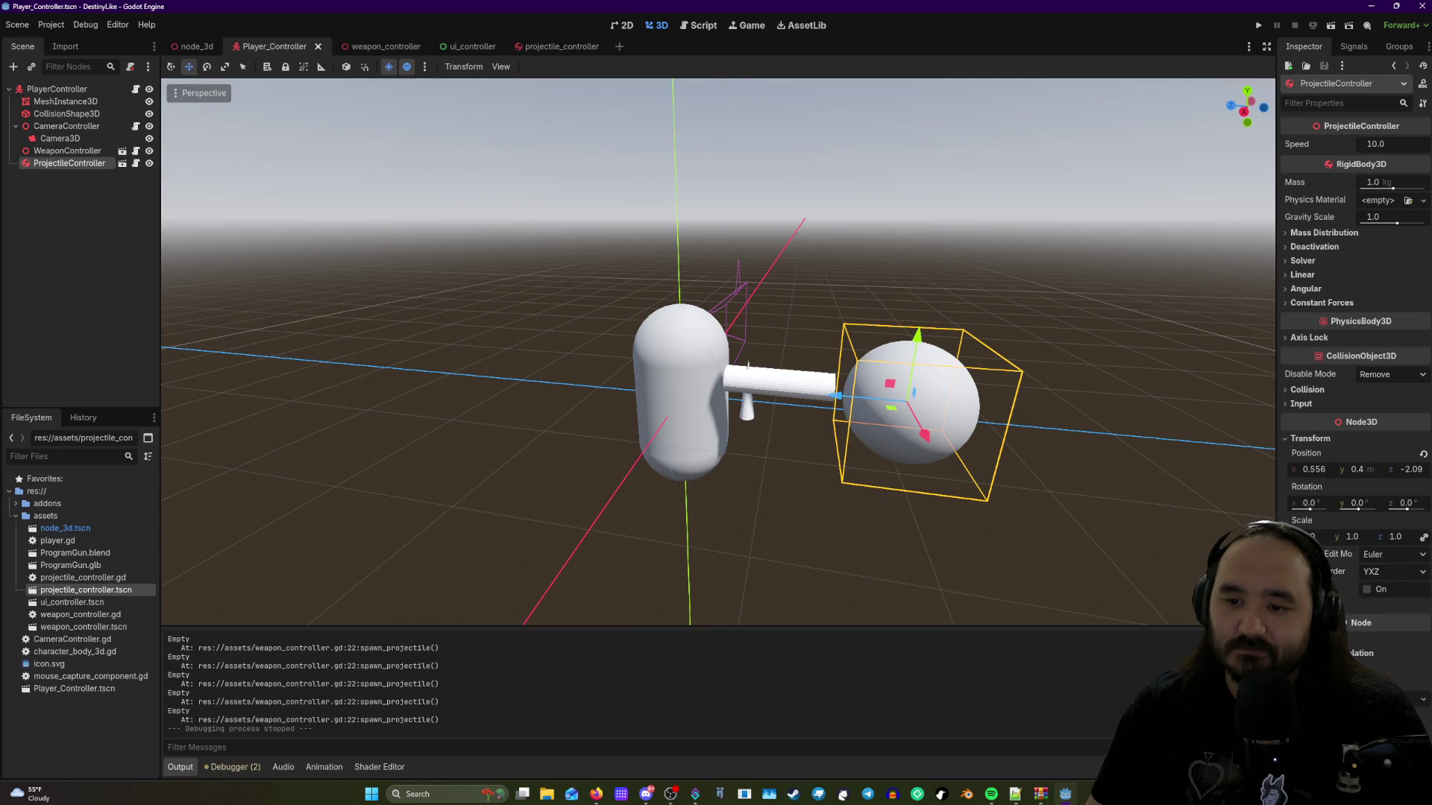
pyautogui.click(1308, 536)
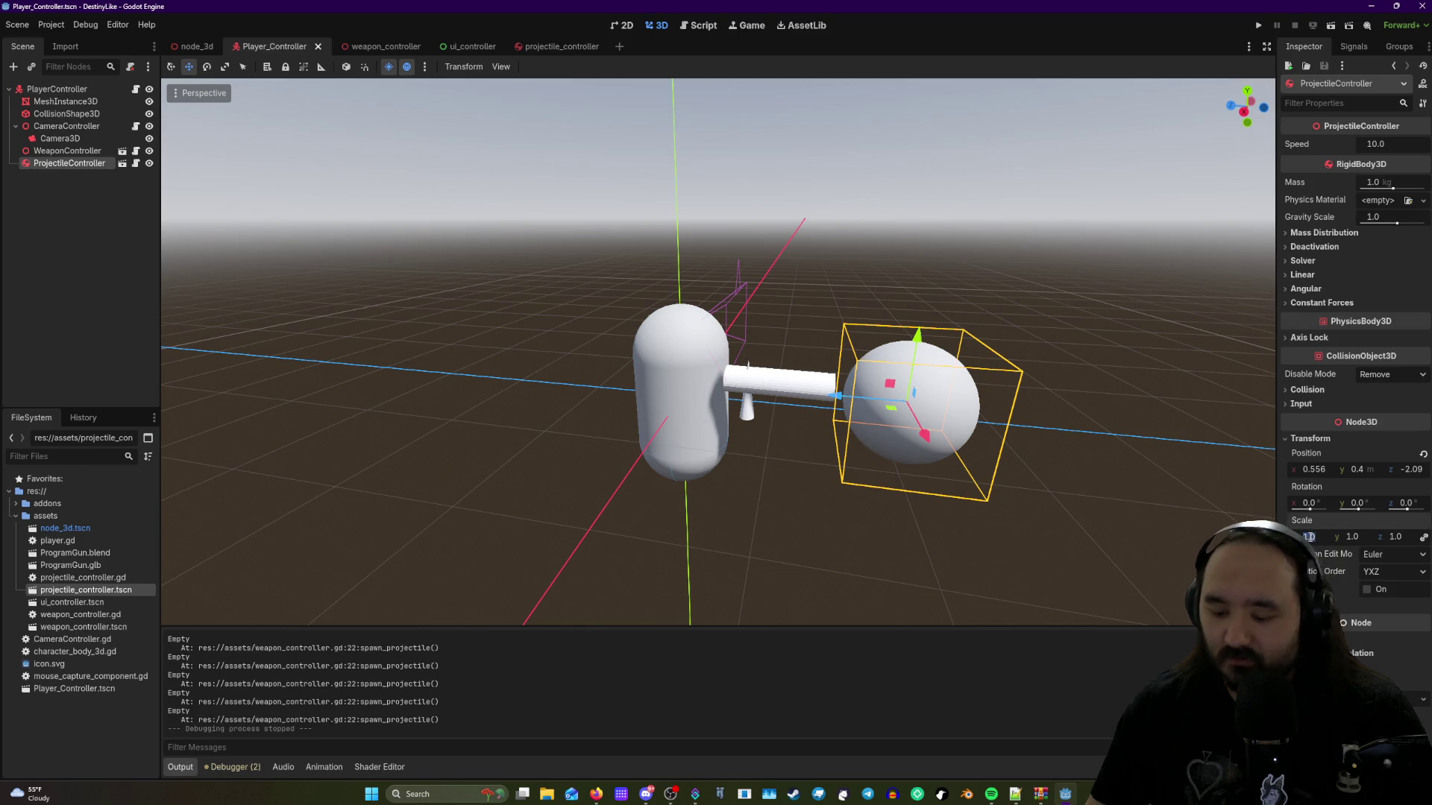
pyautogui.write('0.2')
pyautogui.press('Return')
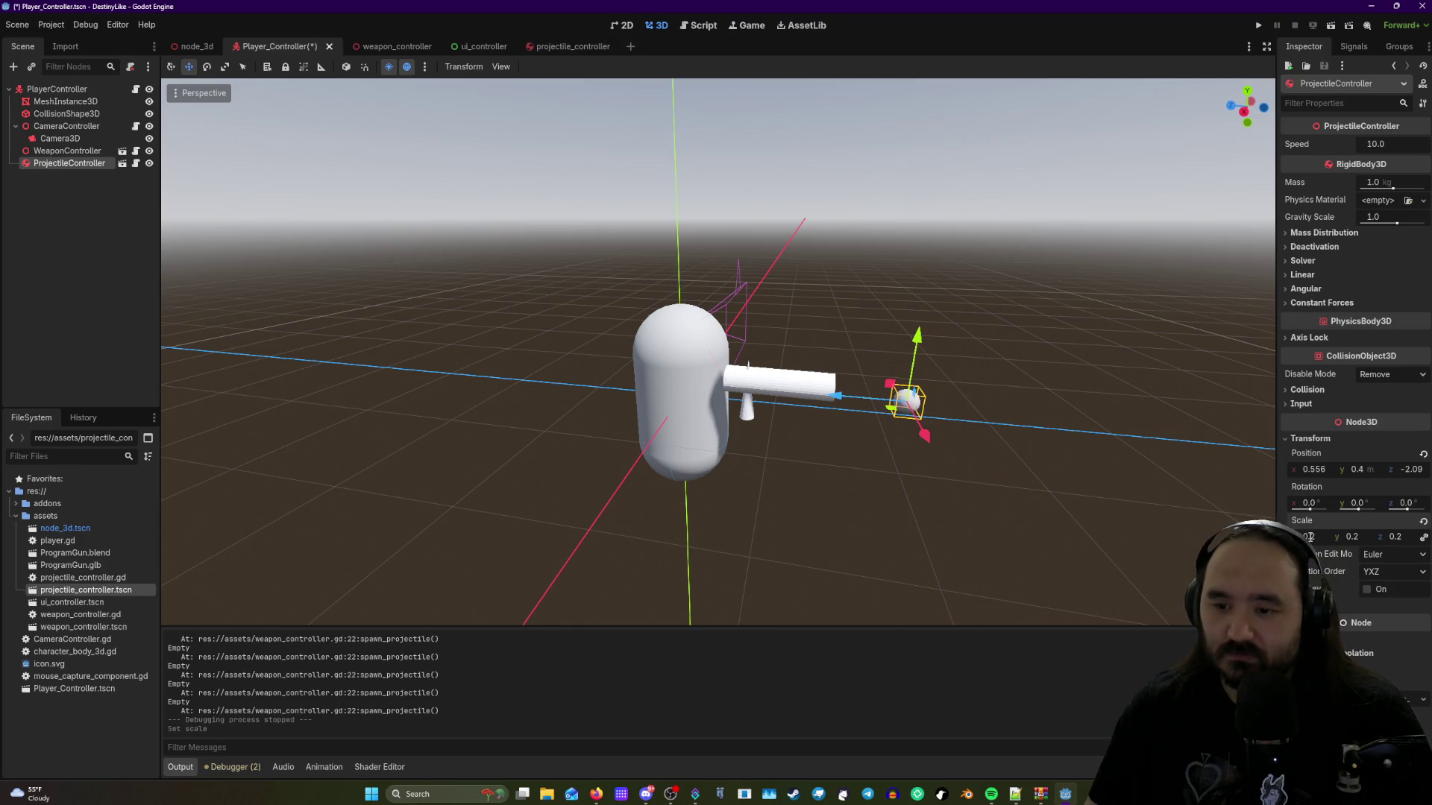
# Move the shrunken sphere to the barrel's muzzle at (0.33, 0.367, -1.51)
pyautogui.scroll(2, 1009, 471)
pyautogui.scroll(-3, 839, 507)
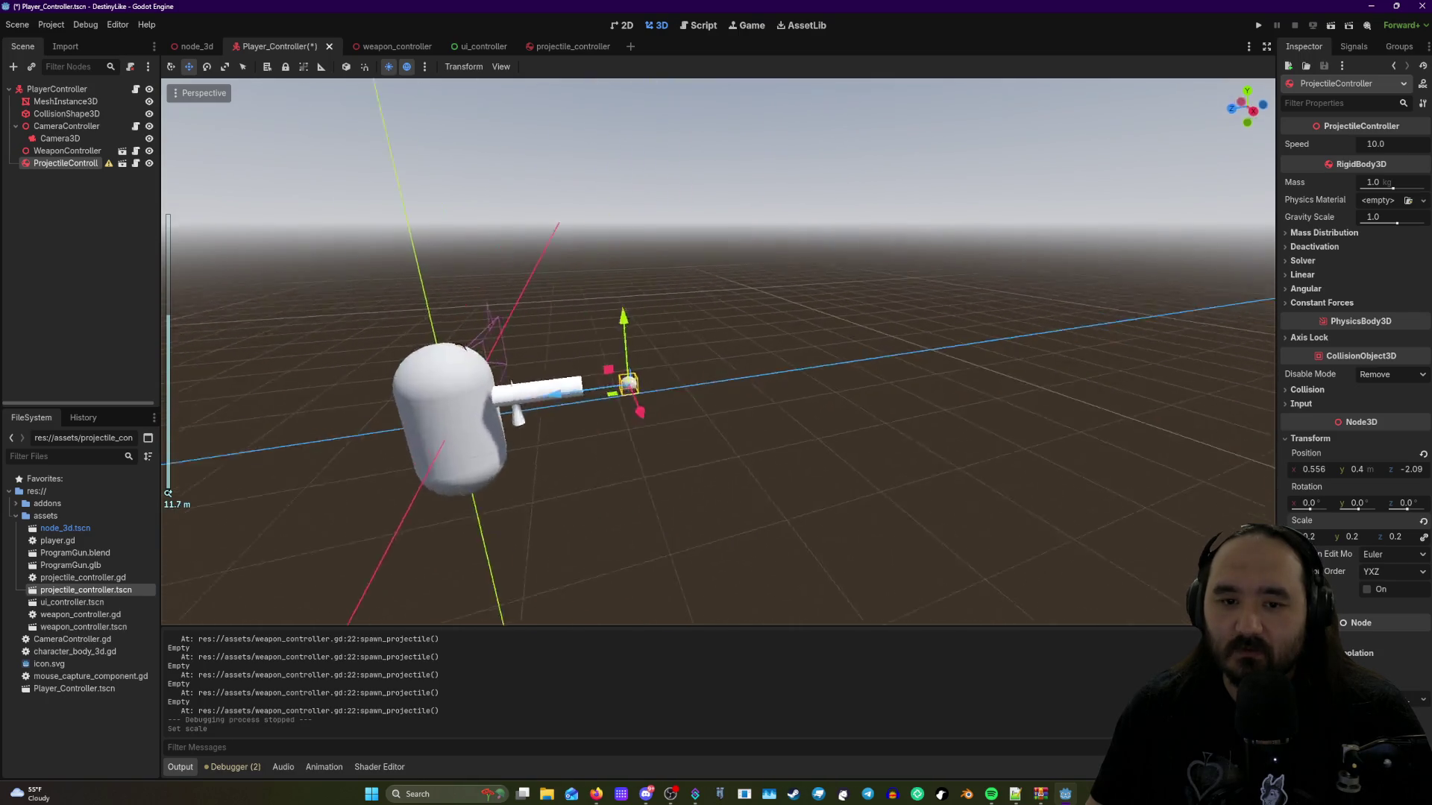
pyautogui.scroll(5, 862, 520)
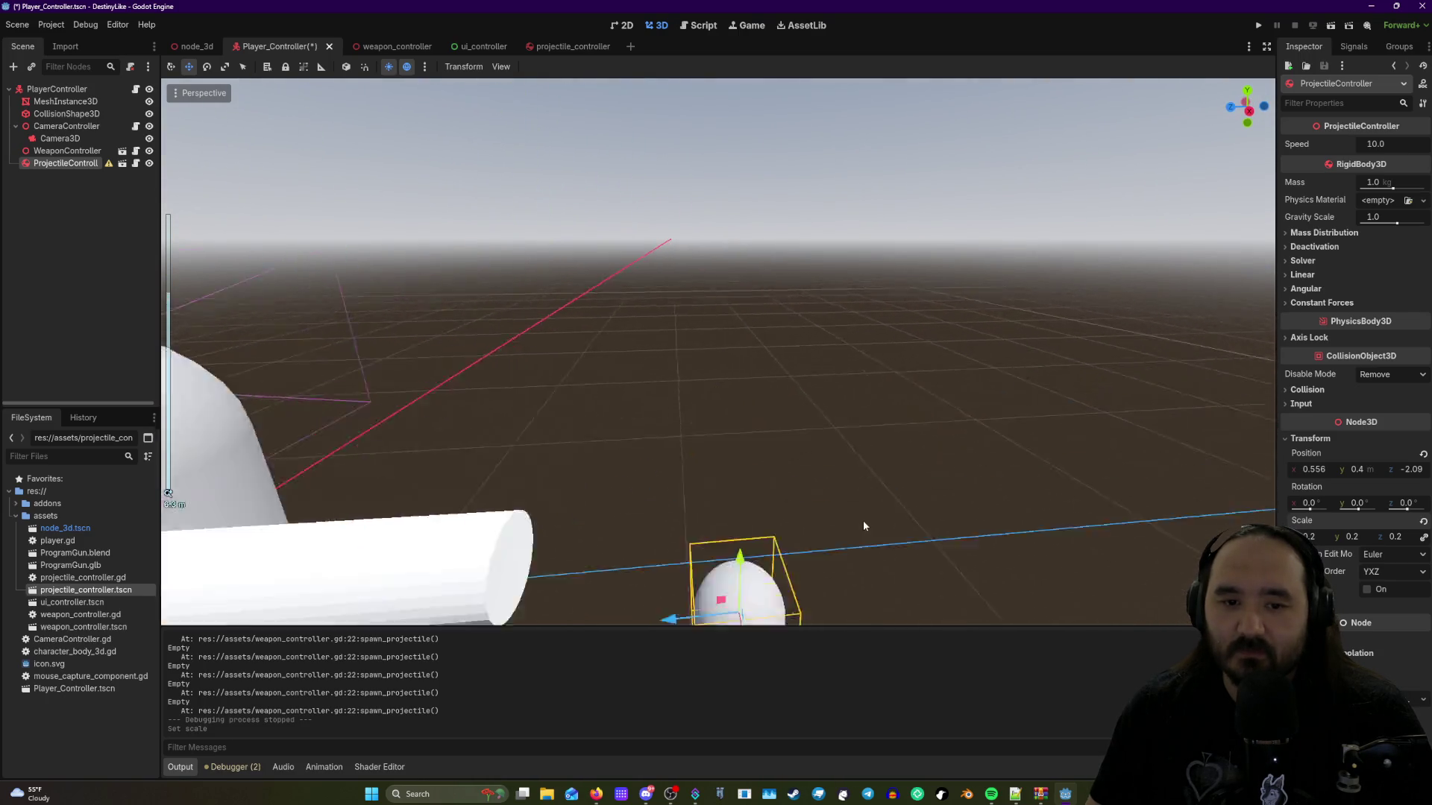
pyautogui.scroll(-3, 862, 521)
pyautogui.moveTo(825, 536)
pyautogui.mouseDown()
pyautogui.moveTo(708, 395)
pyautogui.moveTo(692, 398)
pyautogui.mouseUp()
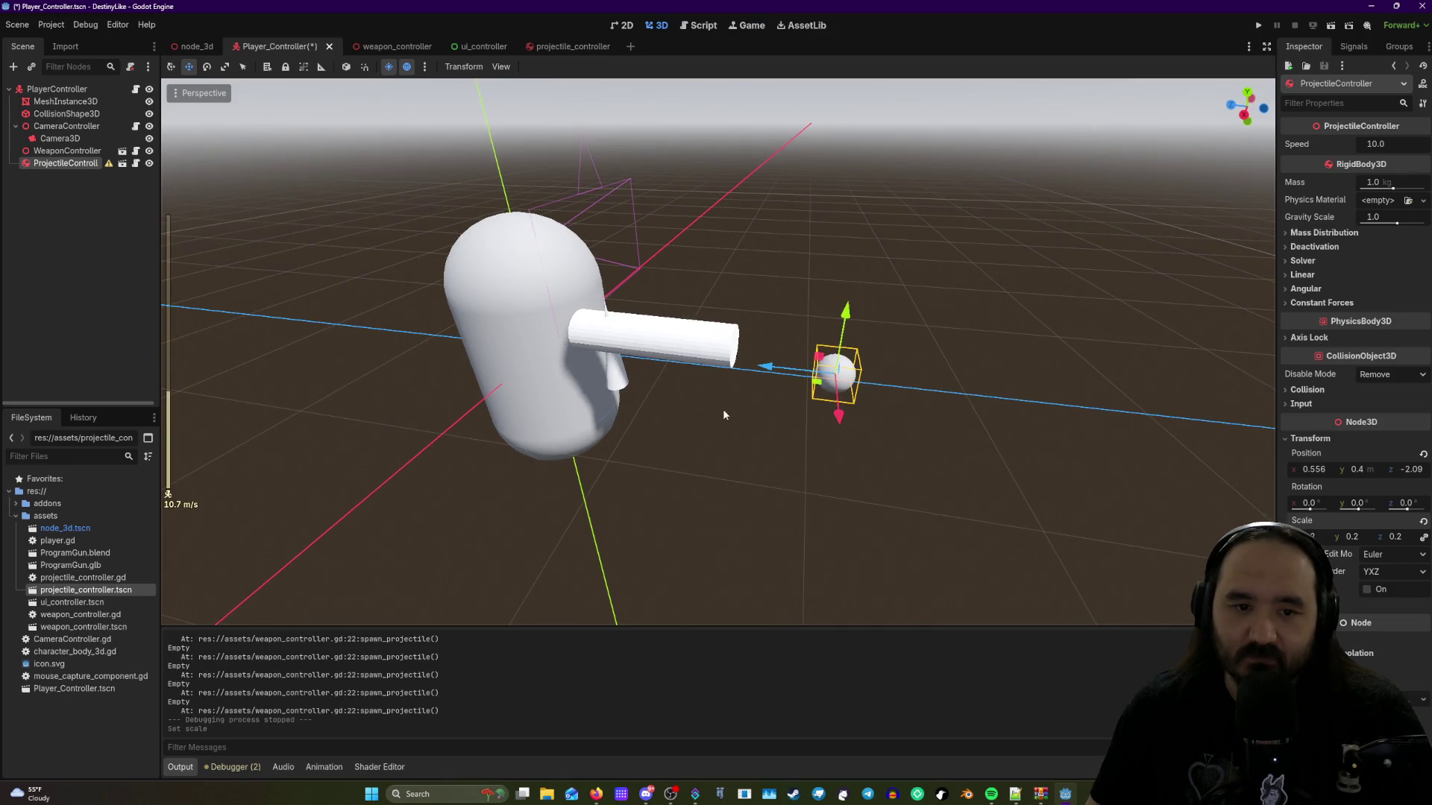
pyautogui.scroll(4, 723, 409)
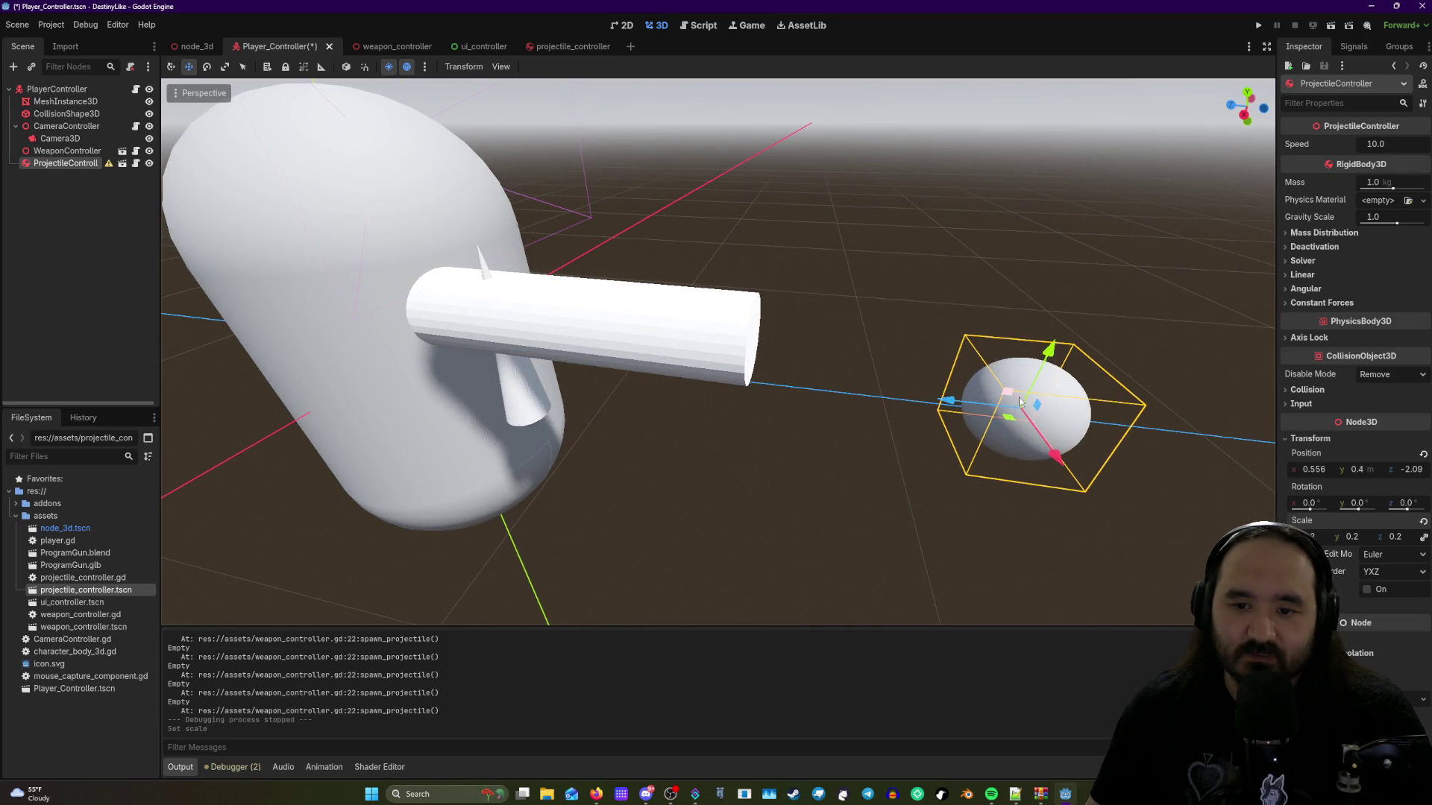
pyautogui.moveTo(1018, 399); pyautogui.dragTo(720, 308)
pyautogui.moveTo(720, 308)
pyautogui.mouseDown()
pyautogui.moveTo(923, 314)
pyautogui.moveTo(528, 415)
pyautogui.mouseUp()
pyautogui.moveTo(639, 377)
pyautogui.mouseDown()
pyautogui.moveTo(787, 312)
pyautogui.moveTo(783, 421)
pyautogui.moveTo(782, 376)
pyautogui.mouseUp()
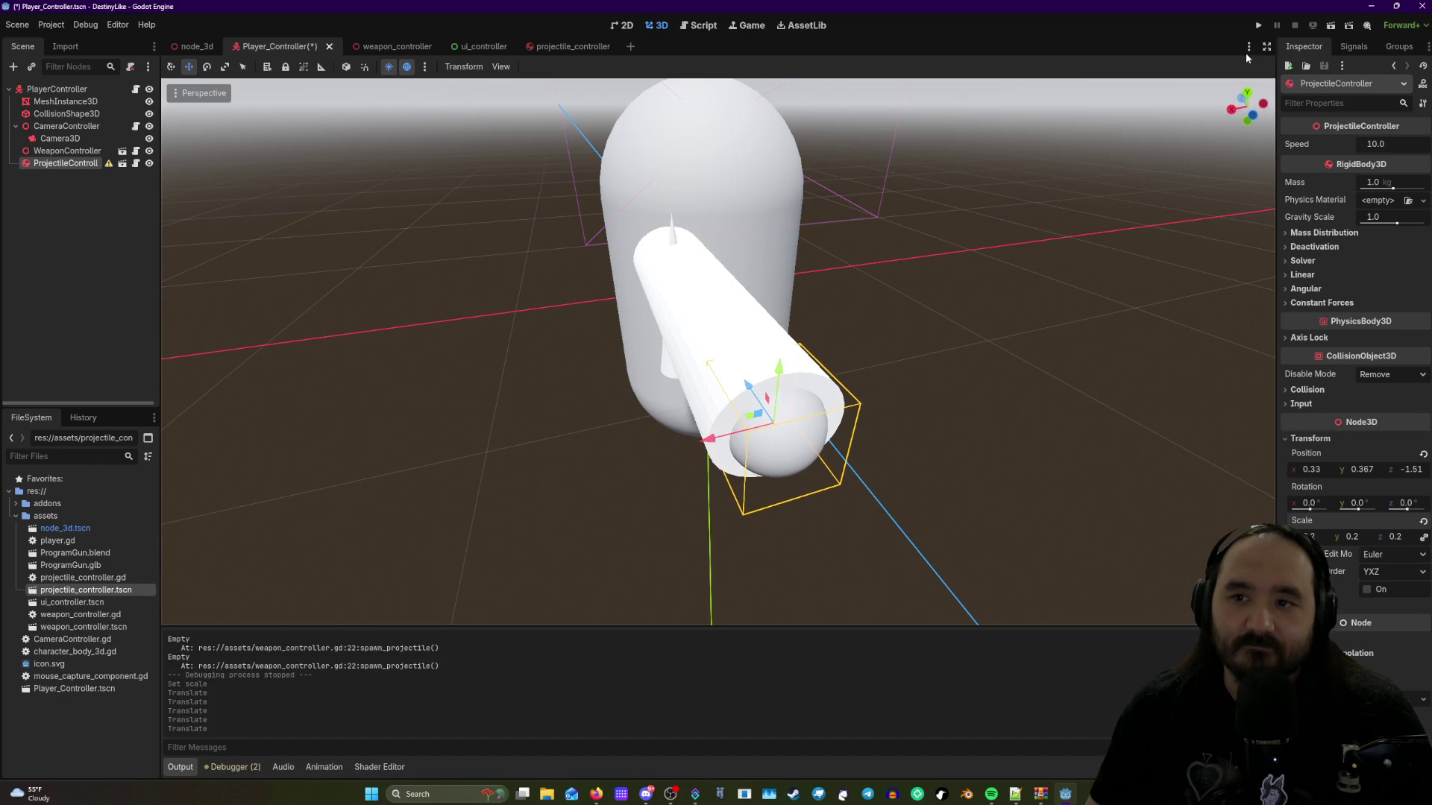
# Return to the Player_Controller scene and launch the game for a test run
pyautogui.click(559, 46)
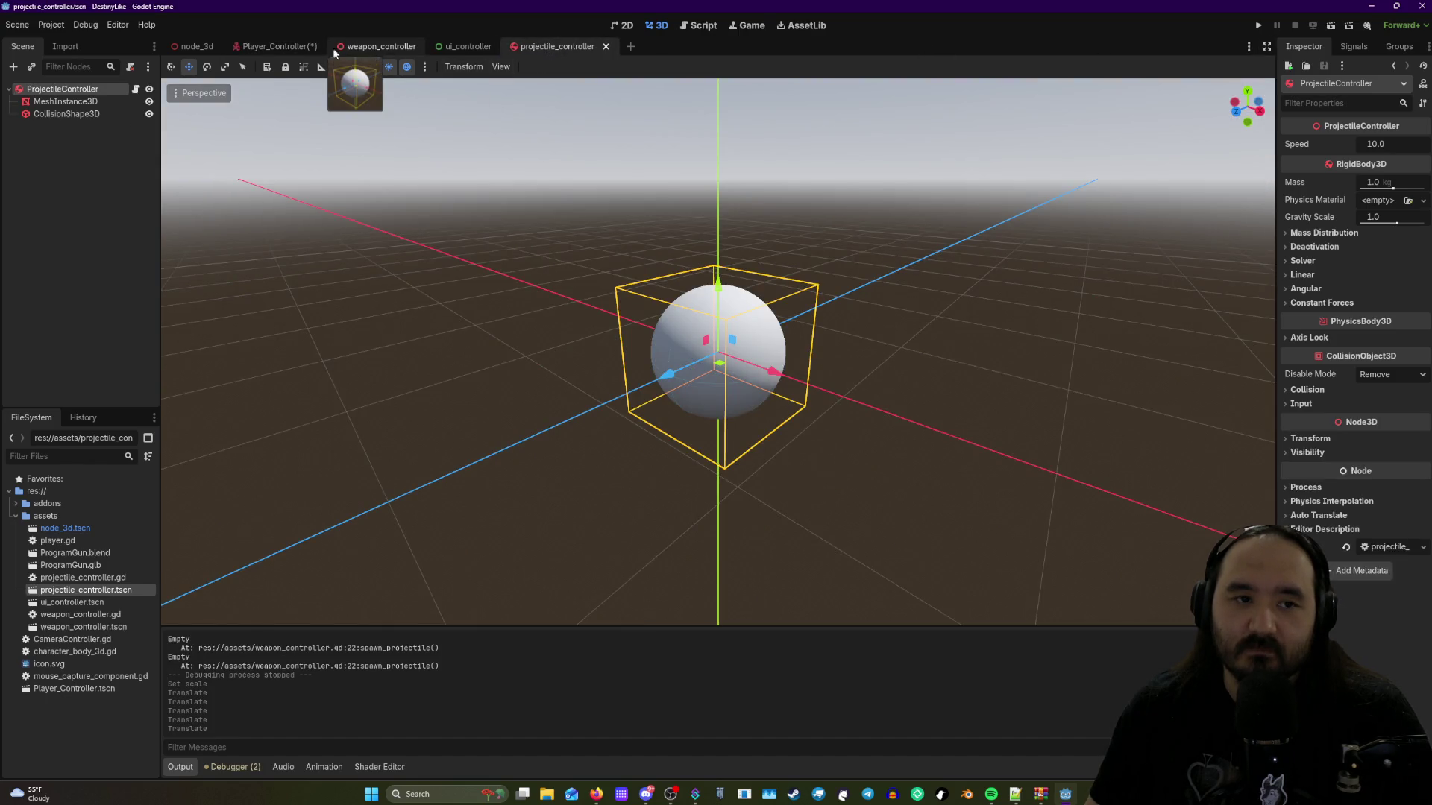
pyautogui.click(281, 46)
pyautogui.click(1257, 28)
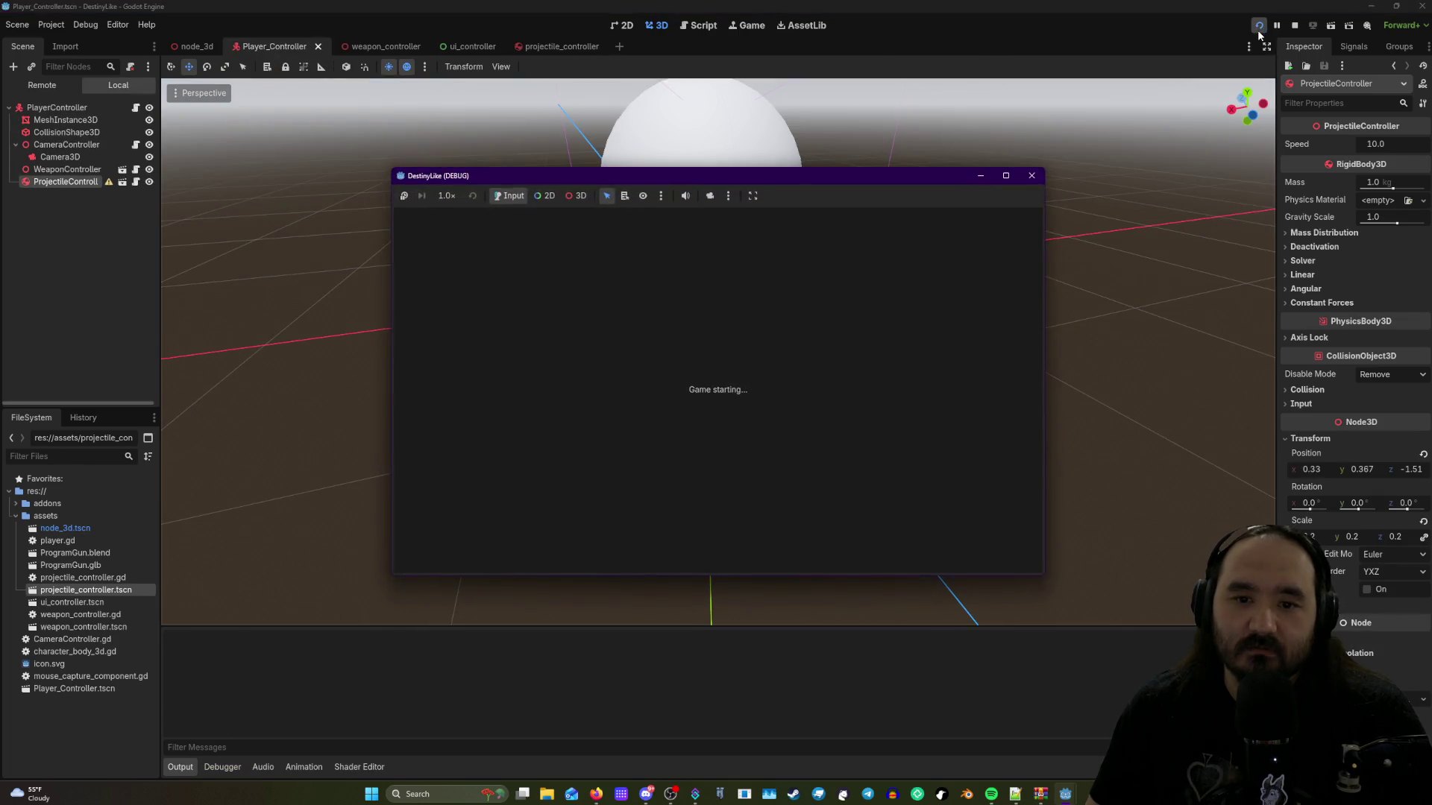
# Fire four of the smaller projectiles, walk toward the wall, then stop the test with F8
pyautogui.click(718, 390)
pyautogui.click(718, 390)
pyautogui.click(718, 390)
pyautogui.click(718, 390)
pyautogui.press('w')
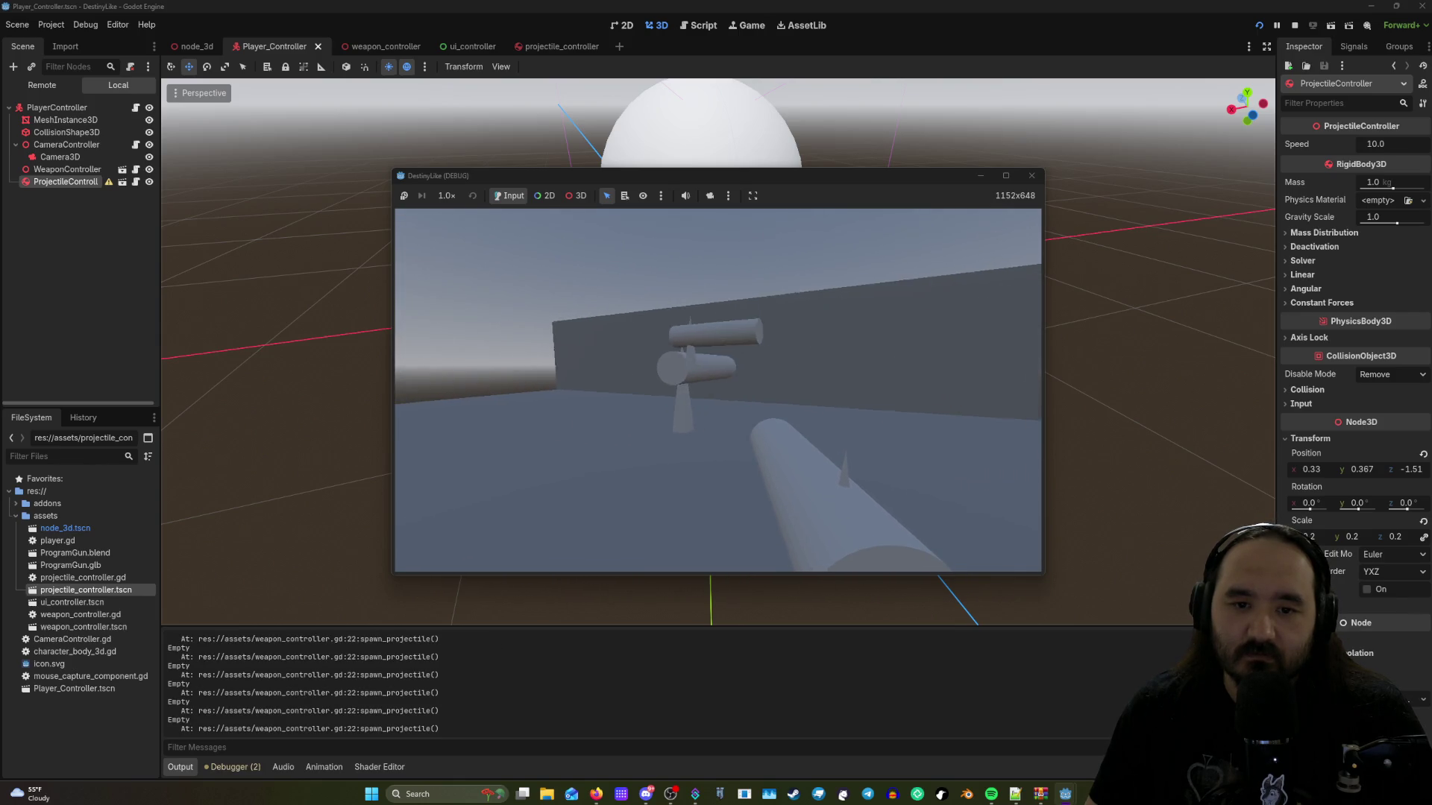
pyautogui.moveTo(718, 390)
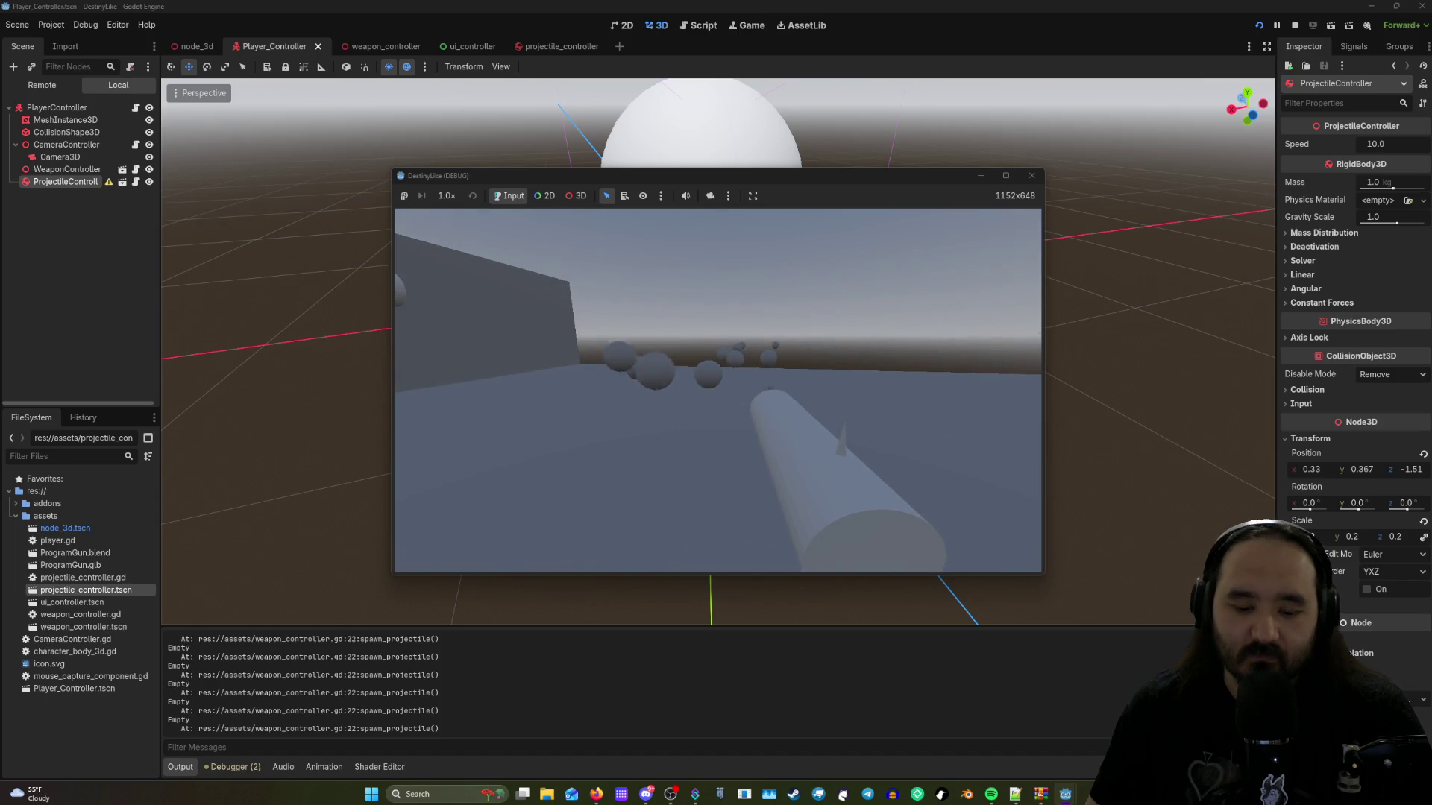
pyautogui.press('F8')
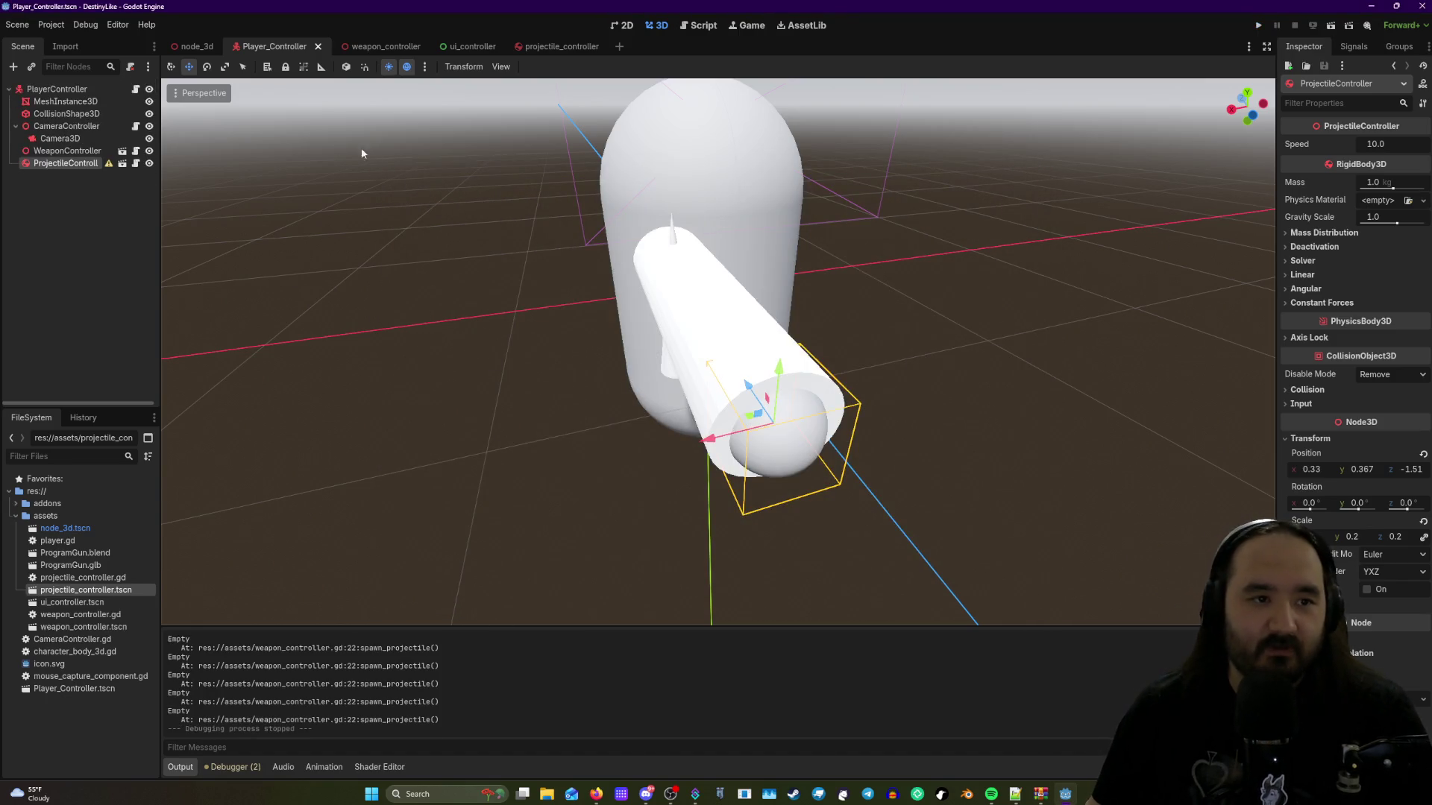
pyautogui.moveTo(109, 167)
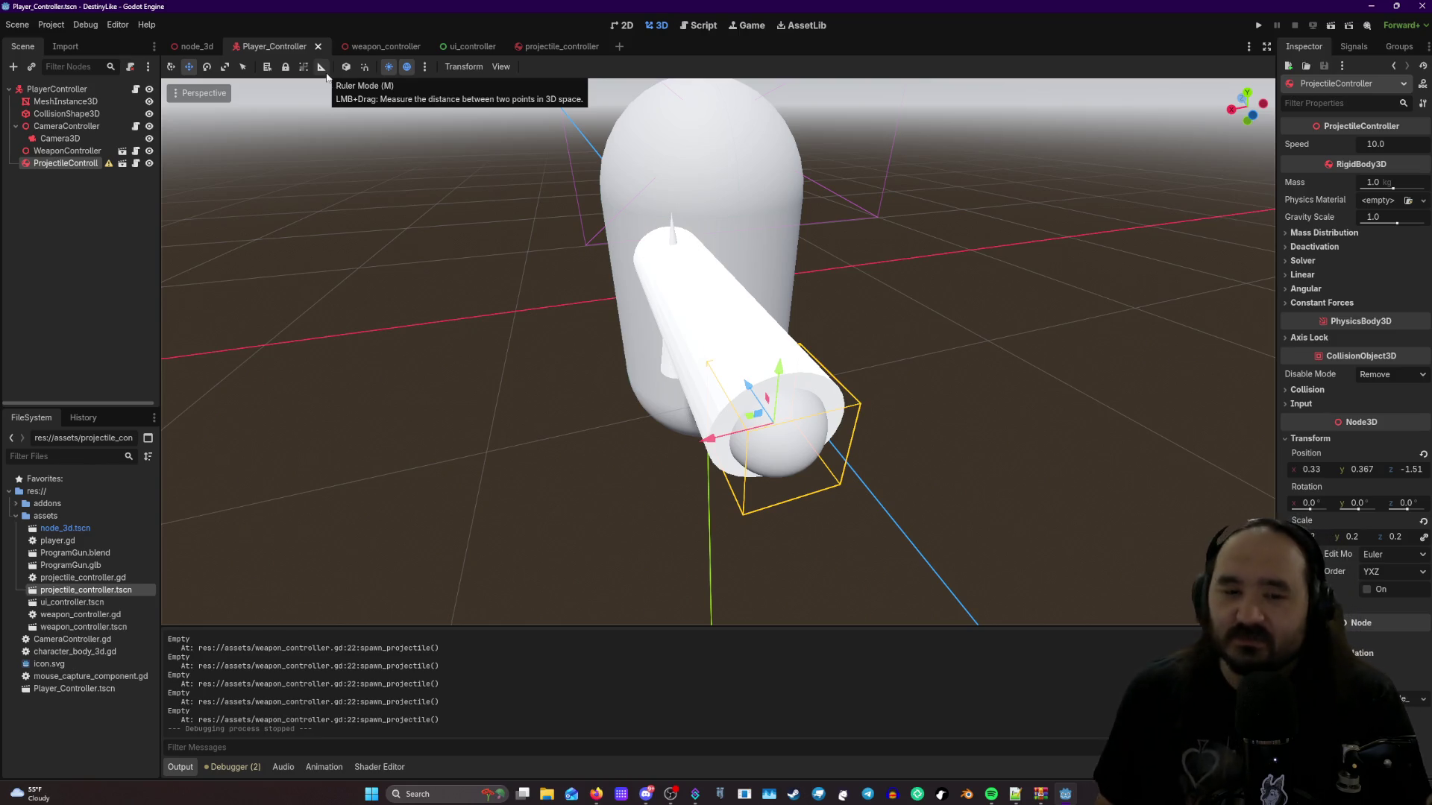
# In the node_3d World scene, orbit around the gun and player to find the stray WeaponController
pyautogui.moveTo(615, 273); pyautogui.dragTo(512, 251)
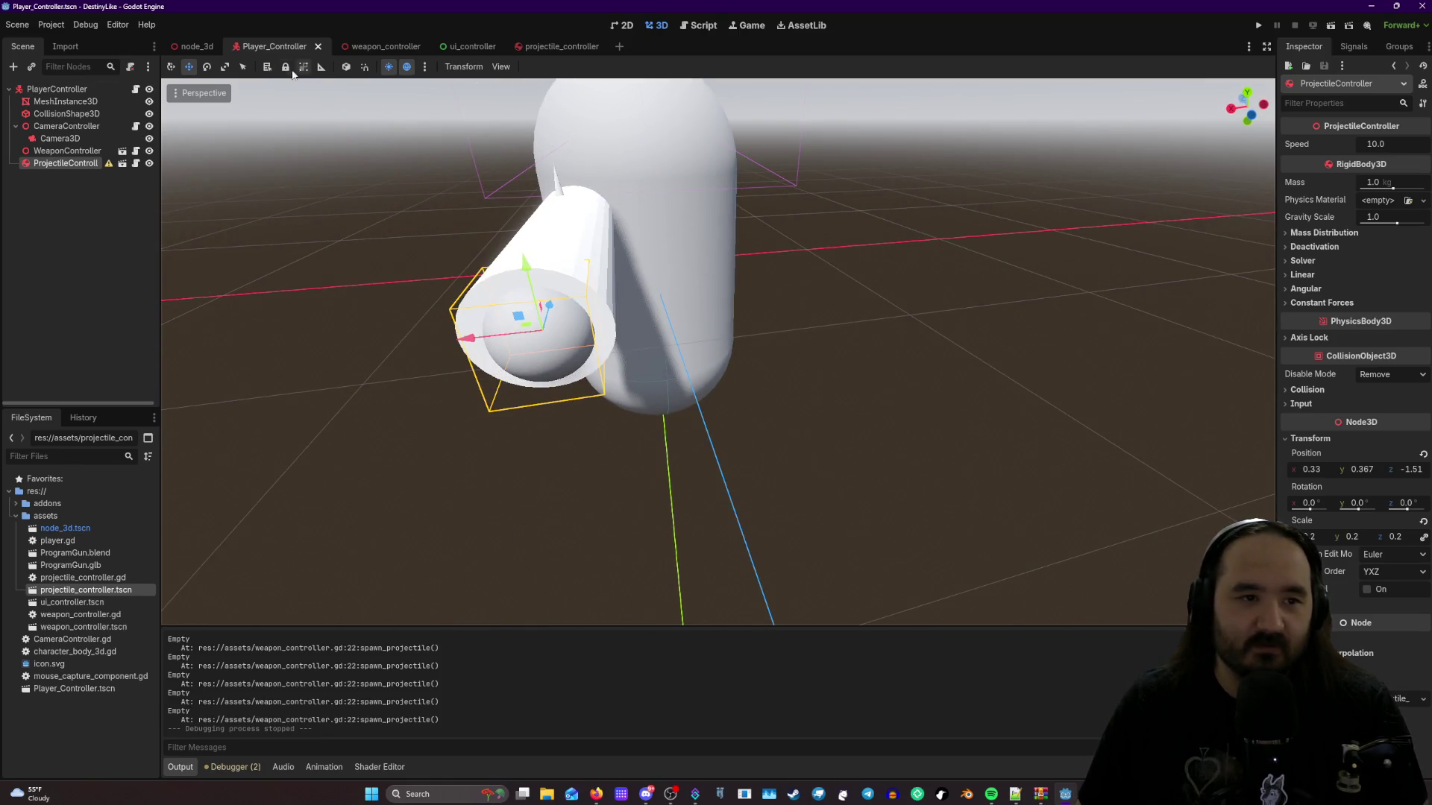
pyautogui.click(195, 46)
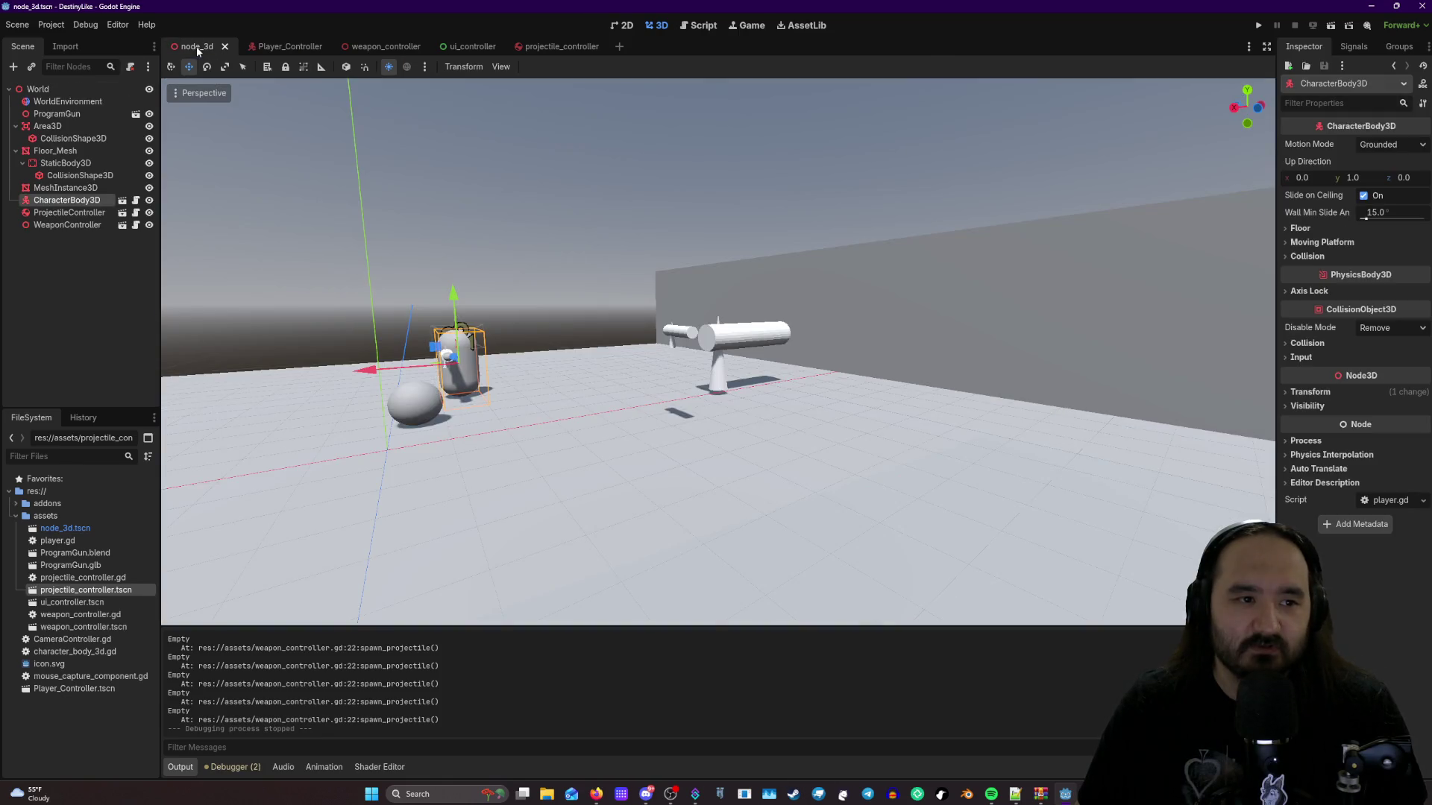
pyautogui.click(713, 334)
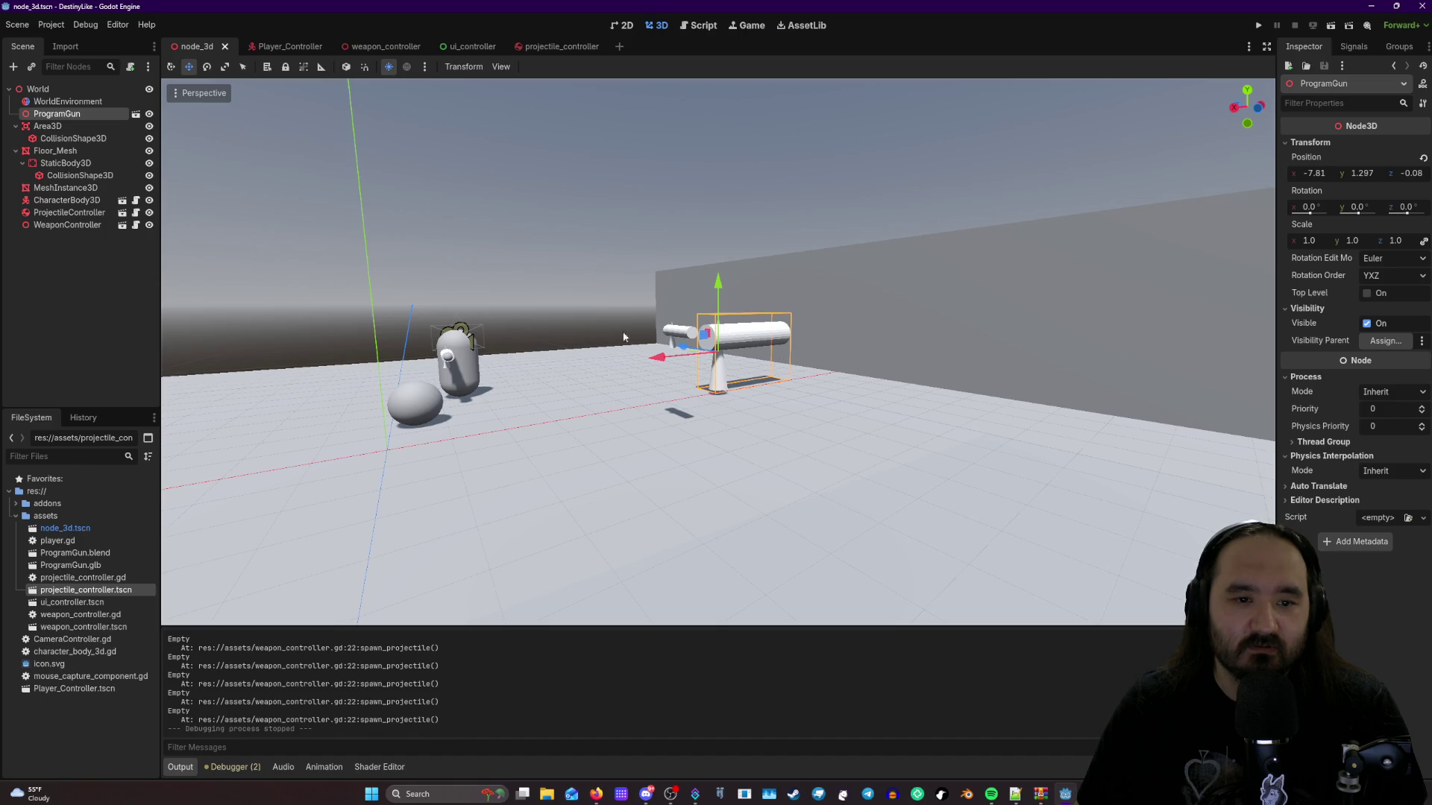
pyautogui.click(679, 333)
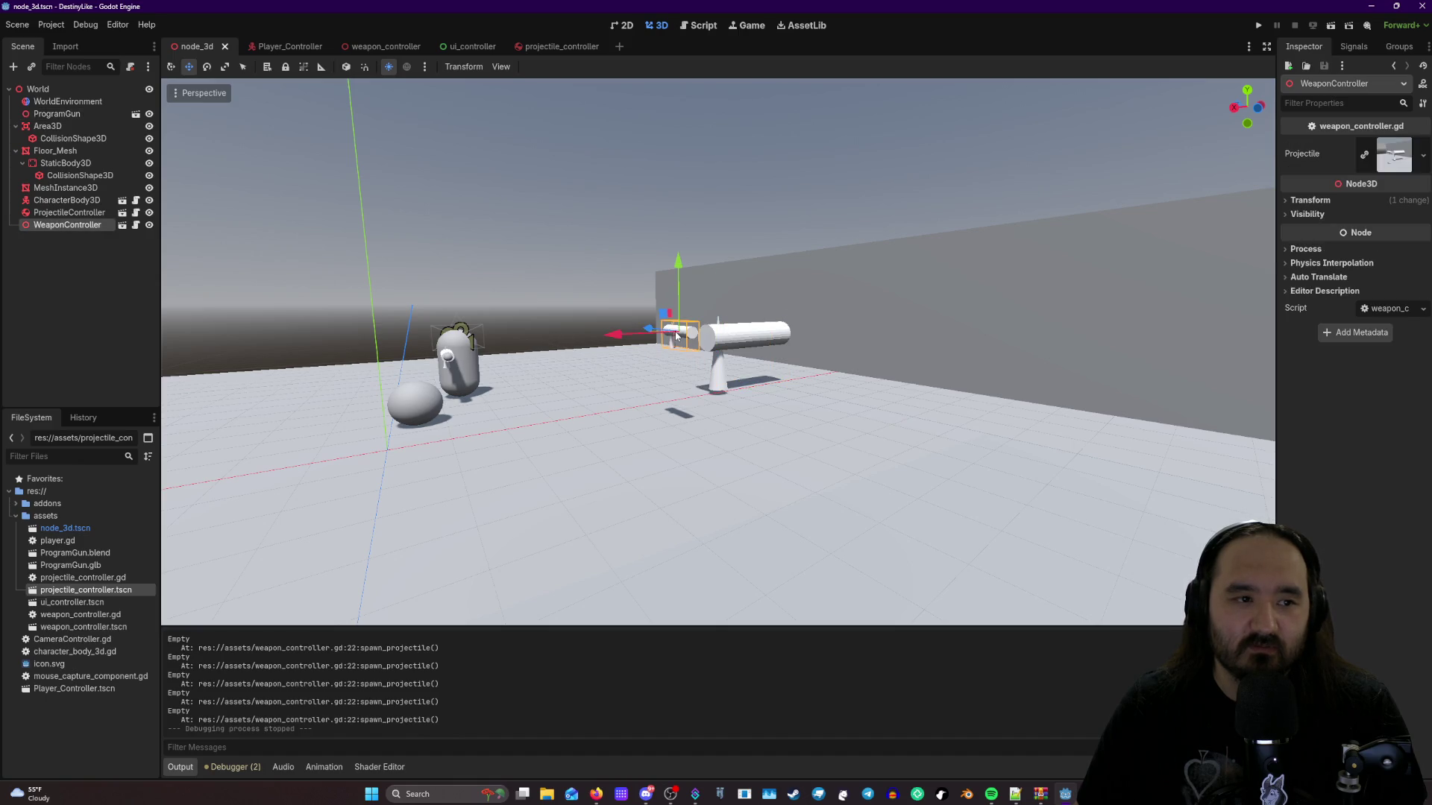
pyautogui.moveTo(677, 337); pyautogui.dragTo(701, 344)
pyautogui.click(423, 364)
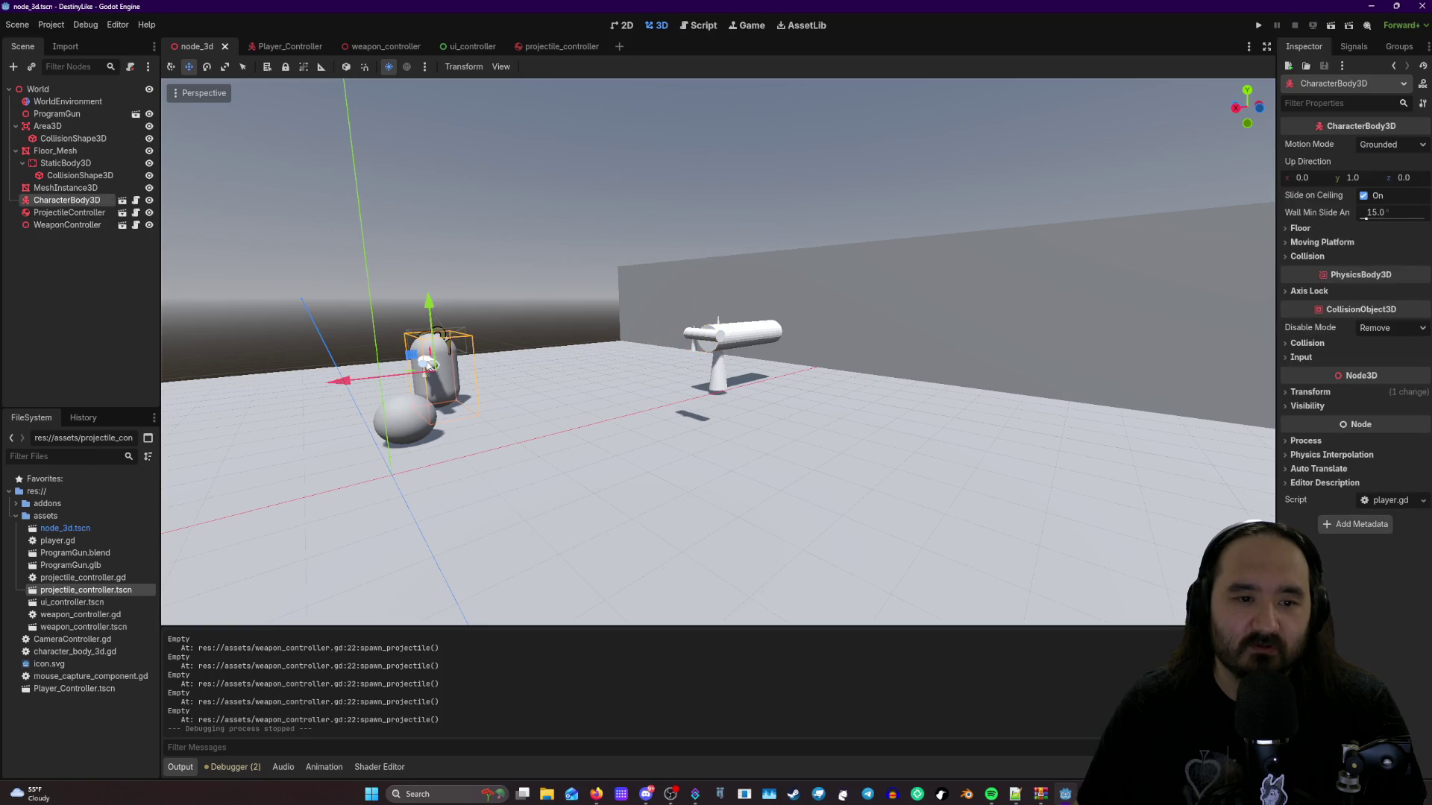
pyautogui.moveTo(425, 365)
pyautogui.mouseDown()
pyautogui.moveTo(547, 360)
pyautogui.moveTo(539, 389)
pyautogui.mouseUp()
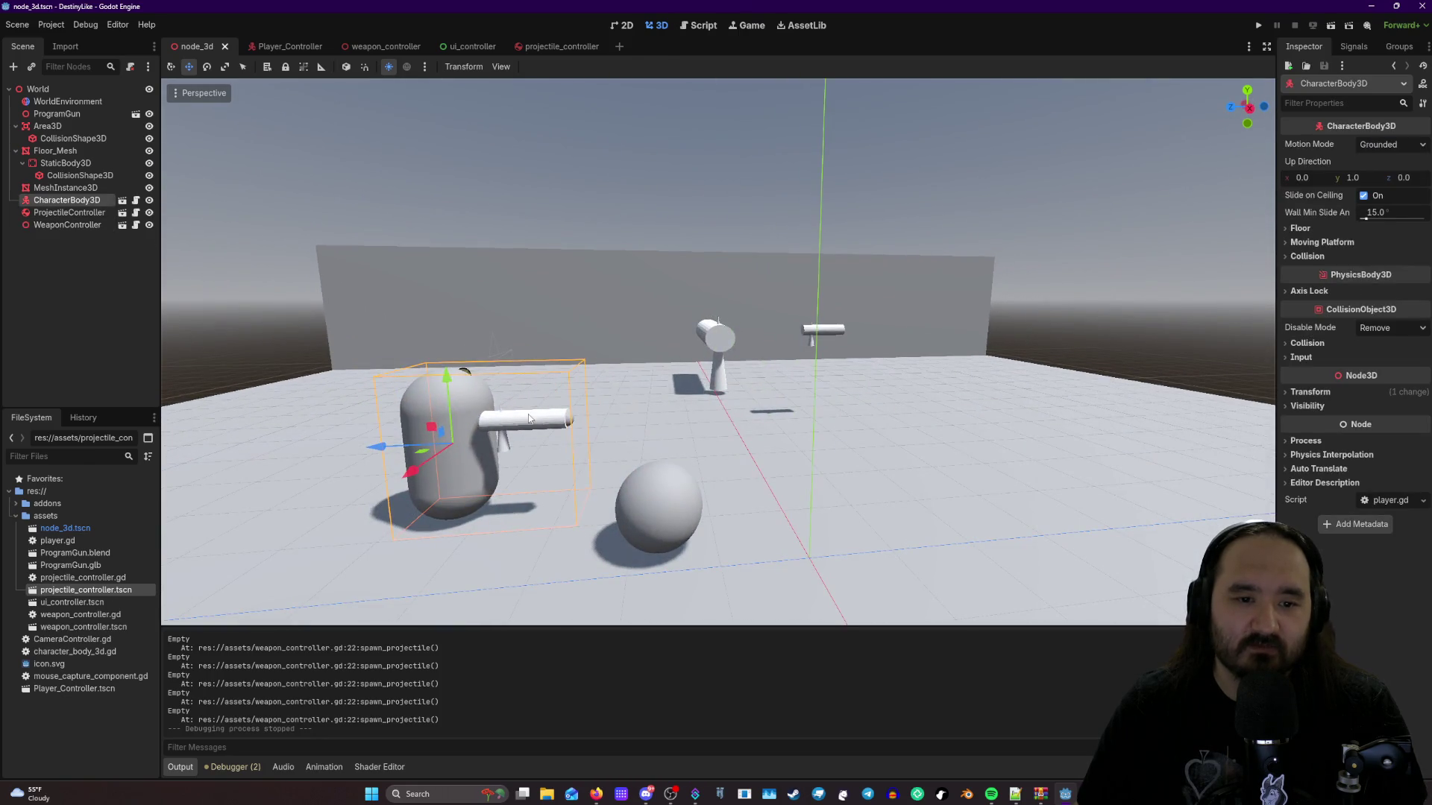
pyautogui.scroll(5, 531, 424)
pyautogui.scroll(-2, 539, 419)
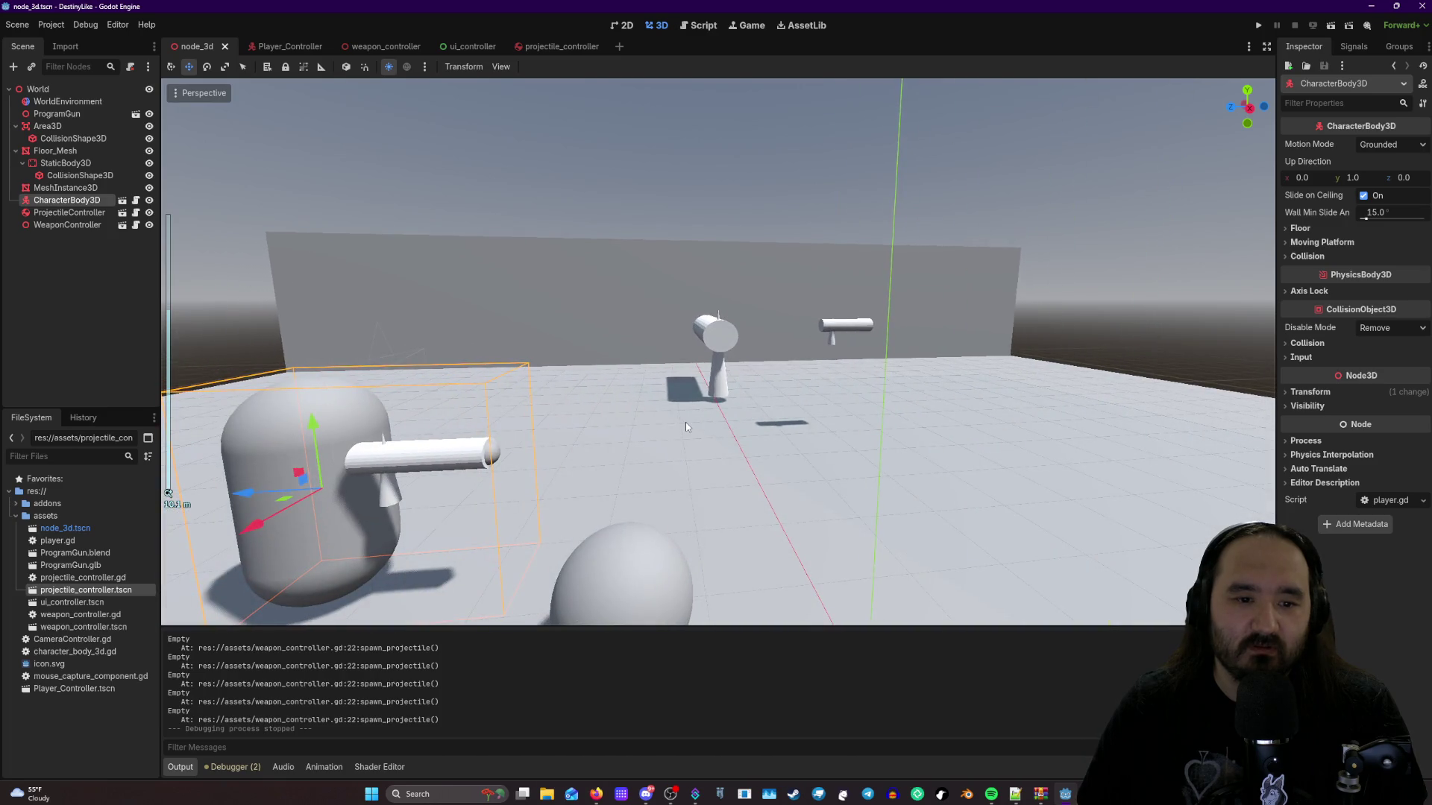
pyautogui.moveTo(686, 422)
pyautogui.mouseDown()
pyautogui.moveTo(545, 476)
pyautogui.moveTo(557, 473)
pyautogui.moveTo(489, 469)
pyautogui.mouseUp()
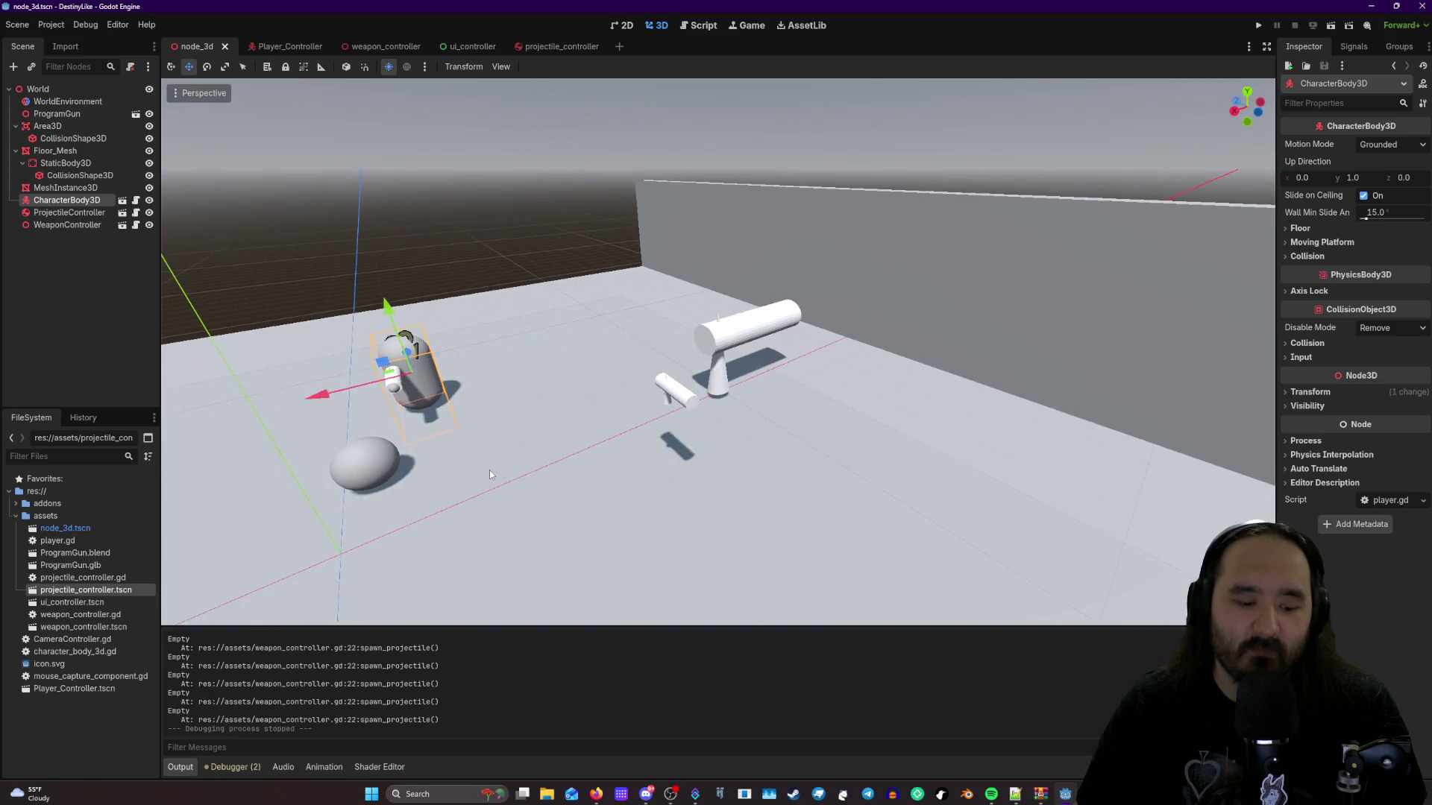
# Delete the stray WeaponController beside the gun, confirm, and launch the game with F5
pyautogui.click(668, 395)
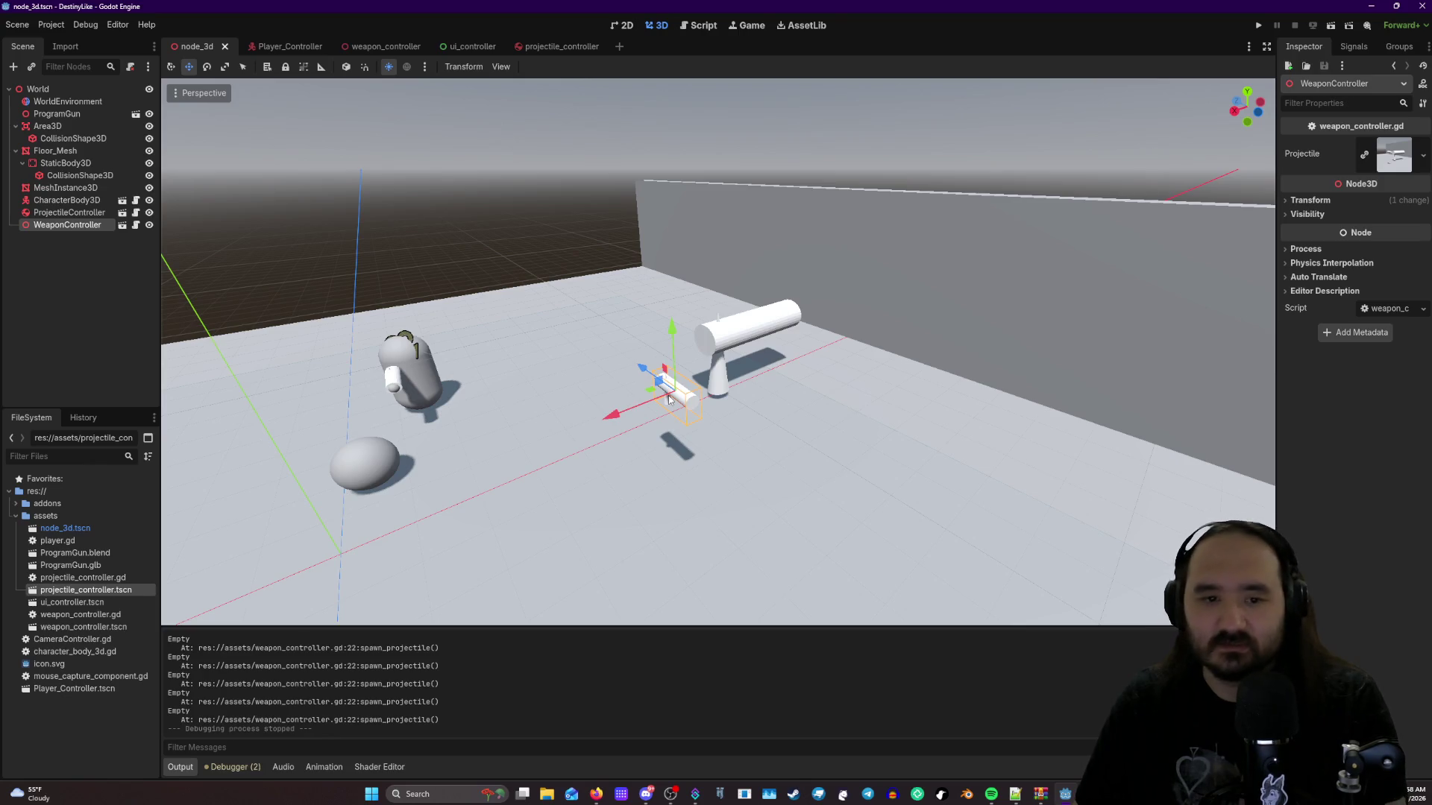
pyautogui.press('Delete')
pyautogui.click(686, 412)
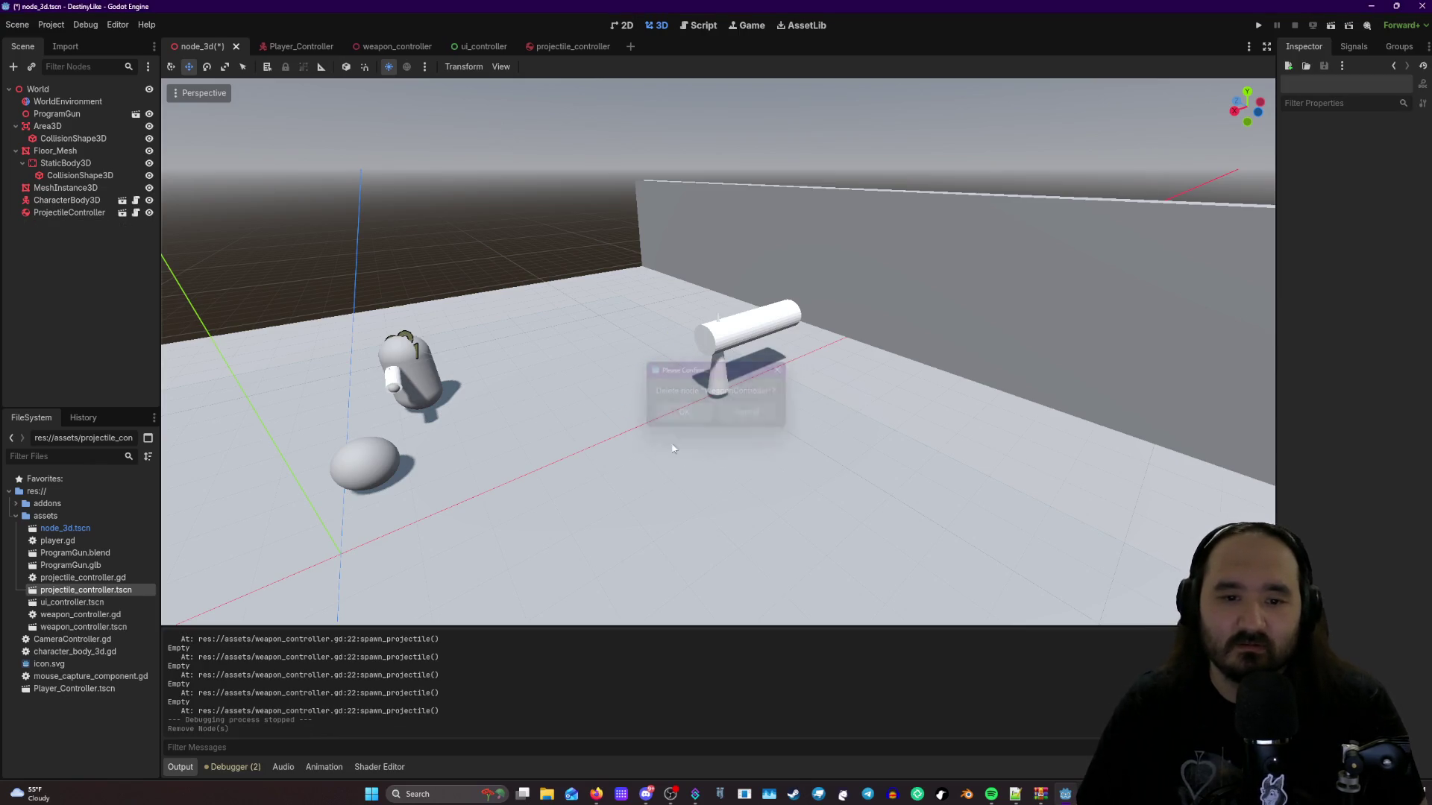
pyautogui.moveTo(555, 425)
pyautogui.mouseDown()
pyautogui.moveTo(620, 409)
pyautogui.moveTo(605, 227)
pyautogui.mouseUp()
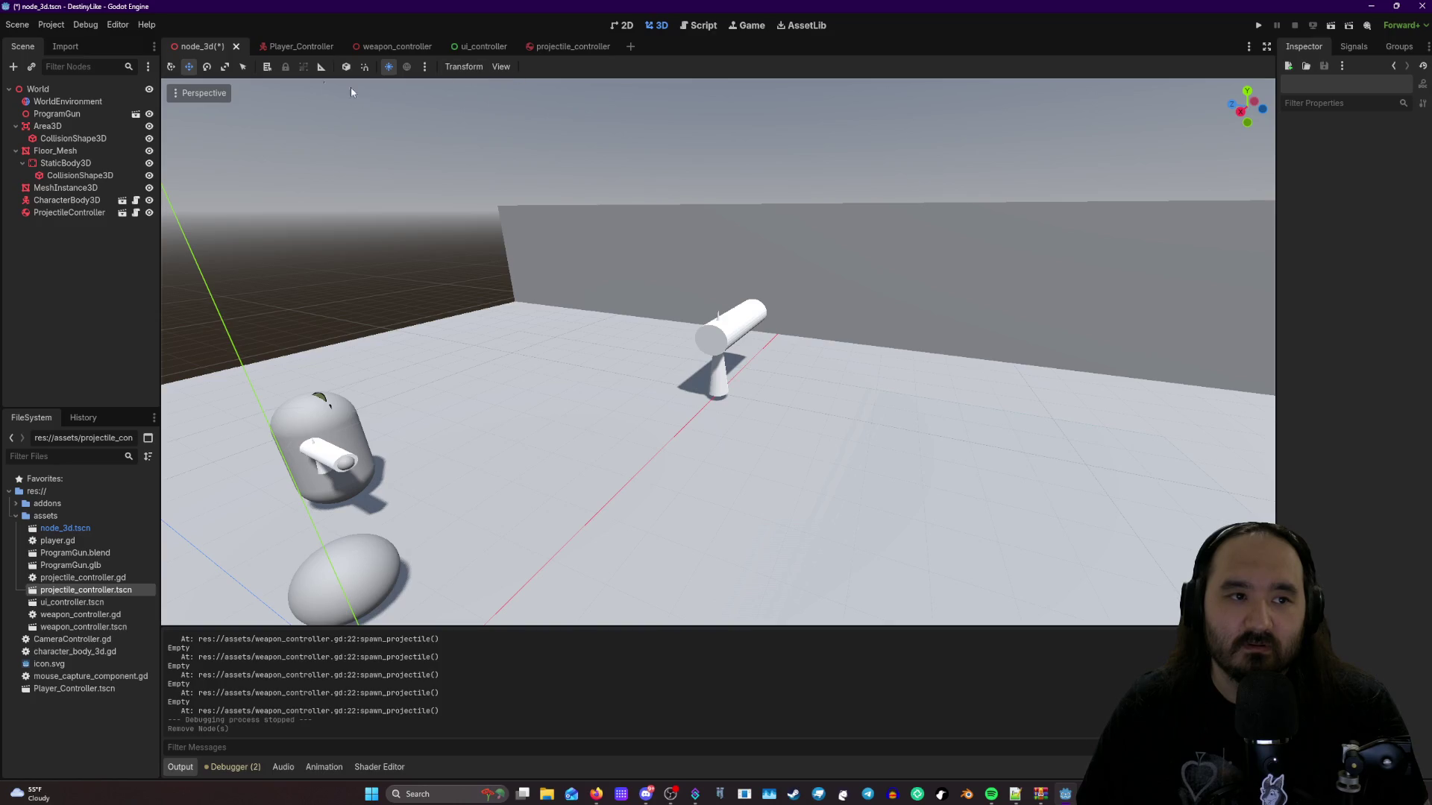
pyautogui.press('F5')
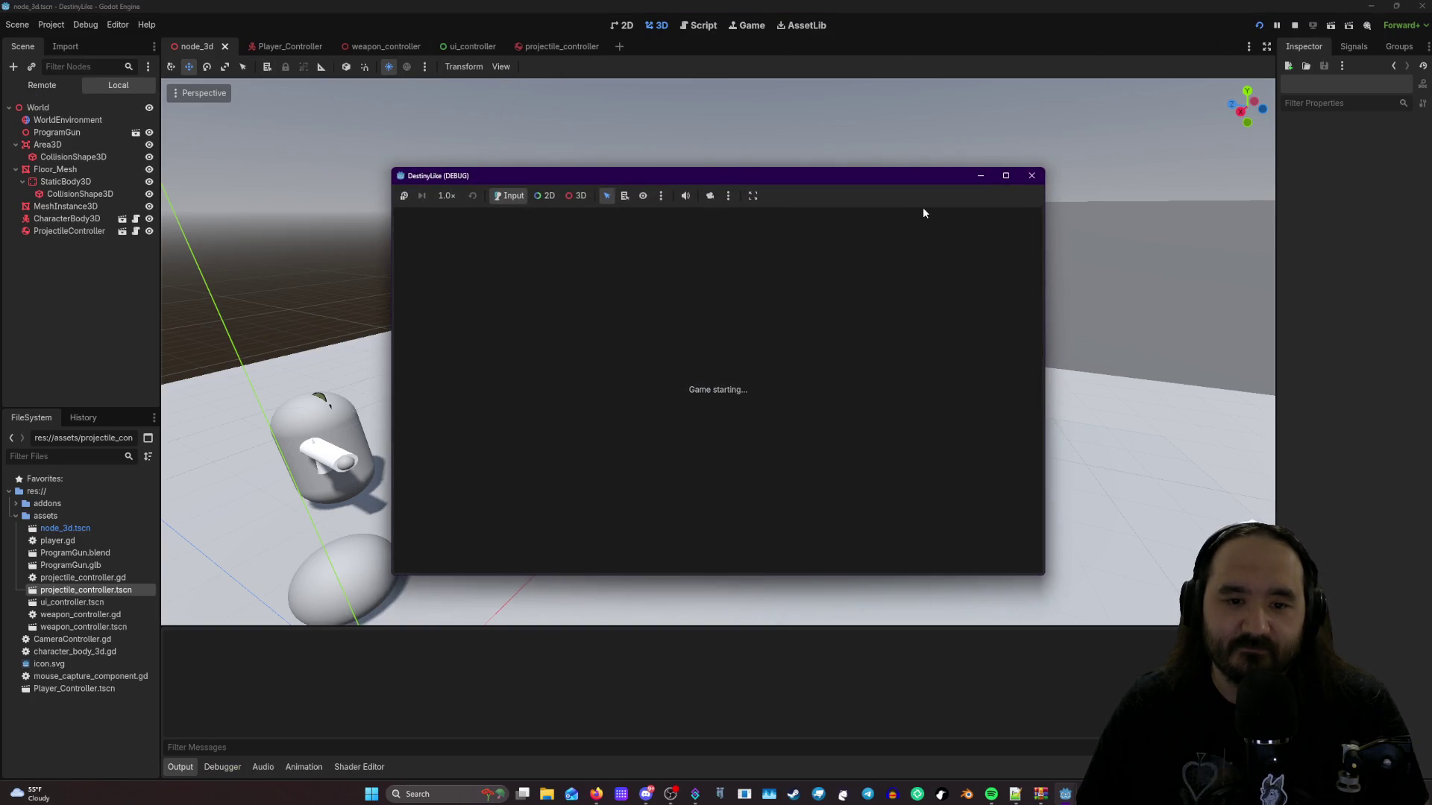
# Fire six projectiles from the gun, then stop the game with F8
pyautogui.click(718, 390)
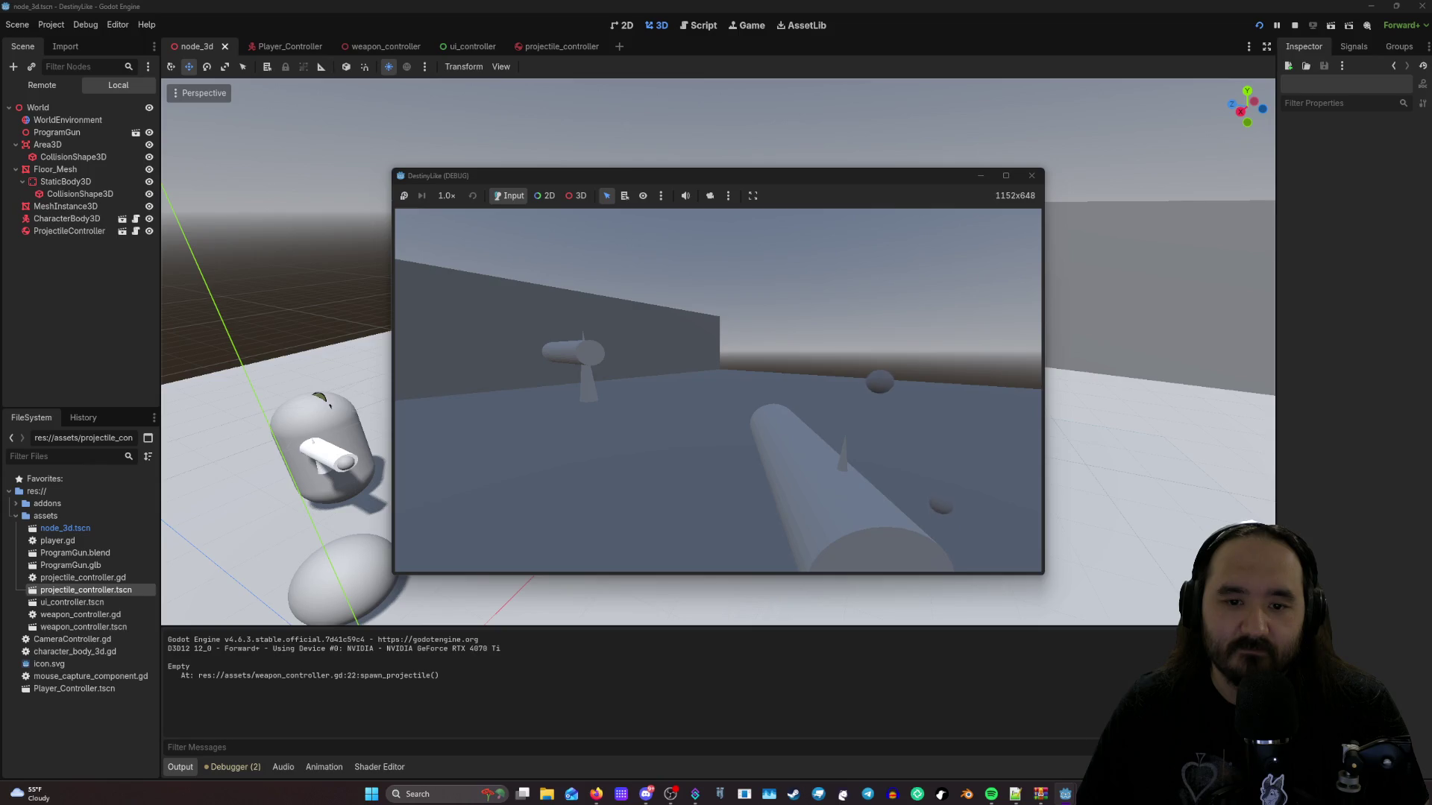
pyautogui.click(719, 390)
pyautogui.click(718, 390)
pyautogui.click(718, 390)
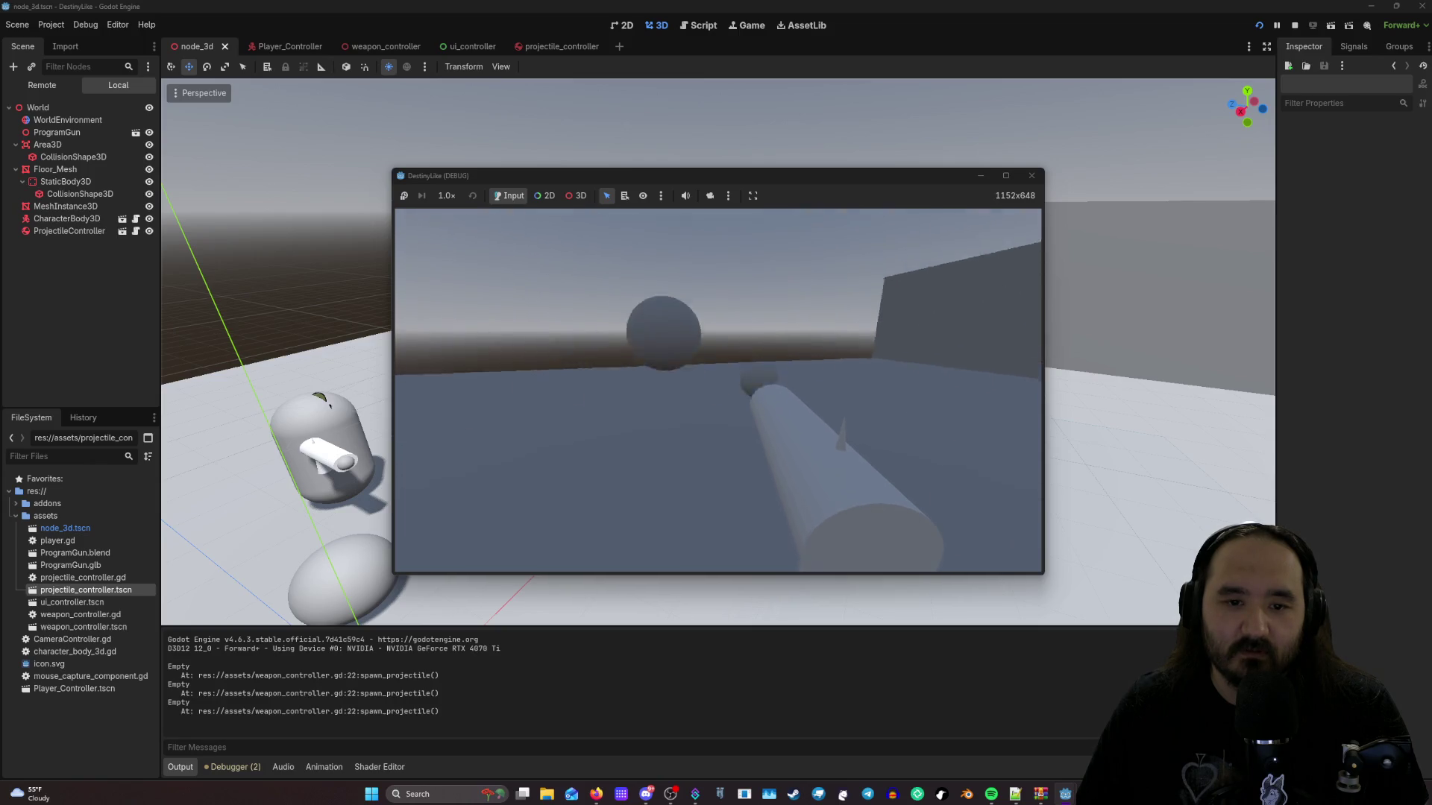
pyautogui.click(718, 390)
pyautogui.click(718, 390)
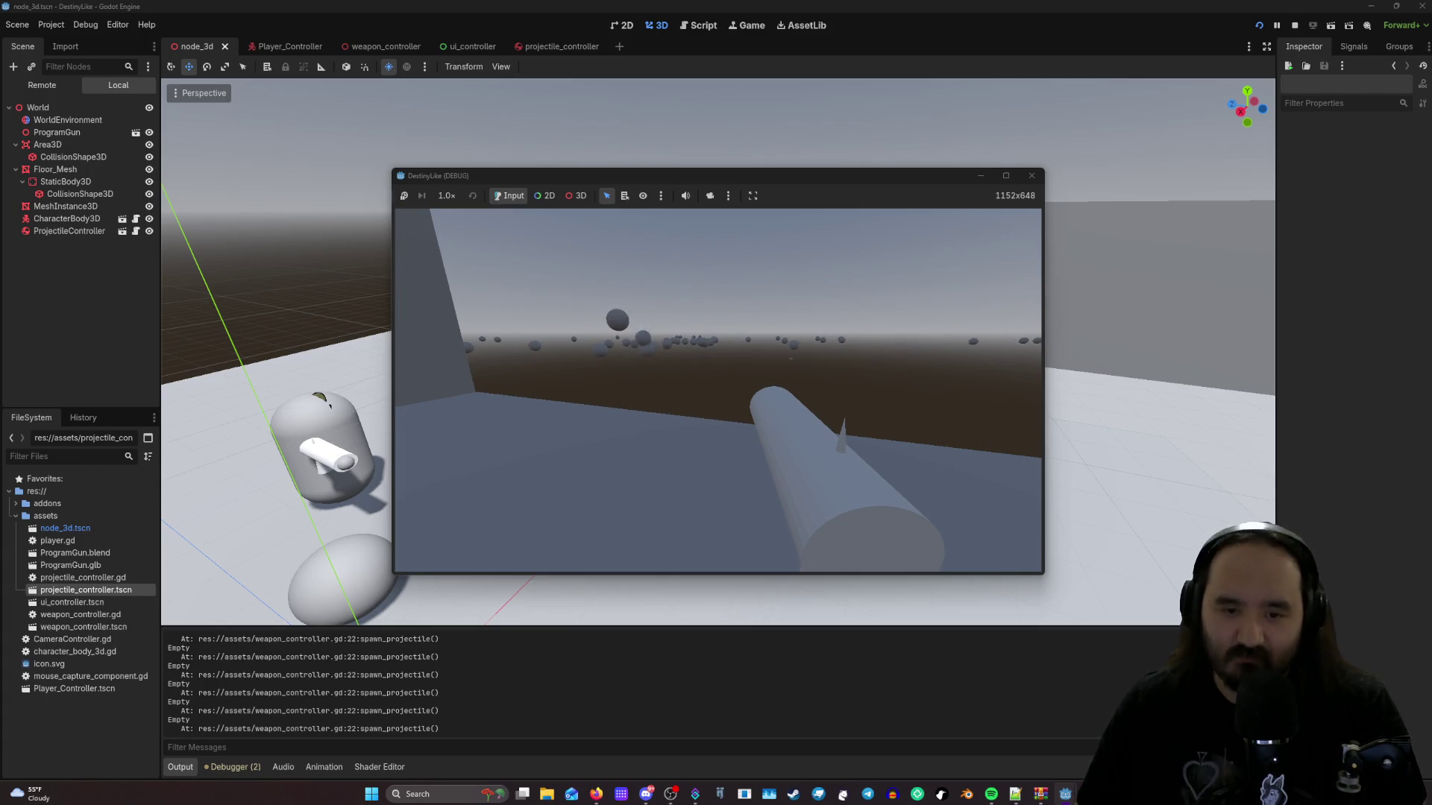
pyautogui.press('F8')
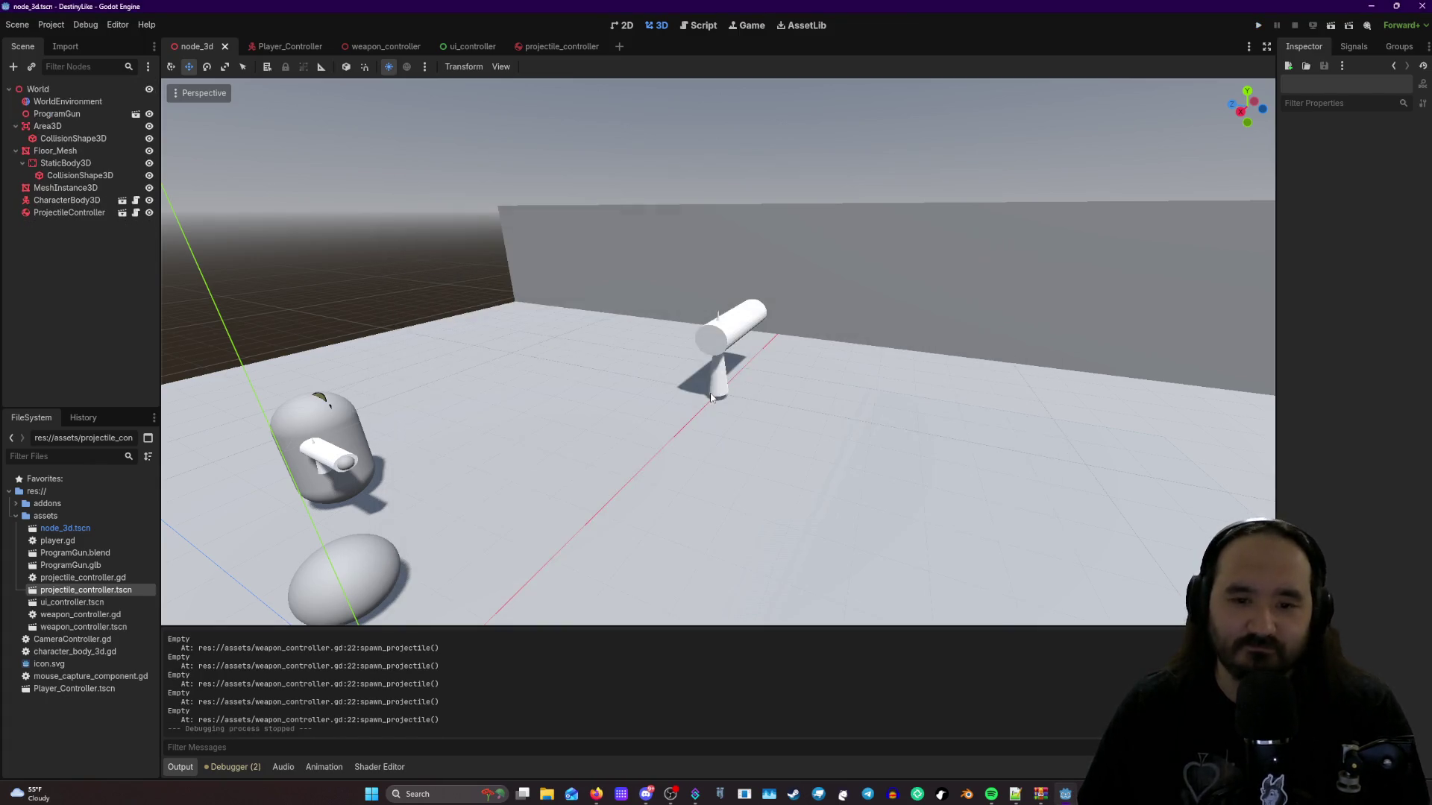
# Select the loose ProjectileController sphere on the floor of the World scene
pyautogui.scroll(-5, 431, 486)
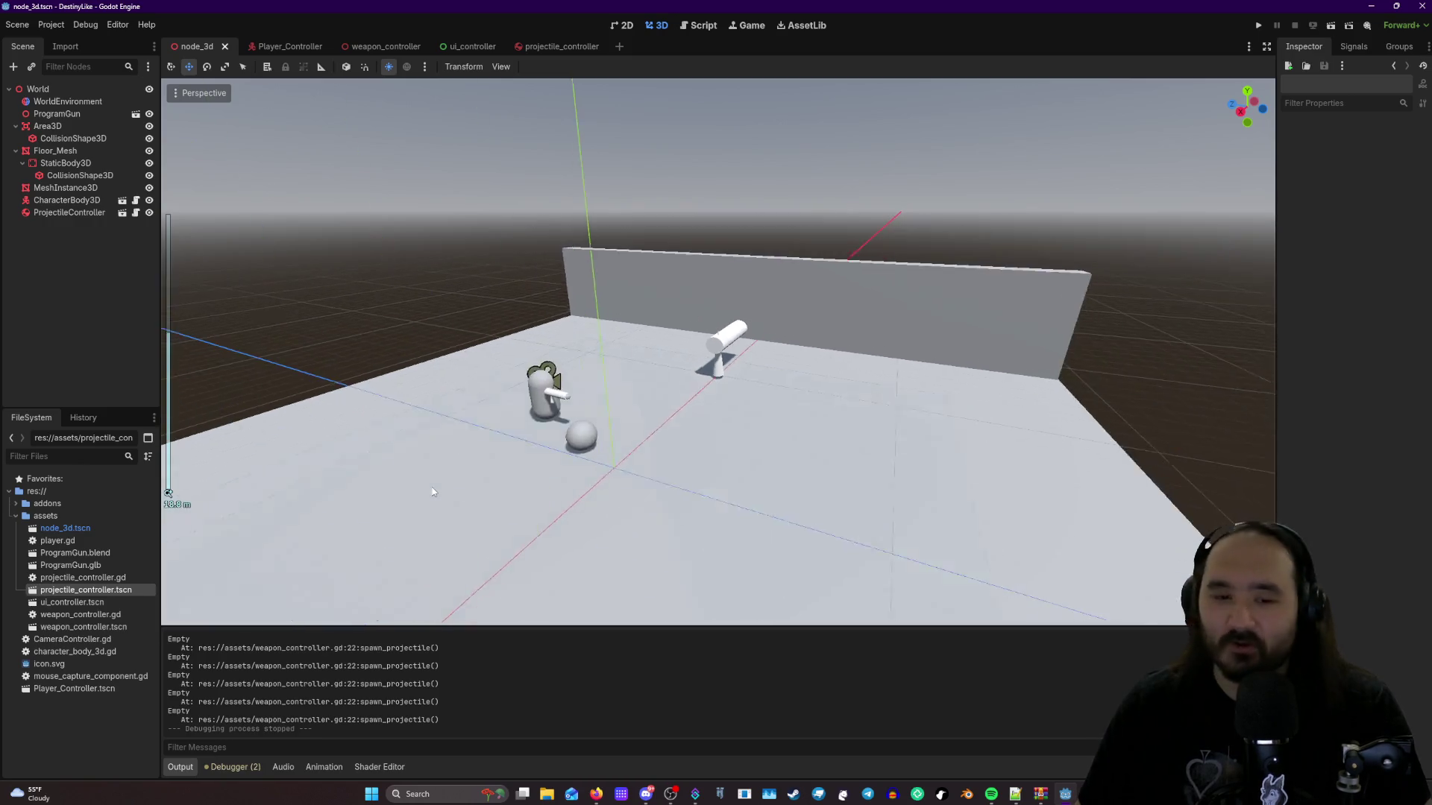
pyautogui.scroll(3, 446, 479)
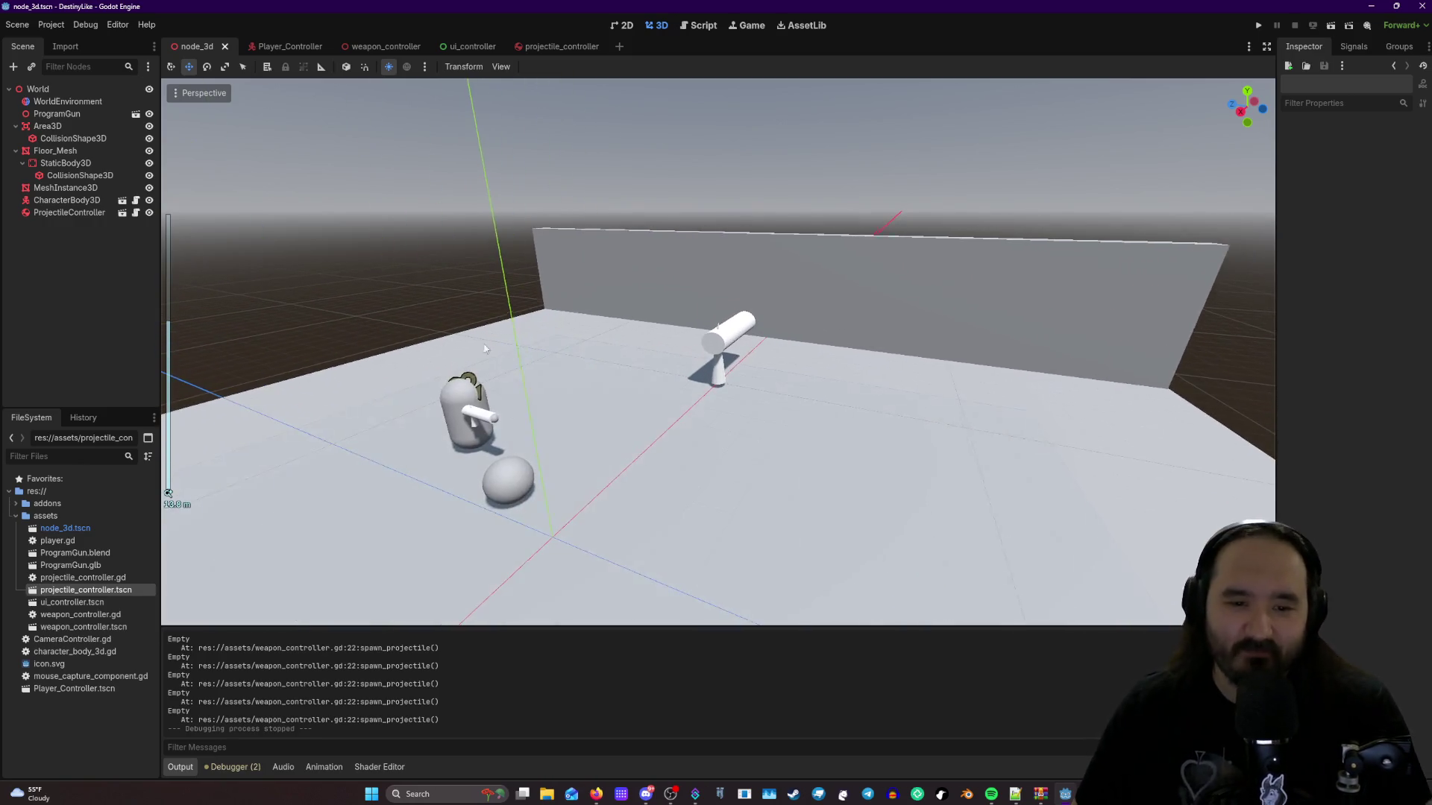
pyautogui.moveTo(566, 410)
pyautogui.mouseDown()
pyautogui.moveTo(358, 429)
pyautogui.moveTo(535, 399)
pyautogui.mouseUp()
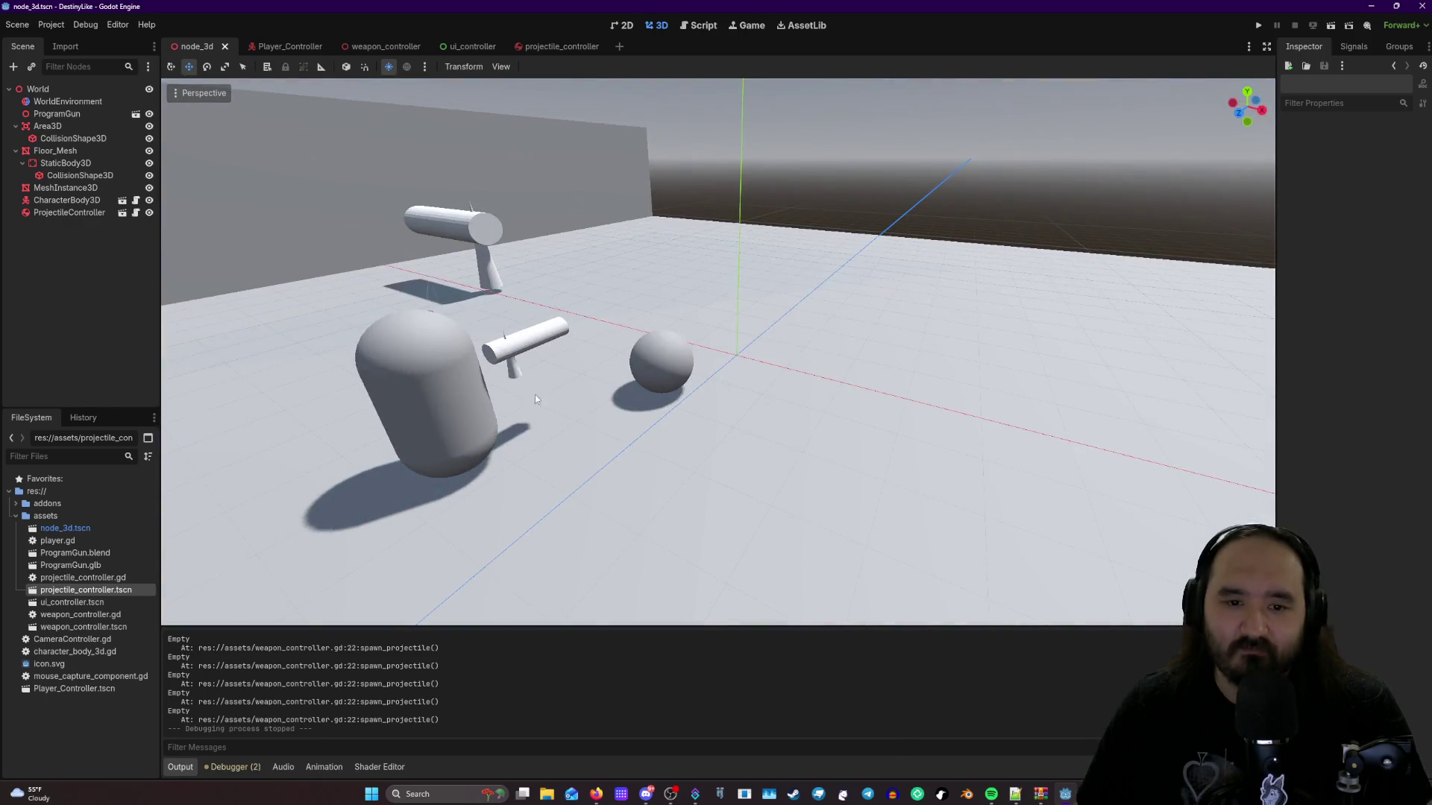
pyautogui.click(647, 360)
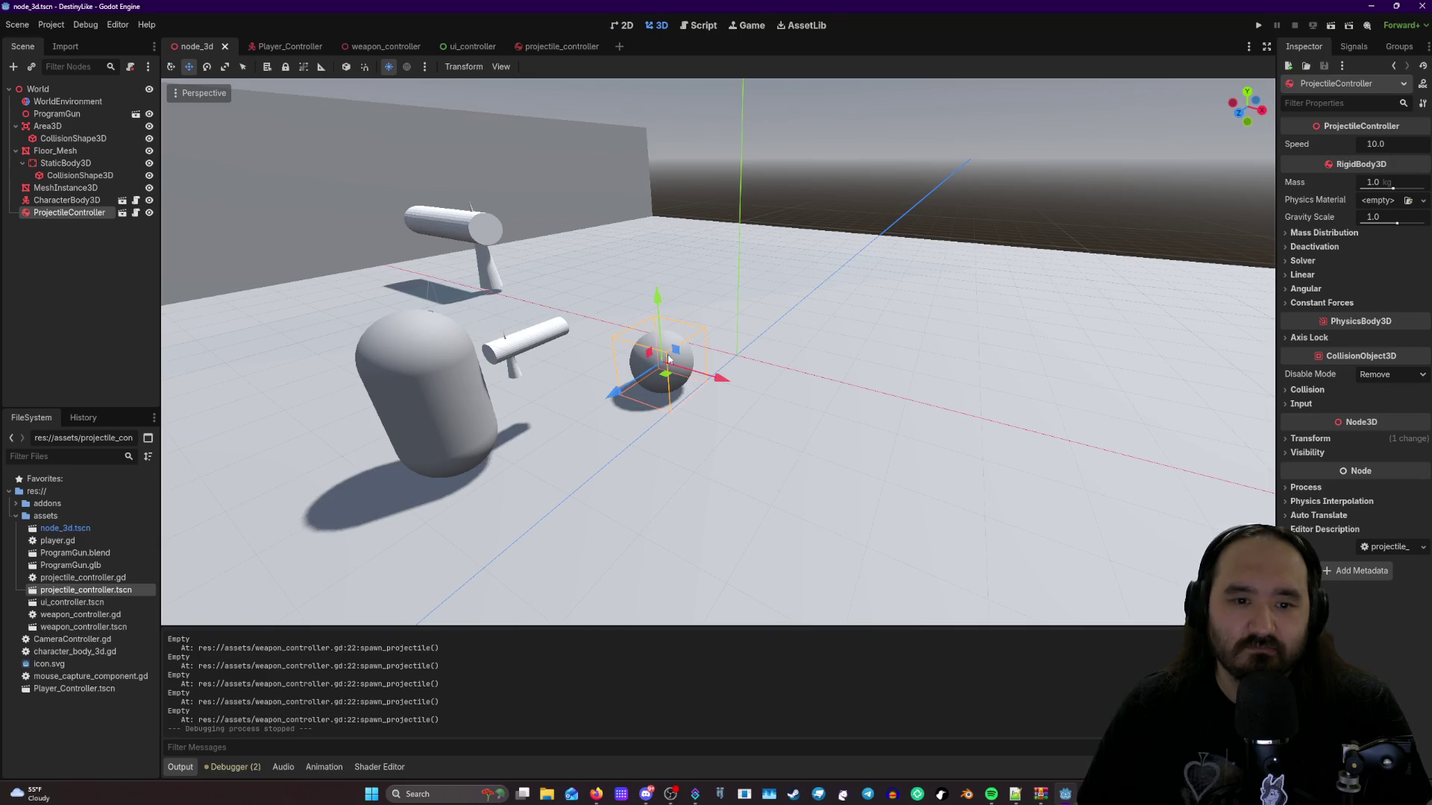
pyautogui.scroll(5, 695, 343)
pyautogui.moveTo(696, 343); pyautogui.dragTo(552, 343)
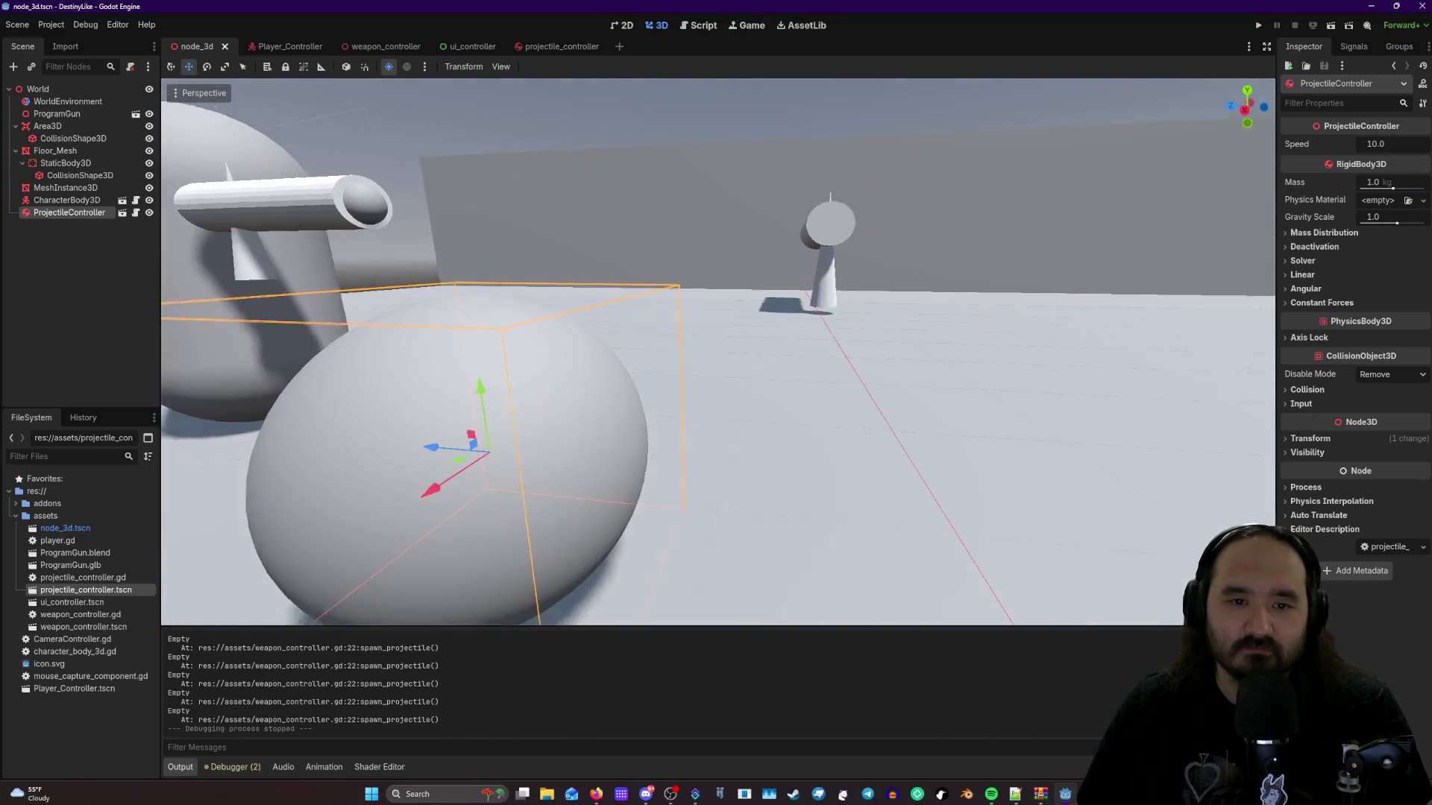
pyautogui.scroll(-3, 741, 351)
# Delete the ProjectileController node, confirm, and return to the Player_Controller scene
pyautogui.press('Delete')
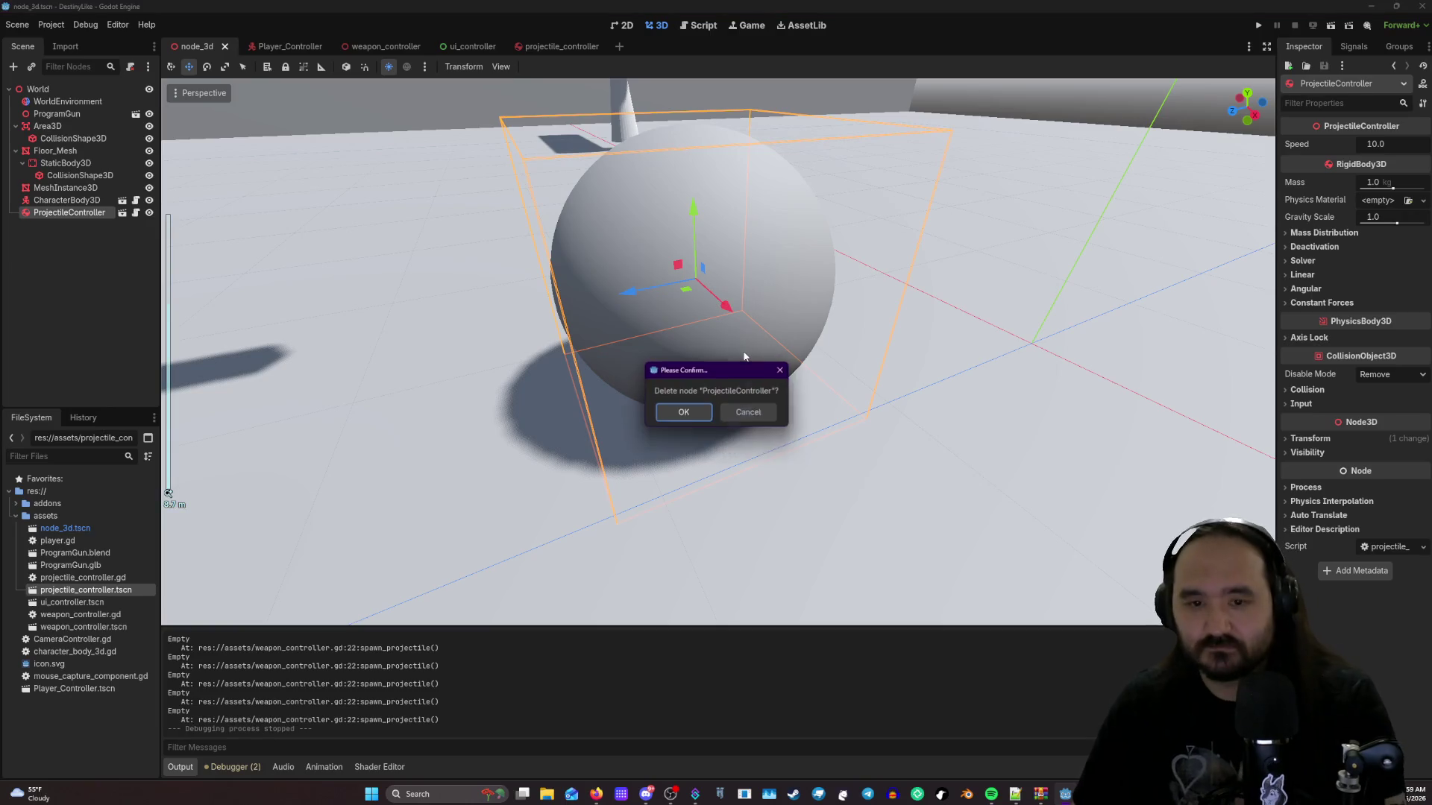
pyautogui.click(684, 415)
pyautogui.click(687, 419)
pyautogui.scroll(3, 674, 417)
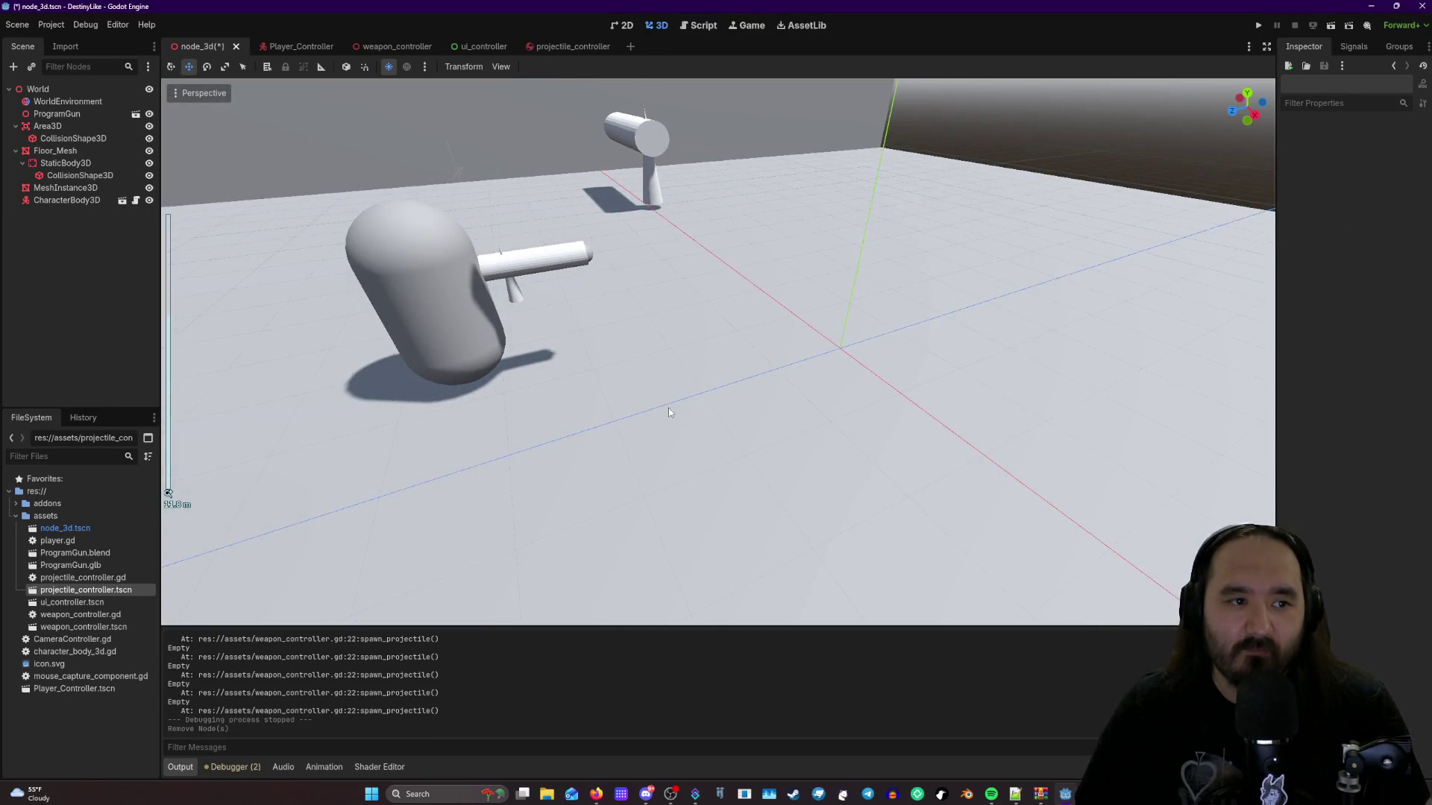
pyautogui.click(283, 47)
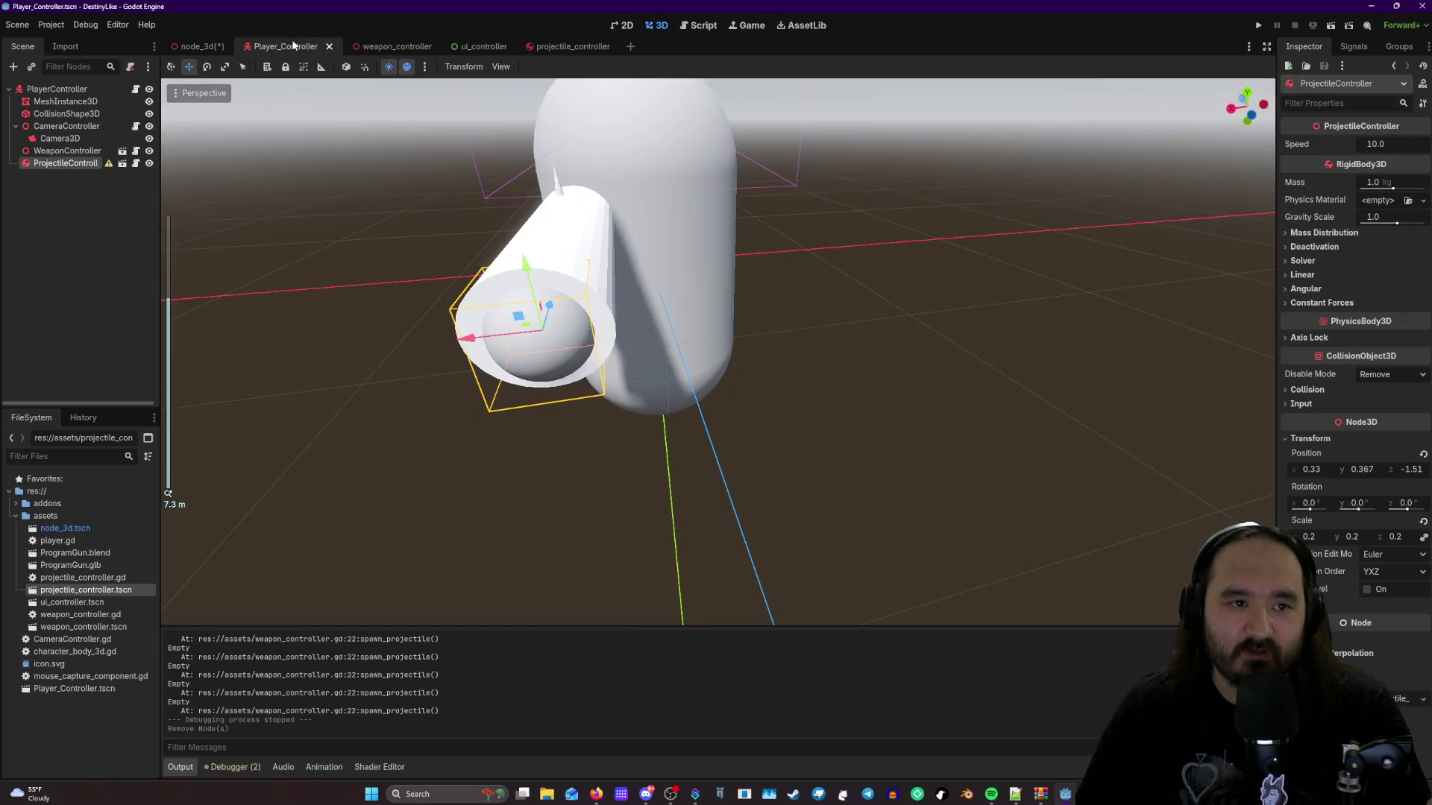
# From the node_3d scene, run the game, fire streams of spheres from the gun, then stop it
pyautogui.click(211, 49)
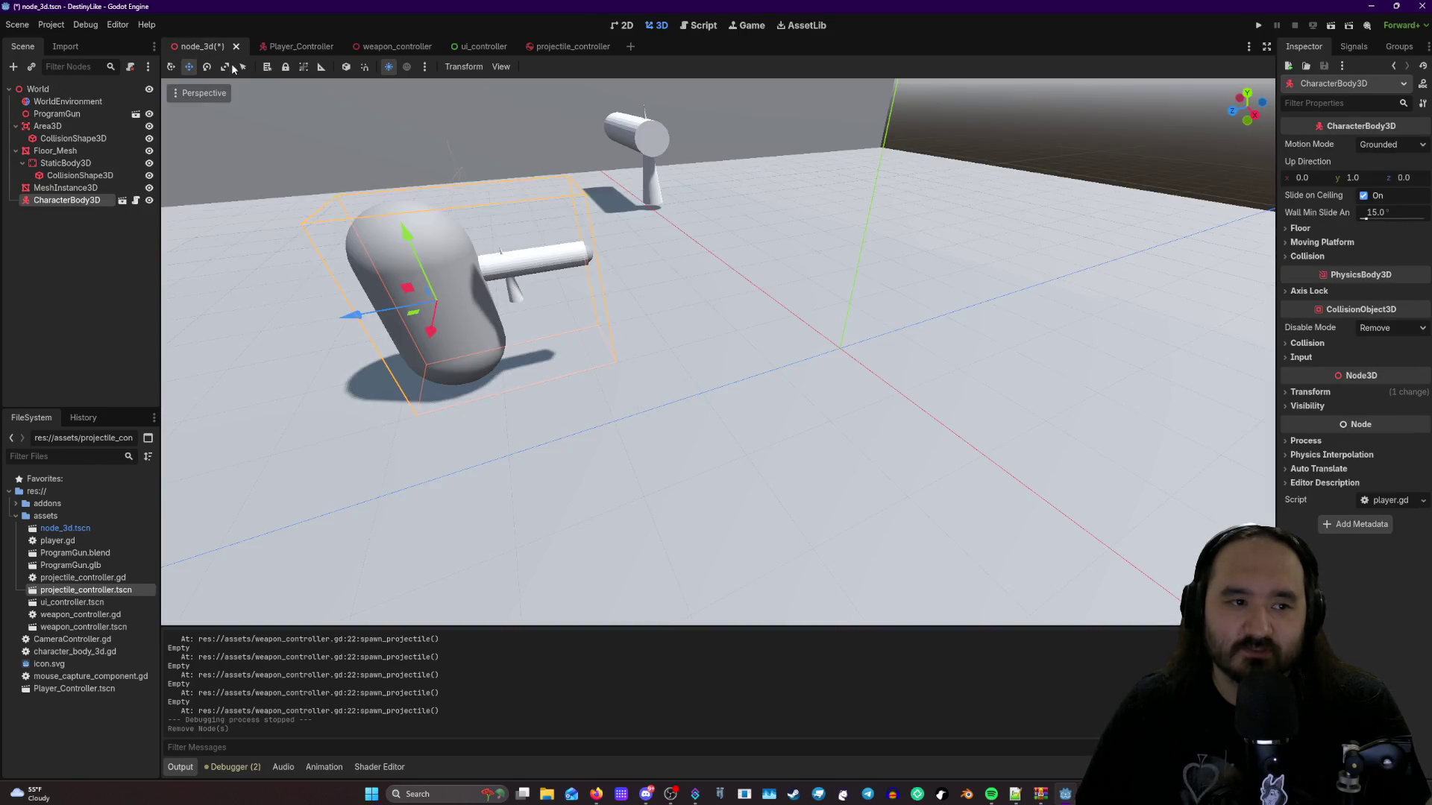
pyautogui.click(1259, 26)
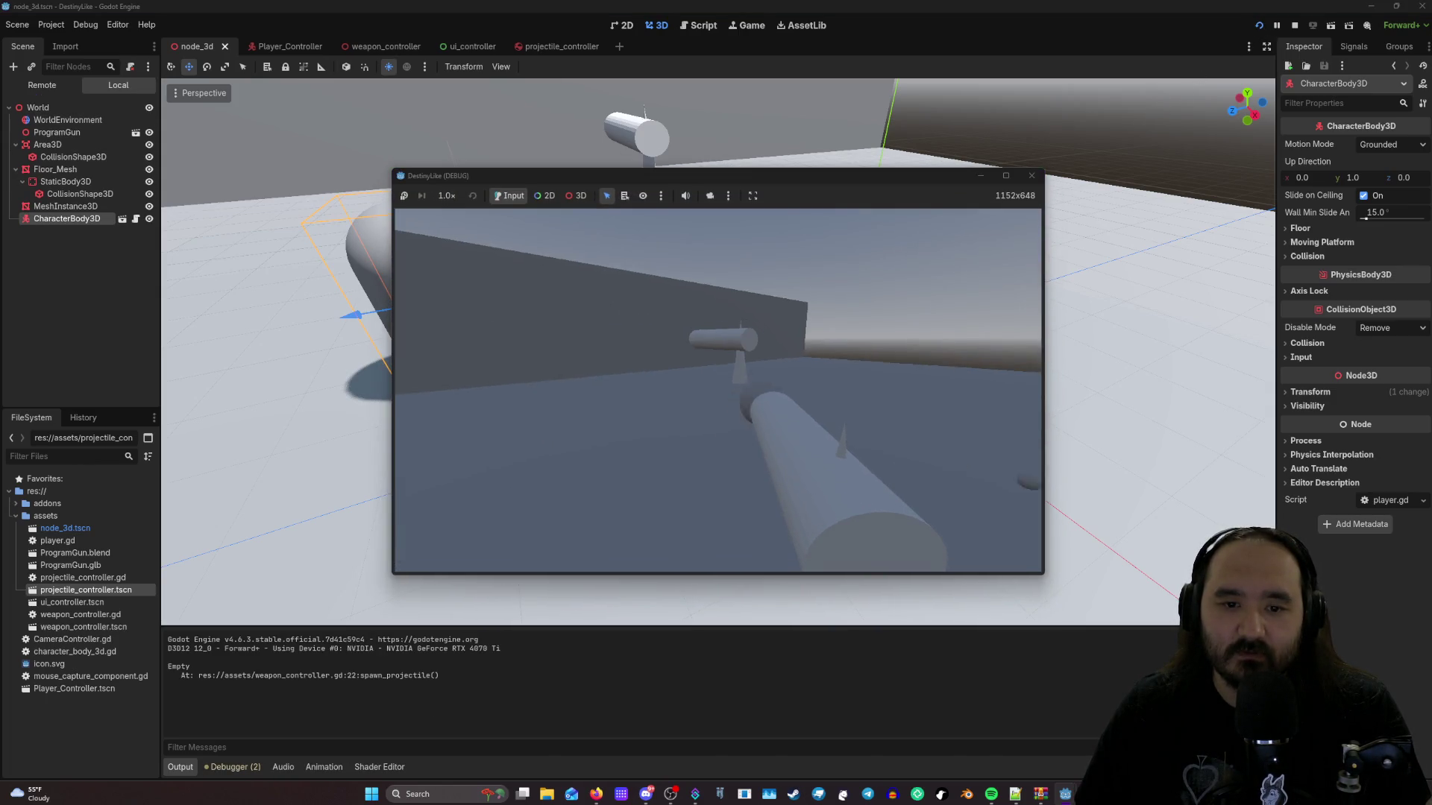
pyautogui.click(718, 390)
pyautogui.click(718, 390)
pyautogui.click(718, 390)
pyautogui.click(718, 390)
pyautogui.click(718, 390)
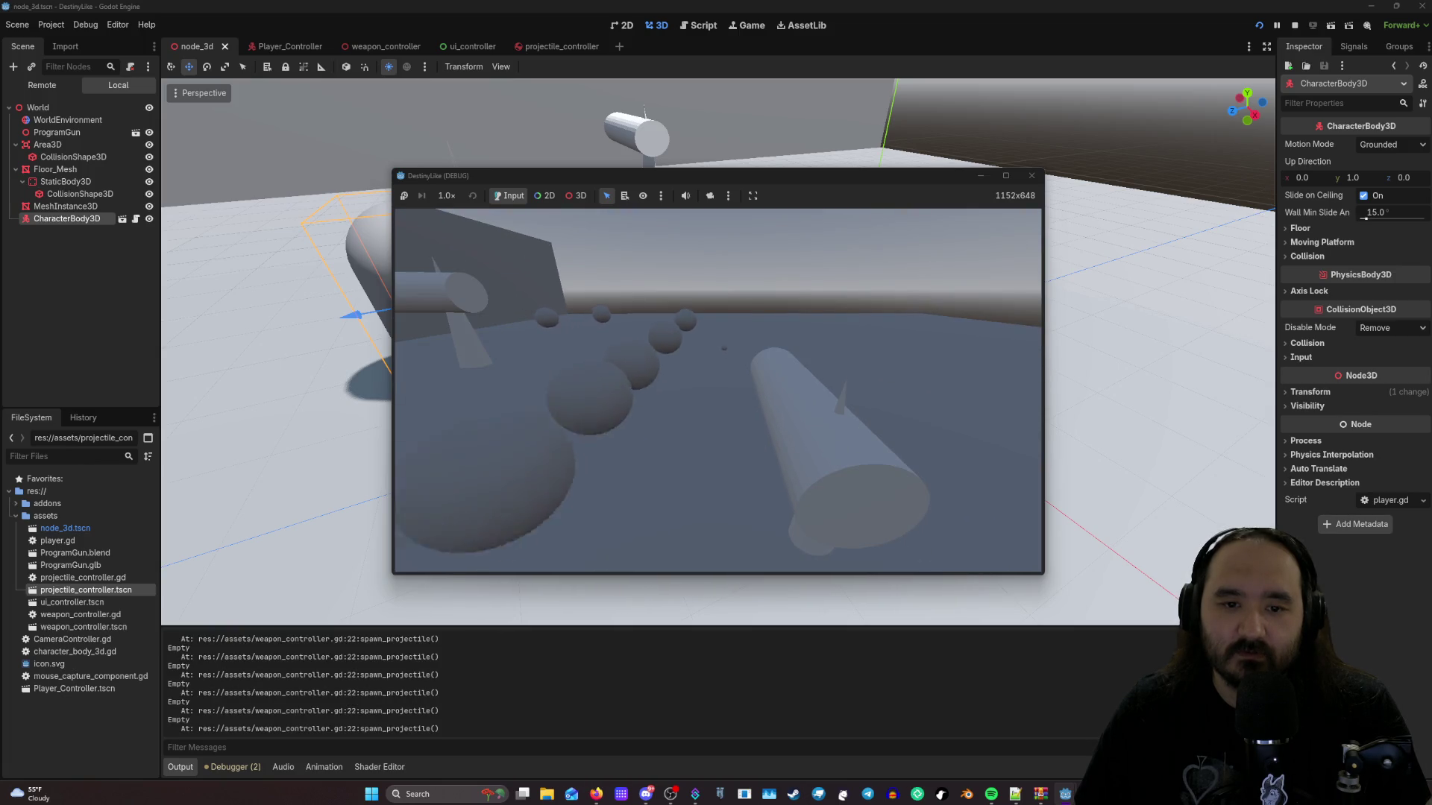
pyautogui.click(718, 390)
pyautogui.click(718, 390)
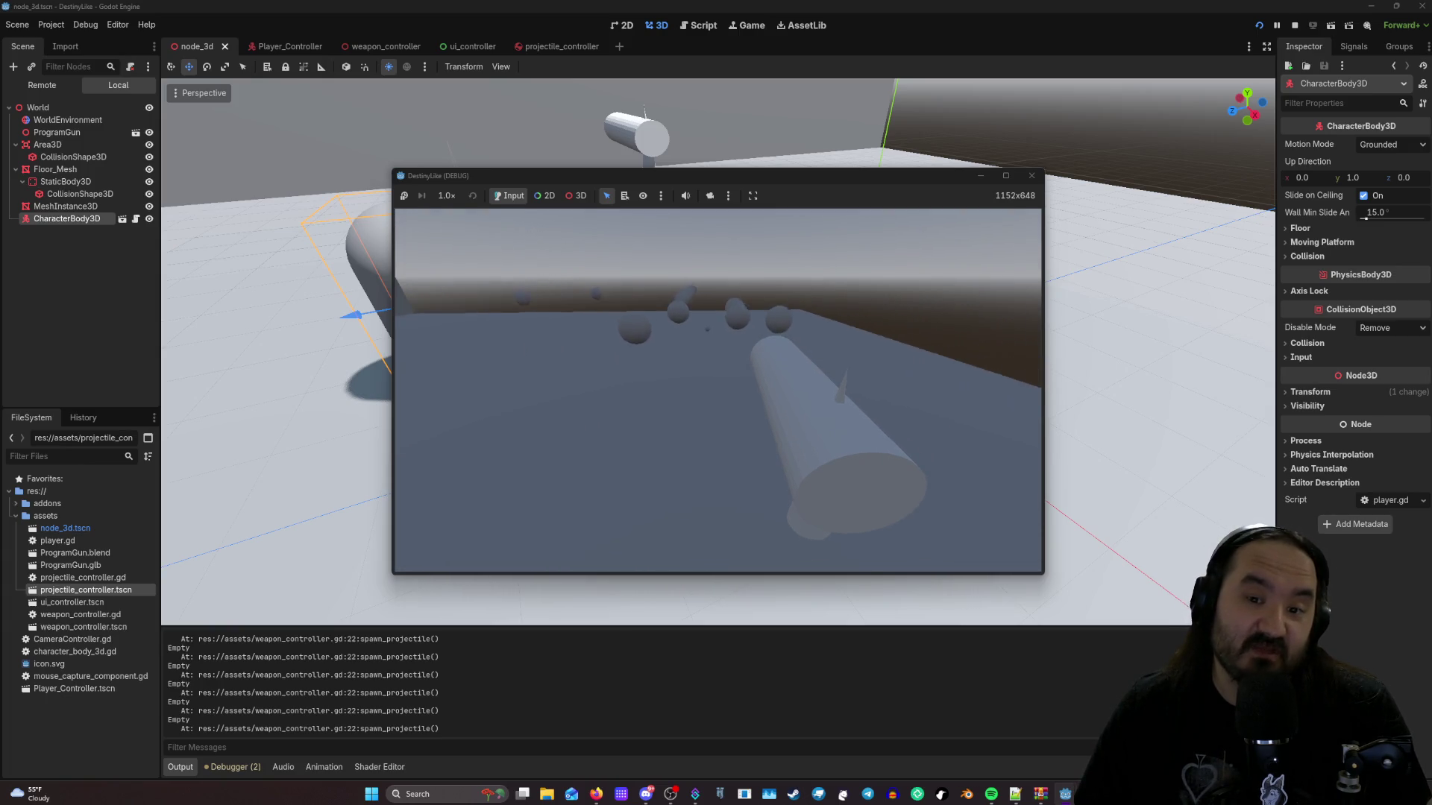
pyautogui.click(718, 390)
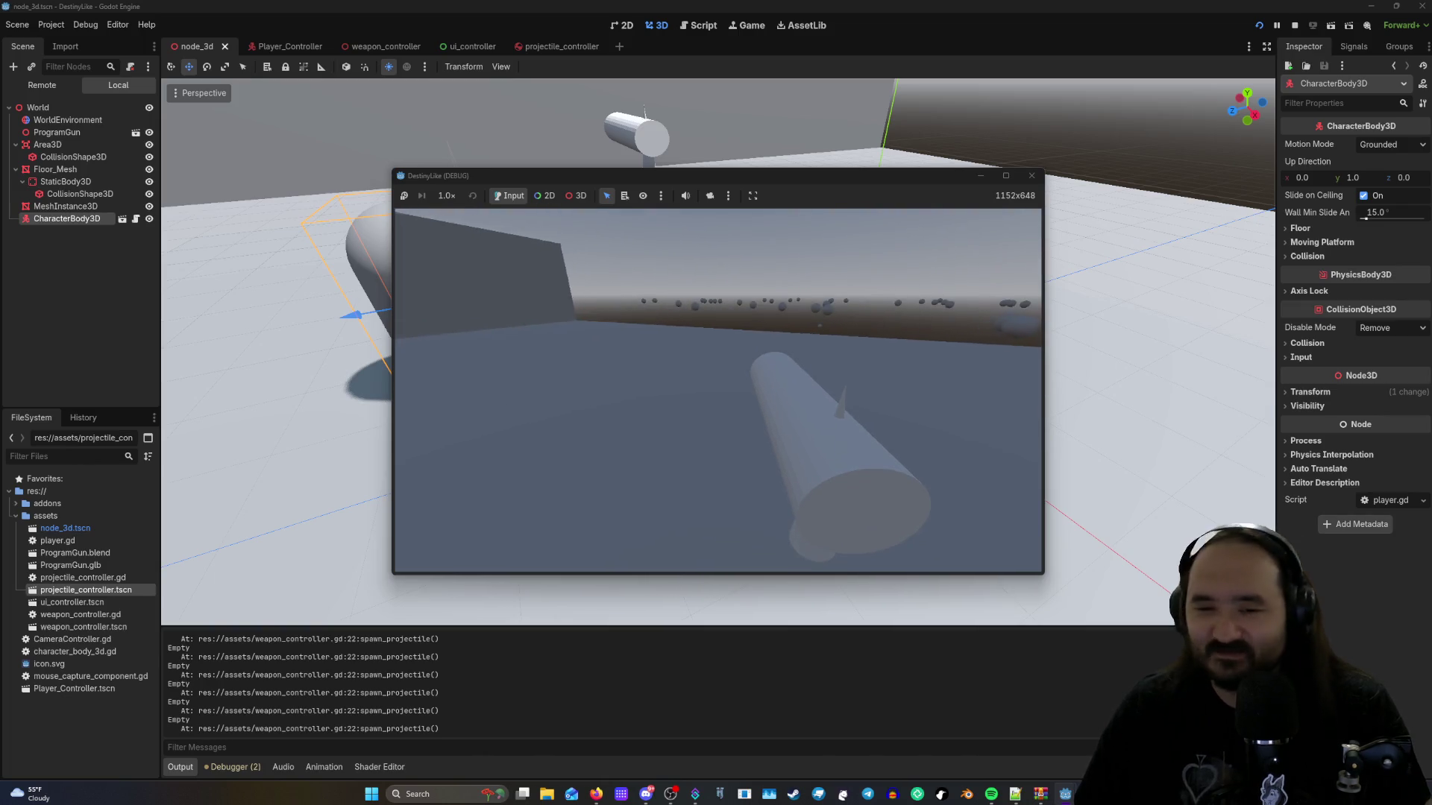
pyautogui.press('F8')
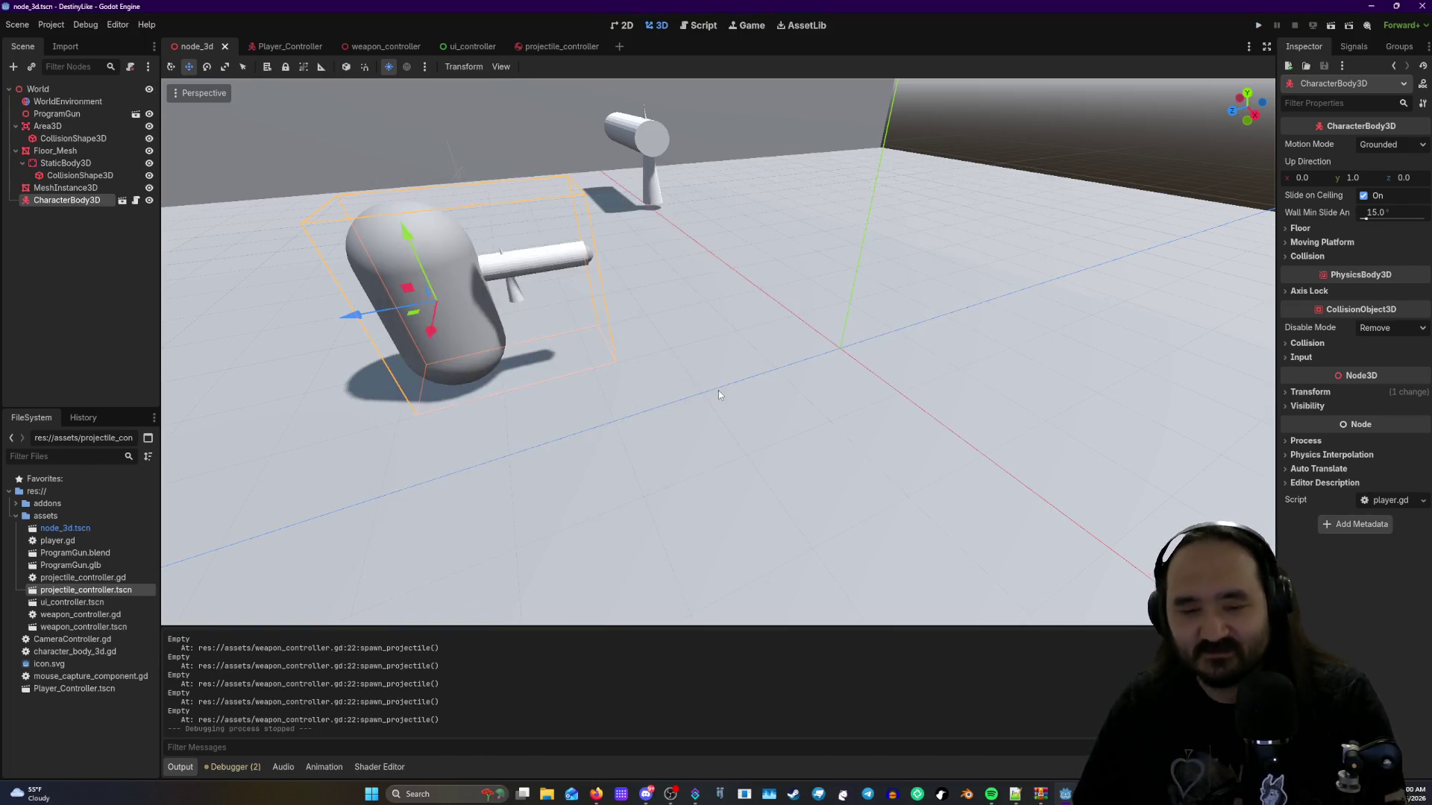
# Orbit the main scene view, then switch to the Player_Controller scene
pyautogui.scroll(-3, 727, 413)
pyautogui.scroll(2, 727, 414)
pyautogui.scroll(5, 727, 386)
pyautogui.moveTo(641, 242); pyautogui.dragTo(641, 241)
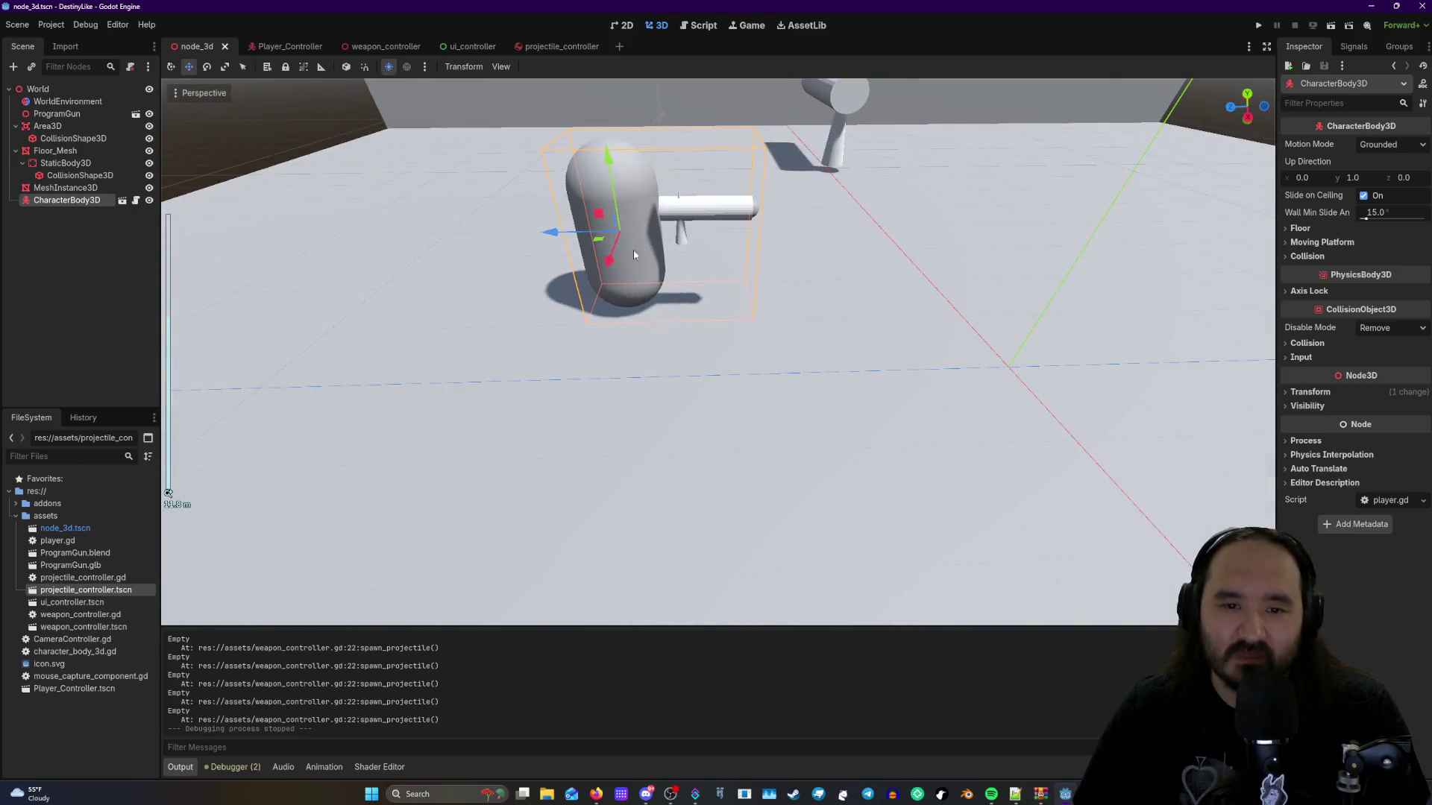
pyautogui.click(277, 45)
pyautogui.scroll(-10, 588, 317)
pyautogui.scroll(6, 623, 261)
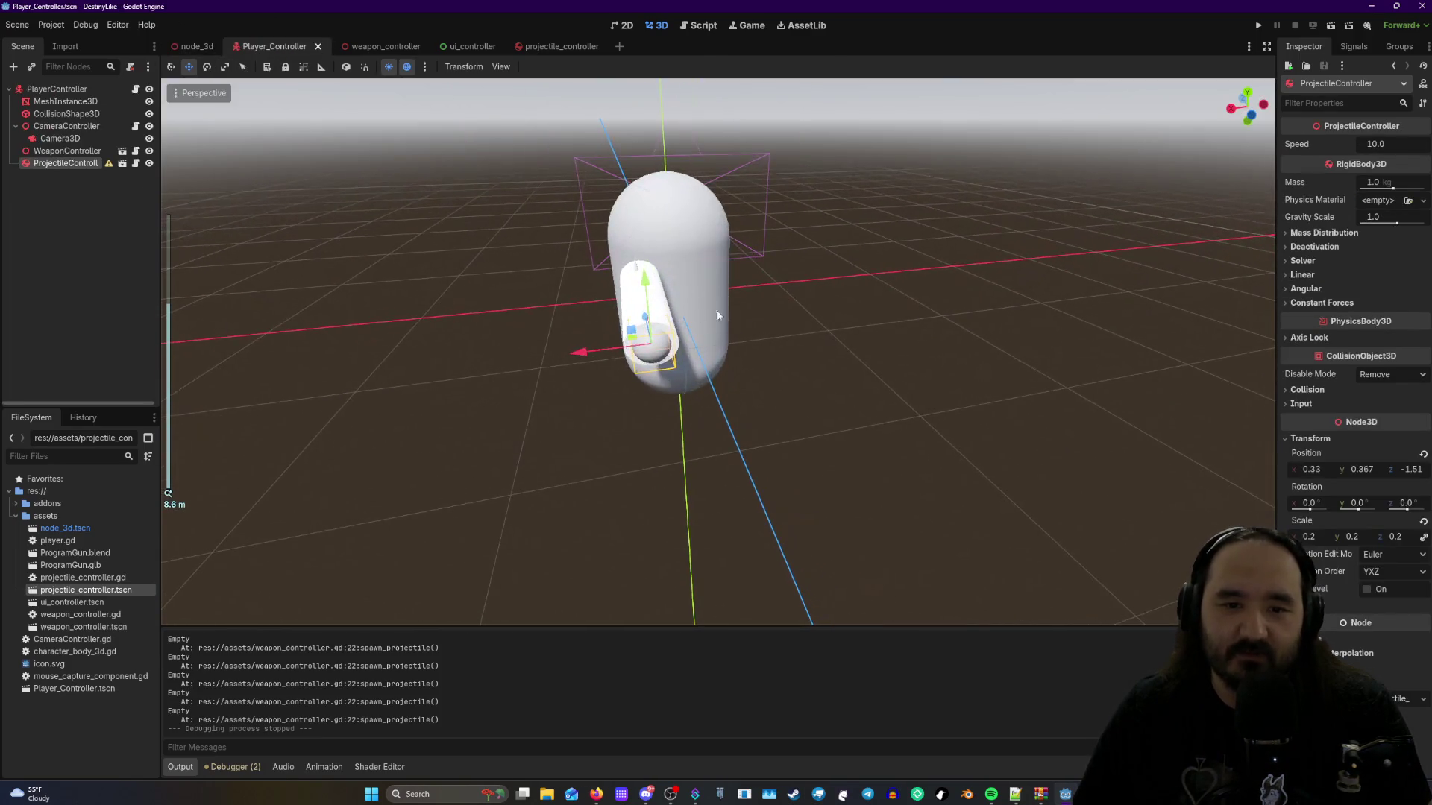
# Glance at the weapon_controller and node_3d scenes before returning to Player_Controller
pyautogui.click(377, 47)
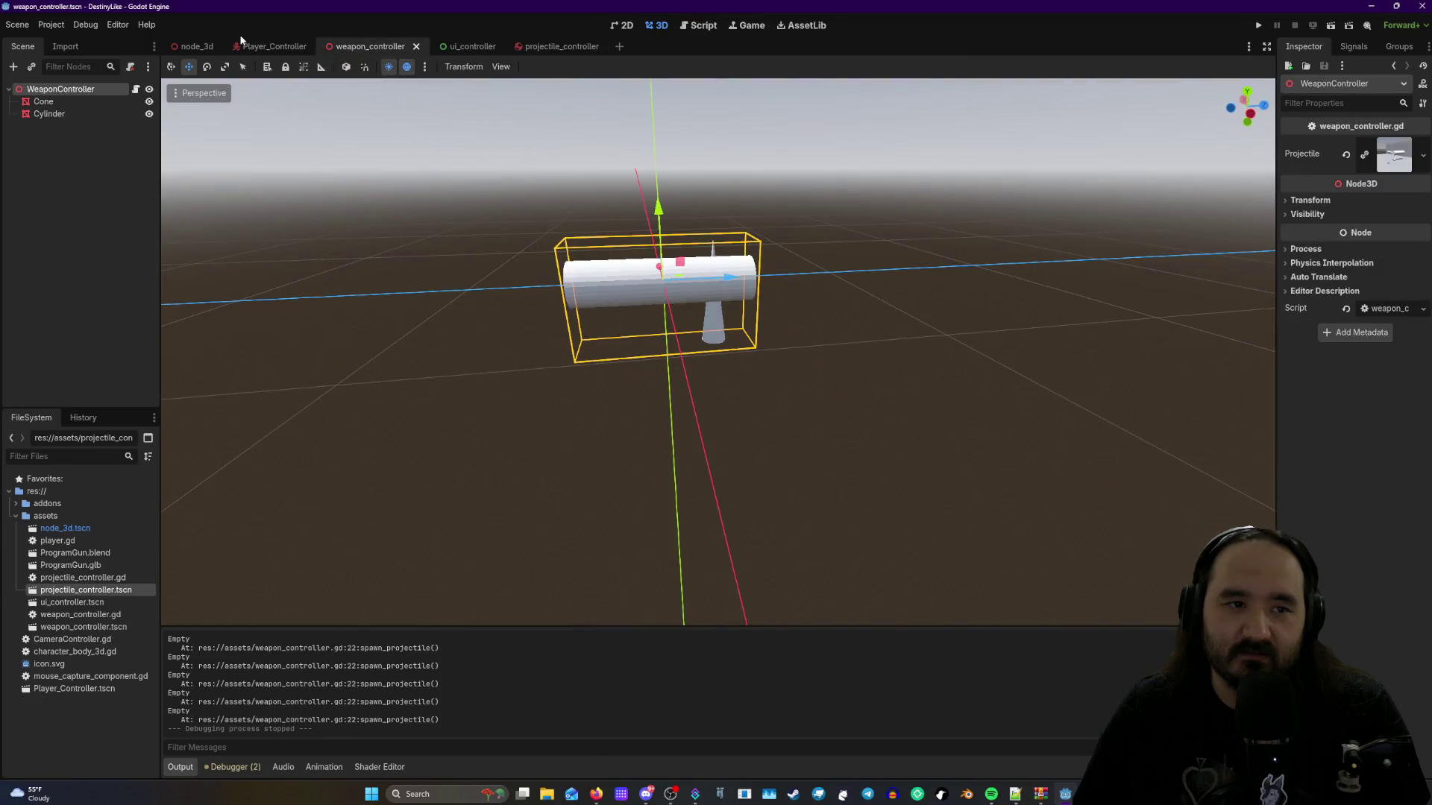
pyautogui.click(269, 47)
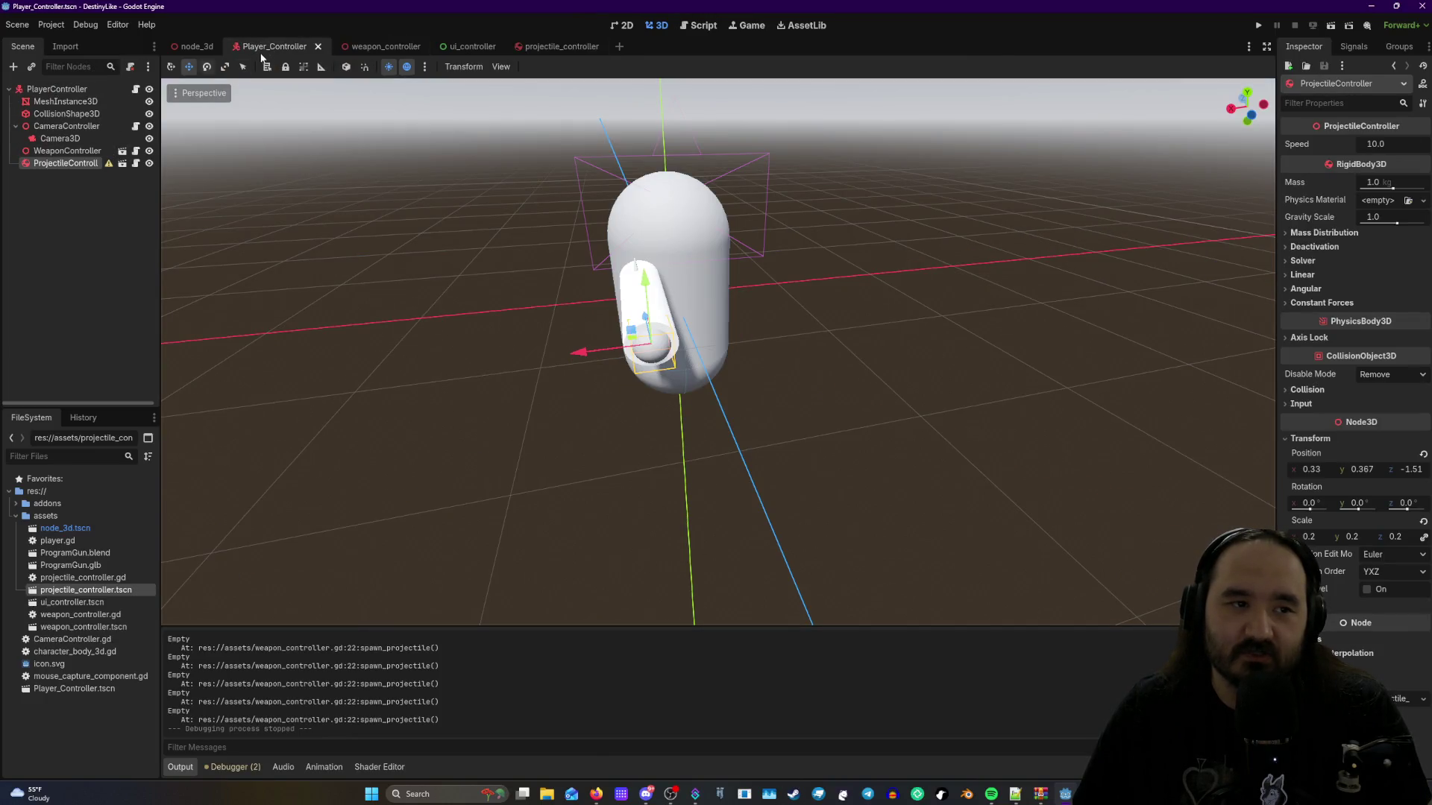
pyautogui.click(192, 47)
pyautogui.scroll(-10, 887, 293)
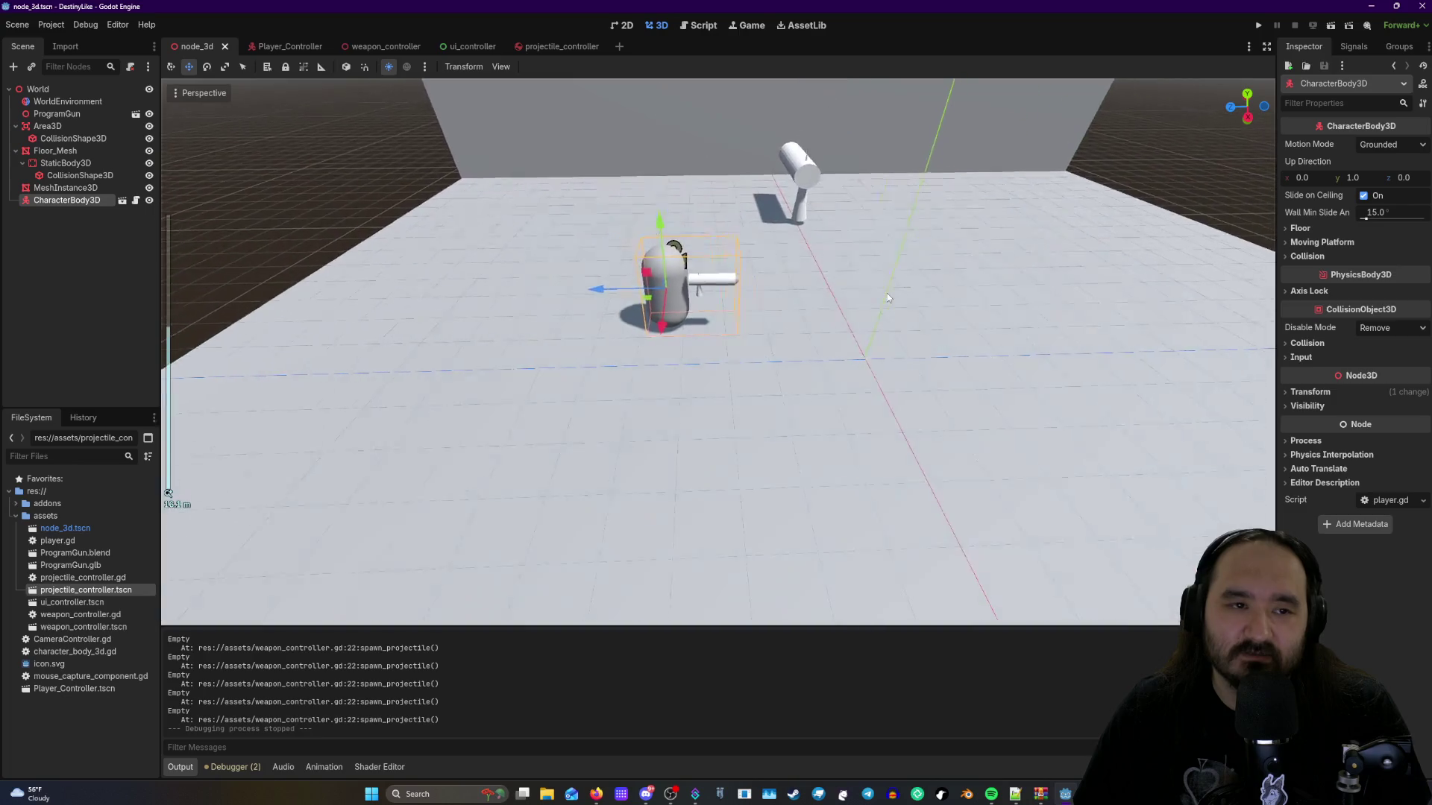
pyautogui.scroll(3, 794, 280)
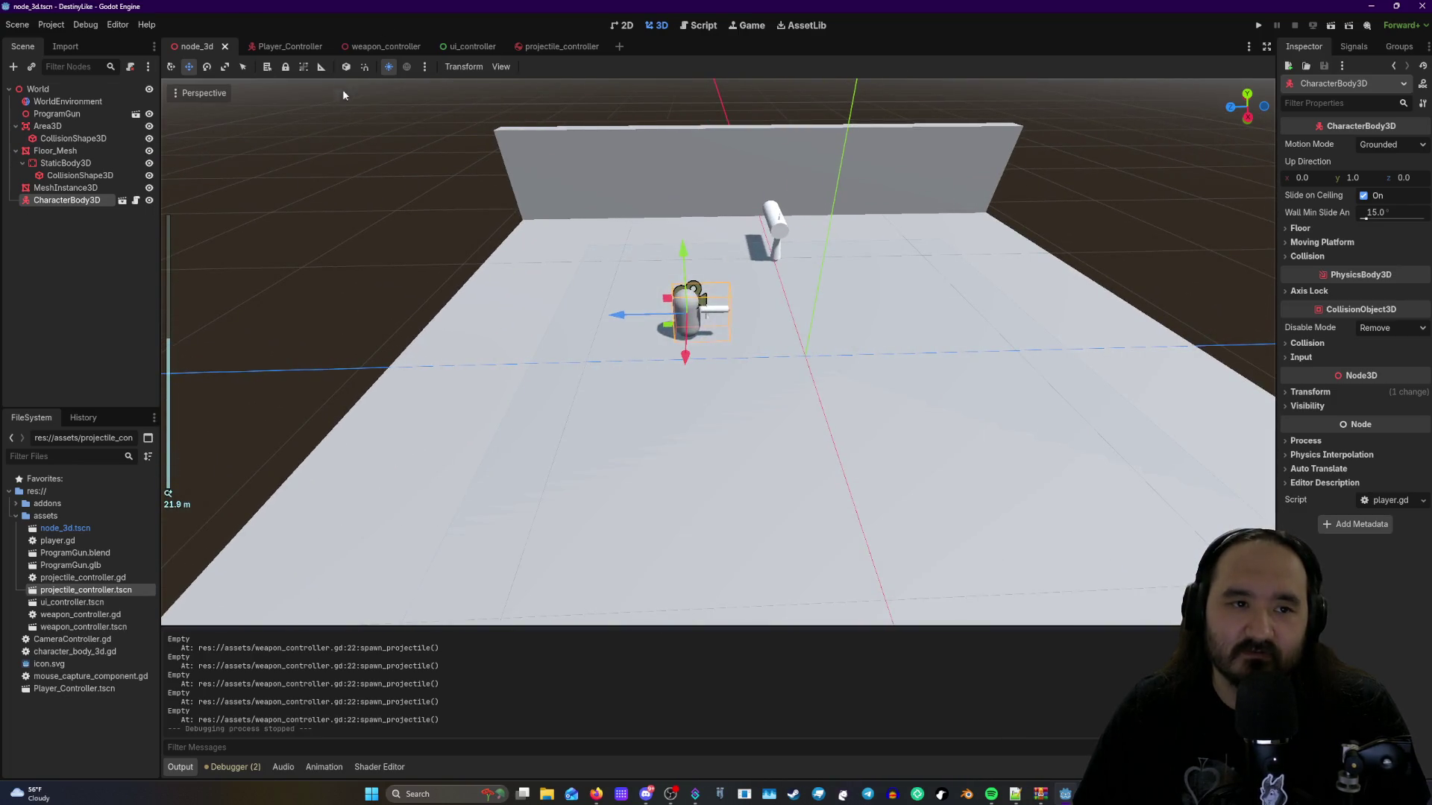
pyautogui.click(272, 47)
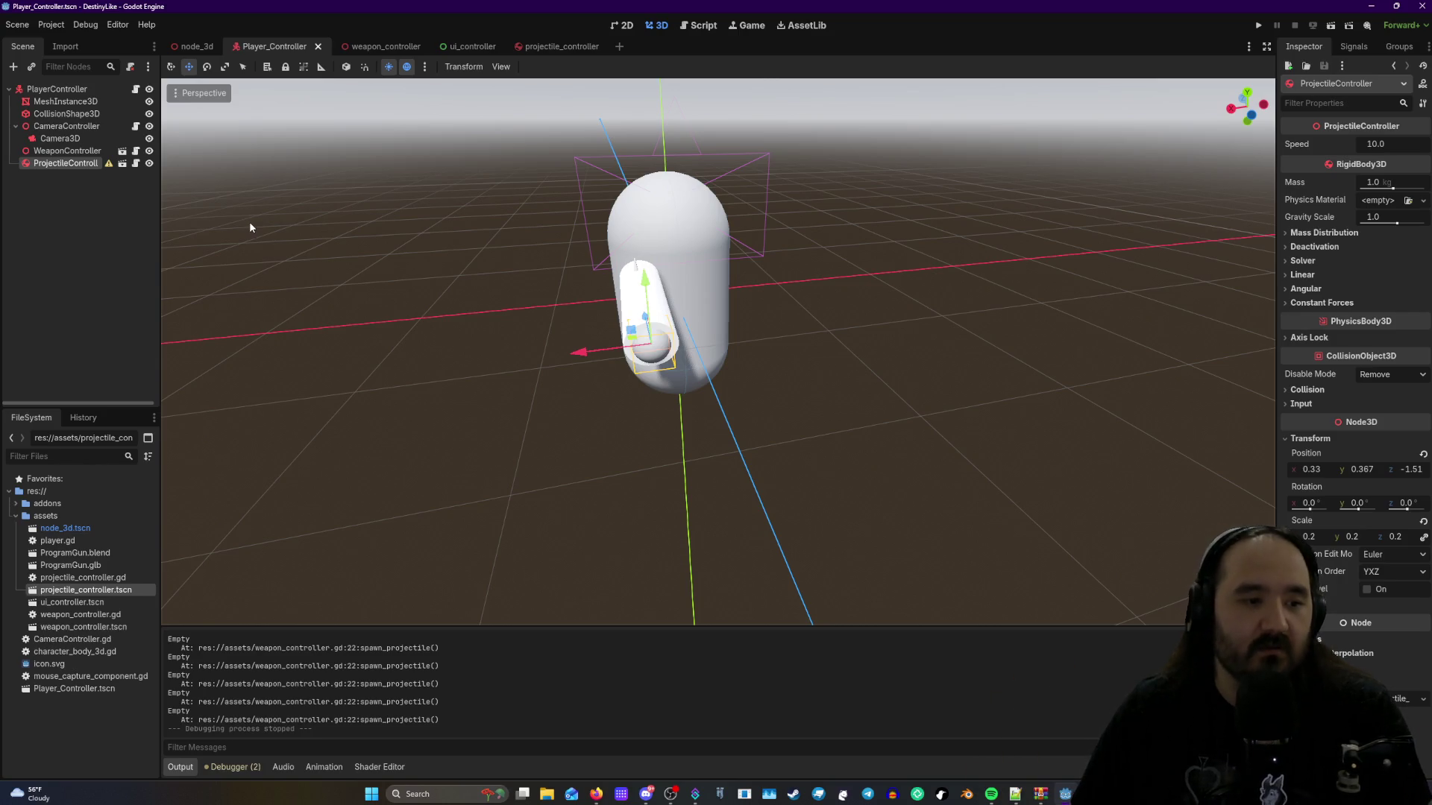
pyautogui.scroll(-5, 589, 285)
pyautogui.scroll(2, 563, 282)
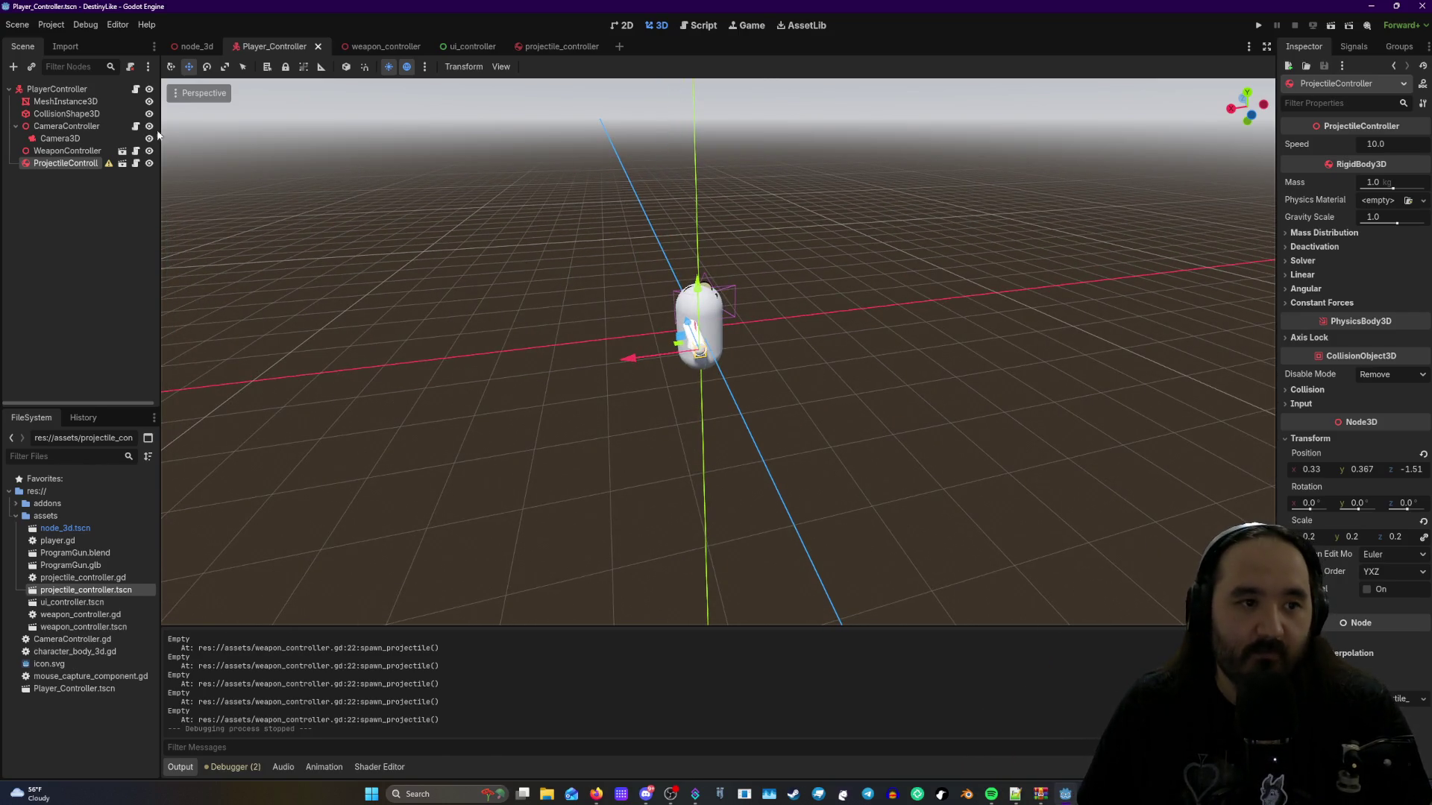
# Frame the gun from the front and drag the projectile sphere forward to the muzzle (z -1.28)
pyautogui.click(56, 90)
pyautogui.click(9, 90)
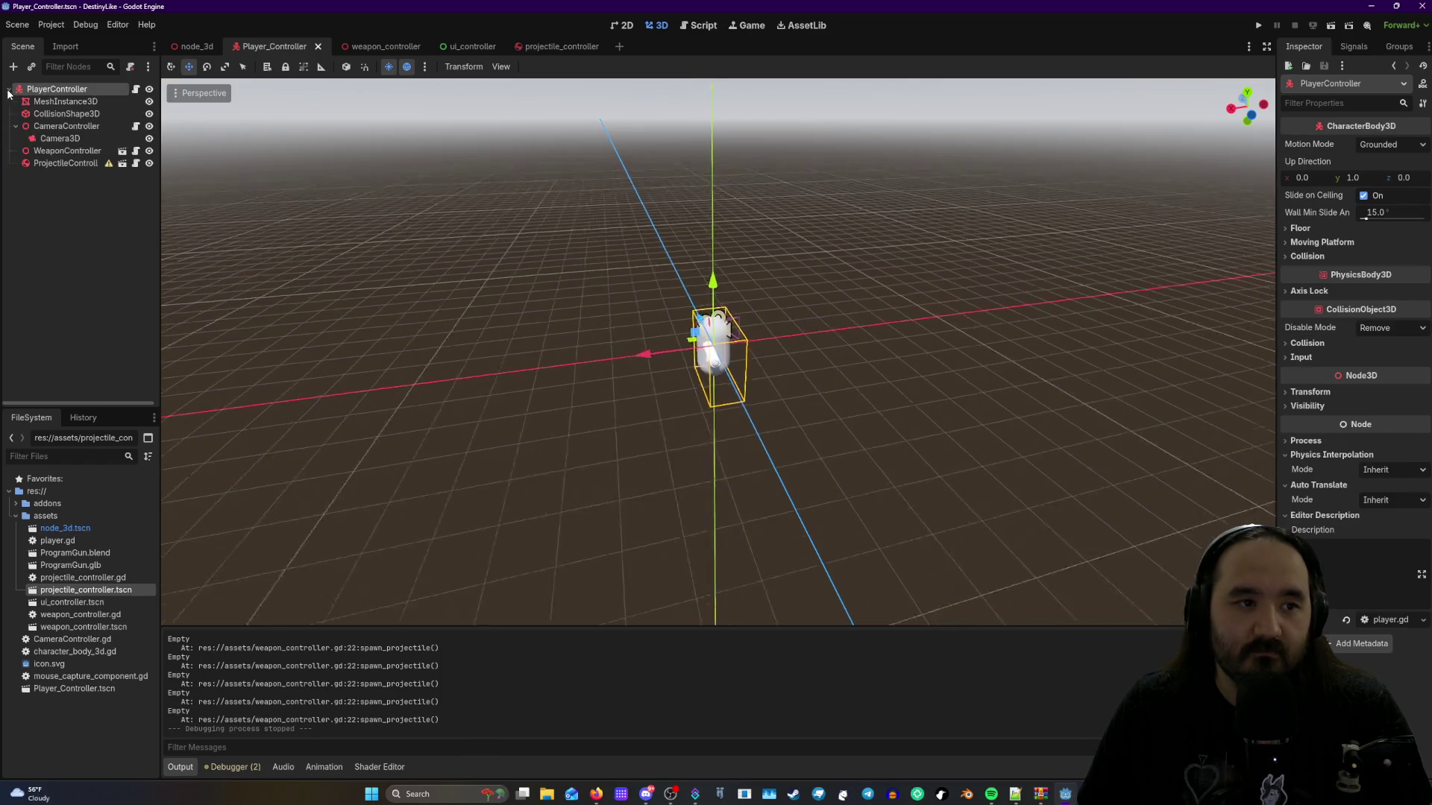
pyautogui.scroll(5, 601, 318)
pyautogui.moveTo(549, 328)
pyautogui.mouseDown()
pyautogui.moveTo(830, 340)
pyautogui.moveTo(835, 320)
pyautogui.moveTo(808, 321)
pyautogui.mouseUp()
pyautogui.scroll(-8, 830, 334)
pyautogui.scroll(10, 835, 336)
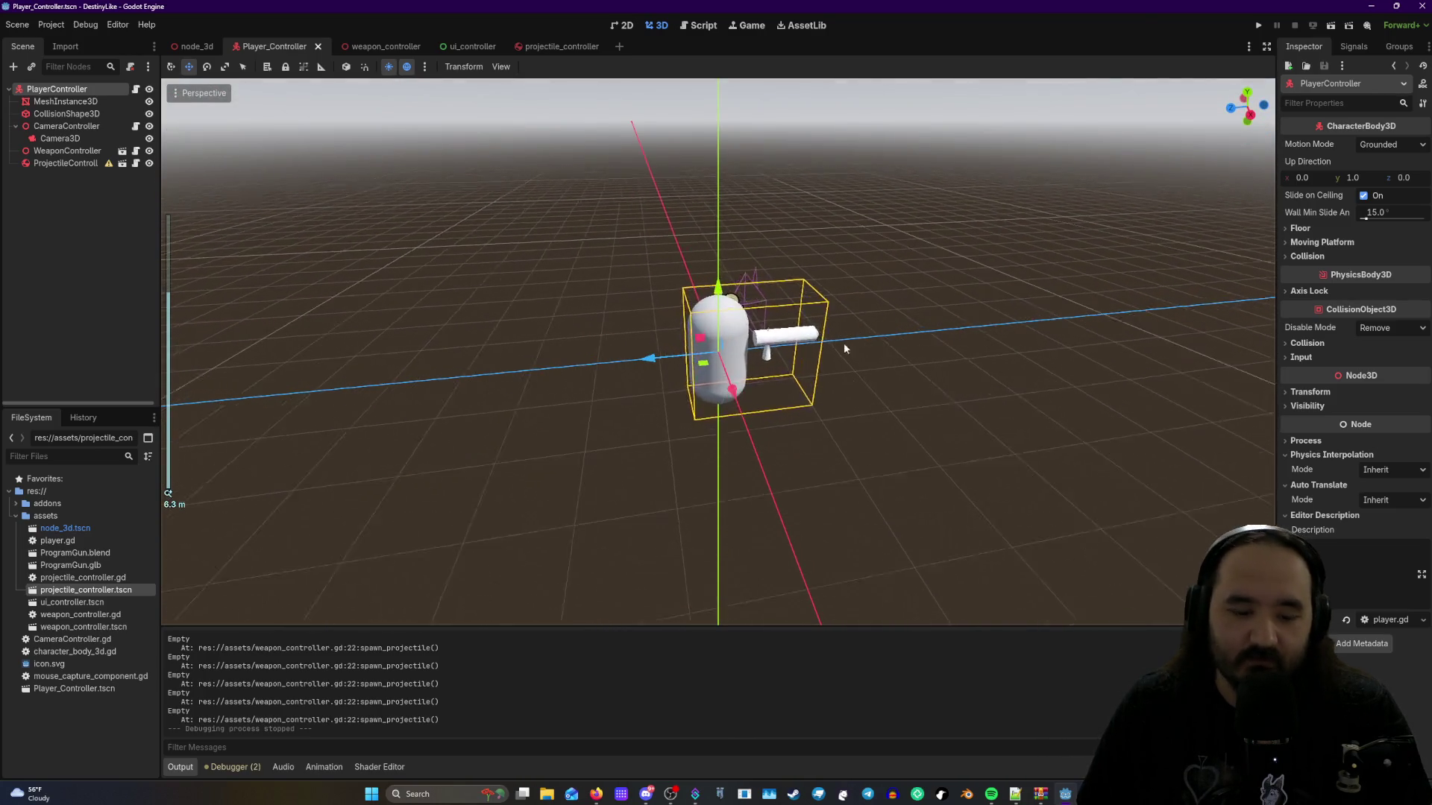
pyautogui.moveTo(937, 365); pyautogui.dragTo(649, 393)
pyautogui.click(716, 382)
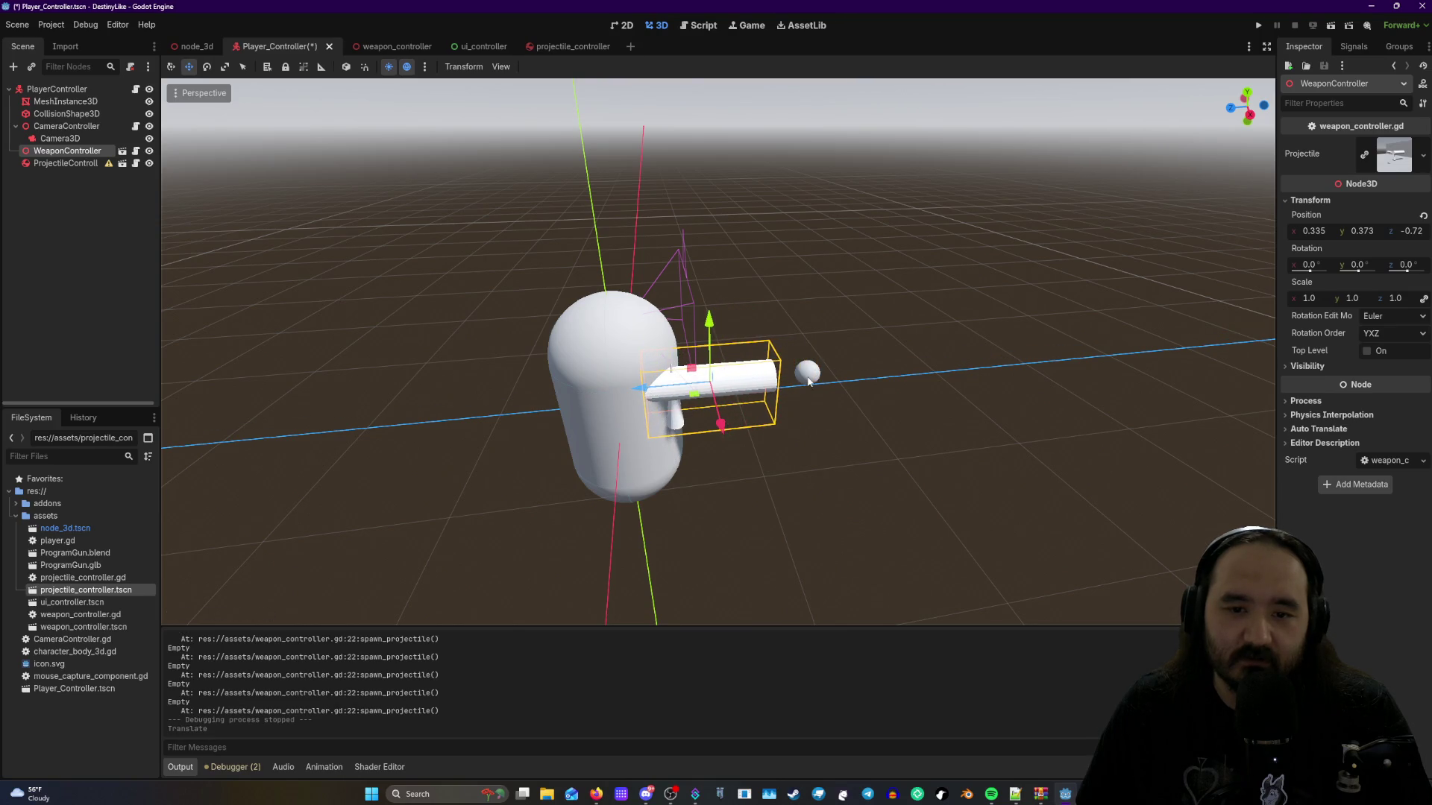
pyautogui.click(809, 379)
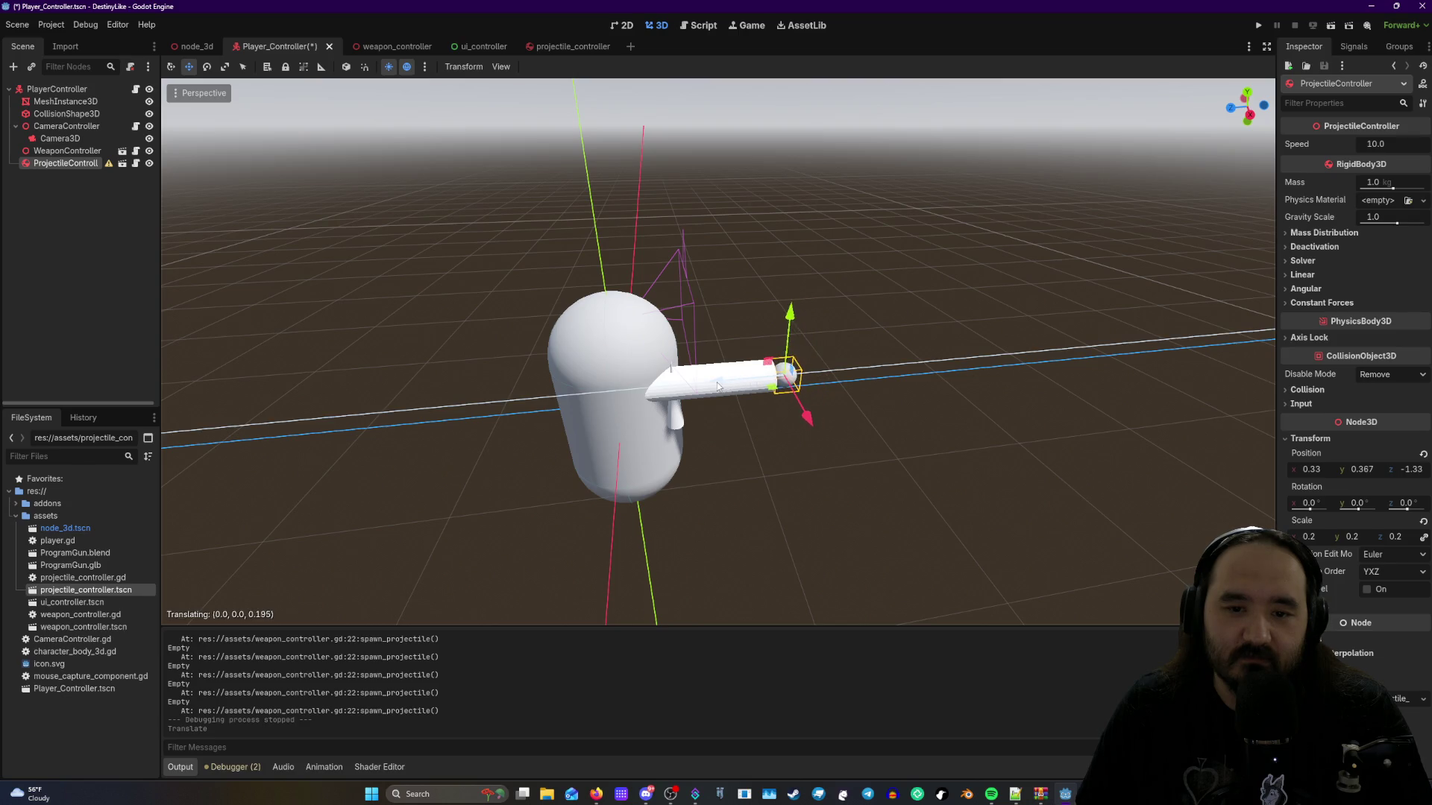
pyautogui.moveTo(714, 386); pyautogui.dragTo(714, 385)
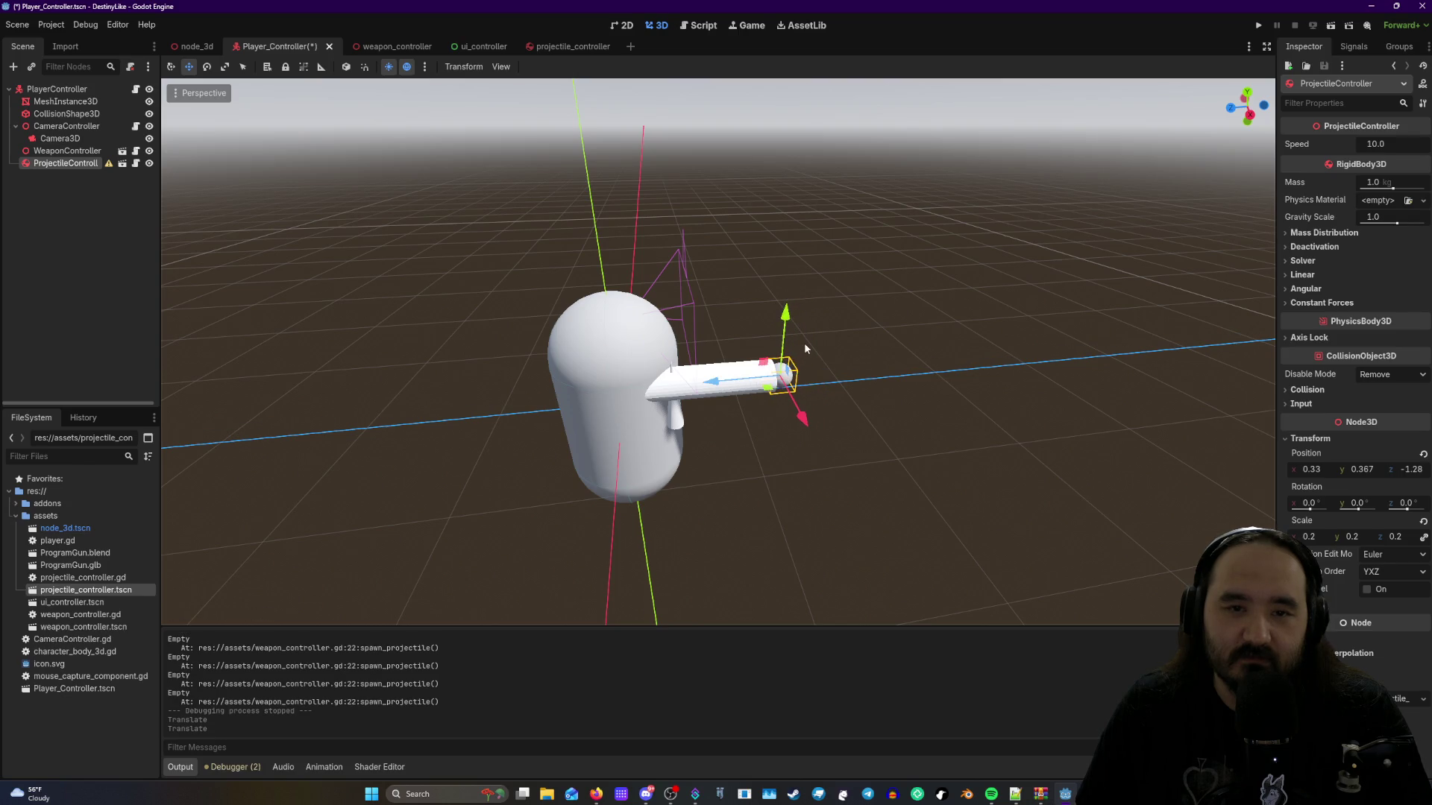
# Run the game and fire a quick burst of spheres from the repositioned gun
pyautogui.click(1258, 25)
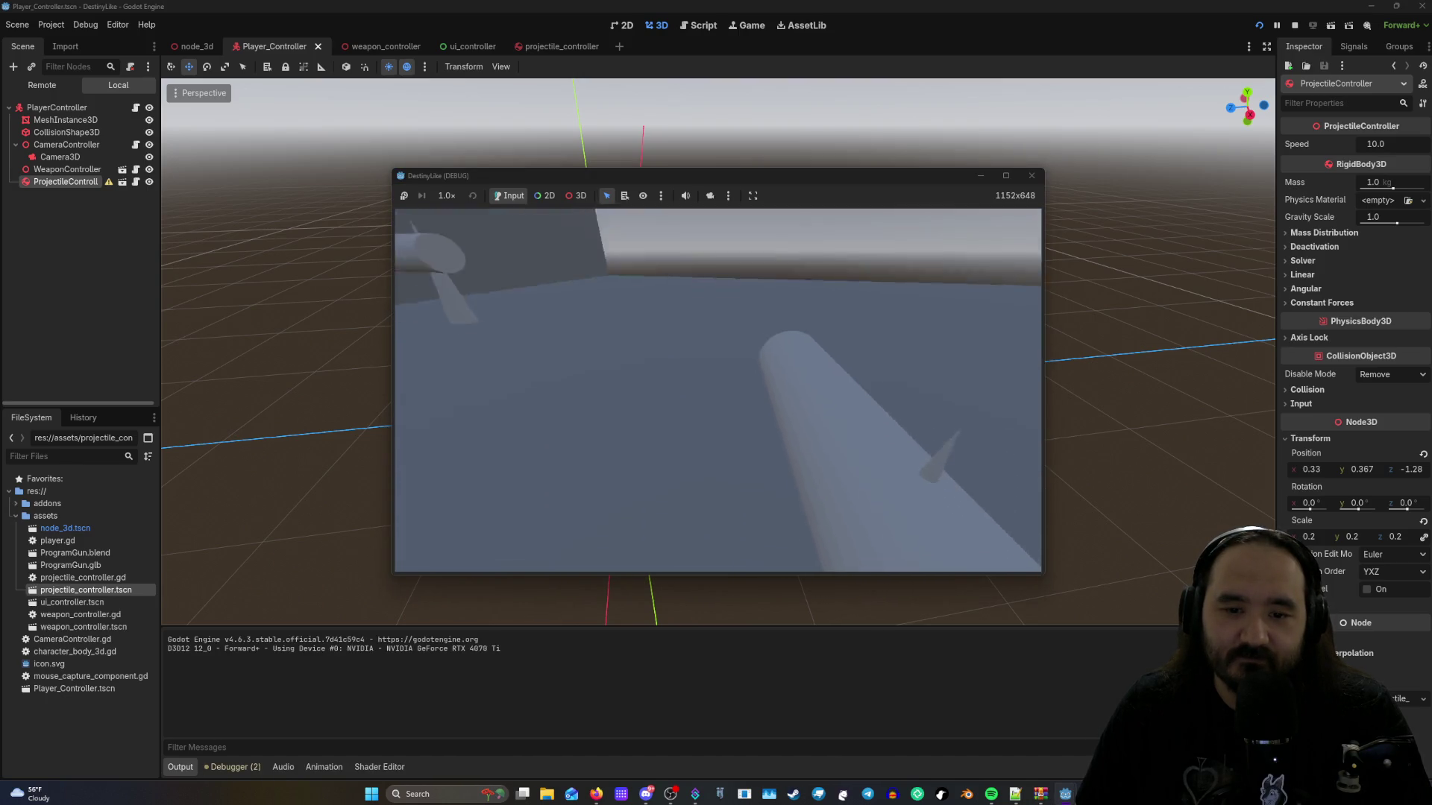
pyautogui.click(718, 390)
pyautogui.click(718, 390)
pyautogui.click(718, 390)
pyautogui.click(718, 390)
pyautogui.click(718, 390)
pyautogui.click(718, 390)
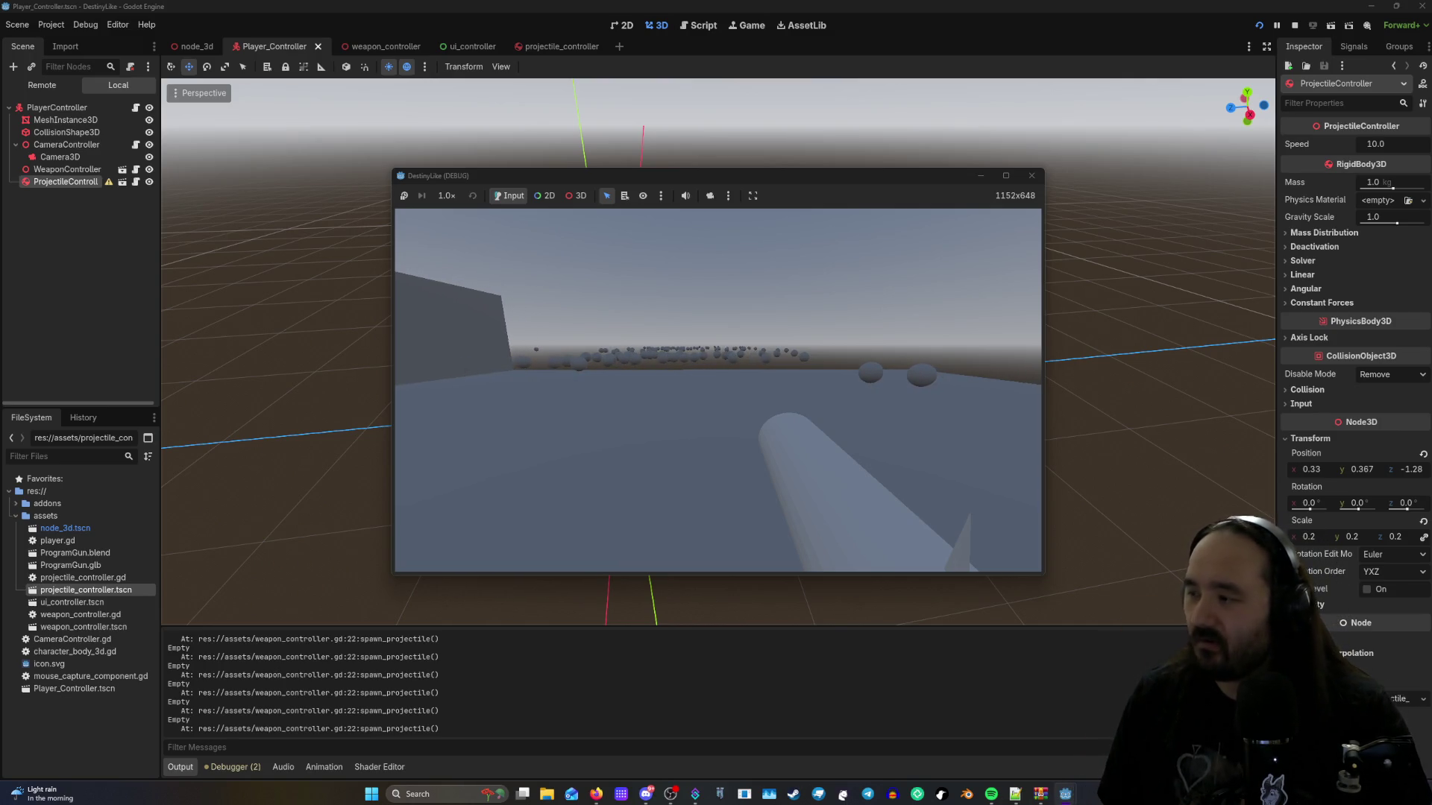
# Fire more spheres across the floor and view, then stop the game
pyautogui.click(719, 390)
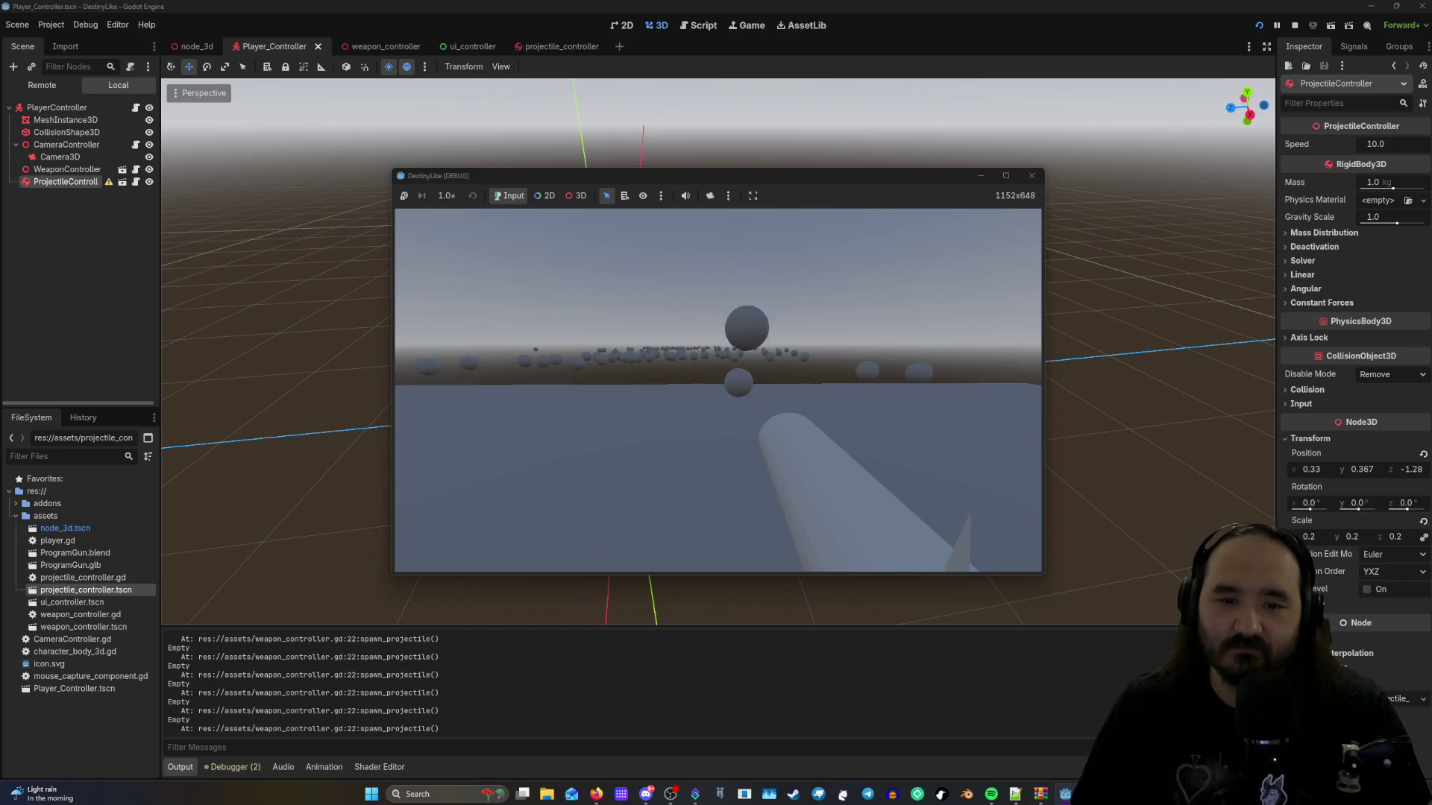
pyautogui.click(719, 390)
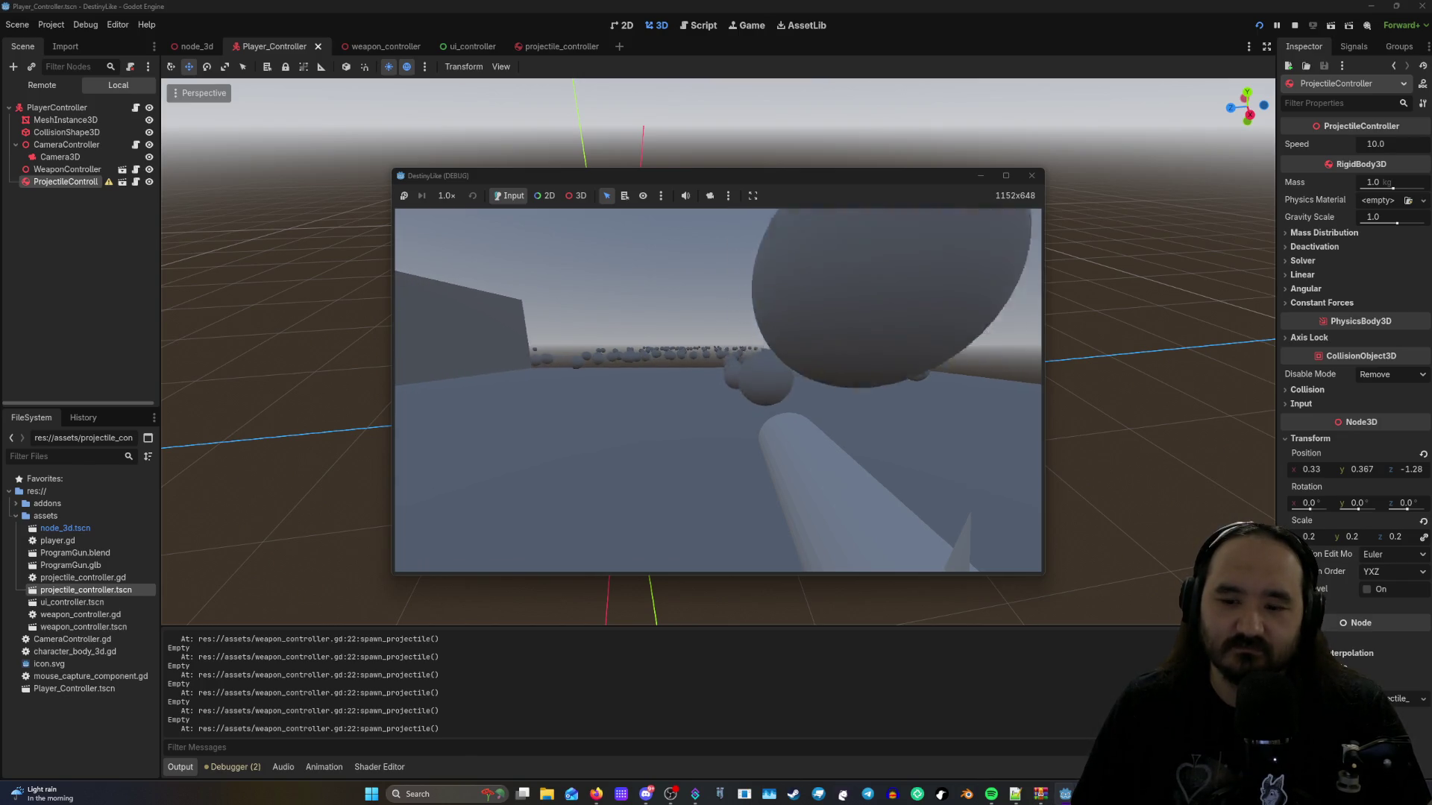
pyautogui.click(718, 390)
pyautogui.click(718, 390)
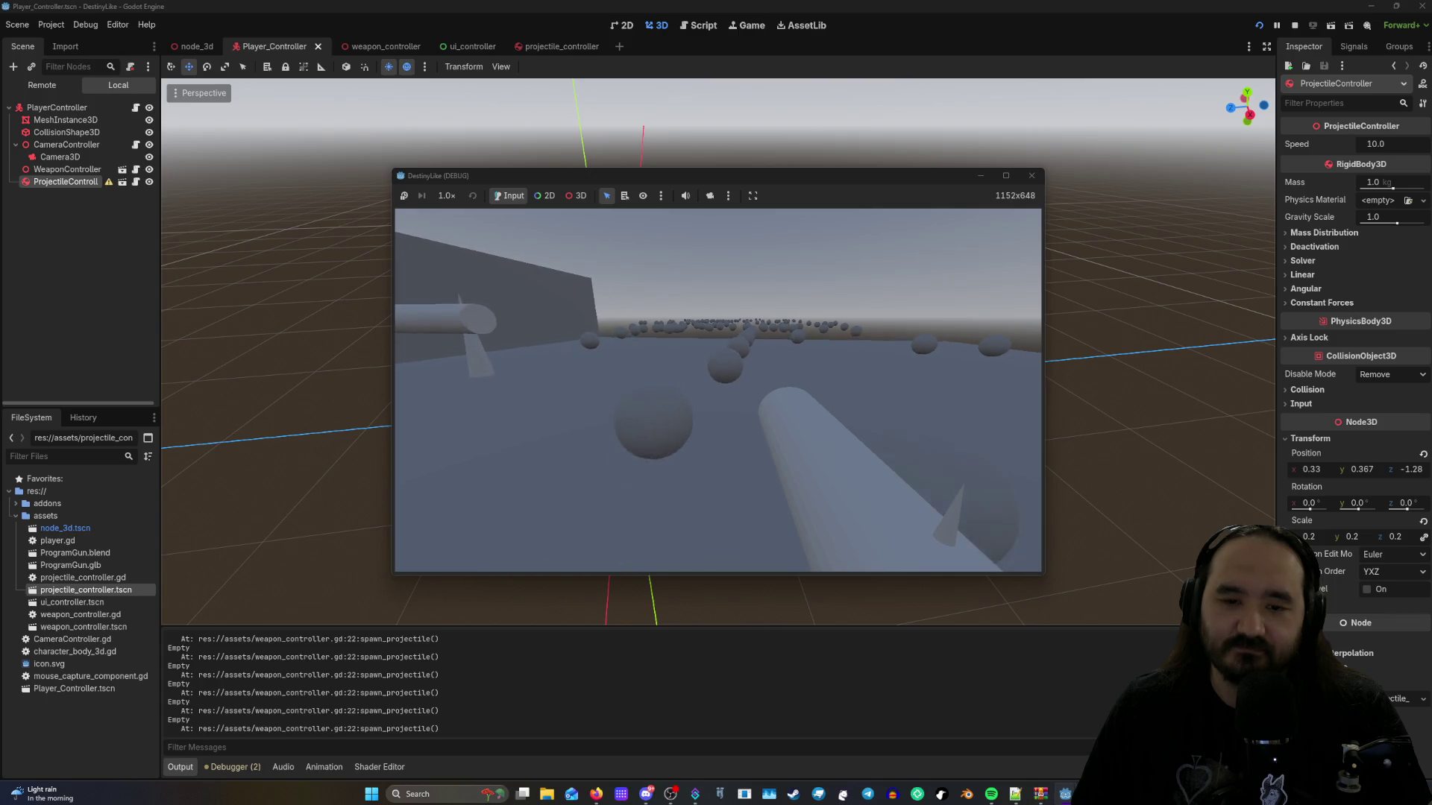
pyautogui.click(719, 390)
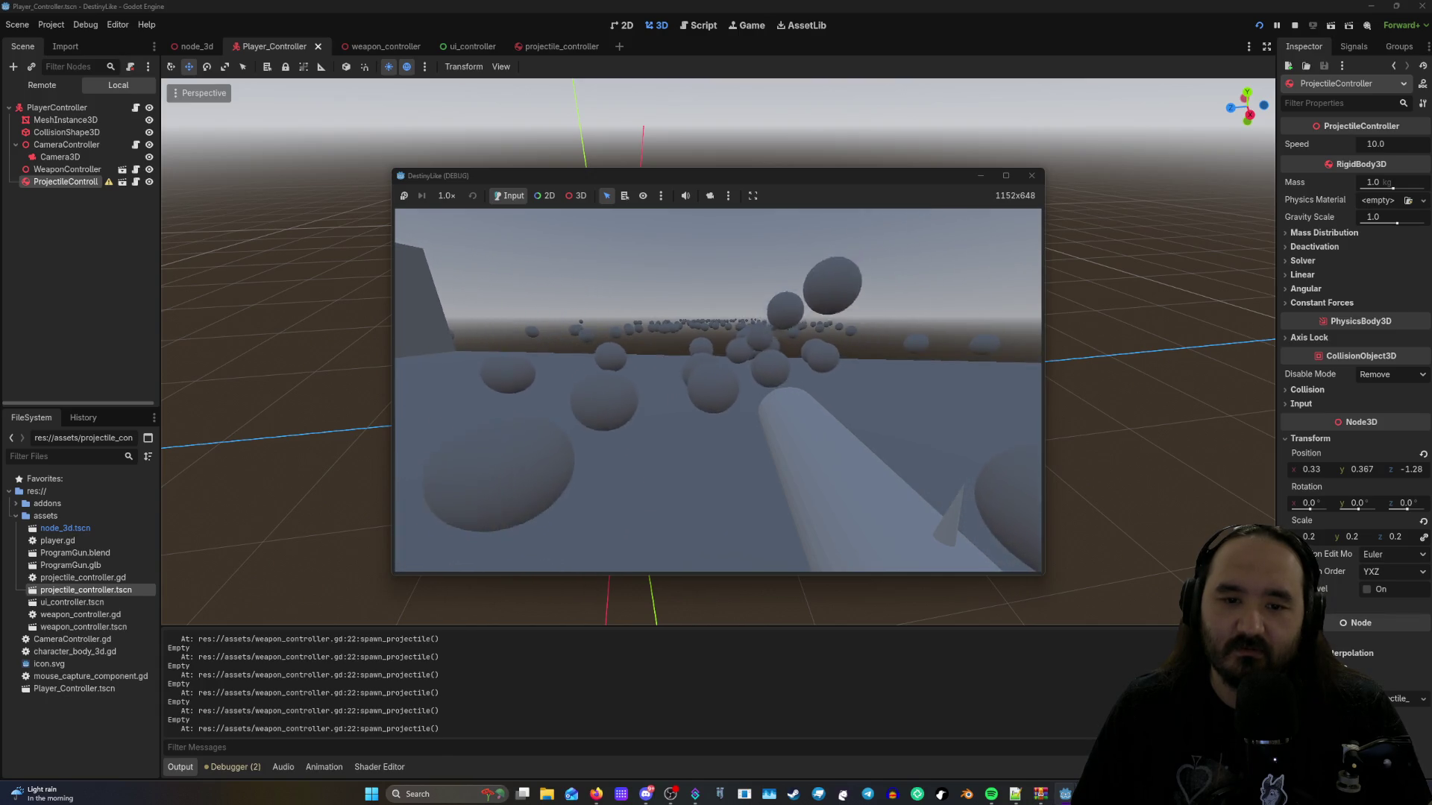
pyautogui.click(718, 390)
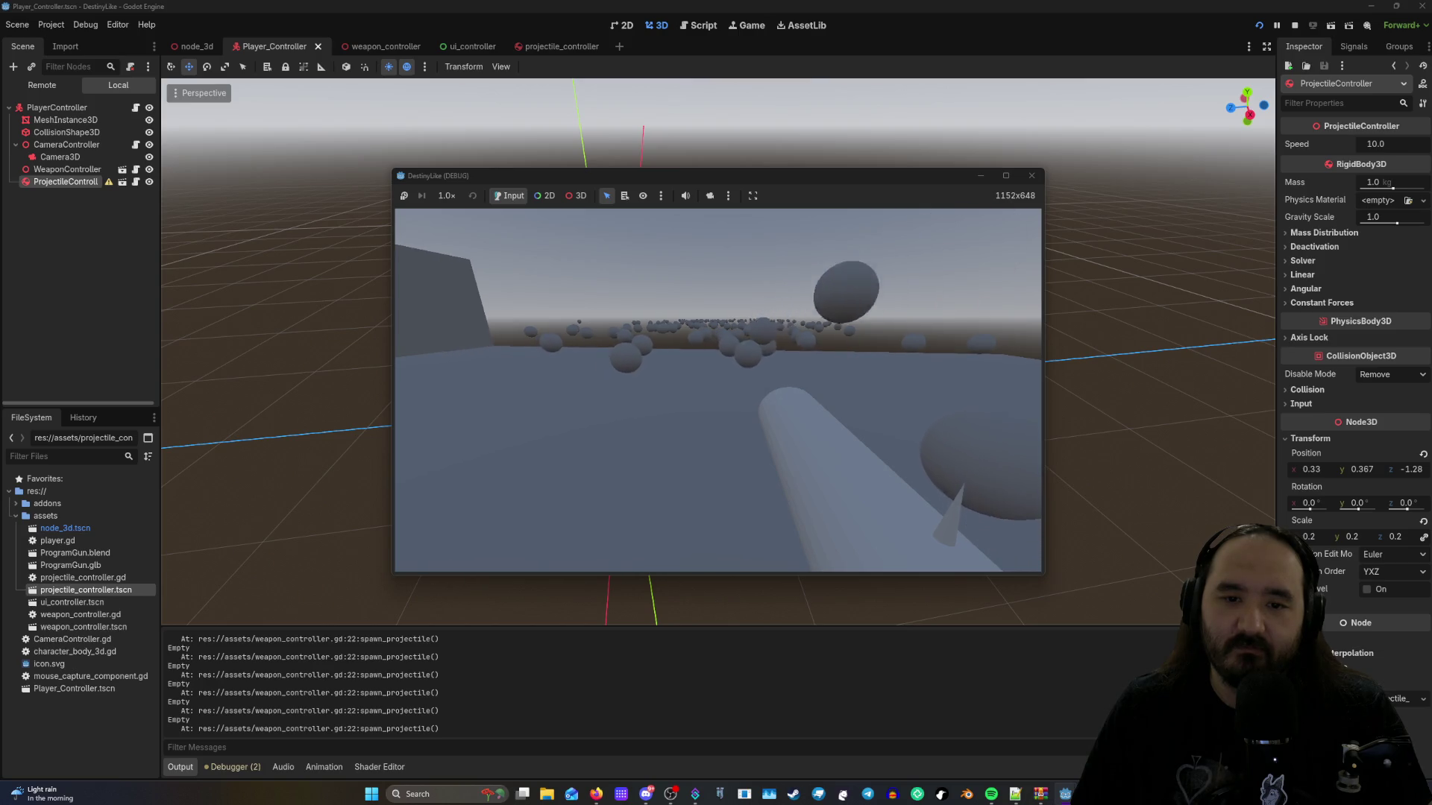
pyautogui.click(718, 390)
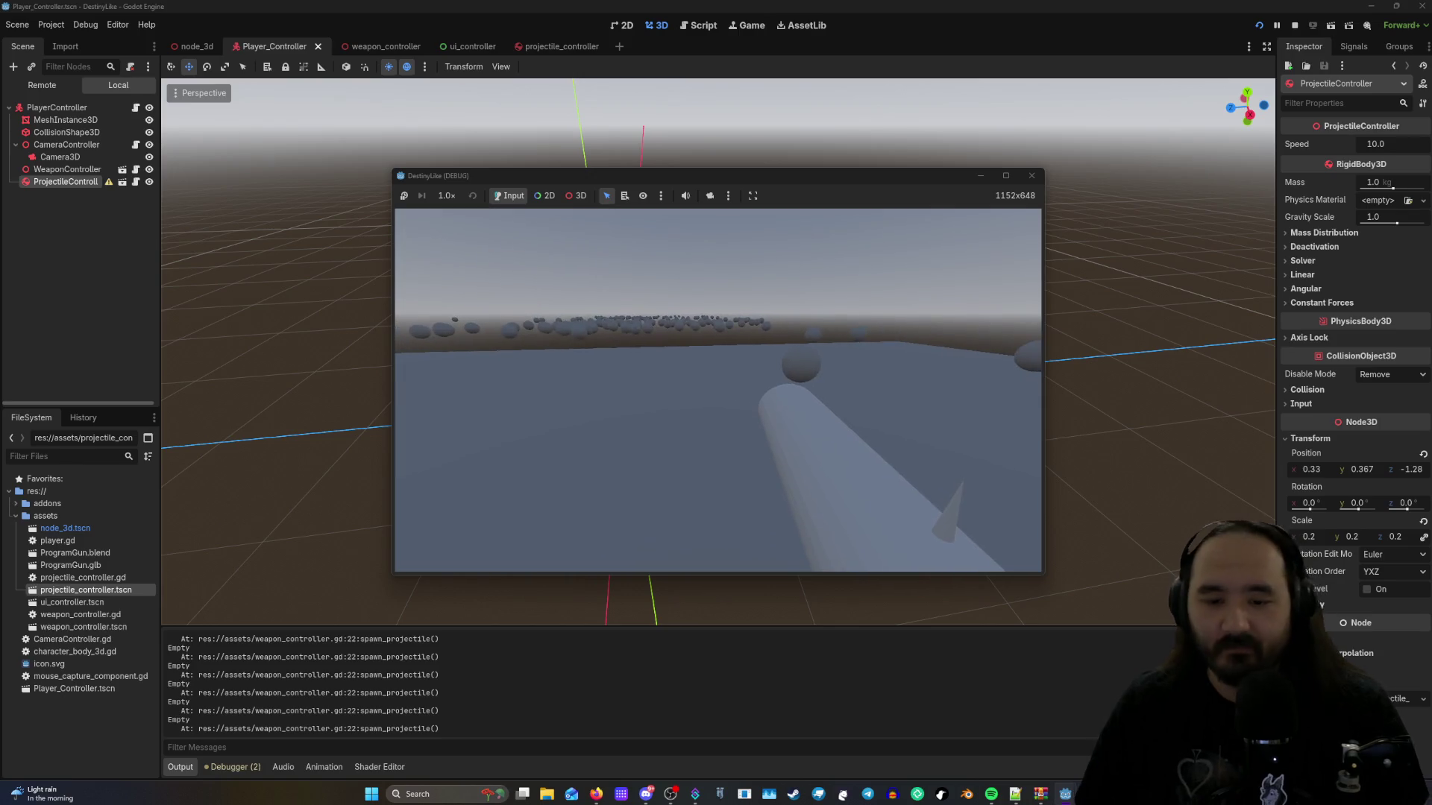
pyautogui.press('F8')
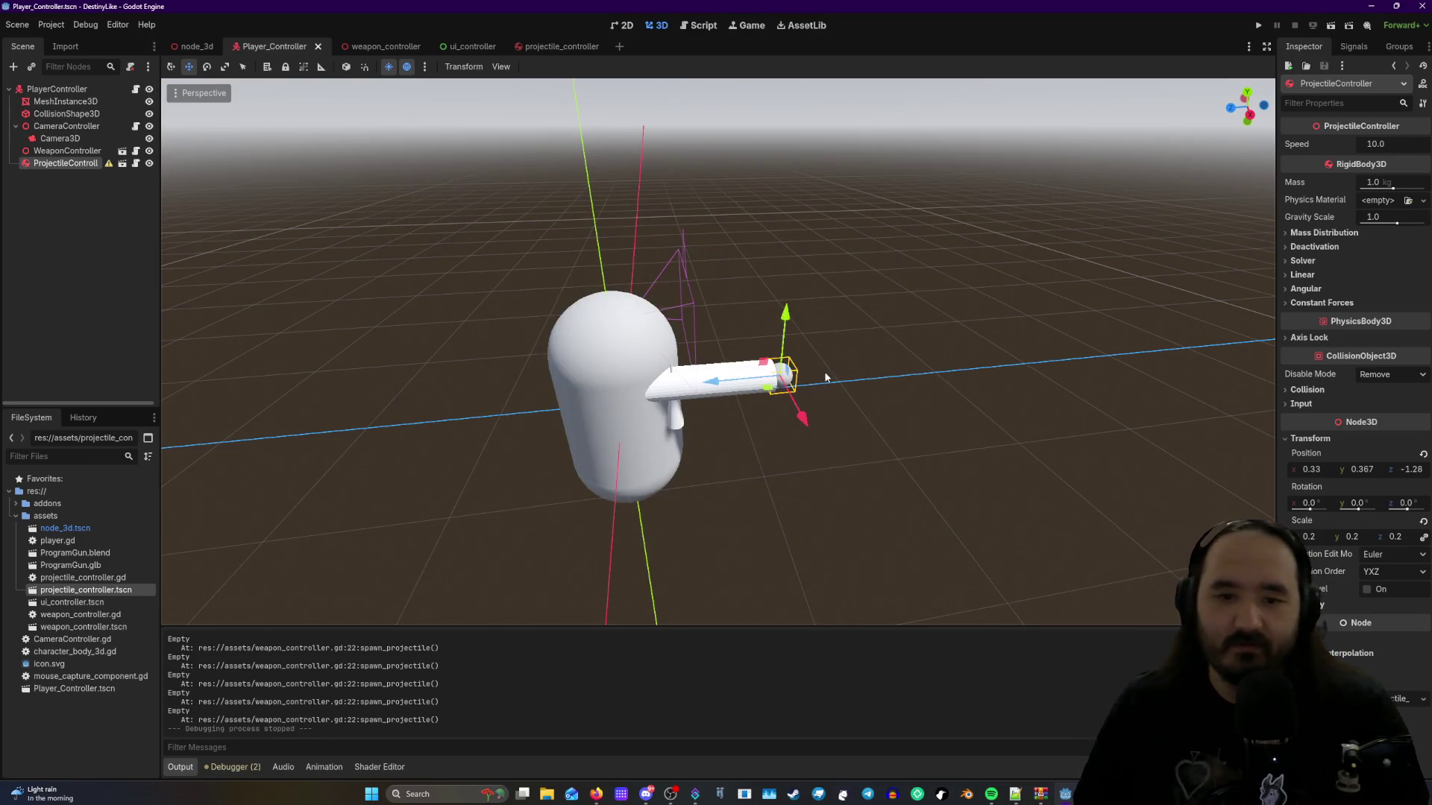
# Move the ProjectileController spawn point up, along Z, and back down toward the gun
pyautogui.scroll(2, 818, 341)
pyautogui.moveTo(818, 341); pyautogui.dragTo(820, 297)
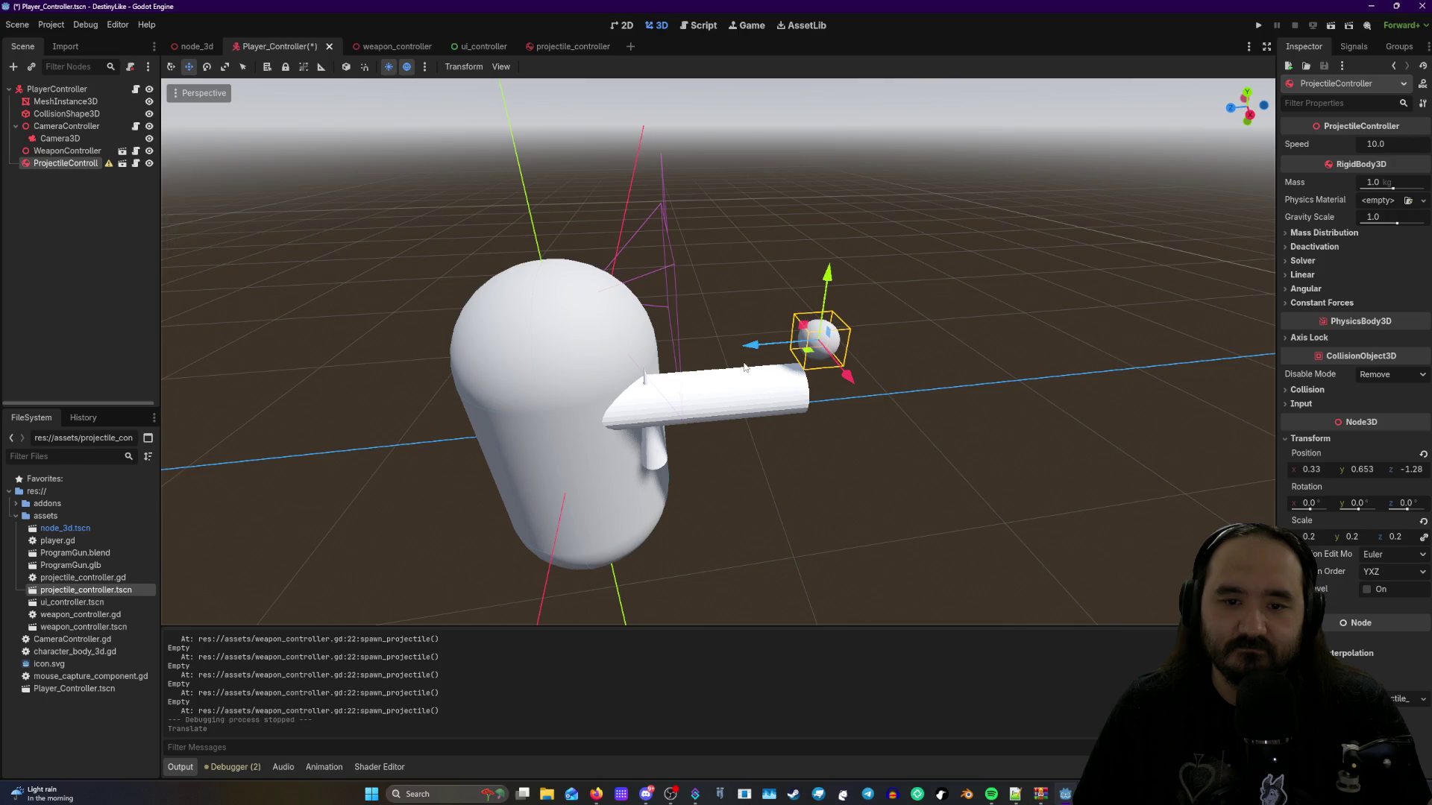
pyautogui.moveTo(752, 349); pyautogui.dragTo(664, 354)
pyautogui.moveTo(739, 298); pyautogui.dragTo(739, 329)
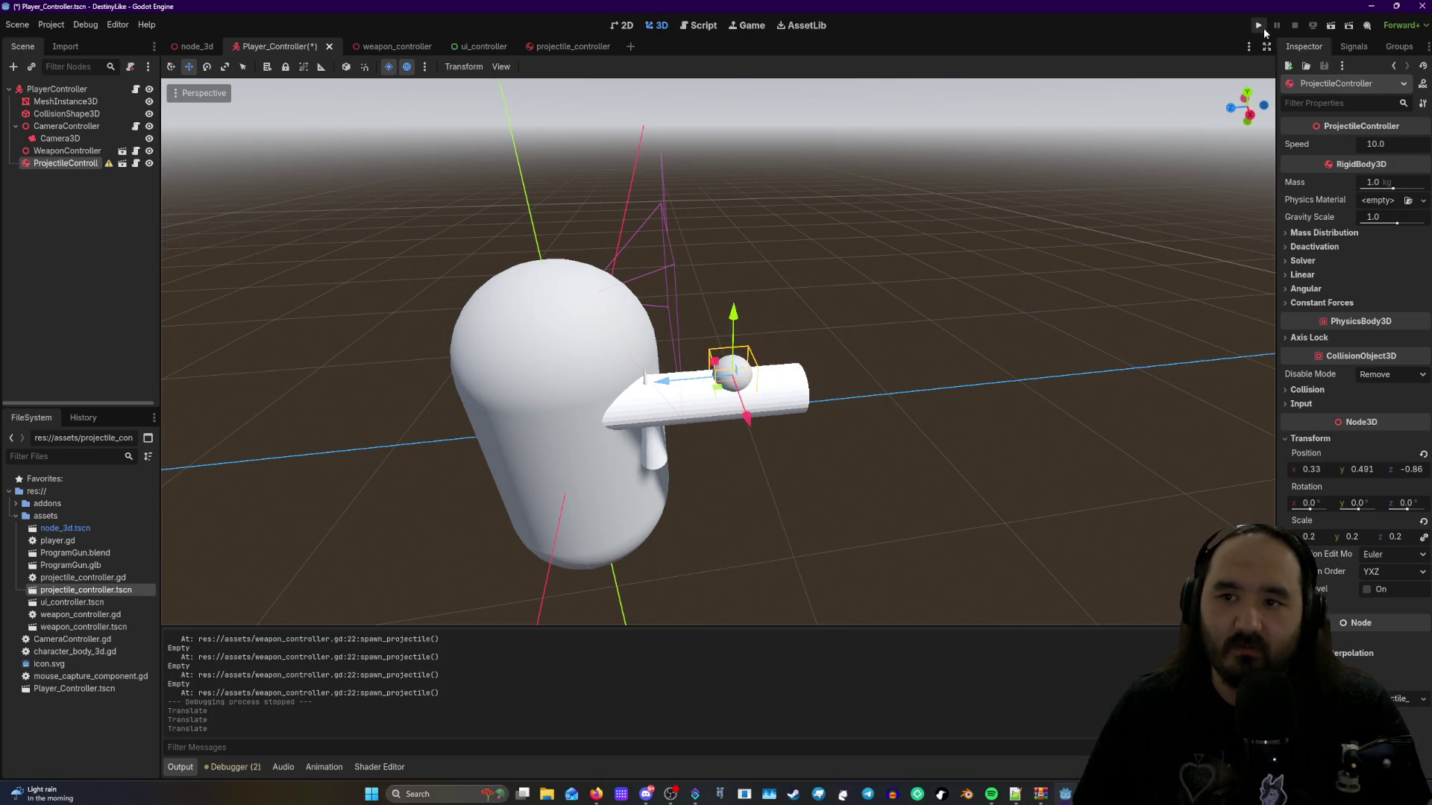
# Run the game, fire several spheres while turning right, then stop it
pyautogui.click(1263, 28)
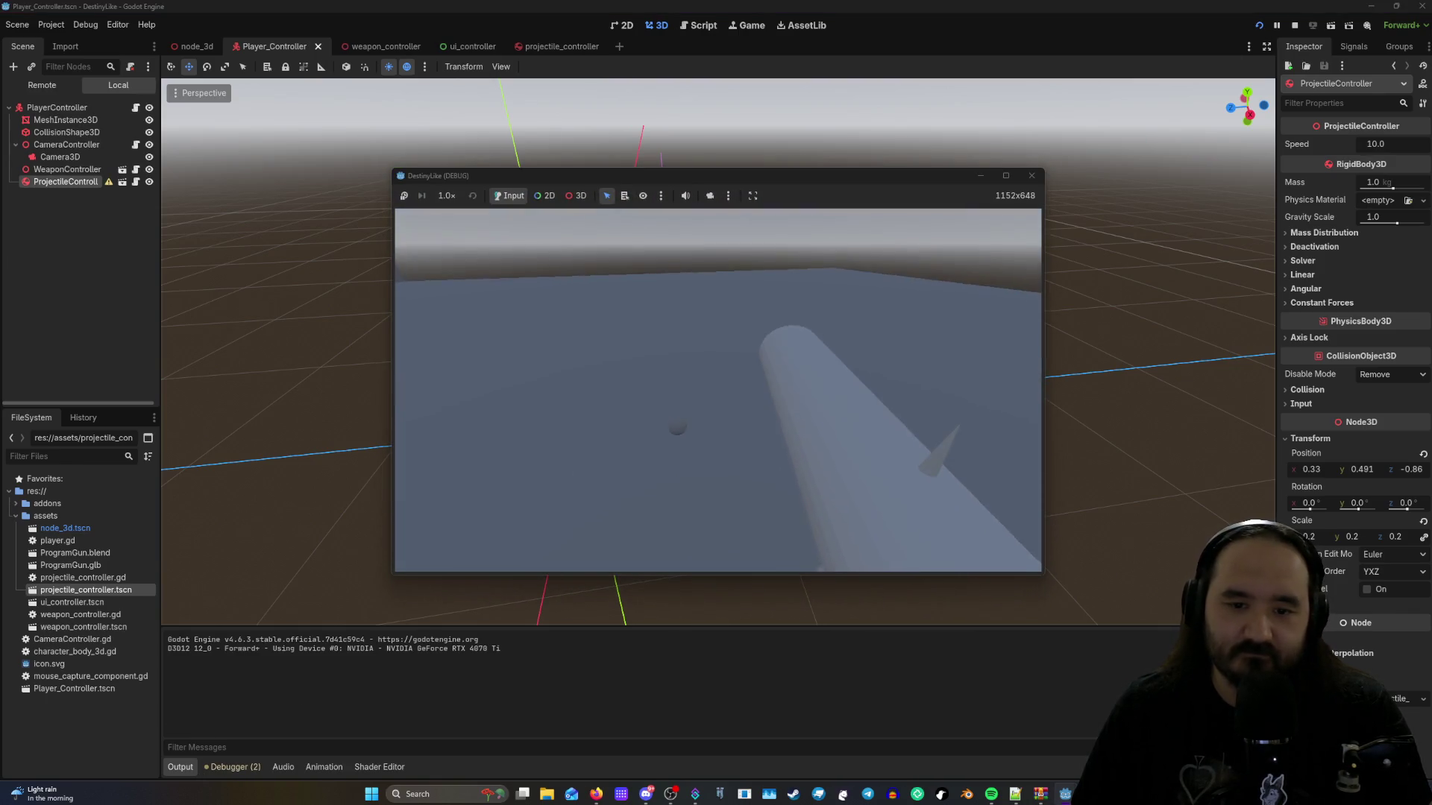
pyautogui.click(718, 390)
pyautogui.click(718, 390)
pyautogui.click(718, 390)
pyautogui.click(718, 390)
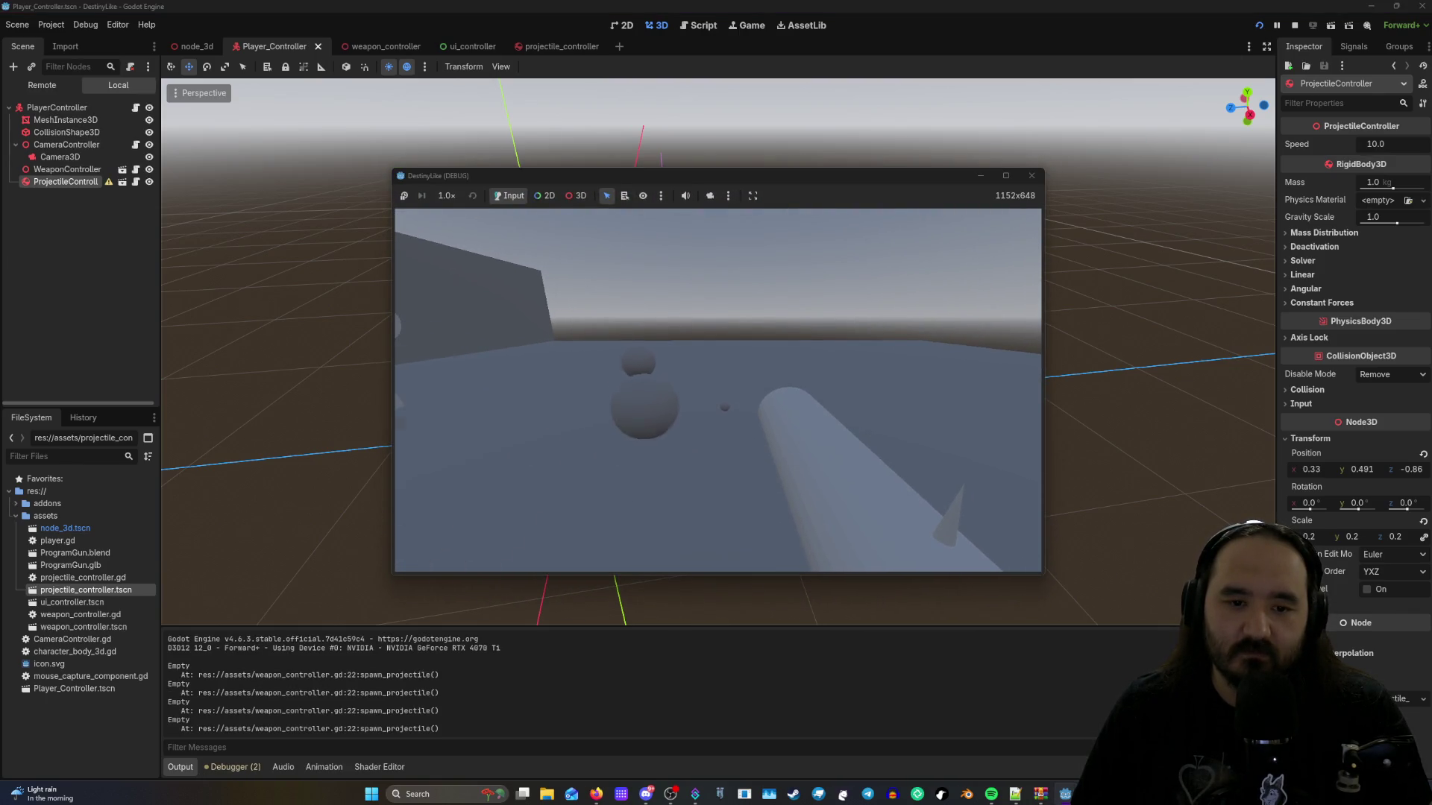
pyautogui.click(718, 390)
pyautogui.click(718, 390)
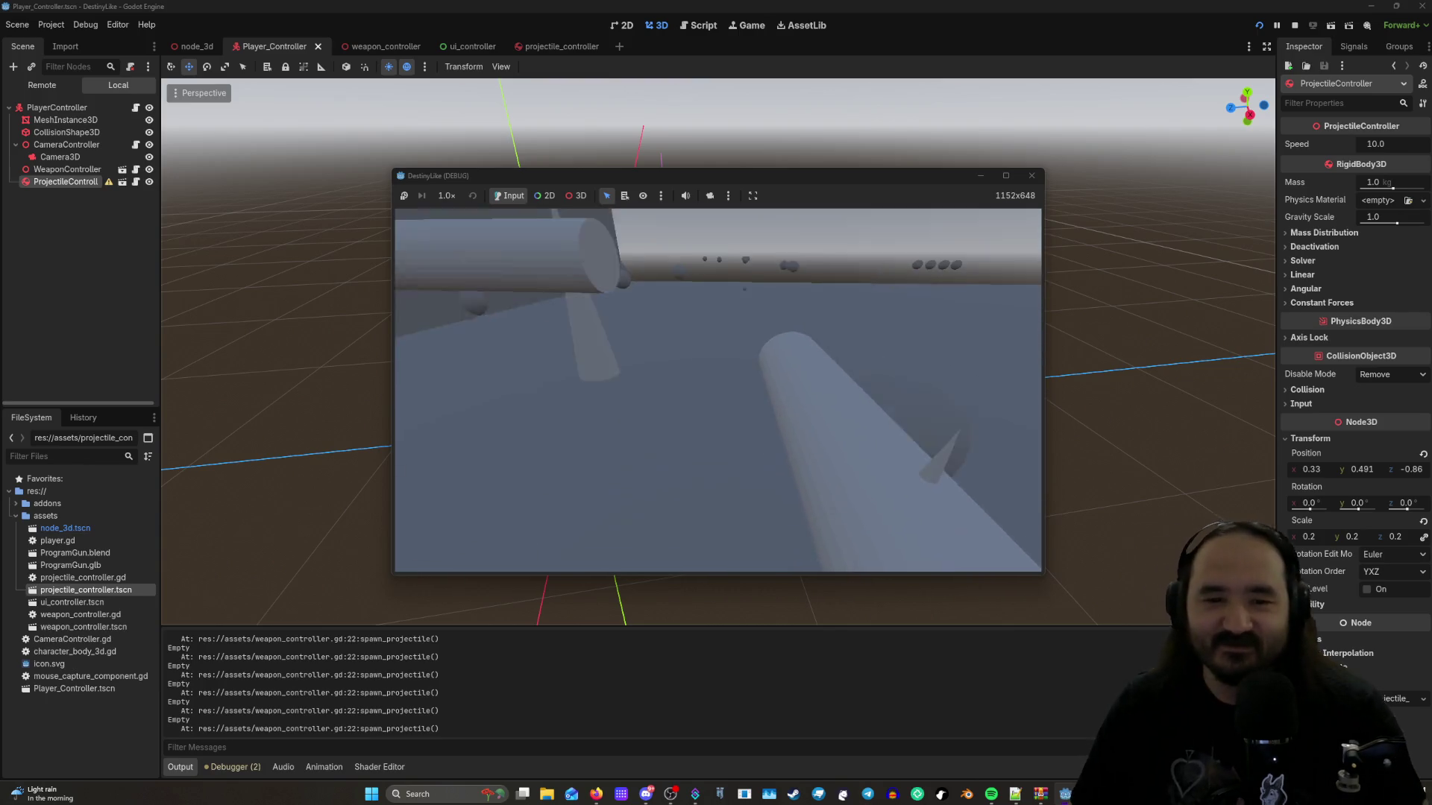
pyautogui.press('Escape')
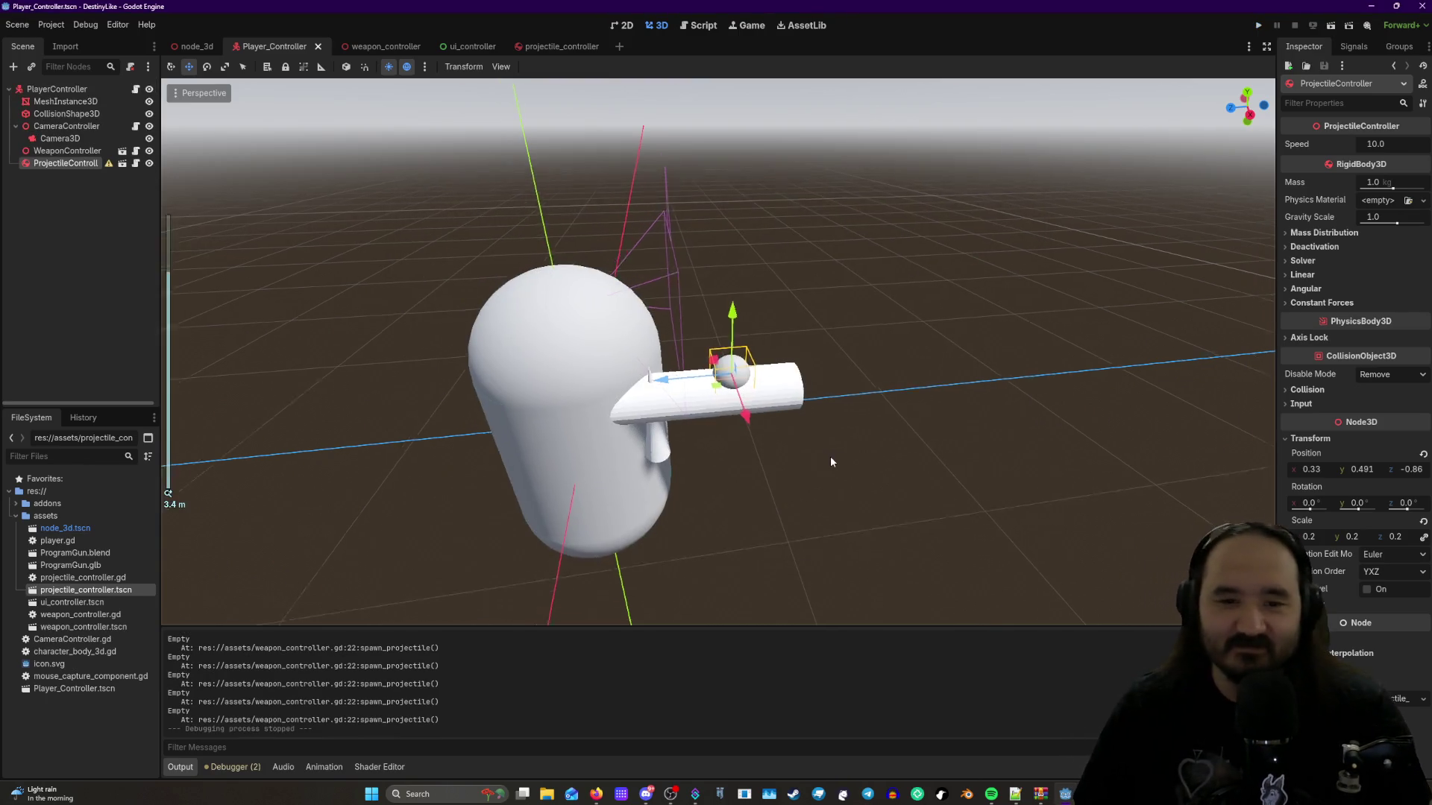
# Shift the projectile spawn point up and to the right
pyautogui.scroll(-3, 767, 461)
pyautogui.scroll(5, 722, 440)
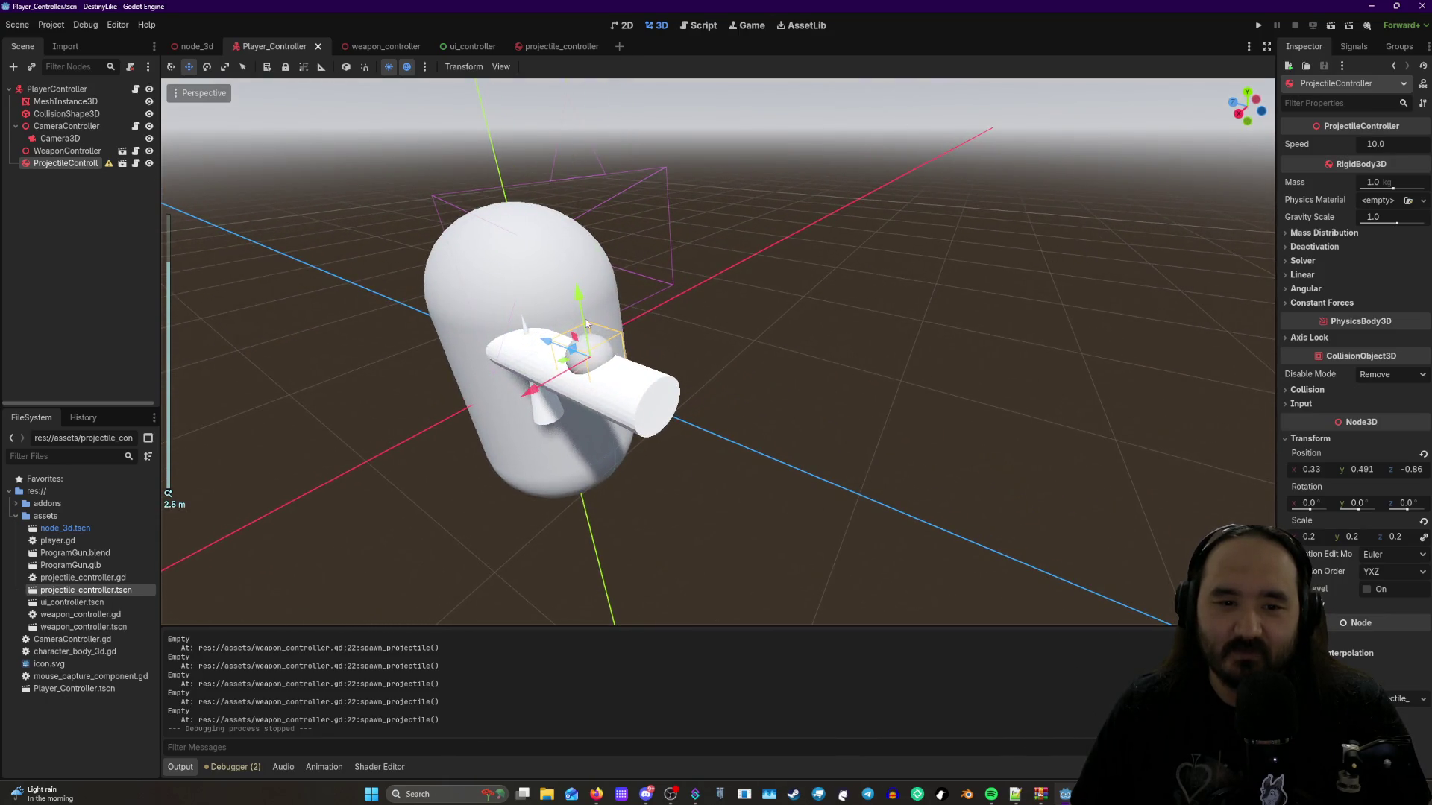
pyautogui.moveTo(587, 323)
pyautogui.mouseDown()
pyautogui.moveTo(639, 296)
pyautogui.moveTo(616, 268)
pyautogui.mouseUp()
# Rerun the game, fire a few spheres, and stop it
pyautogui.click(1260, 27)
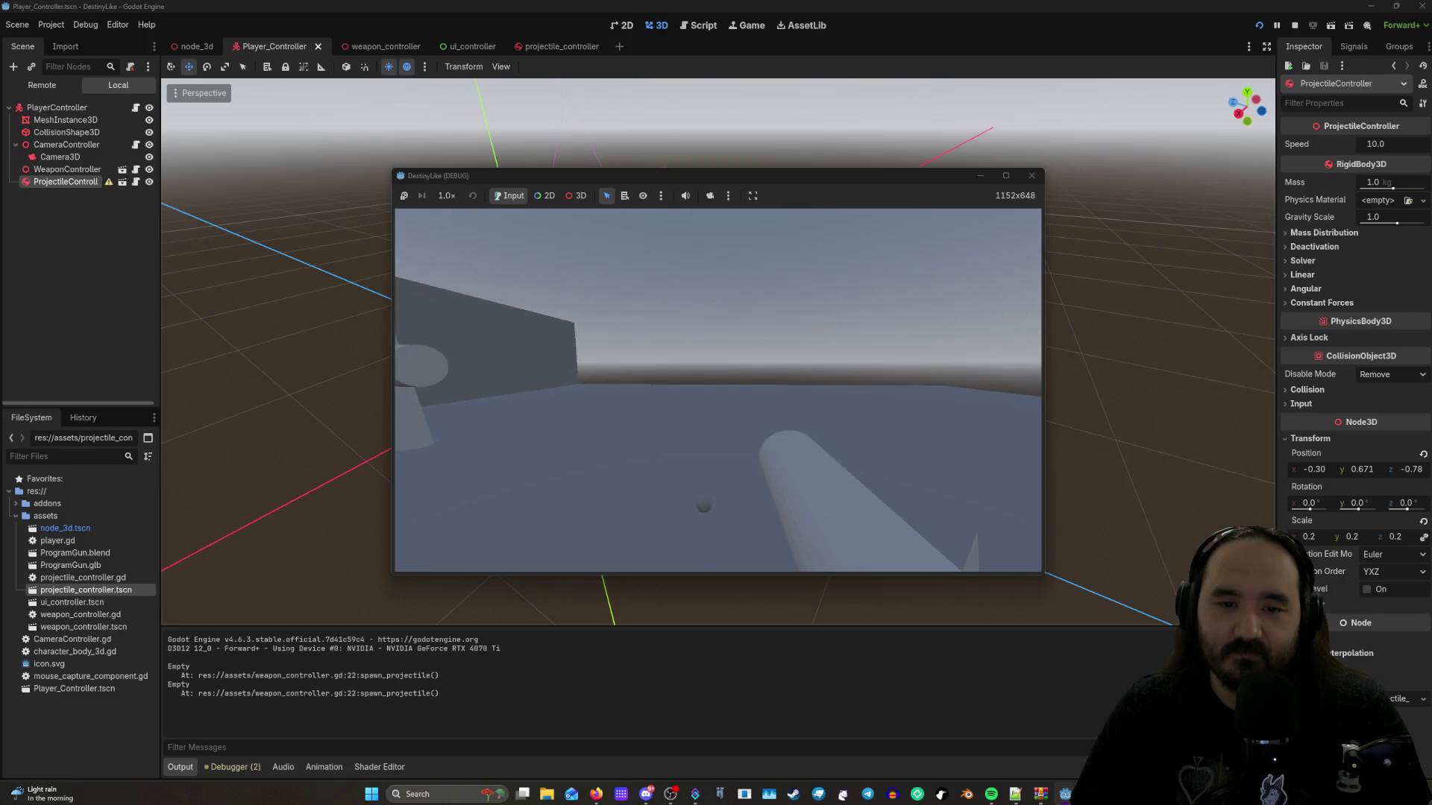
pyautogui.click(718, 390)
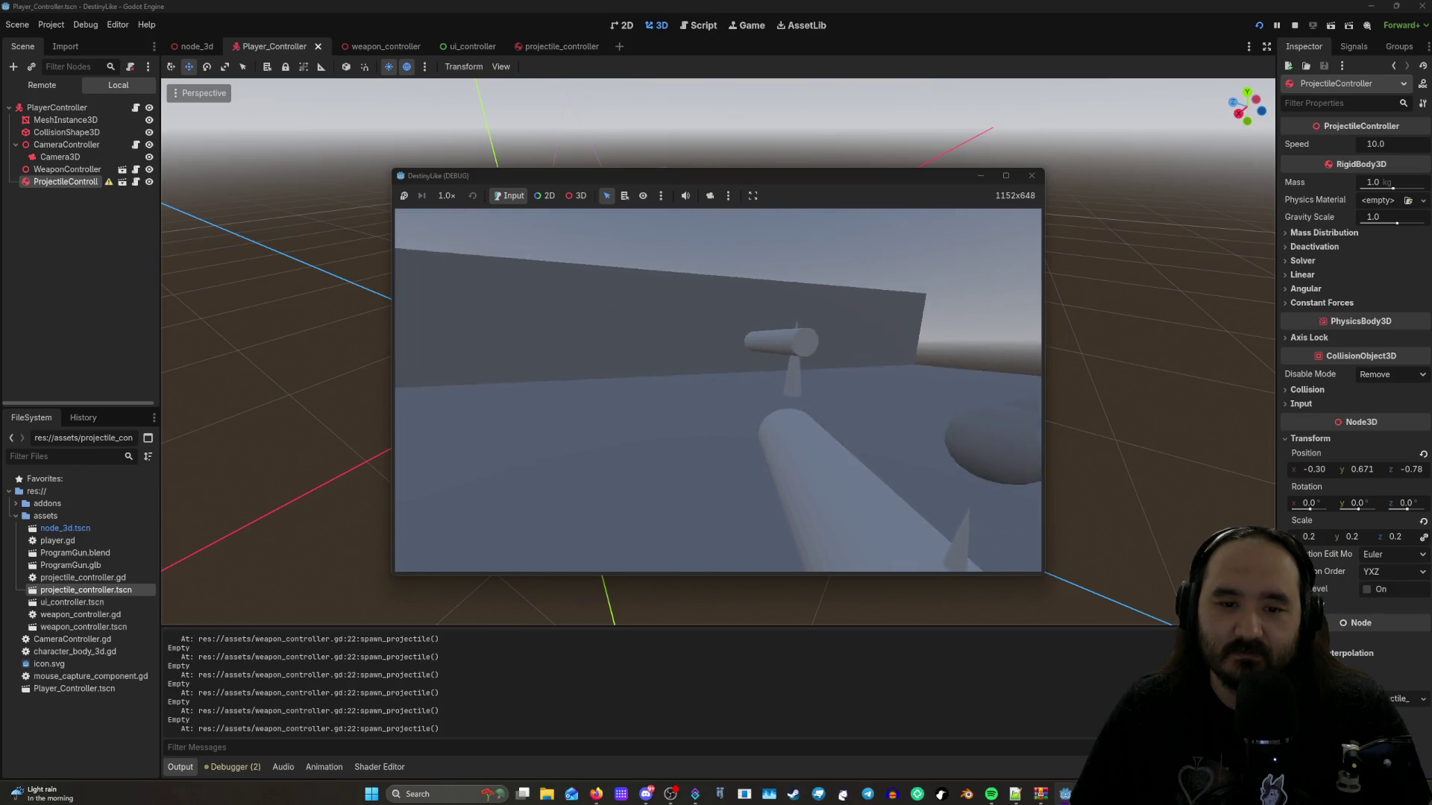
pyautogui.click(718, 390)
pyautogui.click(719, 390)
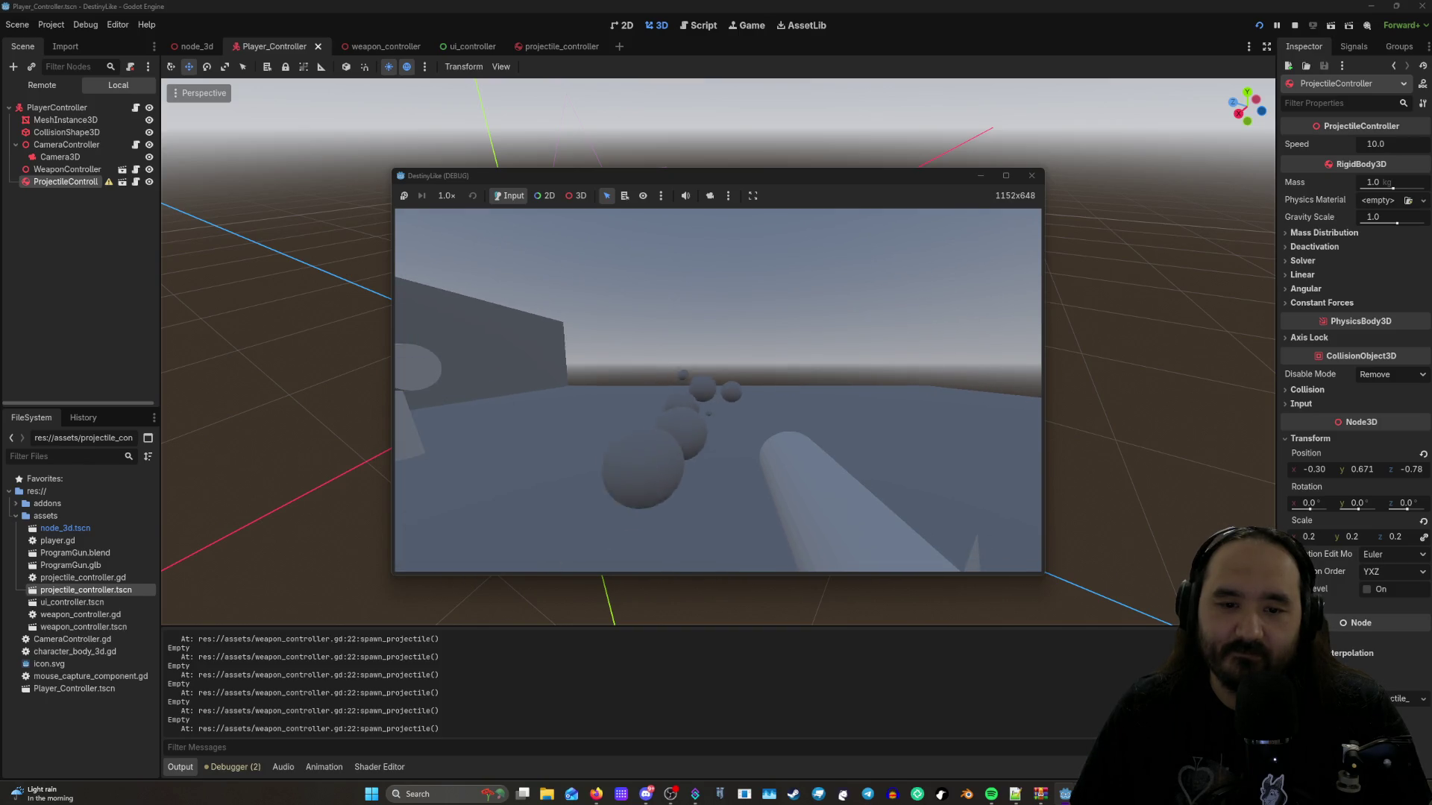
pyautogui.press('F8')
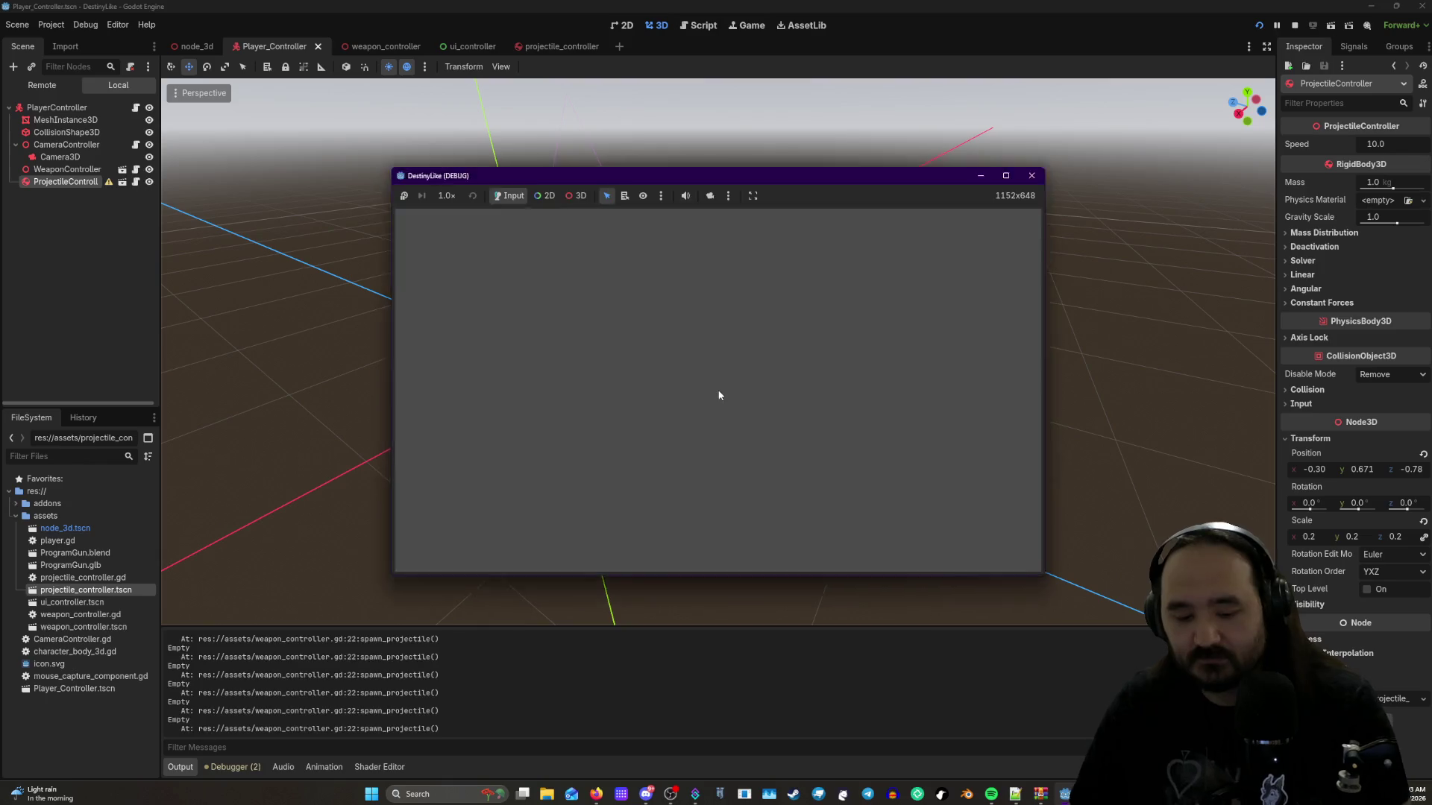
# Drag the projectile sphere down and along X to the gun tip, ending at (0.328, 0.433, -1.16)
pyautogui.moveTo(712, 341)
pyautogui.mouseDown()
pyautogui.moveTo(655, 324)
pyautogui.moveTo(746, 335)
pyautogui.moveTo(731, 362)
pyautogui.moveTo(744, 366)
pyautogui.moveTo(792, 268)
pyautogui.mouseUp()
pyautogui.moveTo(769, 191)
pyautogui.mouseDown()
pyautogui.moveTo(799, 303)
pyautogui.moveTo(767, 336)
pyautogui.moveTo(722, 320)
pyautogui.moveTo(806, 343)
pyautogui.moveTo(714, 304)
pyautogui.moveTo(723, 269)
pyautogui.mouseUp()
pyautogui.moveTo(701, 324); pyautogui.dragTo(716, 300)
pyautogui.moveTo(713, 231); pyautogui.dragTo(714, 231)
pyautogui.scroll(3, 794, 346)
pyautogui.moveTo(627, 370)
pyautogui.mouseDown()
pyautogui.moveTo(605, 357)
pyautogui.moveTo(619, 353)
pyautogui.moveTo(443, 318)
pyautogui.mouseUp()
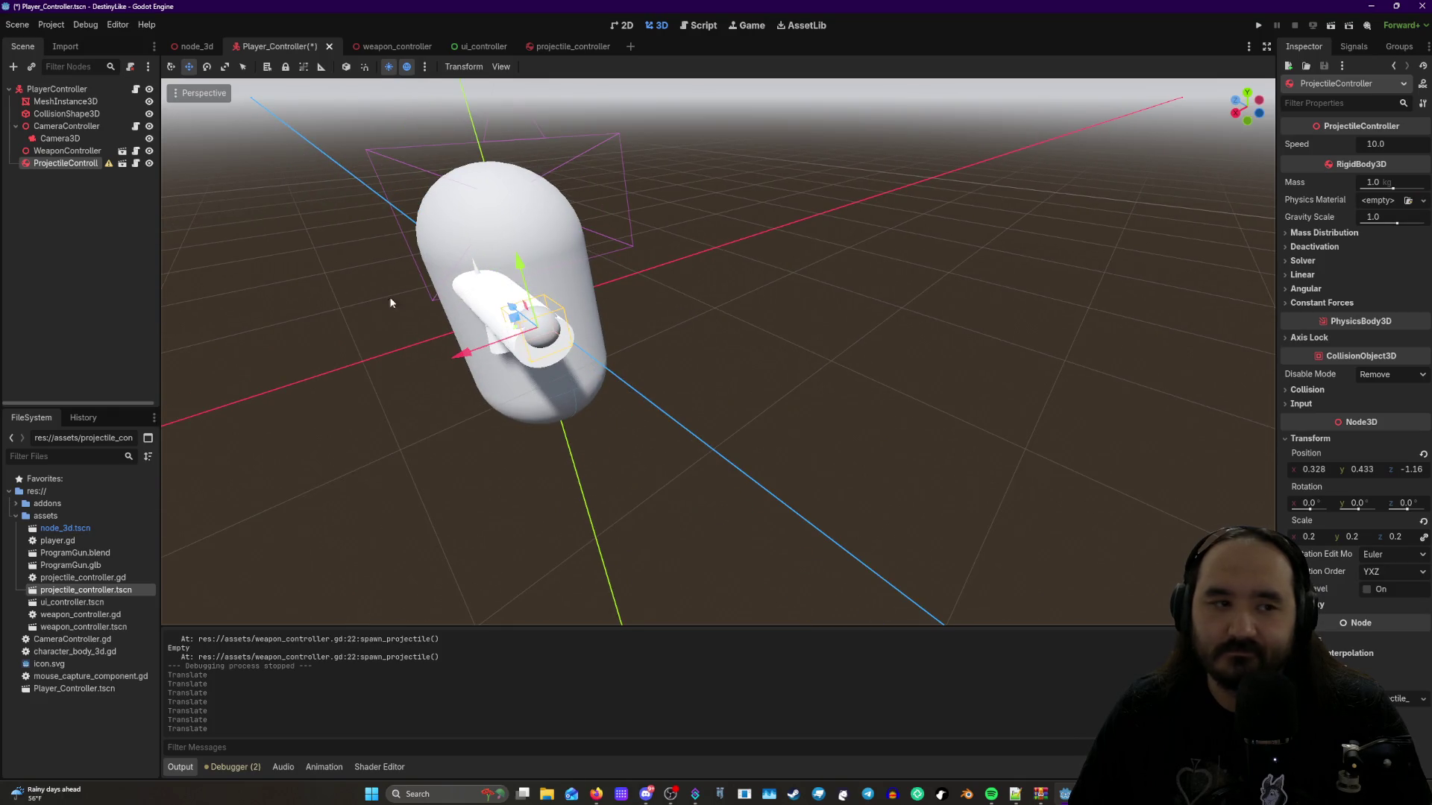
pyautogui.moveTo(109, 165)
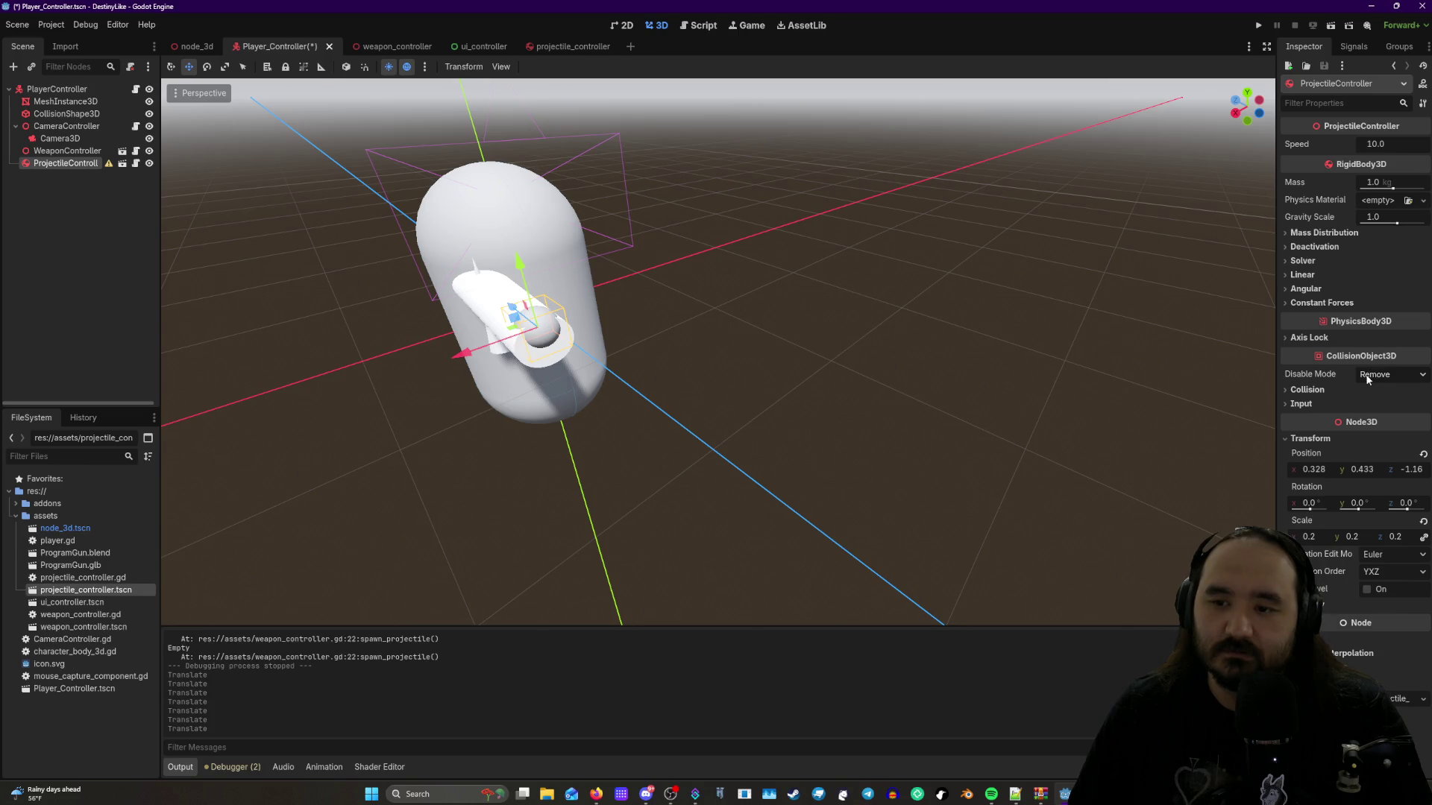
# Check the collision and input sections, then assign a new PhysicsMaterial to the projectile
pyautogui.click(1310, 390)
pyautogui.click(1312, 390)
pyautogui.click(1308, 404)
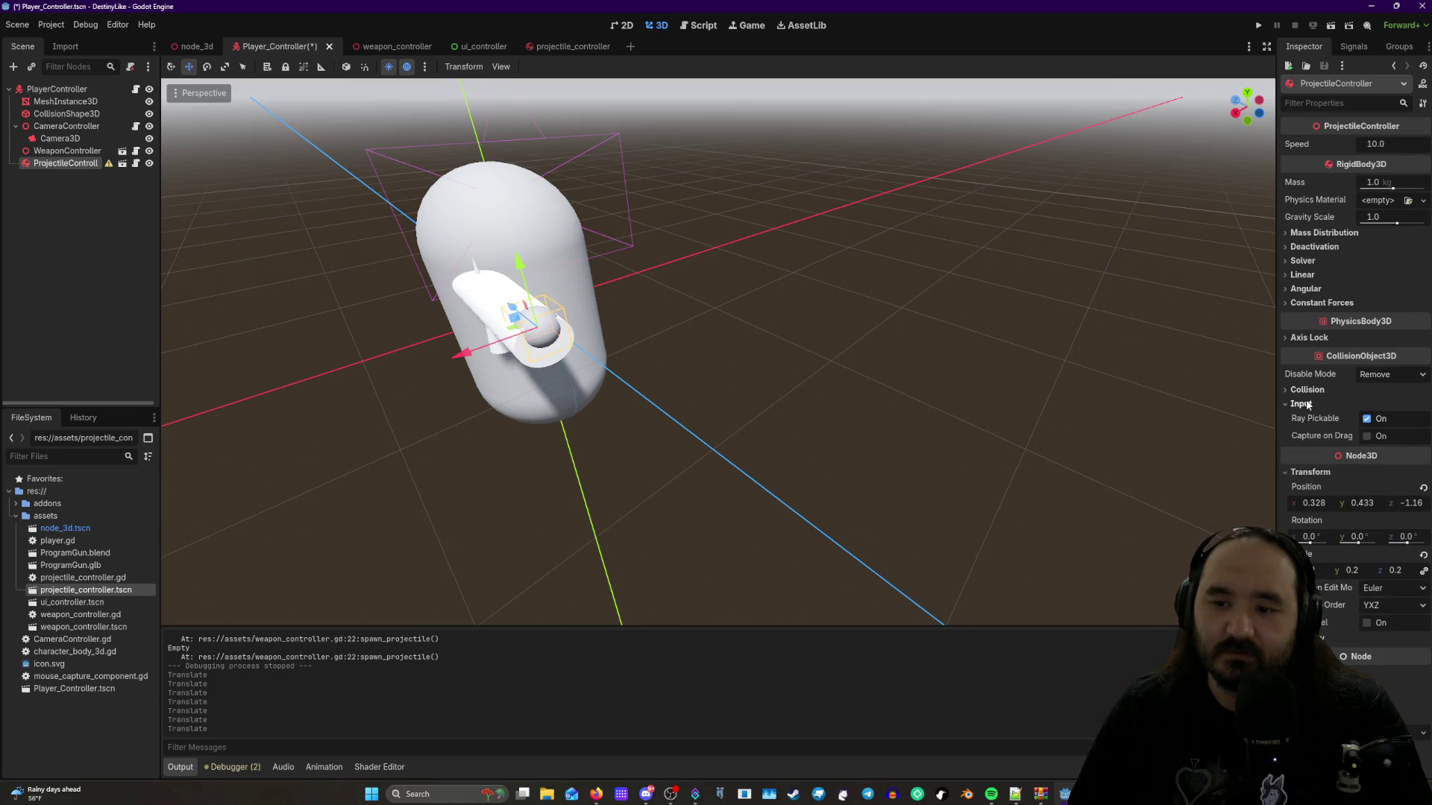
pyautogui.click(1308, 404)
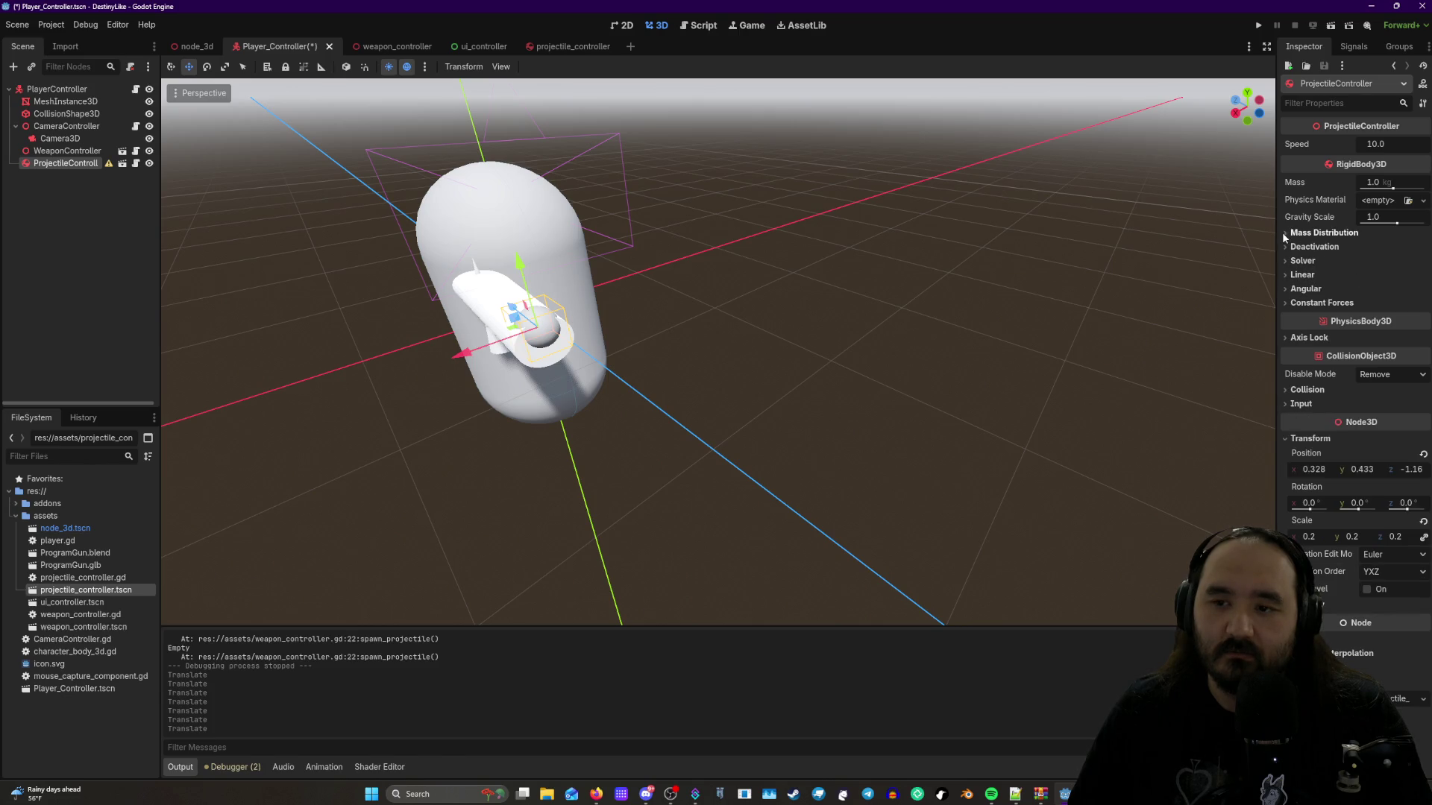
pyautogui.click(1381, 202)
pyautogui.click(1365, 233)
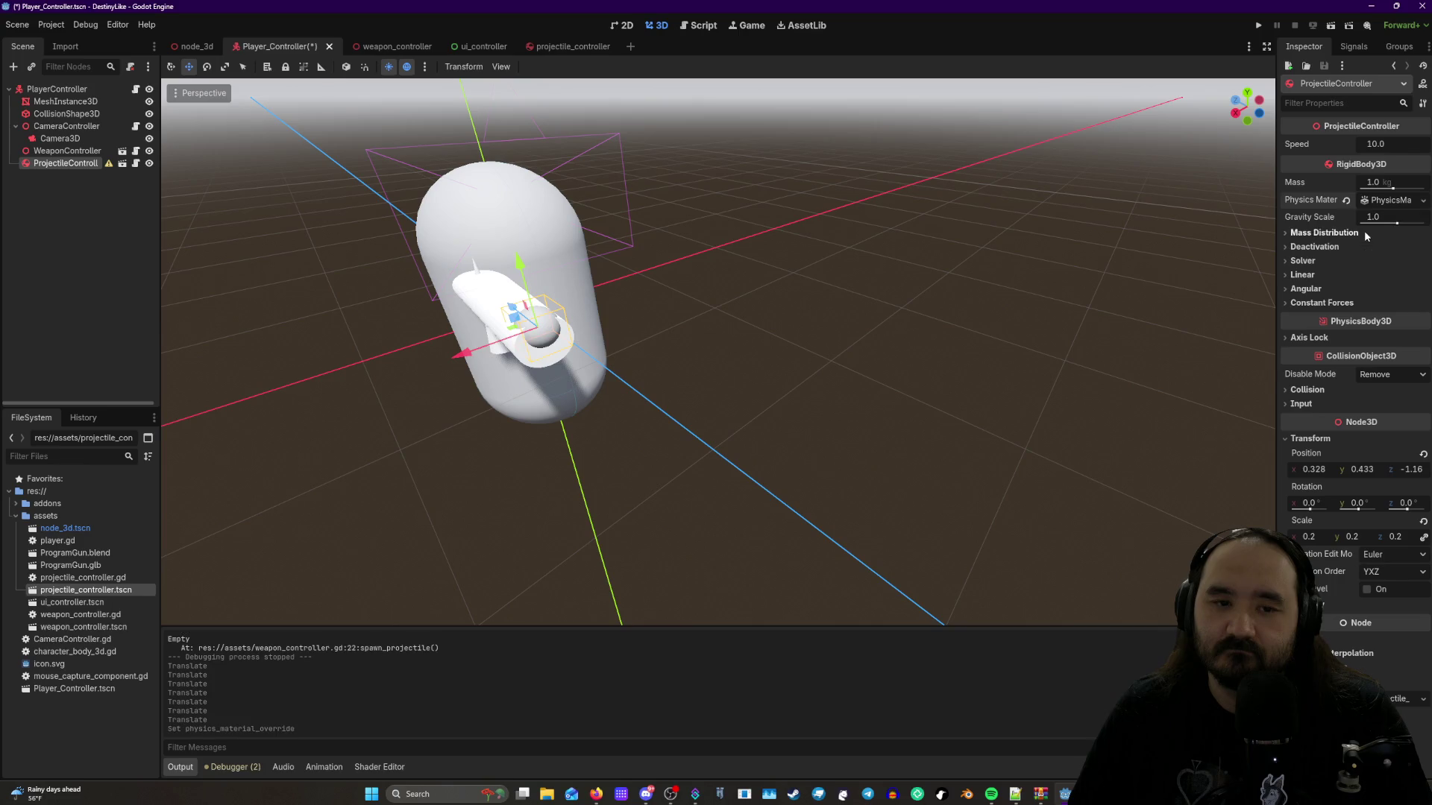
# Run the game, fire trails of spheres while turning, then stop it
pyautogui.click(1257, 26)
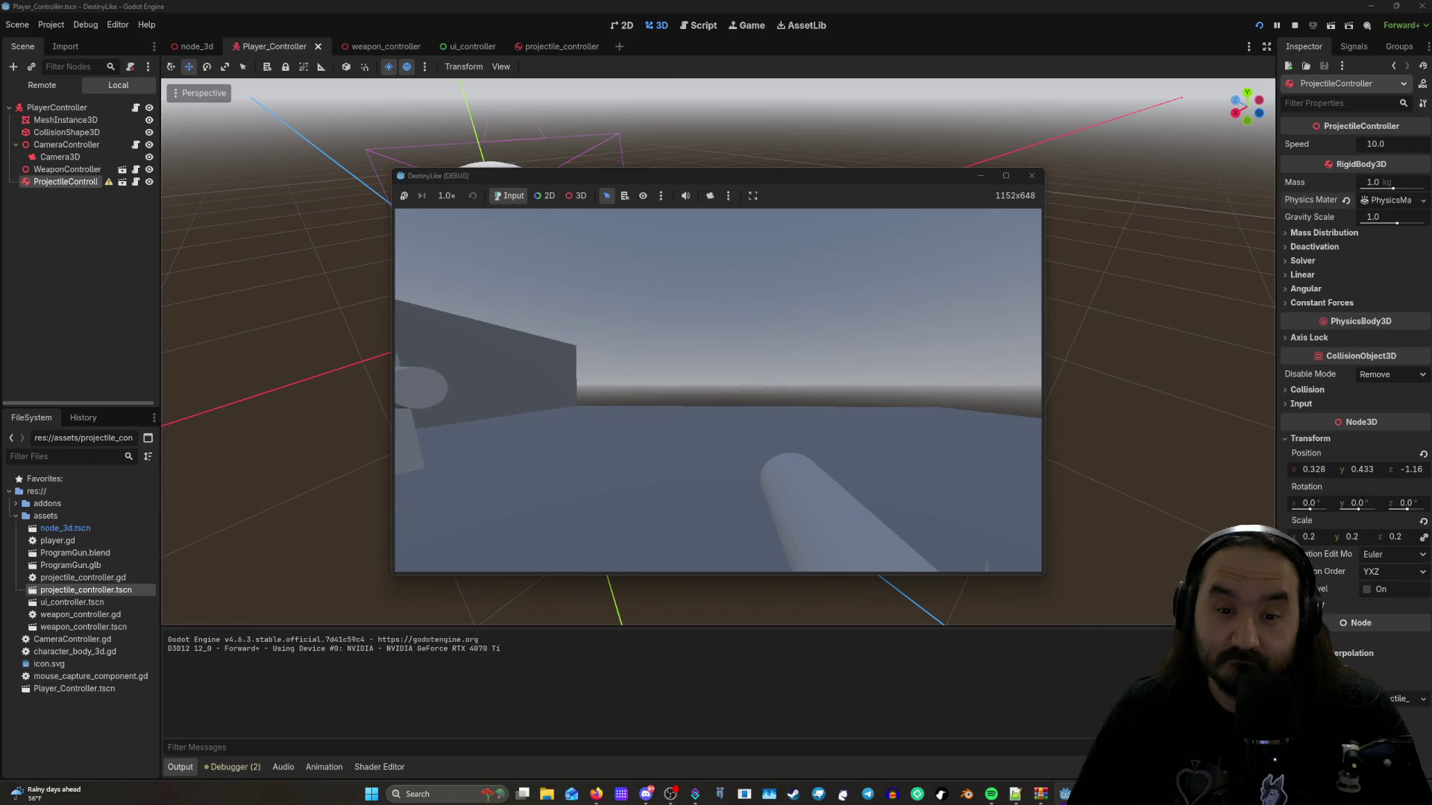
pyautogui.click(719, 390)
pyautogui.click(718, 390)
pyautogui.click(718, 390)
pyautogui.click(719, 390)
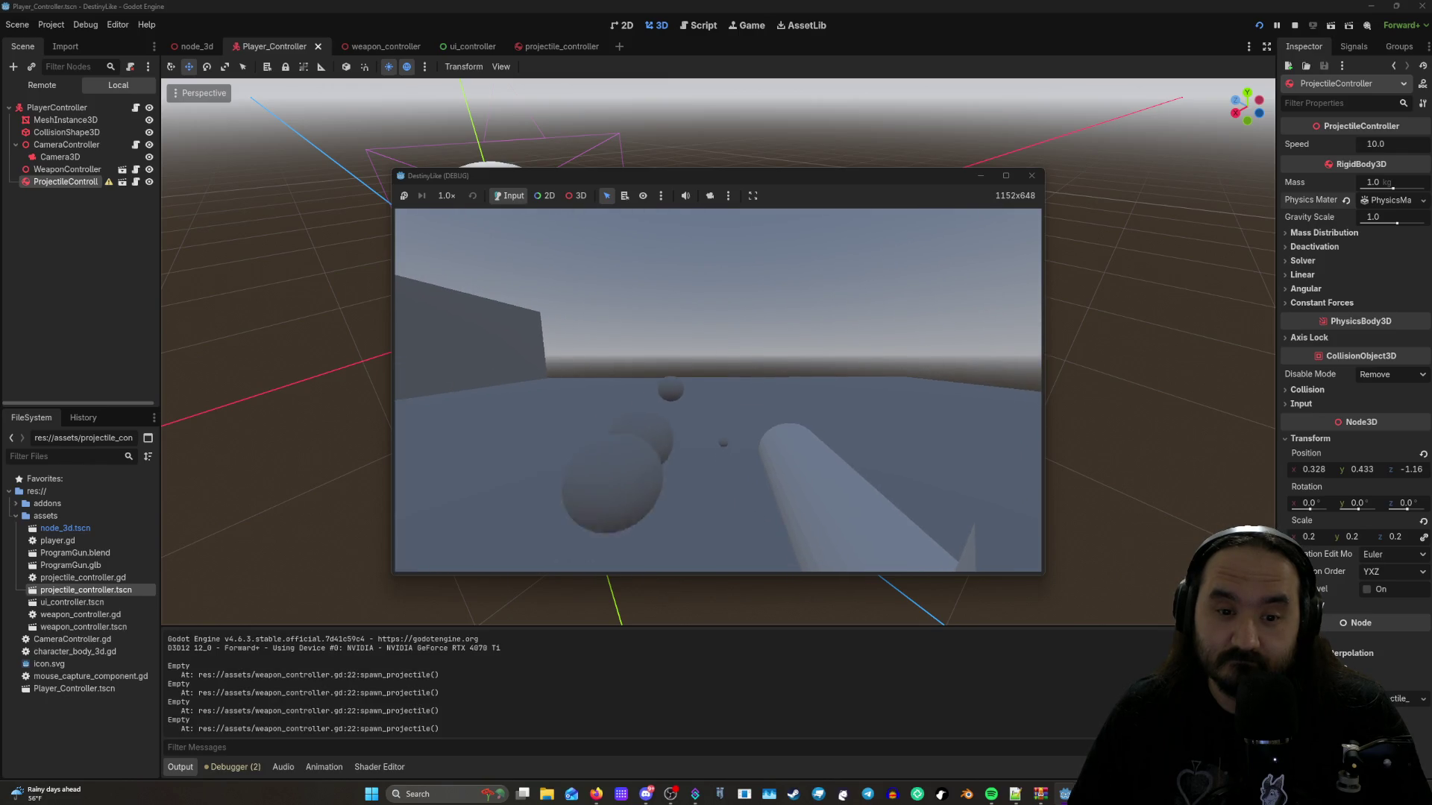
pyautogui.click(719, 390)
pyautogui.click(719, 390)
pyautogui.click(718, 390)
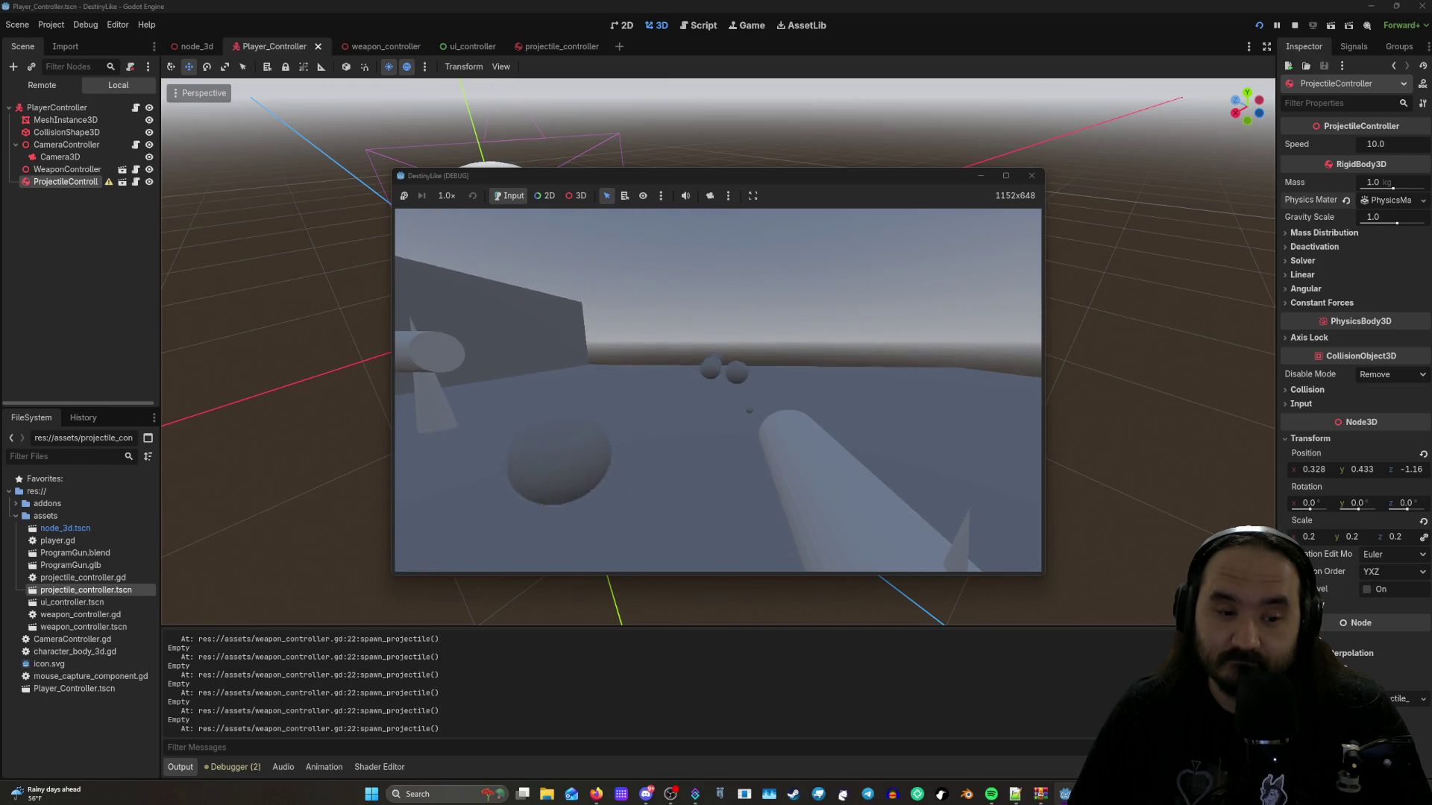
pyautogui.click(718, 390)
pyautogui.click(718, 390)
pyautogui.click(718, 390)
pyautogui.click(718, 390)
pyautogui.click(718, 390)
pyautogui.click(718, 390)
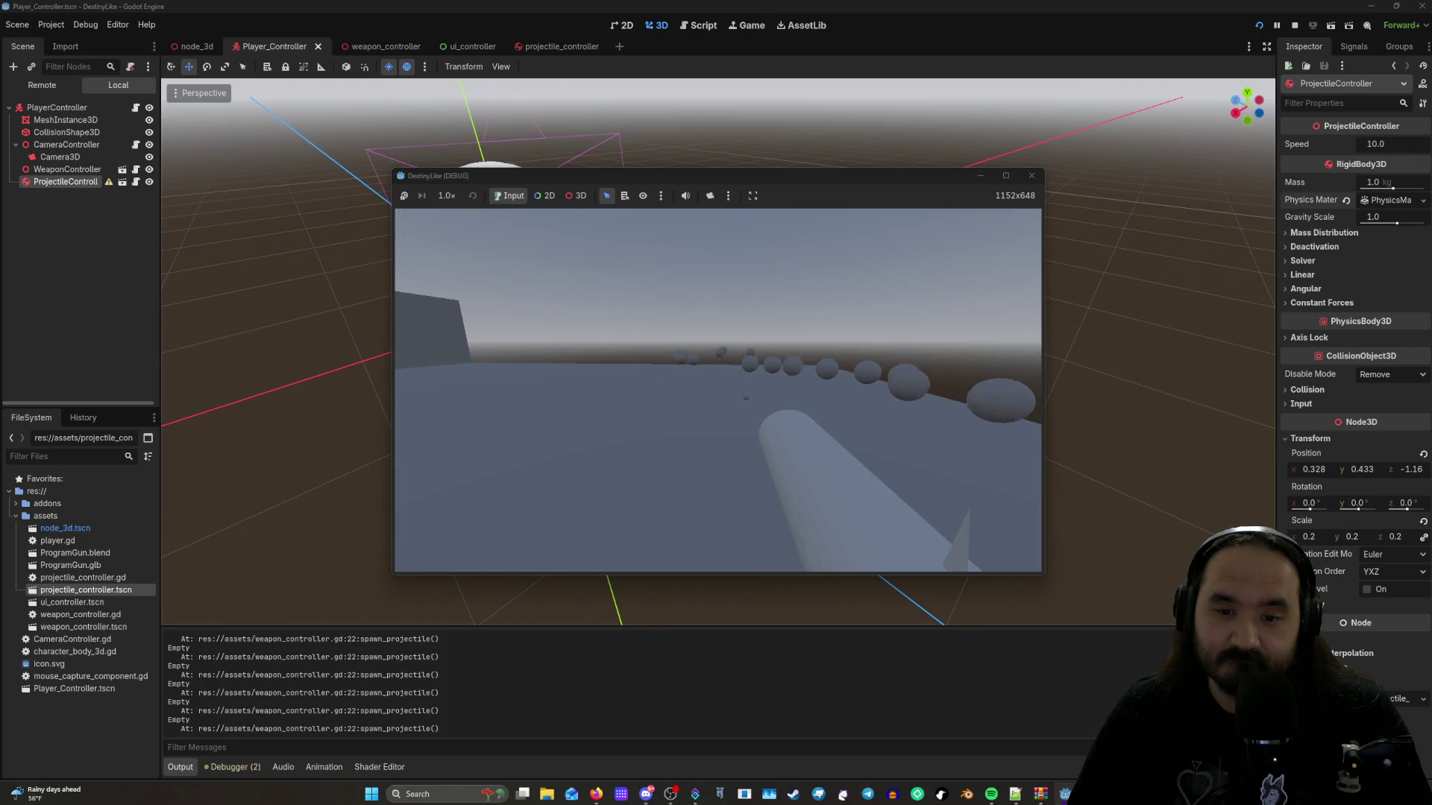
pyautogui.press('F8')
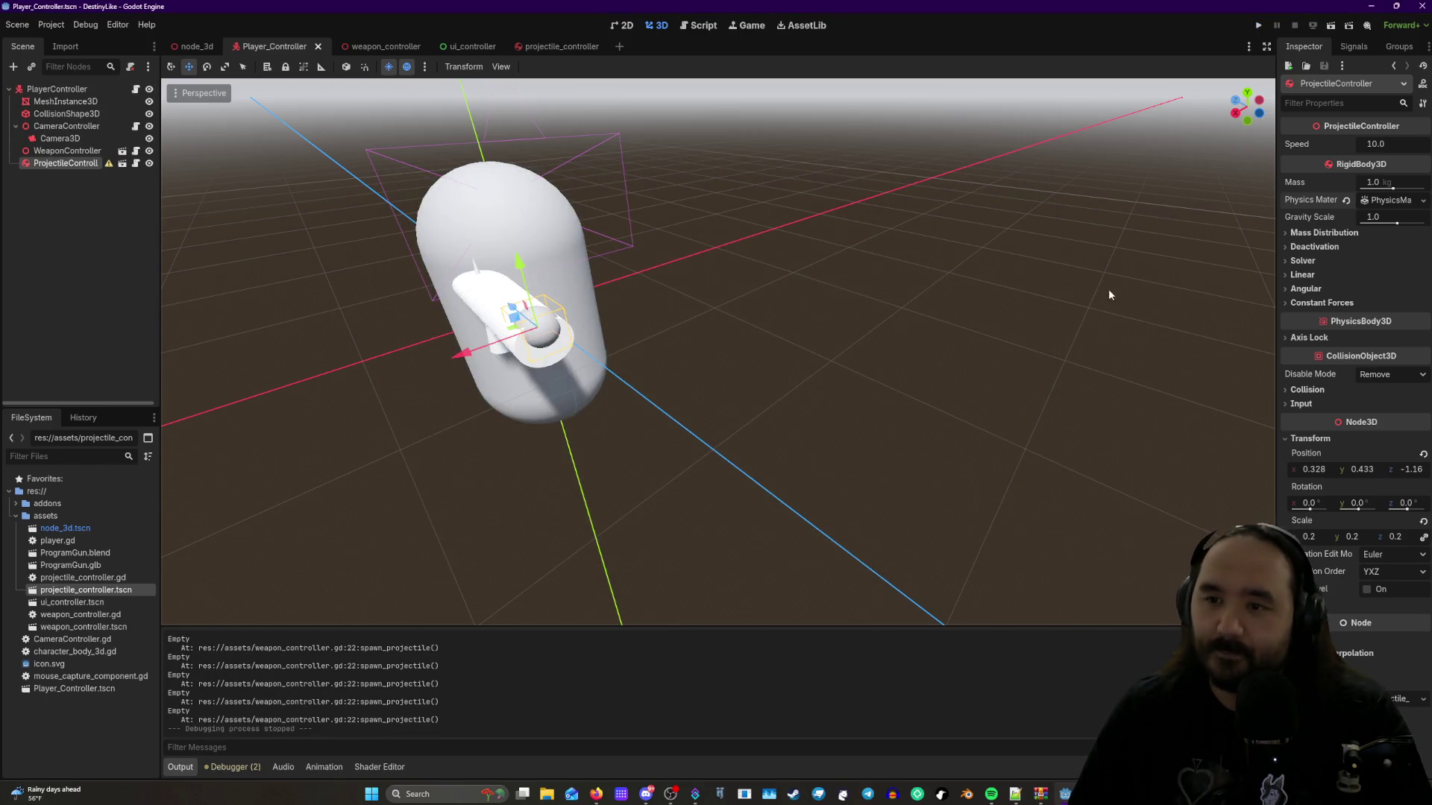
# Clear the physics material to empty and inspect the mass, solver, linear and constant force sections
pyautogui.click(1347, 200)
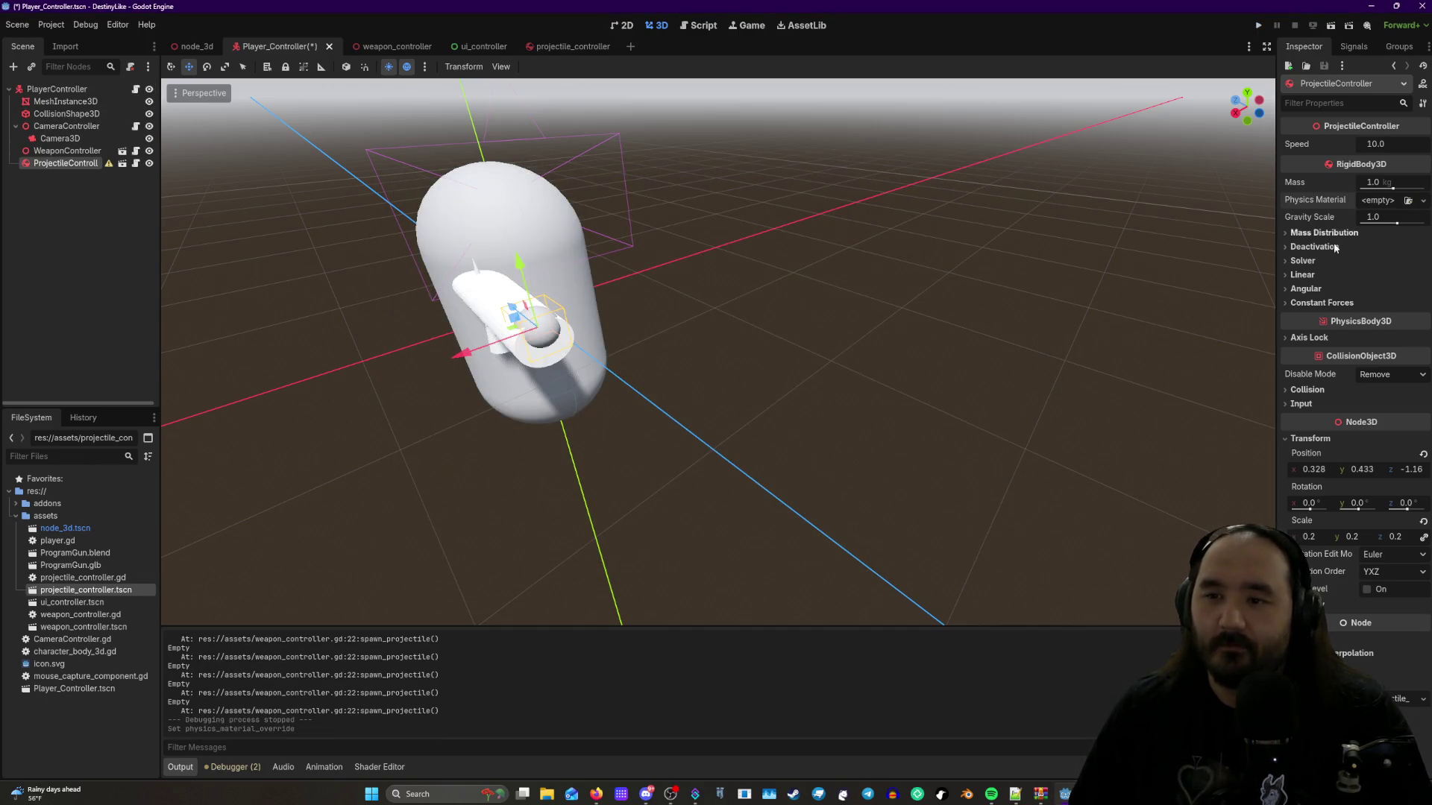
pyautogui.click(1309, 234)
pyautogui.click(1310, 234)
pyautogui.click(1302, 260)
pyautogui.click(1302, 261)
pyautogui.click(1299, 276)
pyautogui.click(1298, 277)
pyautogui.click(1304, 303)
pyautogui.click(1304, 303)
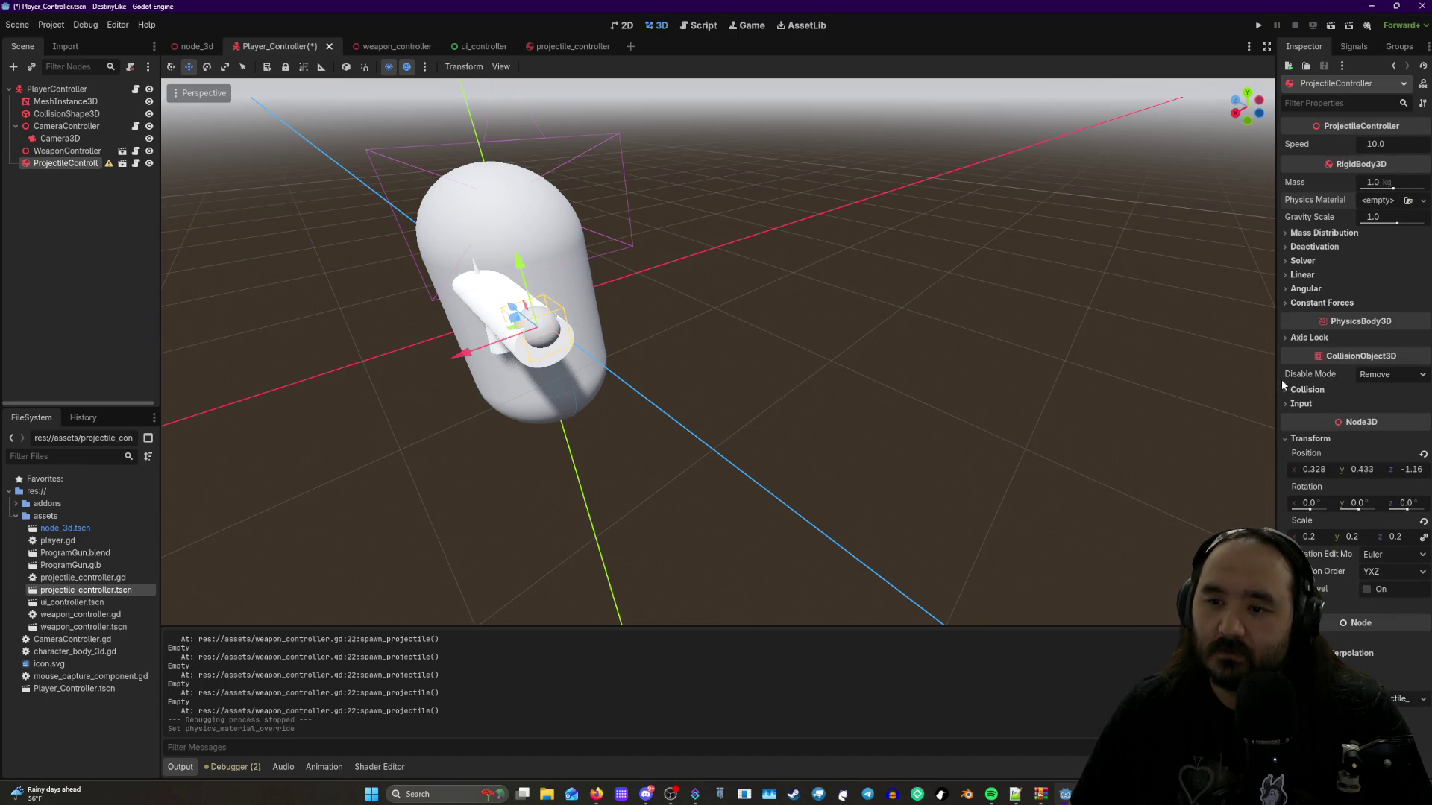
# Centre the capsule in the view, then switch to the weapon_controller scene
pyautogui.scroll(5, 659, 392)
pyautogui.scroll(-5, 659, 392)
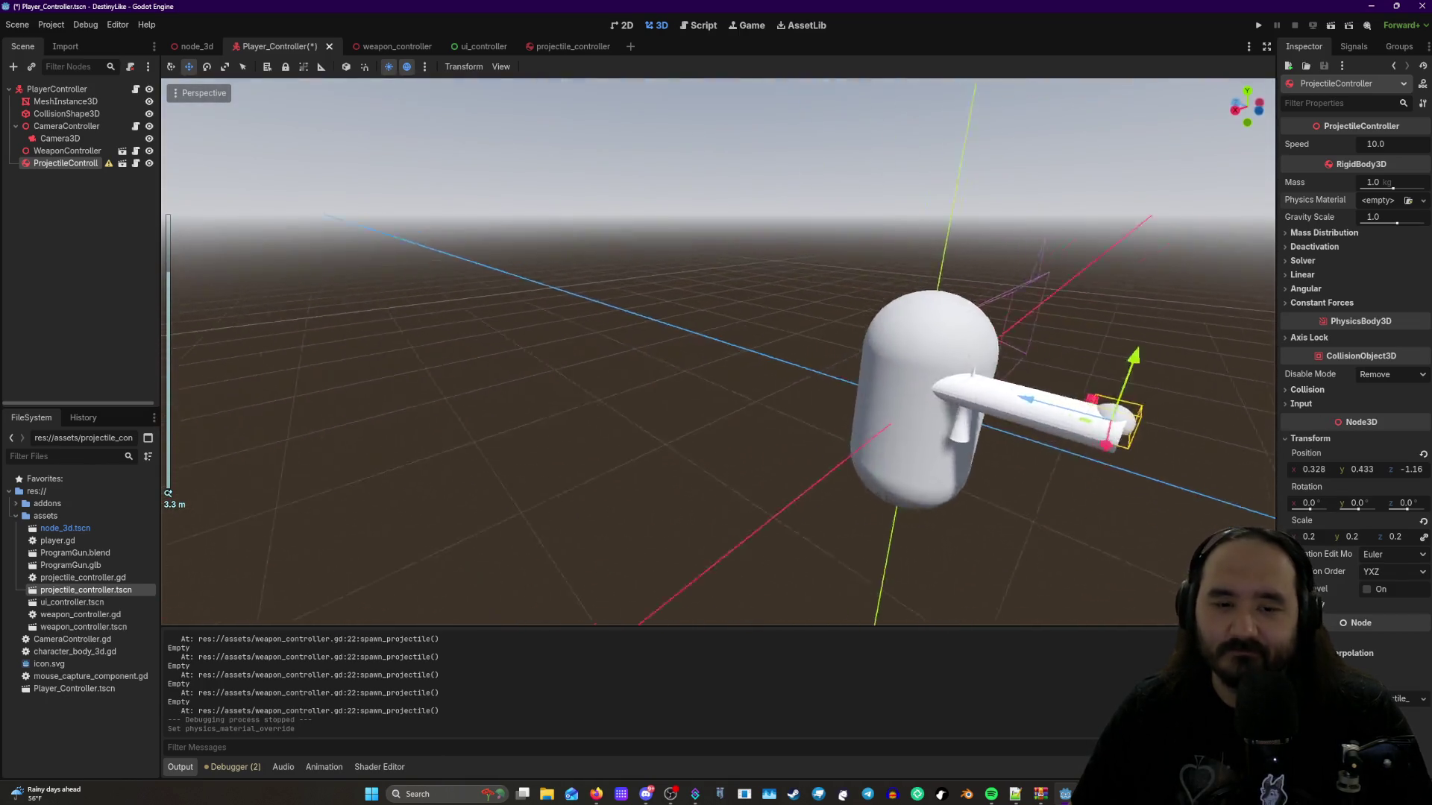
pyautogui.moveTo(660, 393); pyautogui.dragTo(751, 402)
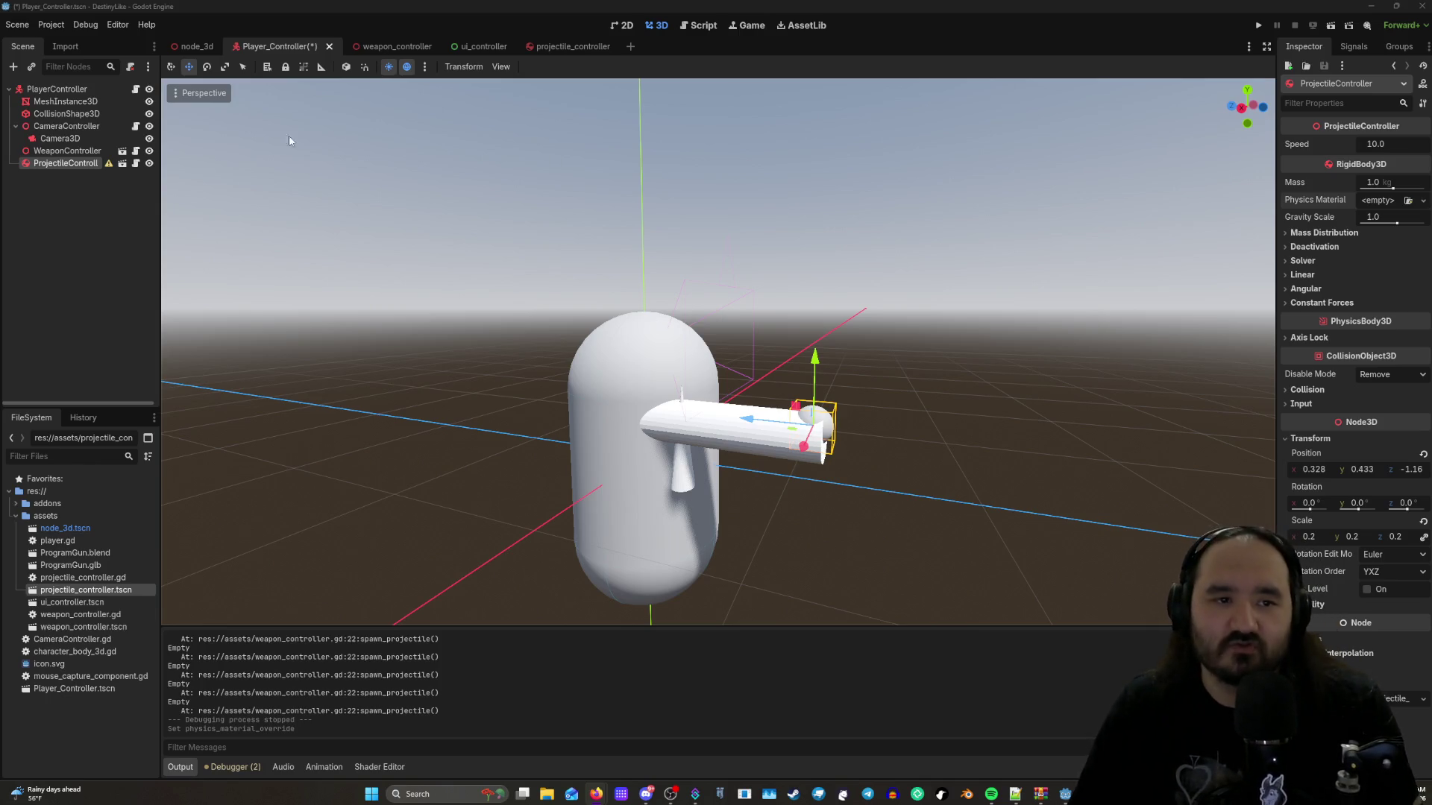
pyautogui.click(374, 47)
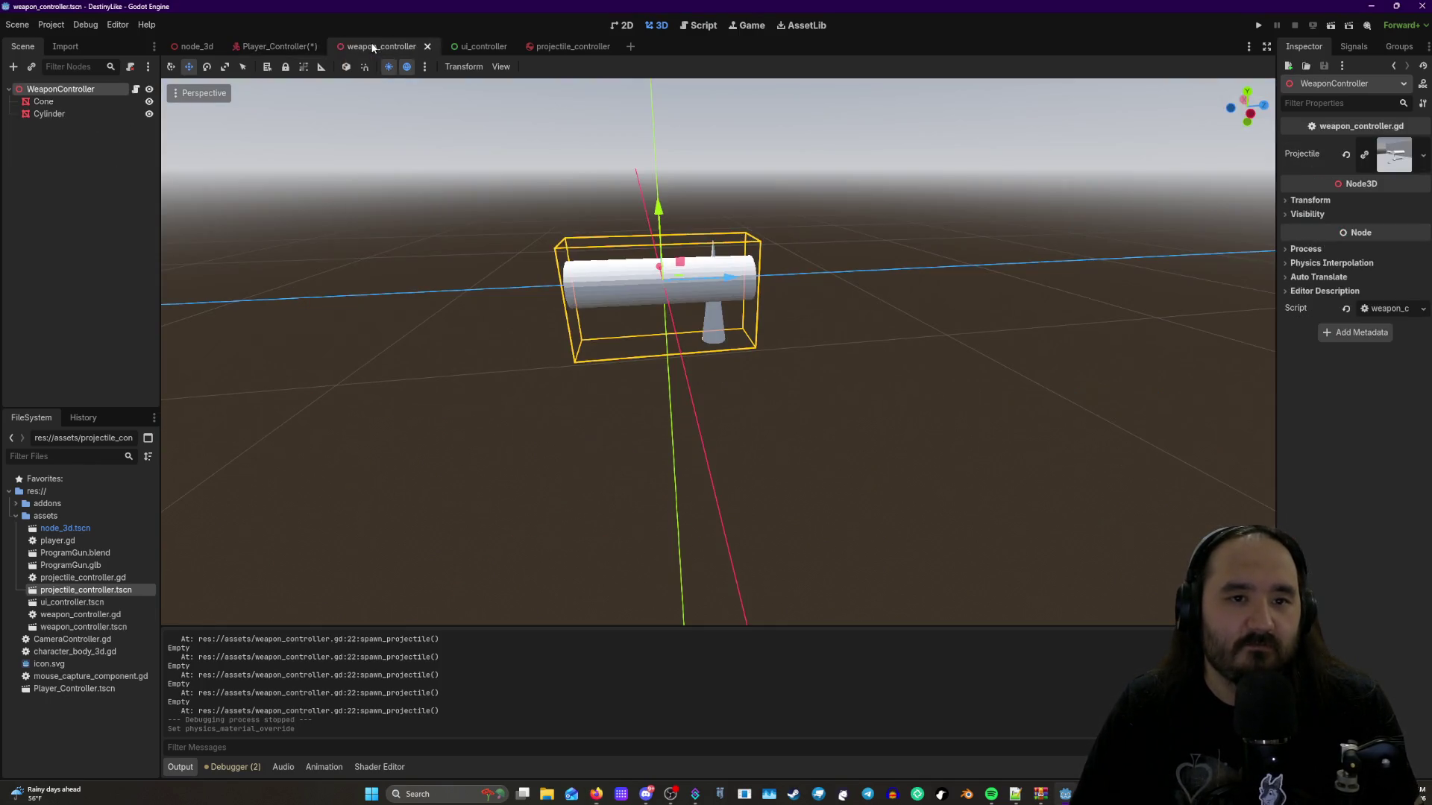
# In the script editor, look over projectile_controller.gd and return to weapon_controller.gd
pyautogui.click(701, 30)
pyautogui.click(201, 155)
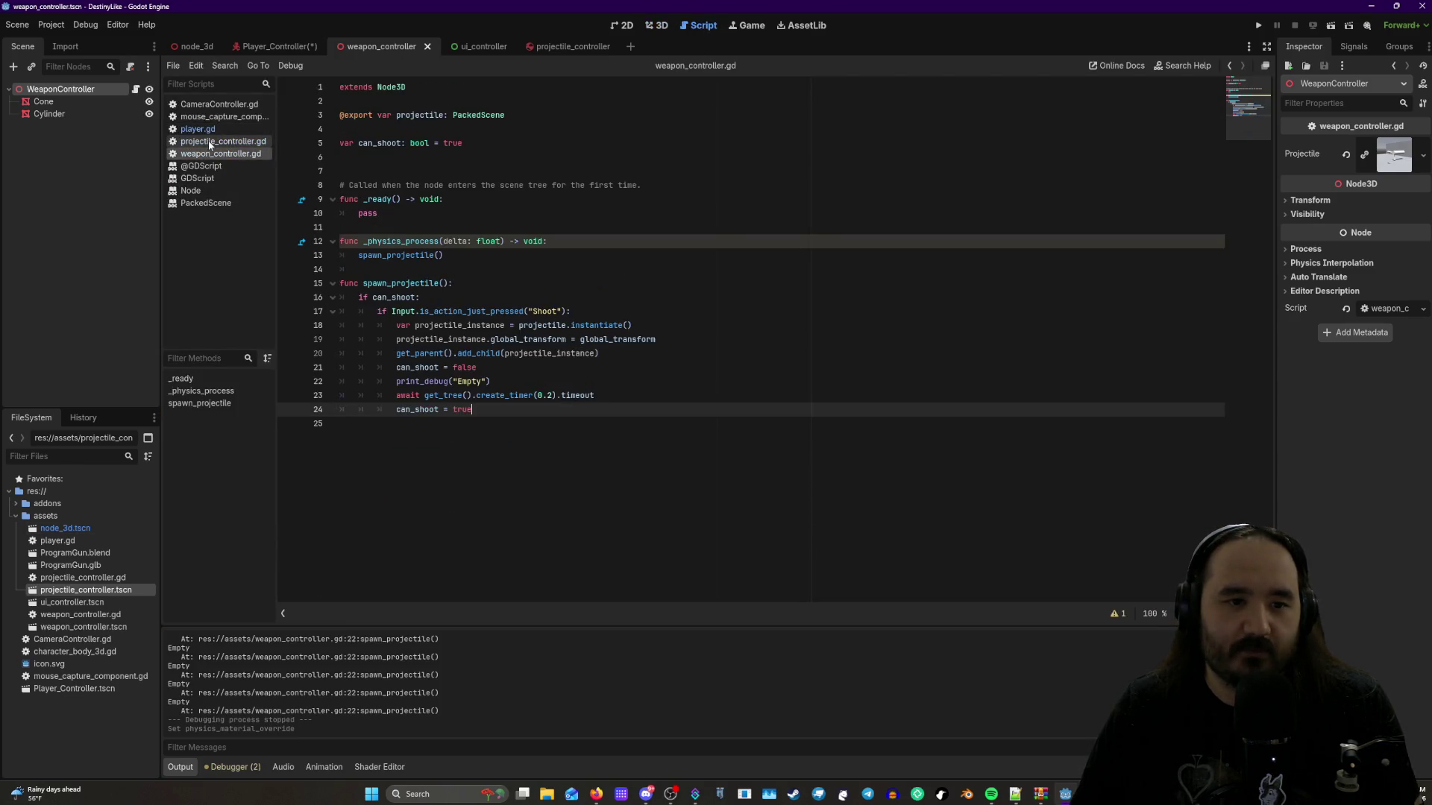
pyautogui.click(211, 143)
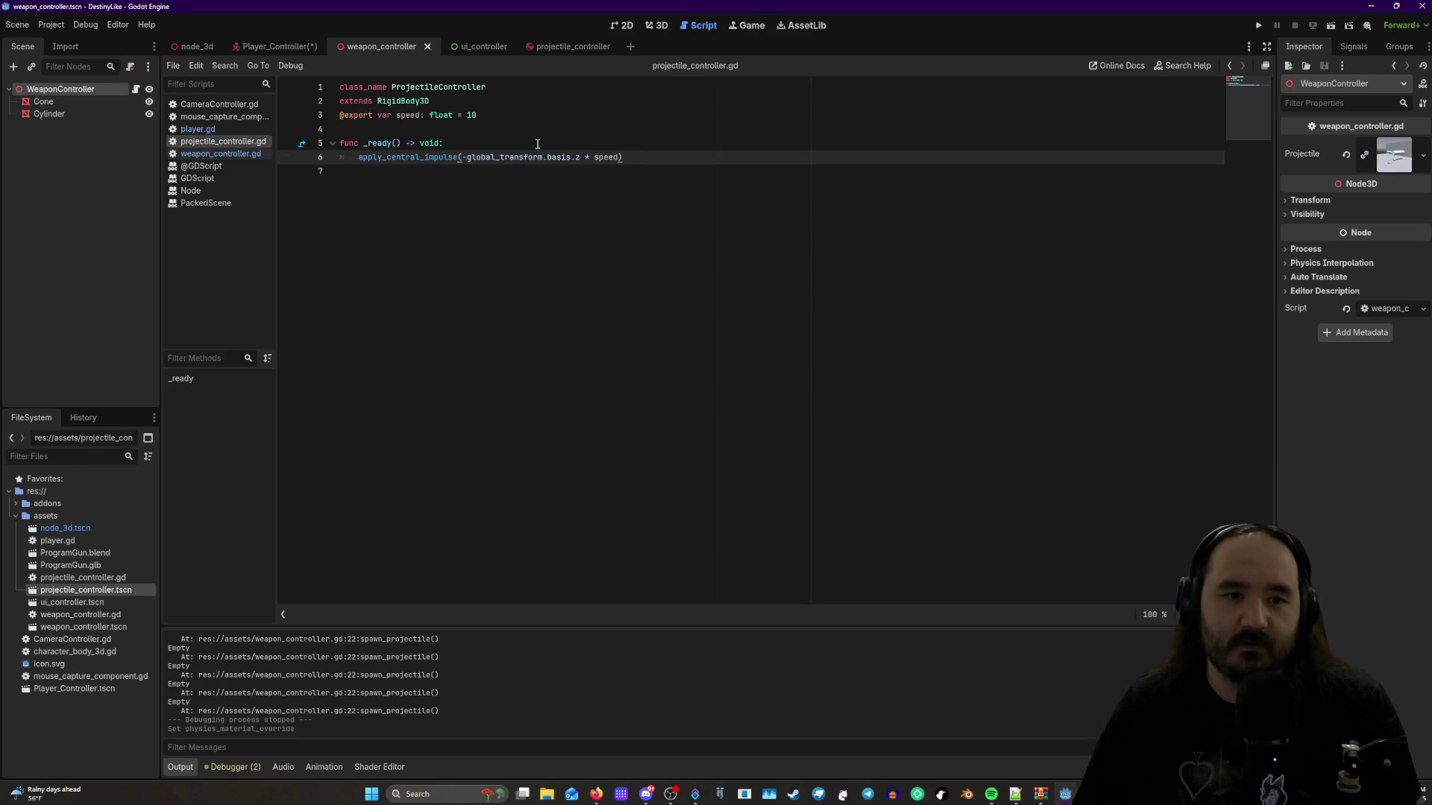
pyautogui.click(231, 155)
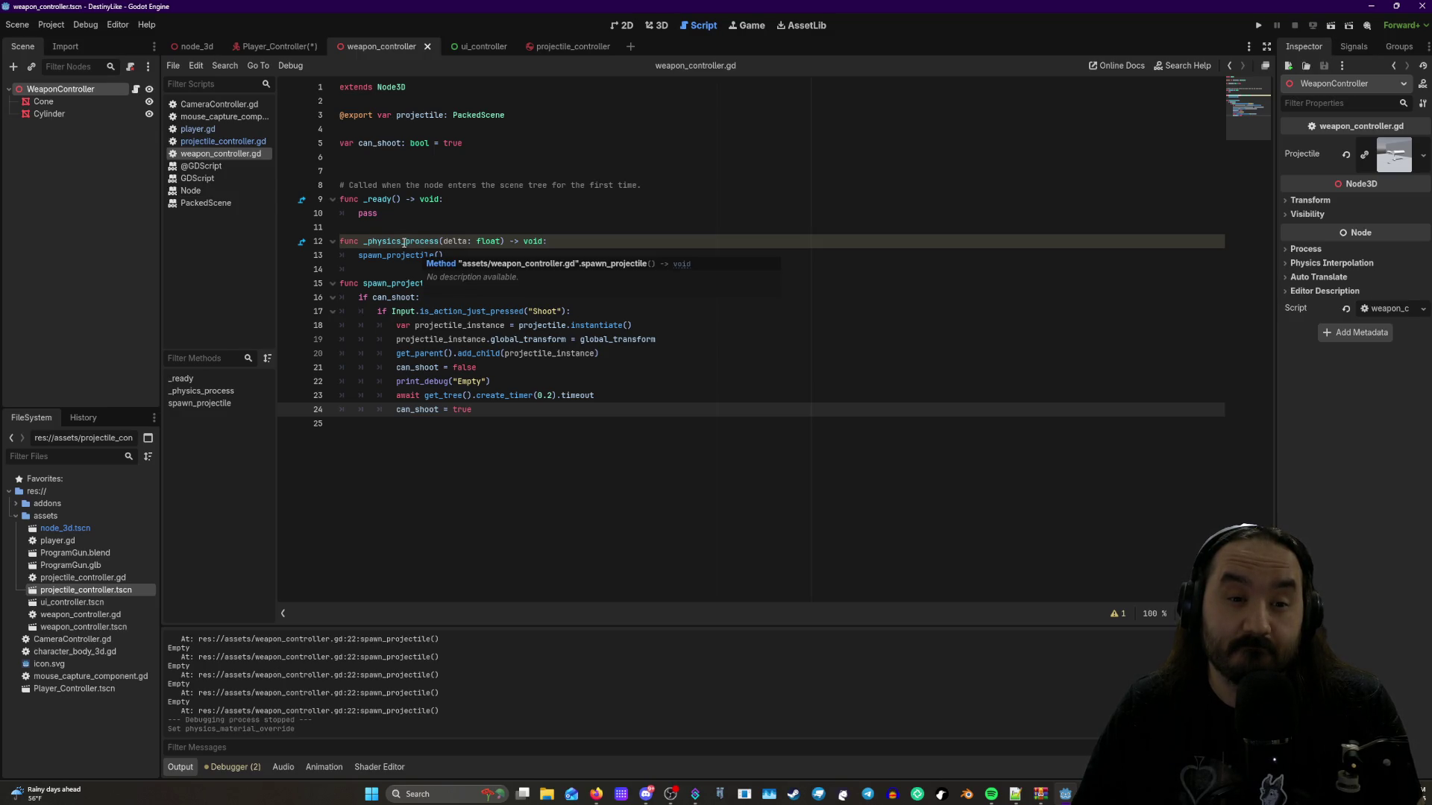
pyautogui.moveTo(416, 241)
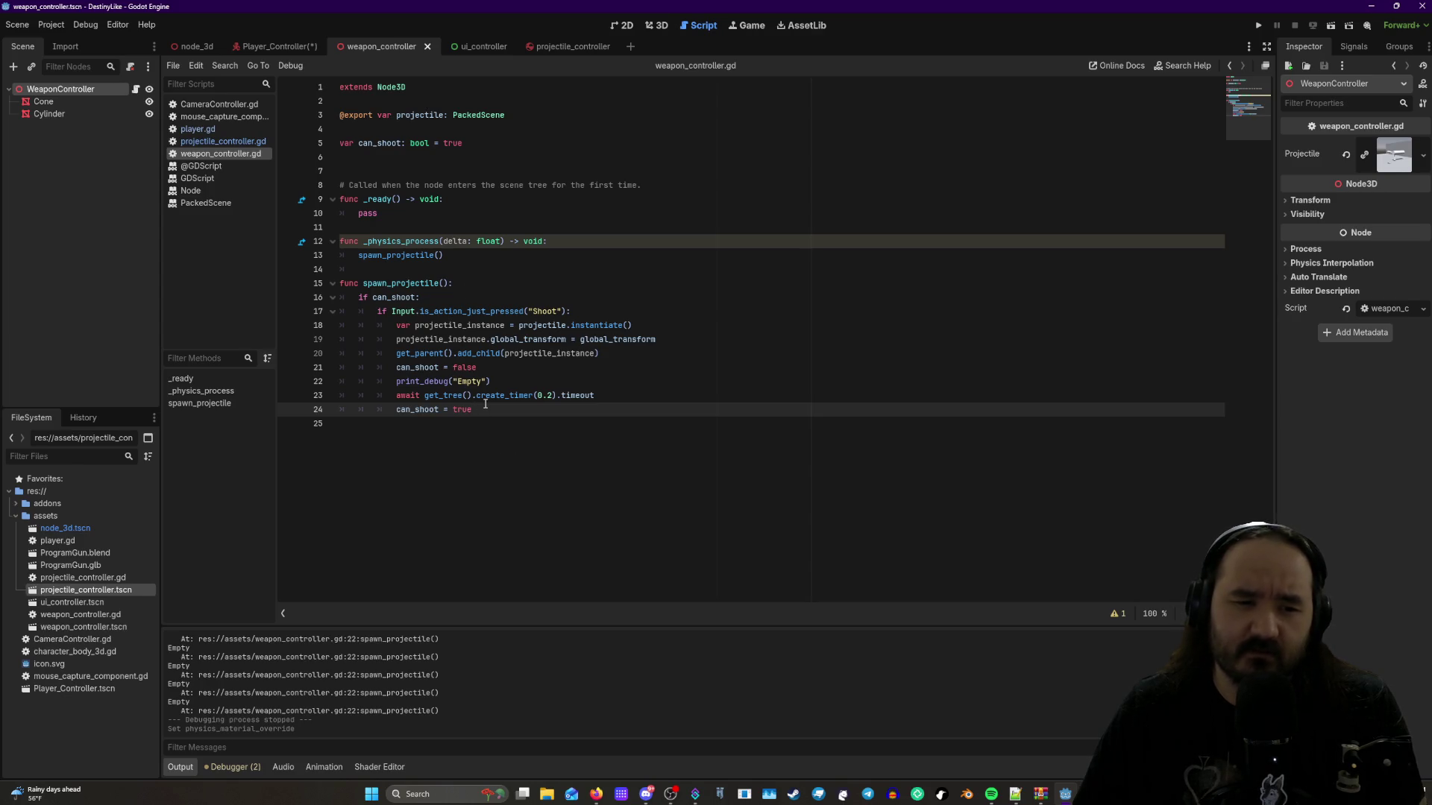
# Delete the 'can_shoot = true' line 24 and run the game
pyautogui.tripleClick(446, 411)
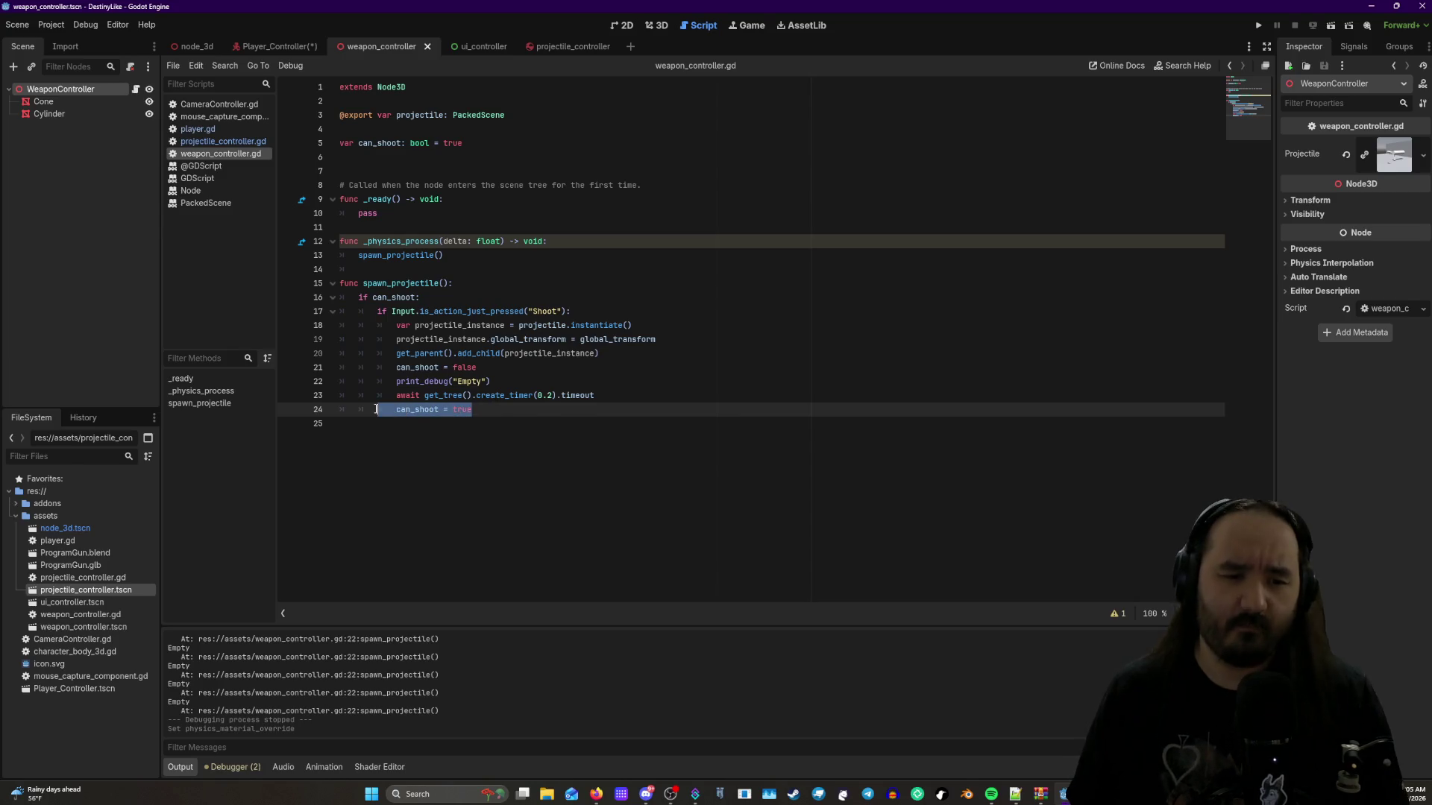
pyautogui.press('BackSpace')
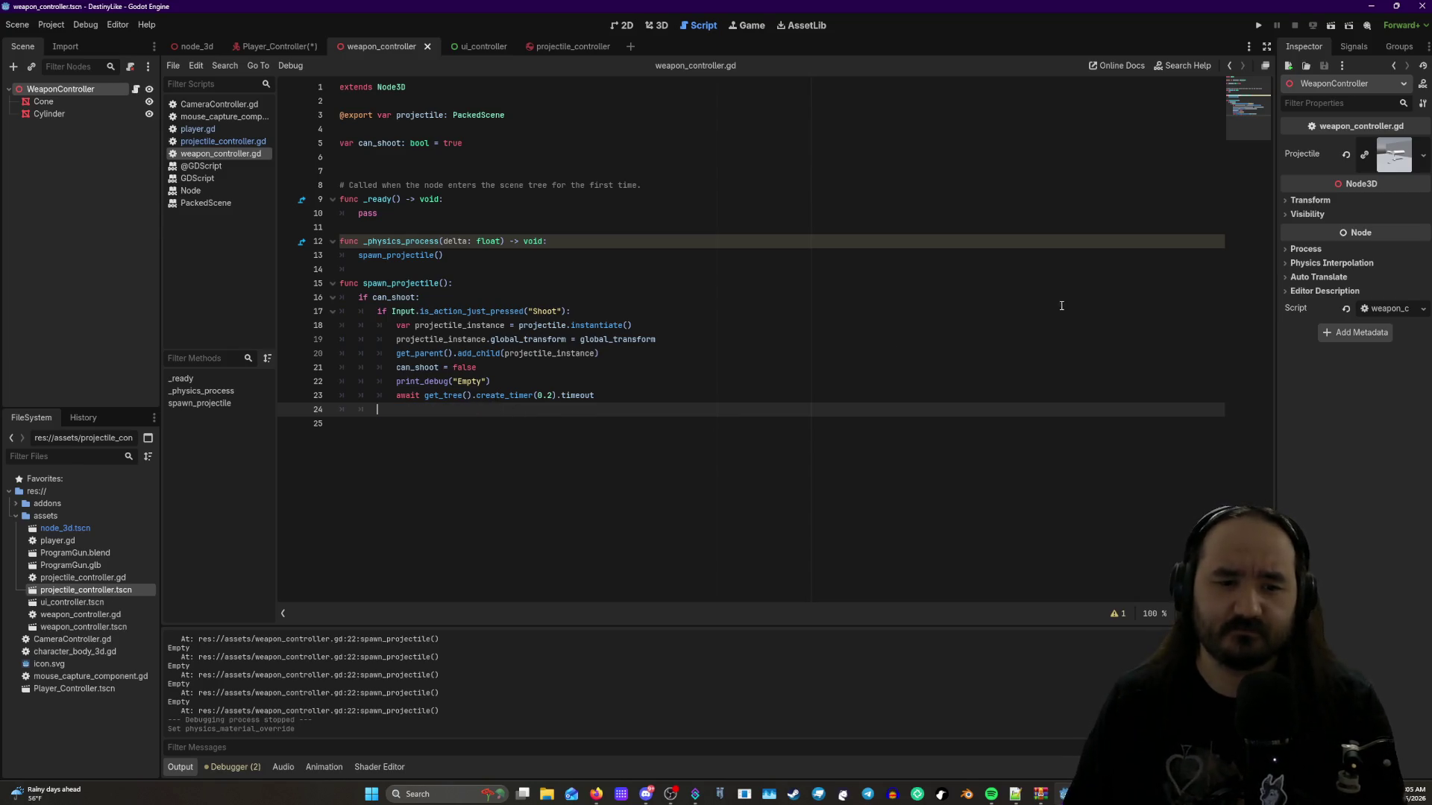
pyautogui.click(1259, 25)
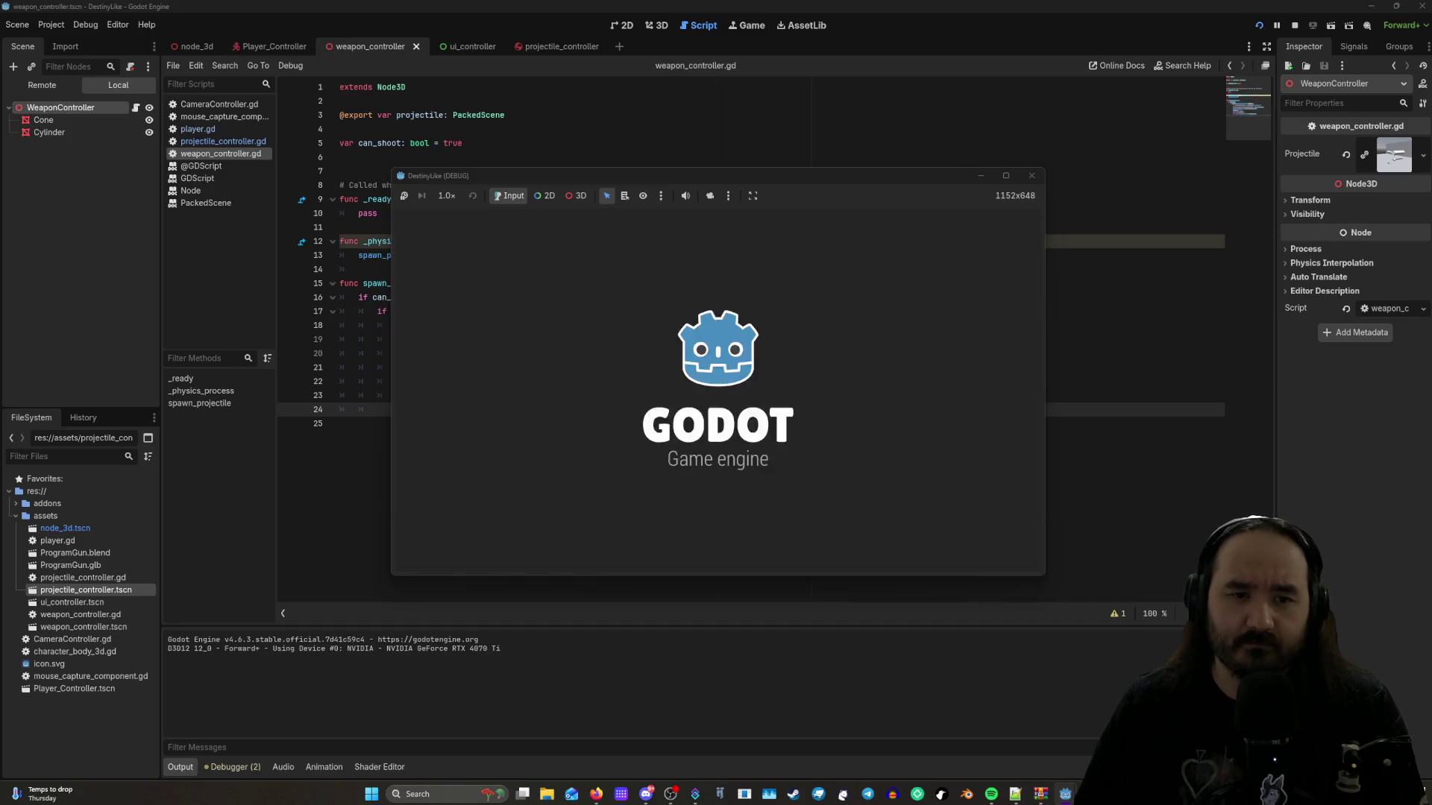
# Fire a sphere in the running game, stop it, and open projectile_controller.gd
pyautogui.click(719, 390)
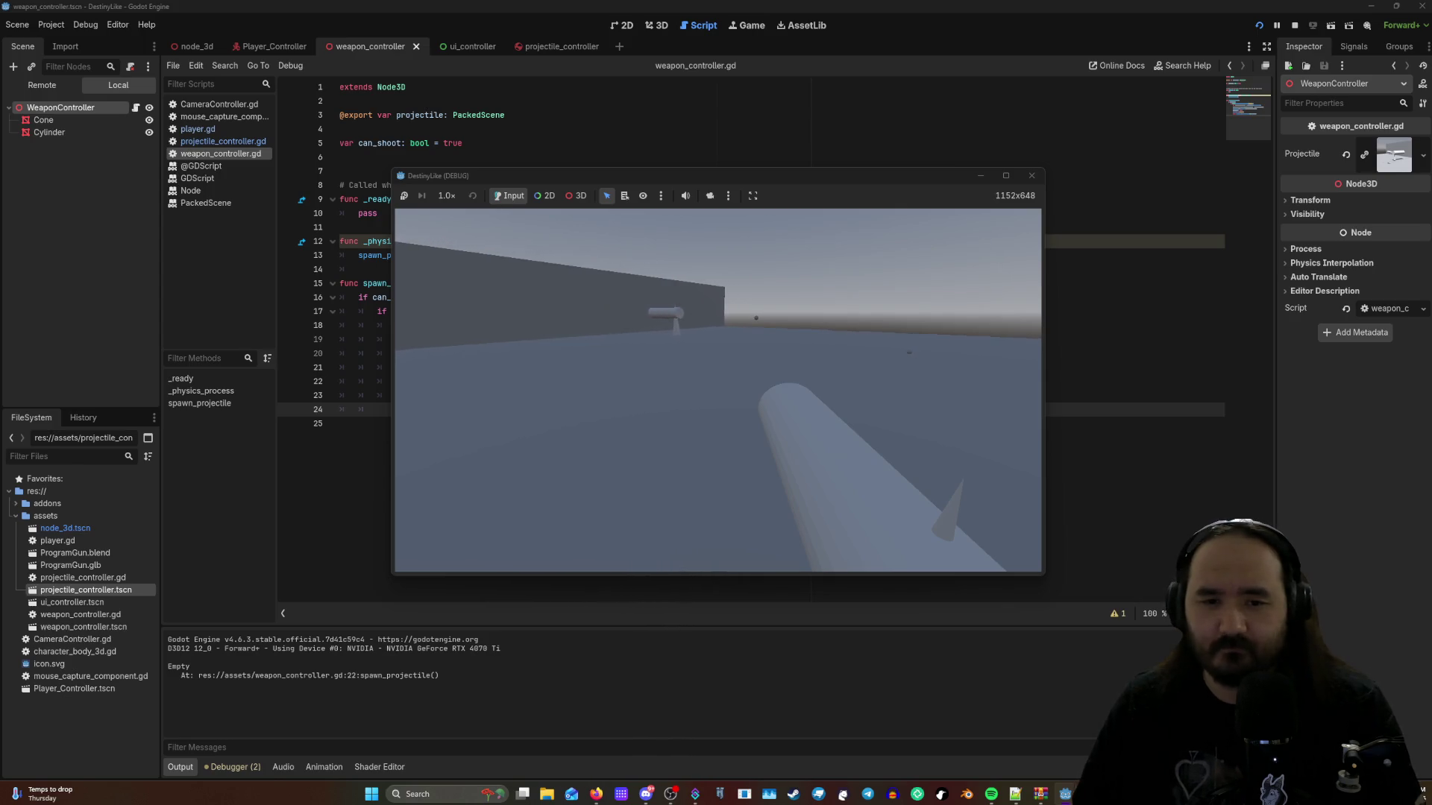
pyautogui.press('F8')
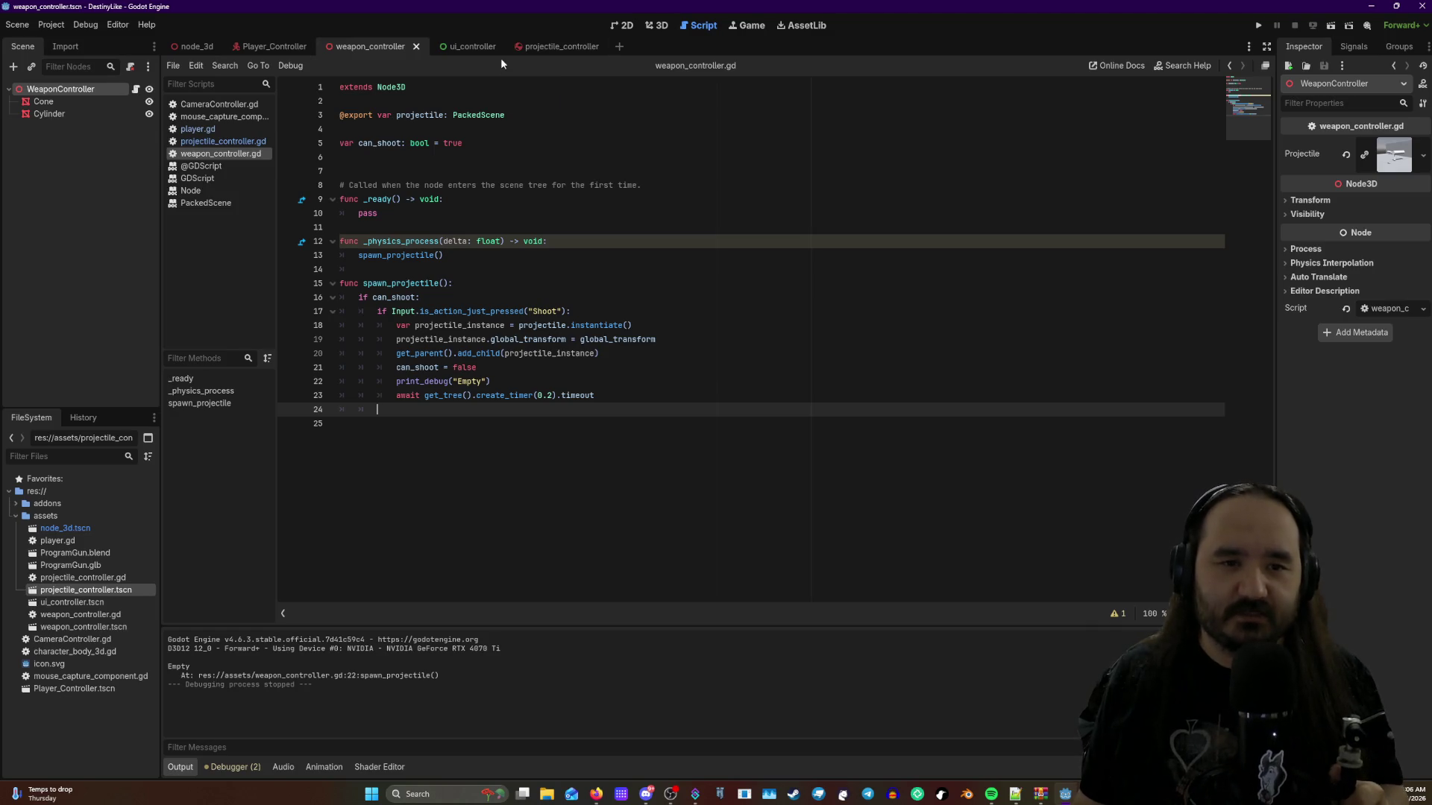
pyautogui.click(202, 142)
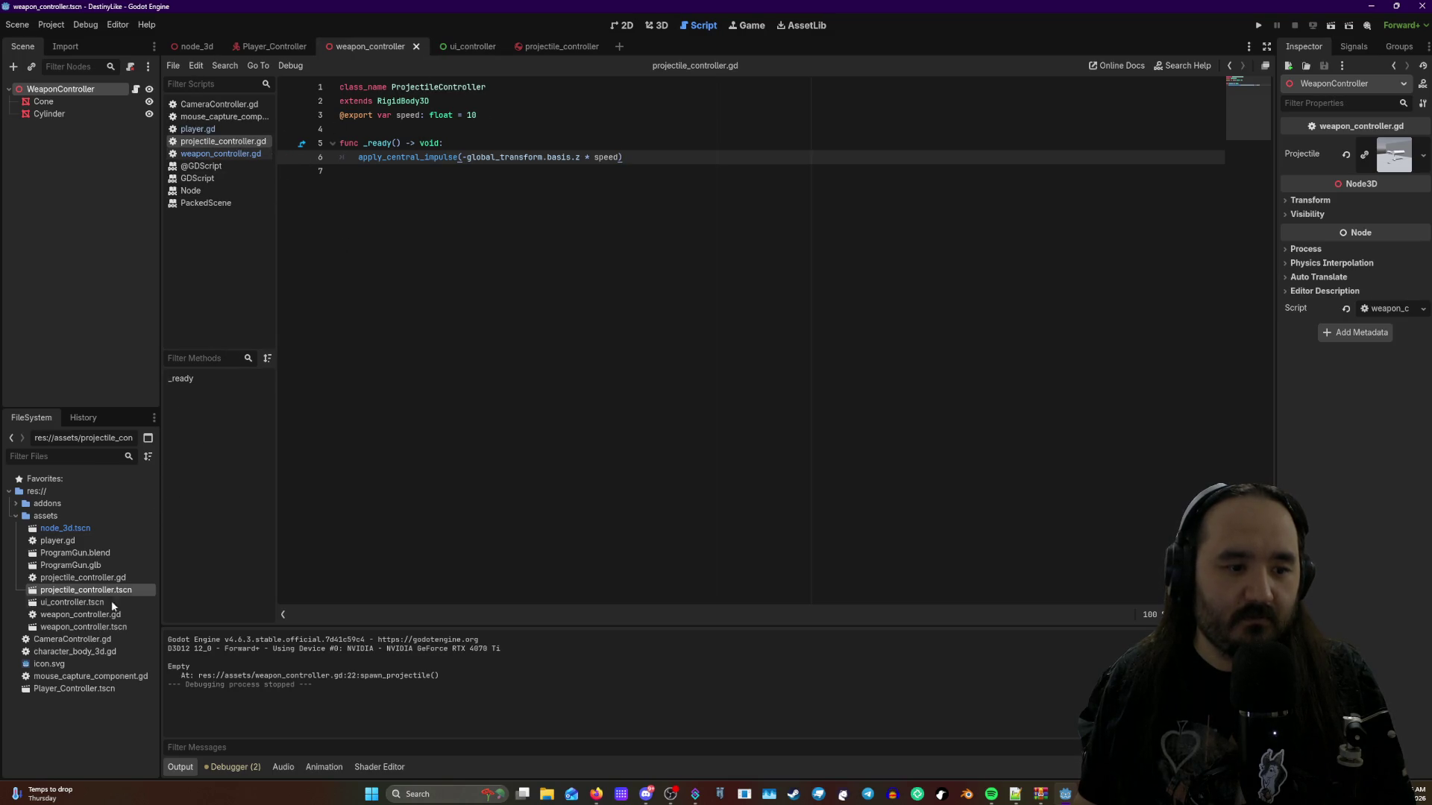
# Open the projectile_controller.tscn scene and view the projectile sphere in 3D
pyautogui.click(98, 579)
pyautogui.click(95, 591)
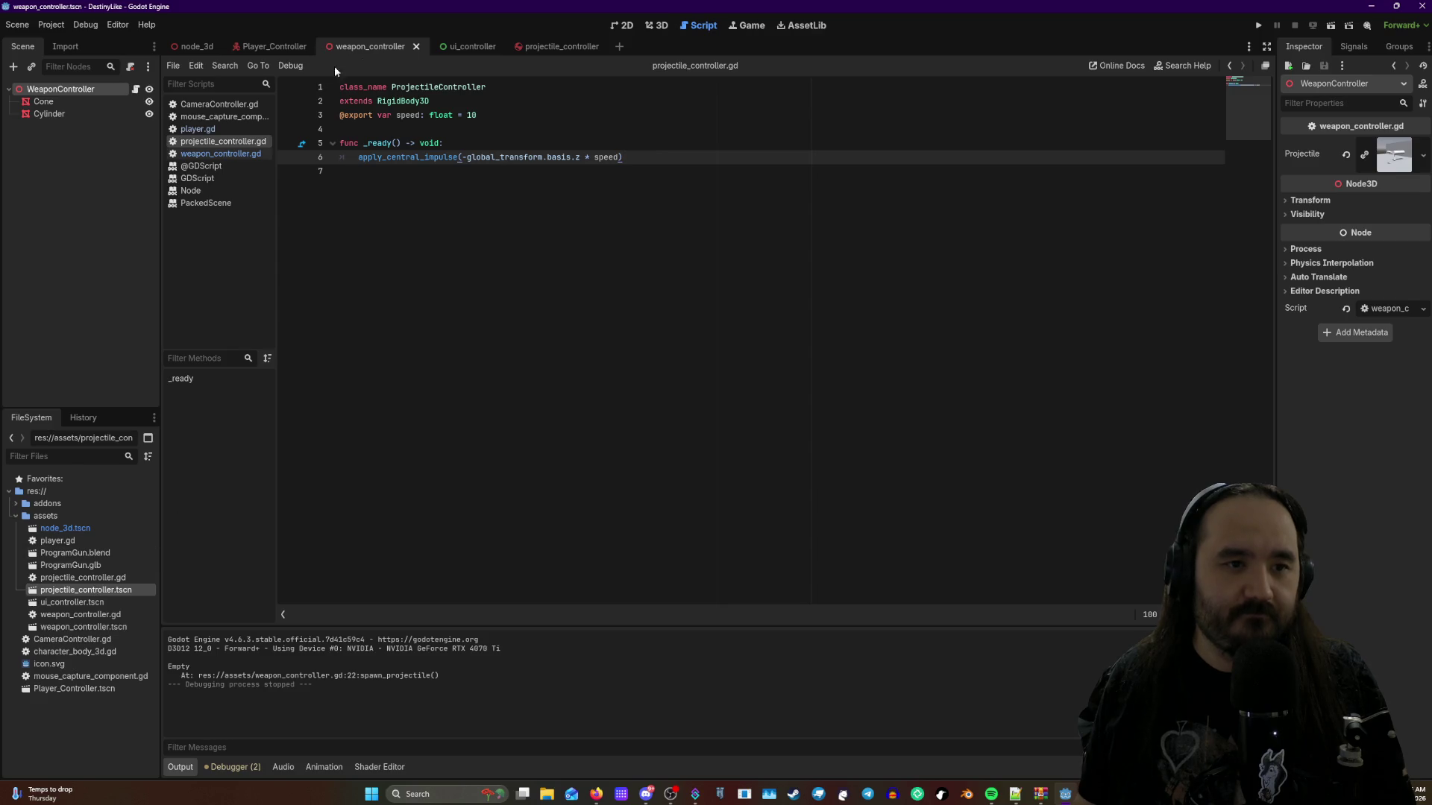
pyautogui.click(552, 47)
pyautogui.click(89, 103)
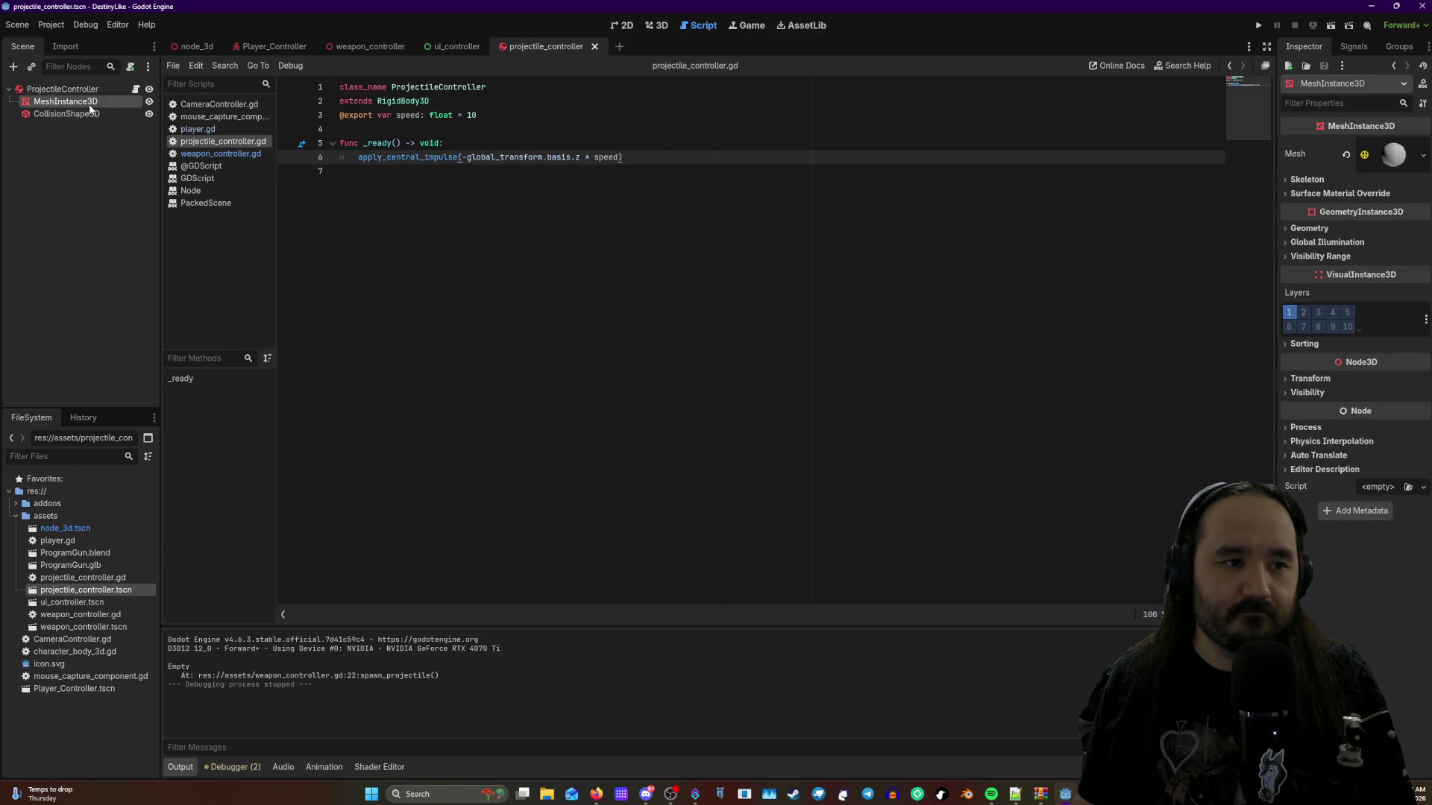
pyautogui.click(653, 27)
# Inspect the ProjectileController, MeshInstance3D and CollisionShape3D nodes, ending on CollisionShape3D
pyautogui.click(64, 88)
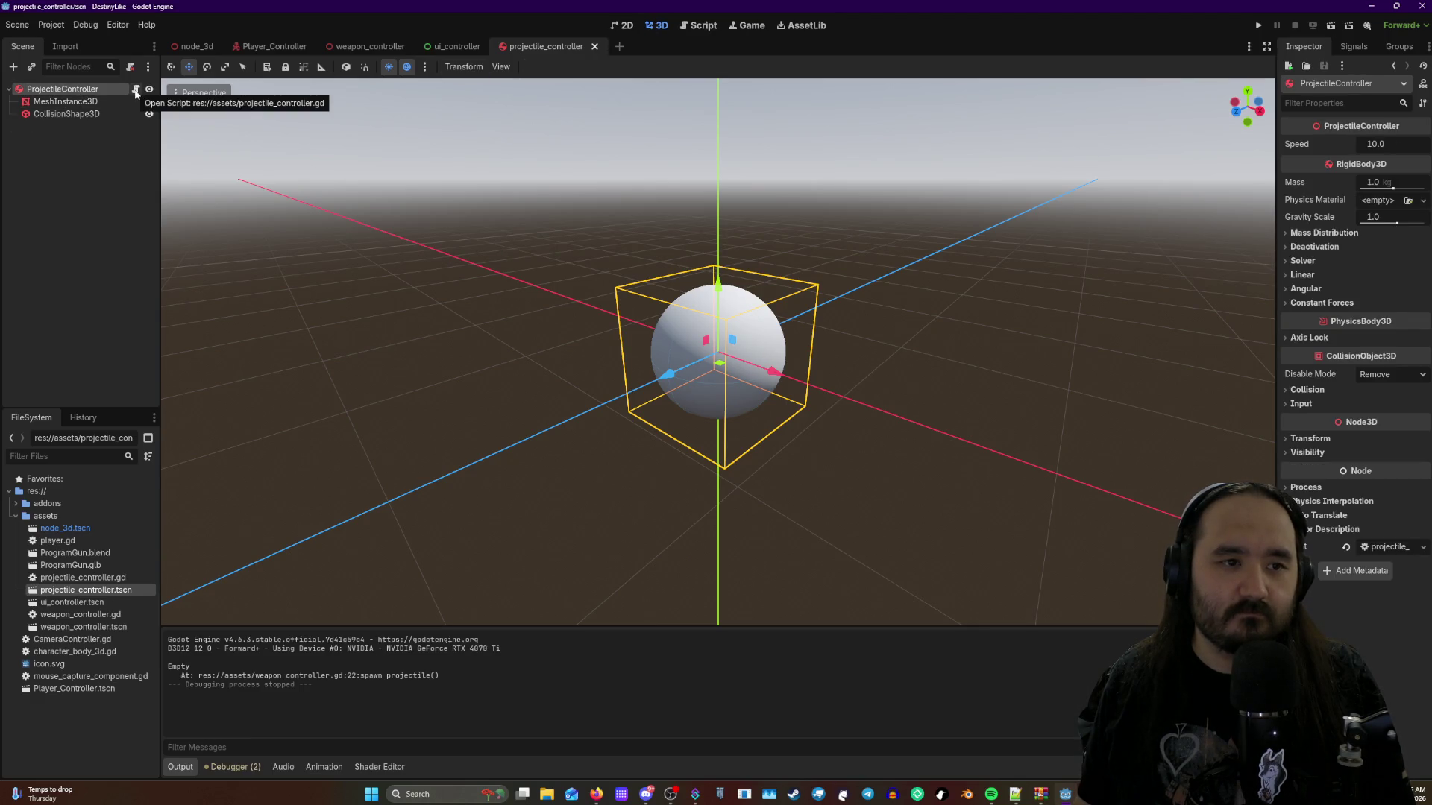
pyautogui.click(64, 101)
pyautogui.click(62, 116)
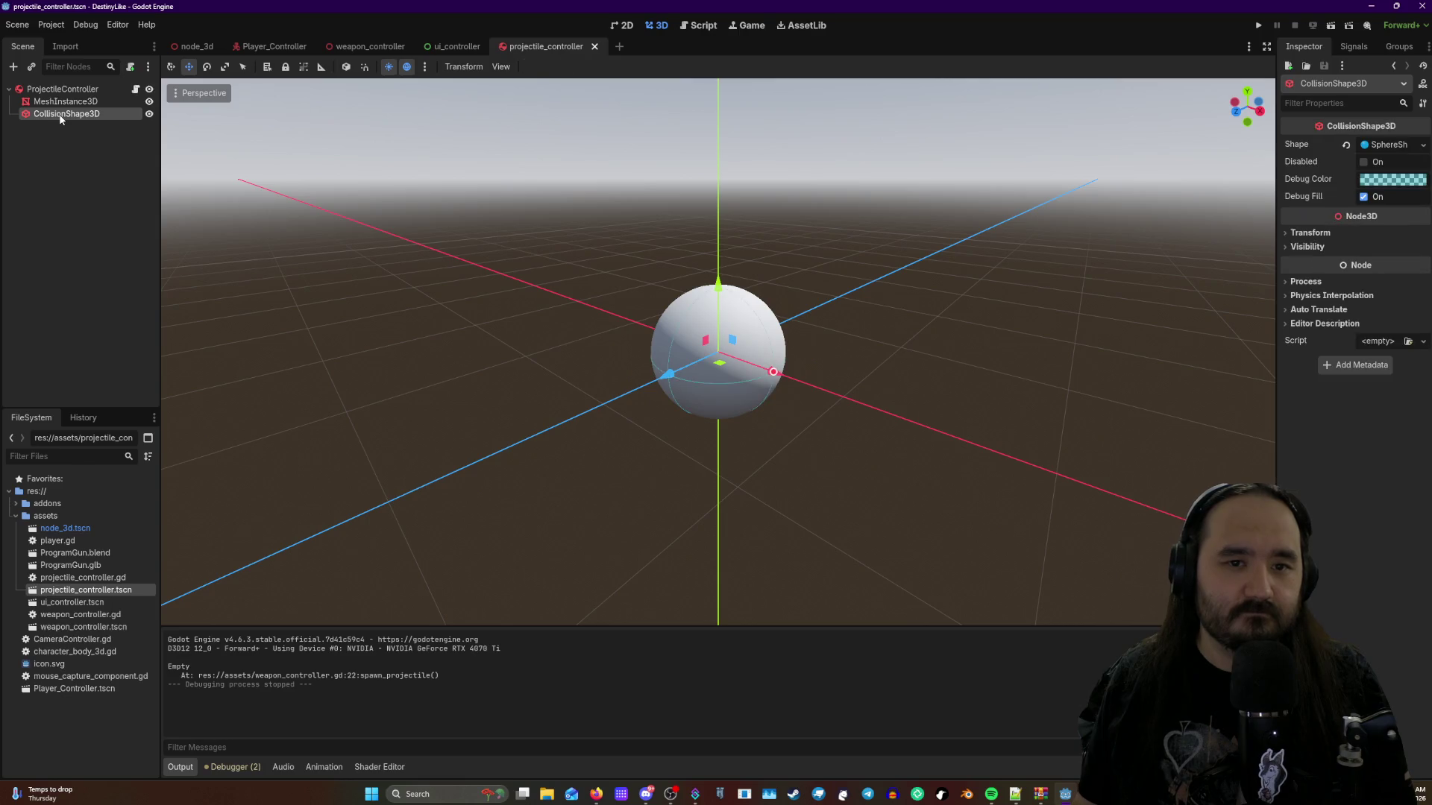
pyautogui.click(75, 101)
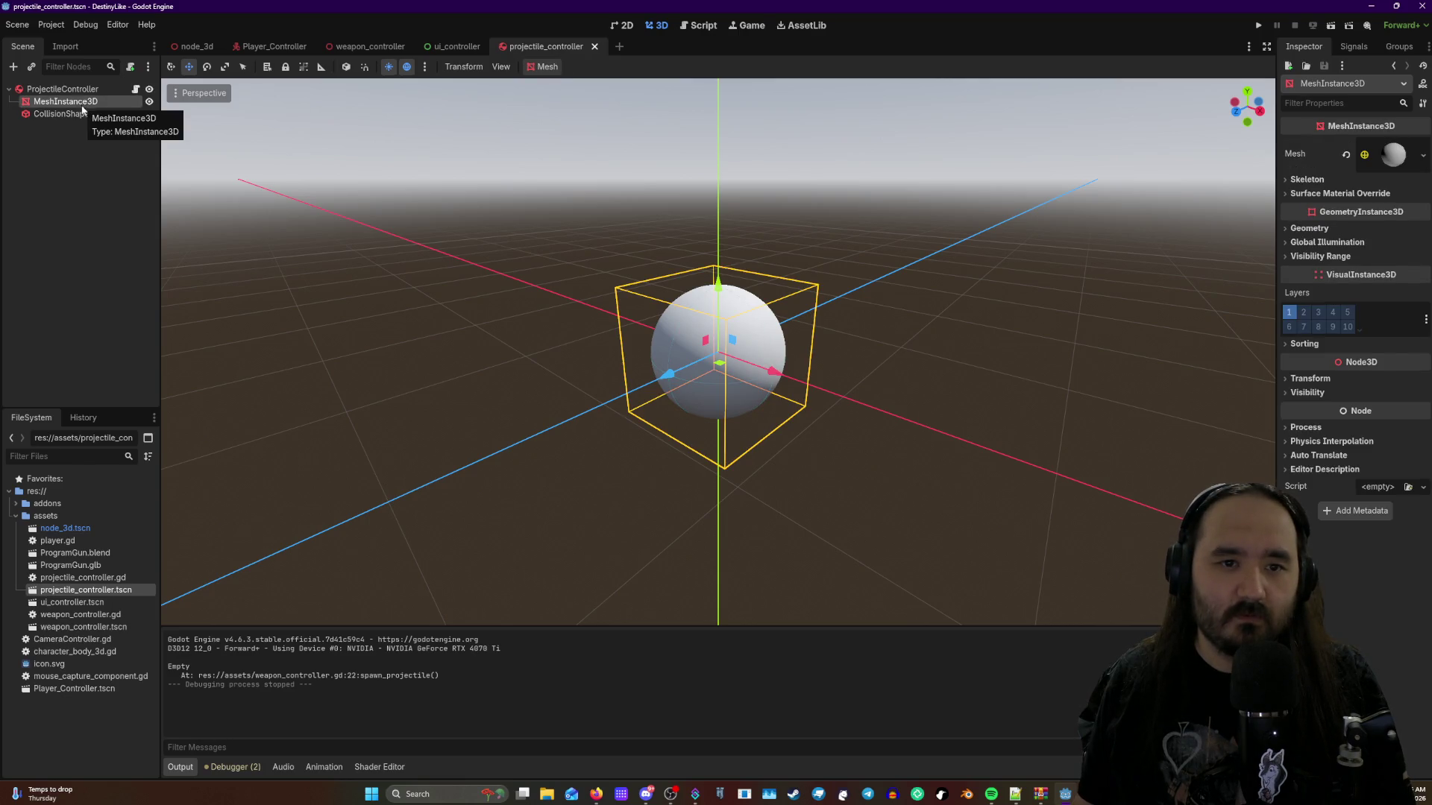
pyautogui.click(106, 90)
pyautogui.click(106, 104)
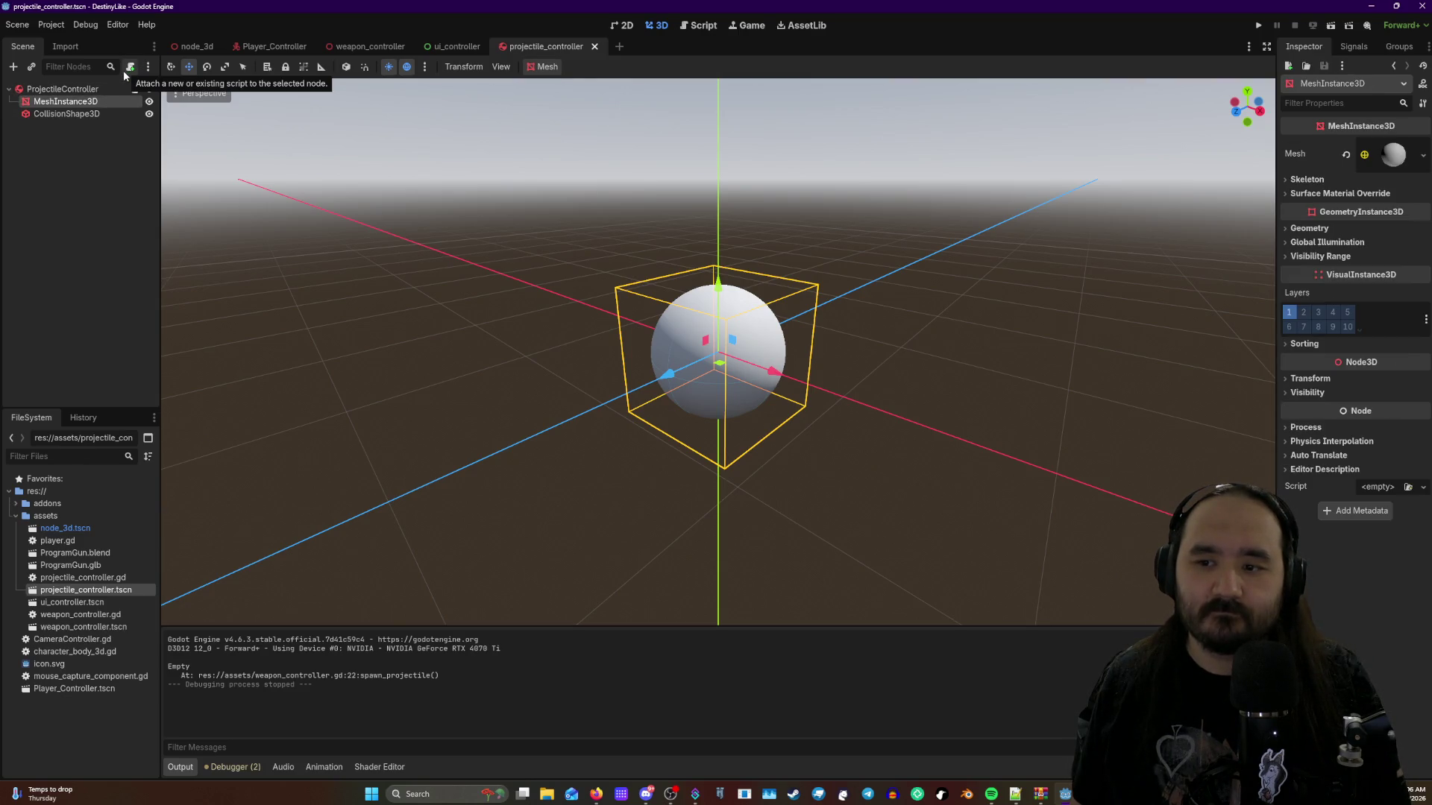
pyautogui.click(66, 113)
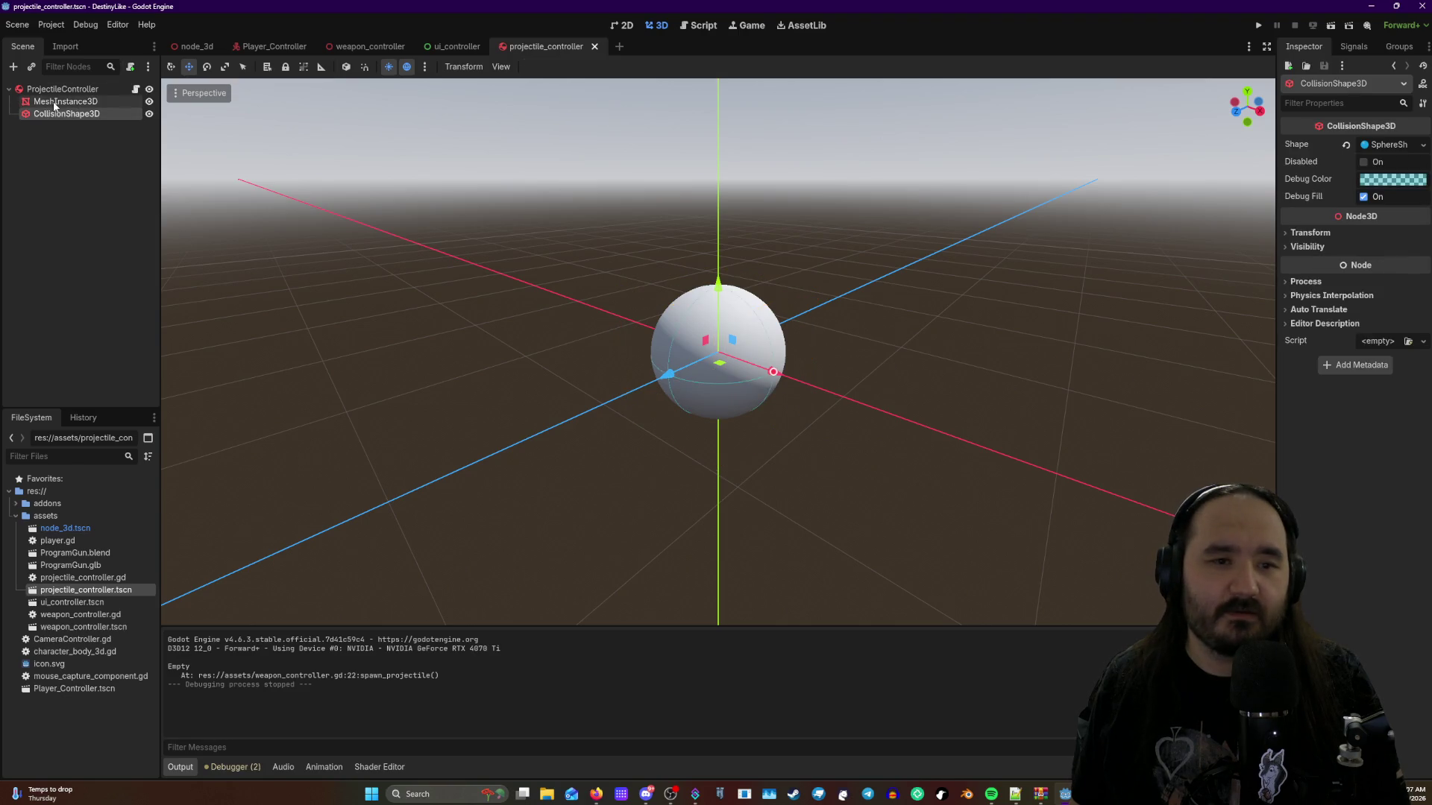
# Set the CollisionShape3D's Physics Interpolation Mode to Off
pyautogui.click(1388, 145)
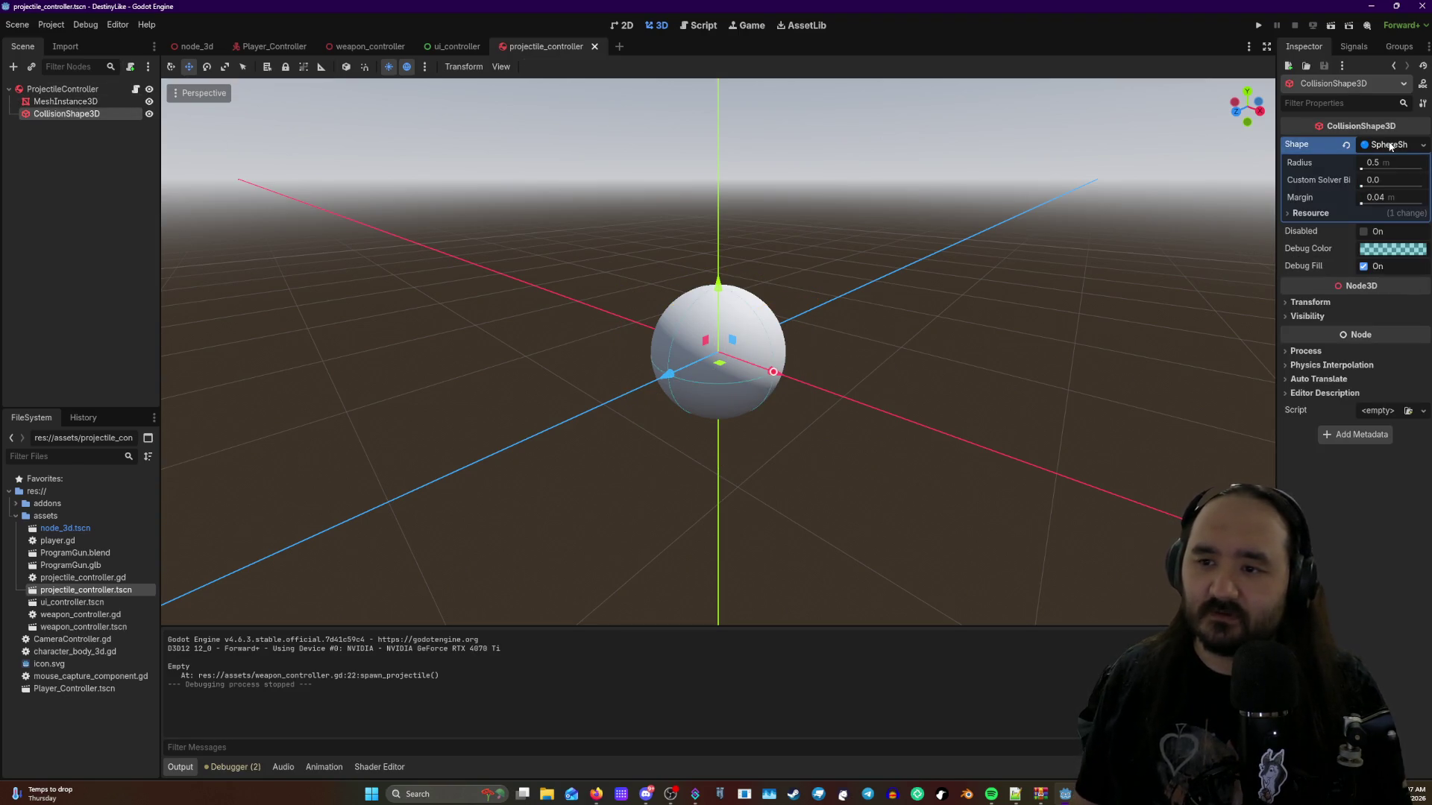
pyautogui.click(1390, 147)
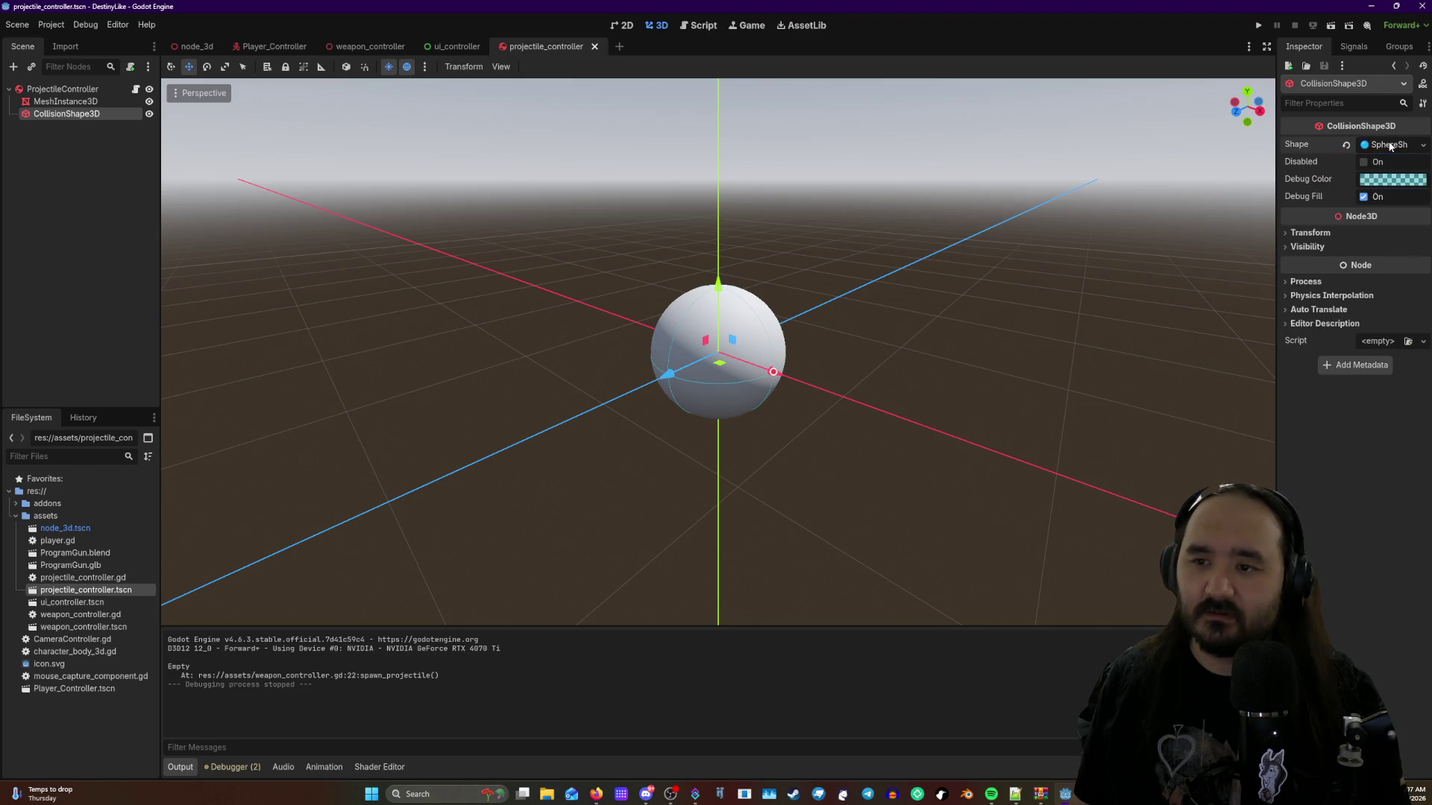
pyautogui.click(1311, 233)
pyautogui.click(1311, 234)
pyautogui.click(1308, 282)
pyautogui.click(1307, 281)
pyautogui.click(1315, 296)
pyautogui.click(1393, 310)
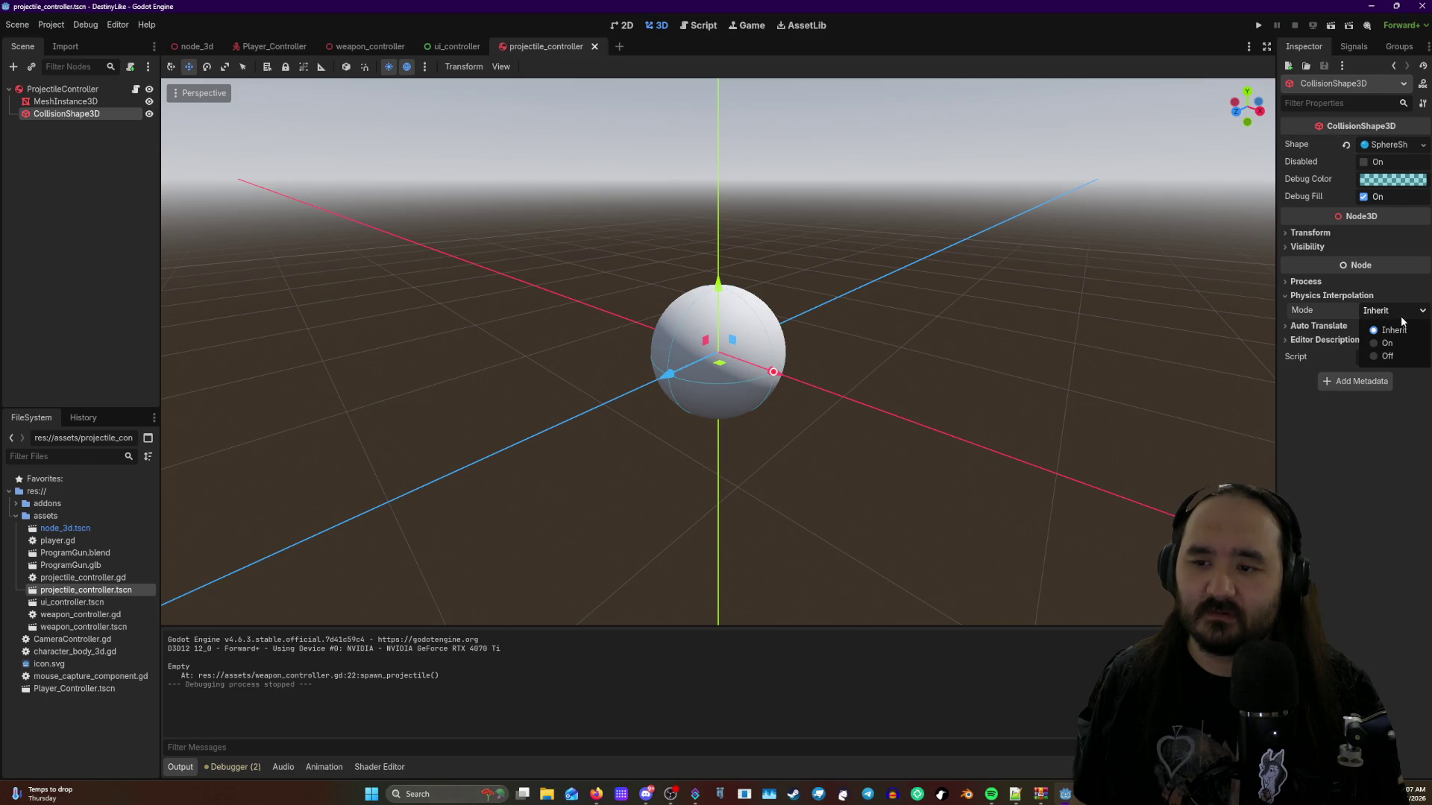
pyautogui.click(1376, 357)
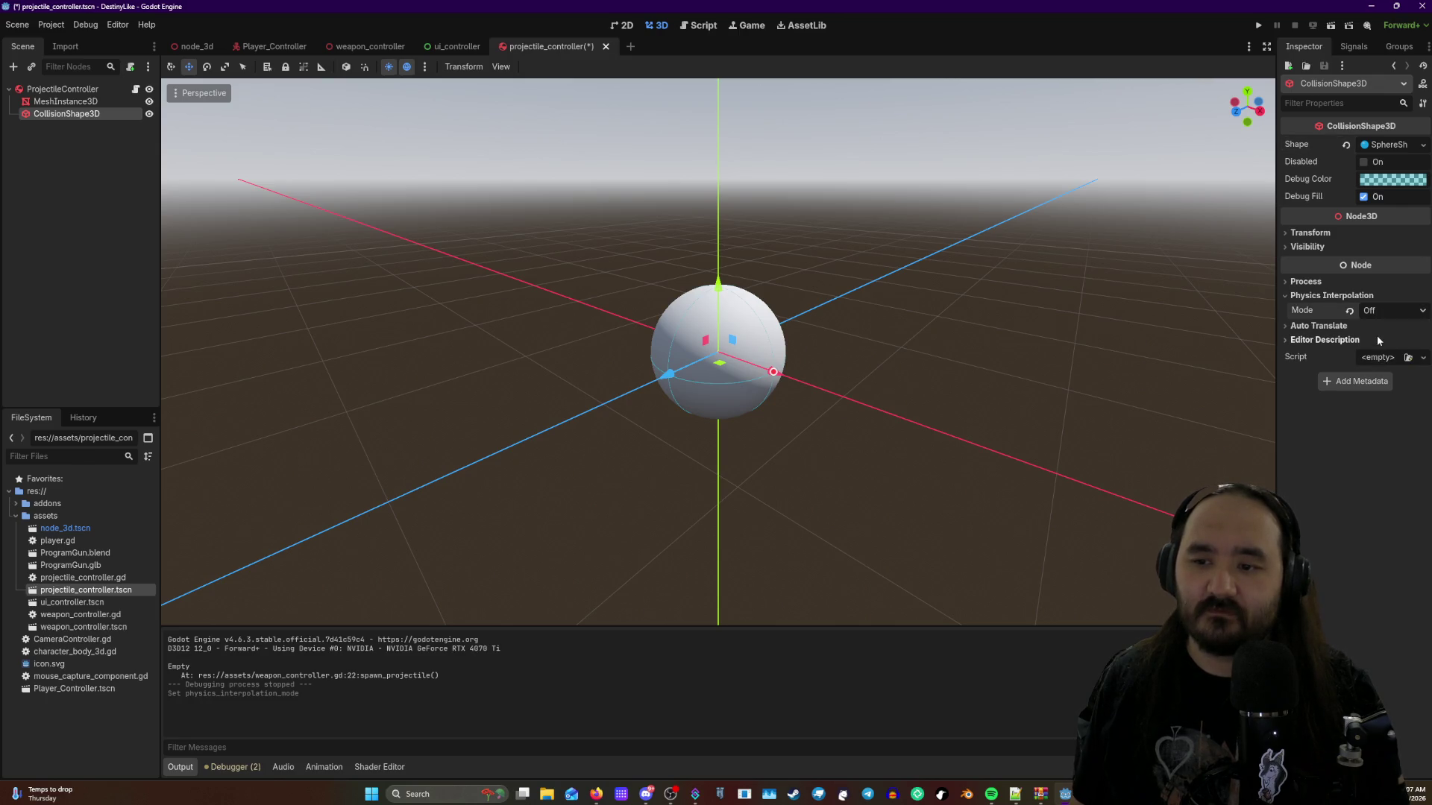
# Run the game, fire a projectile, then stop the test with F8
pyautogui.click(1259, 26)
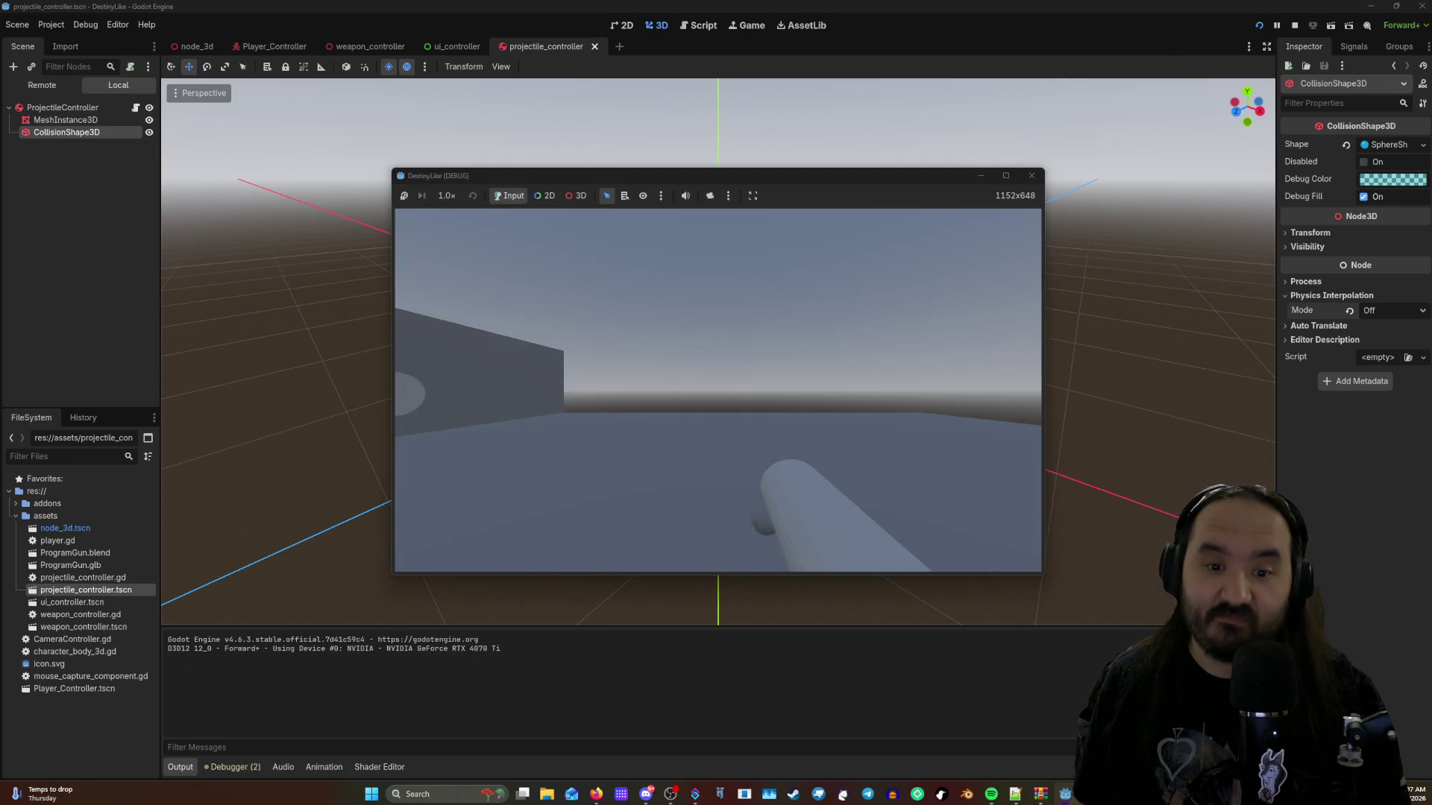
pyautogui.click(718, 391)
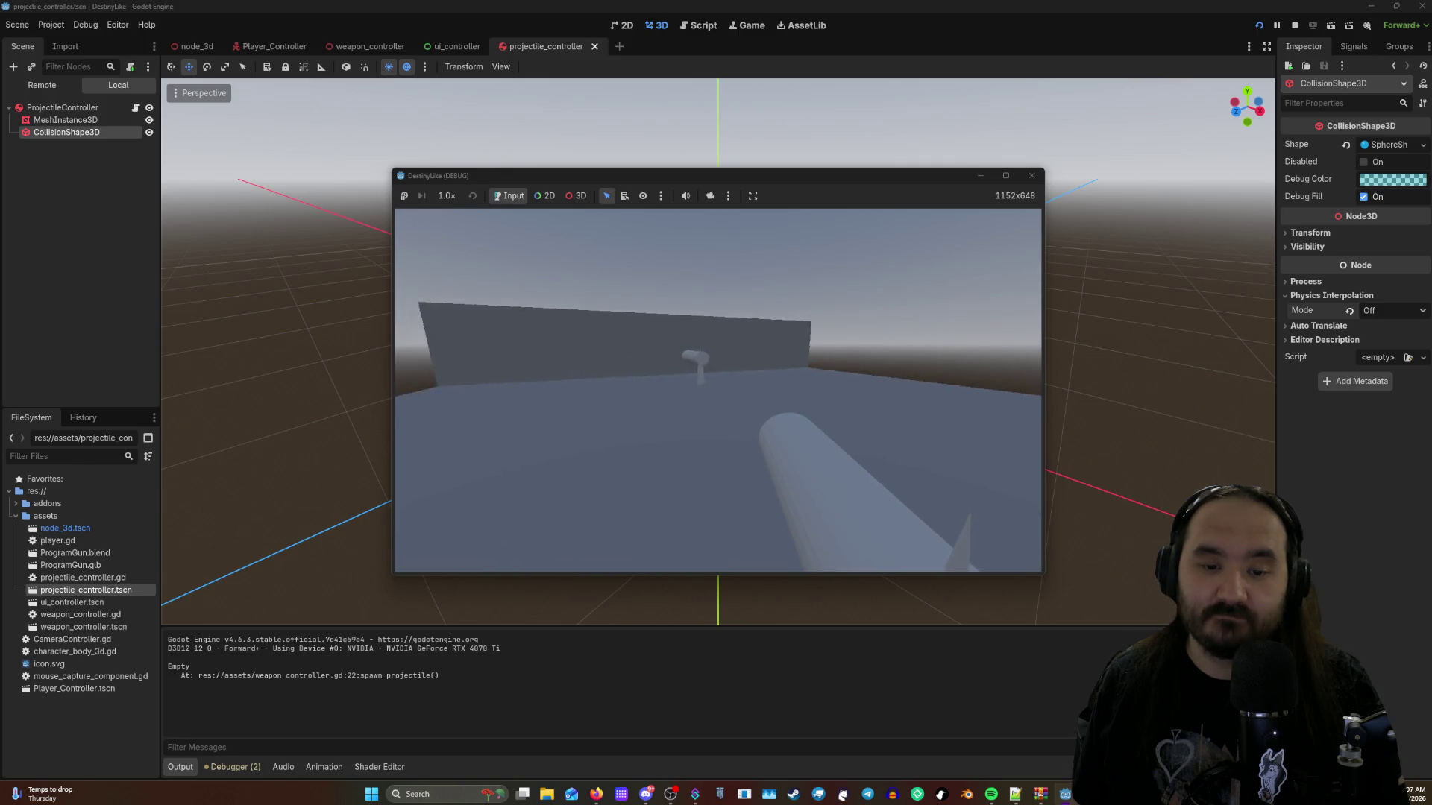
pyautogui.press('F8')
# In weapon_controller.gd, delete the 'can_shoot = false' line from spawn_projectile, then save and run with F5
pyautogui.click(135, 89)
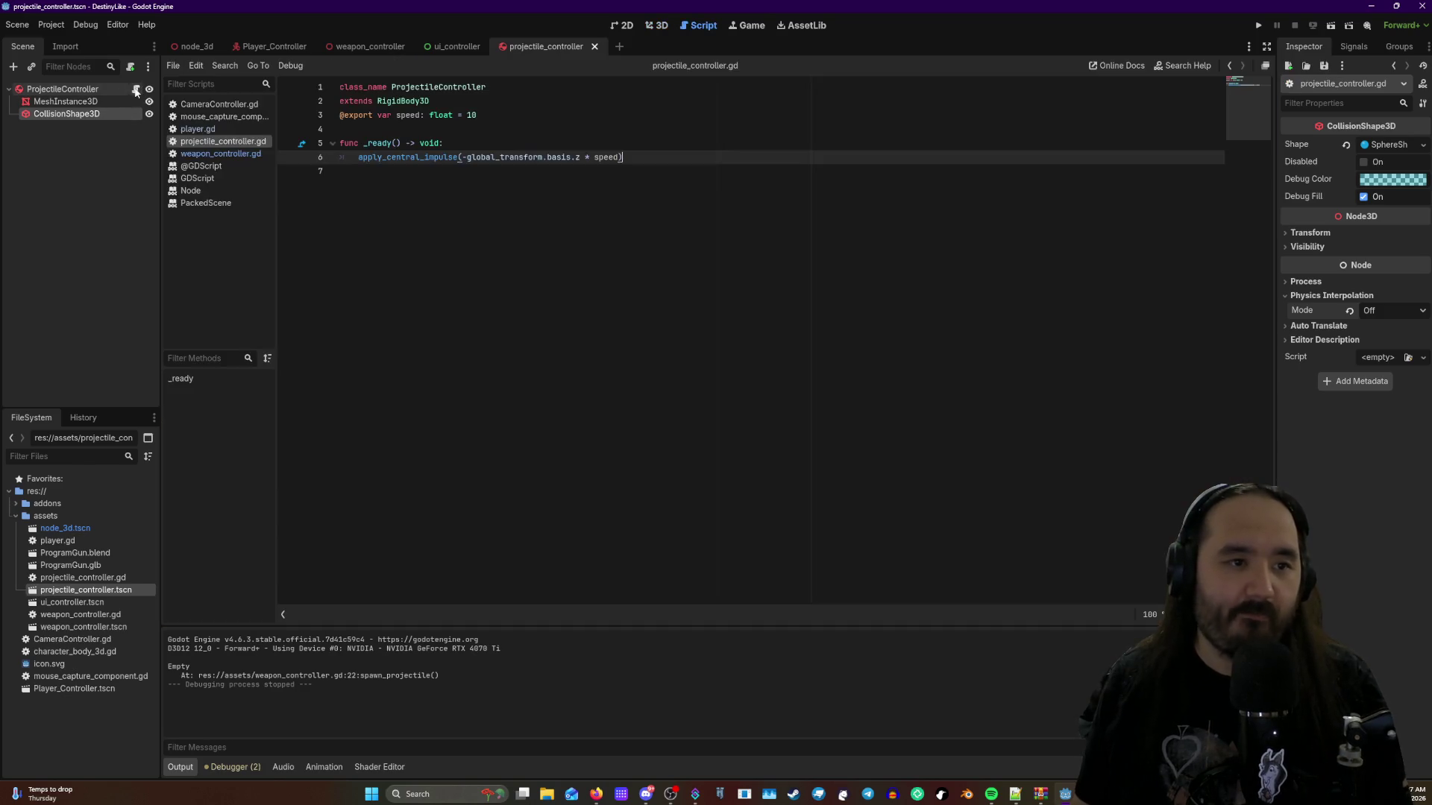
pyautogui.click(219, 153)
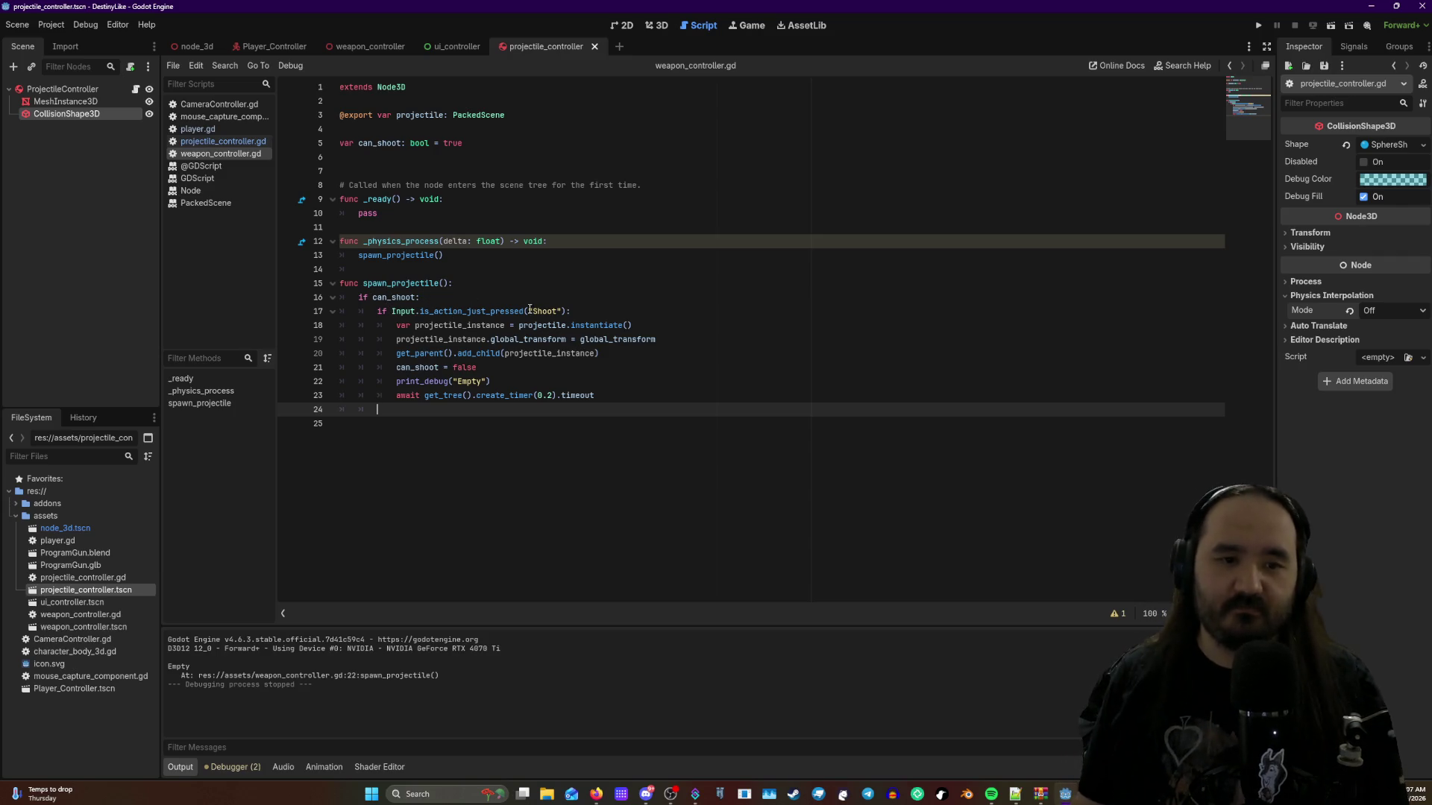
pyautogui.moveTo(427, 306)
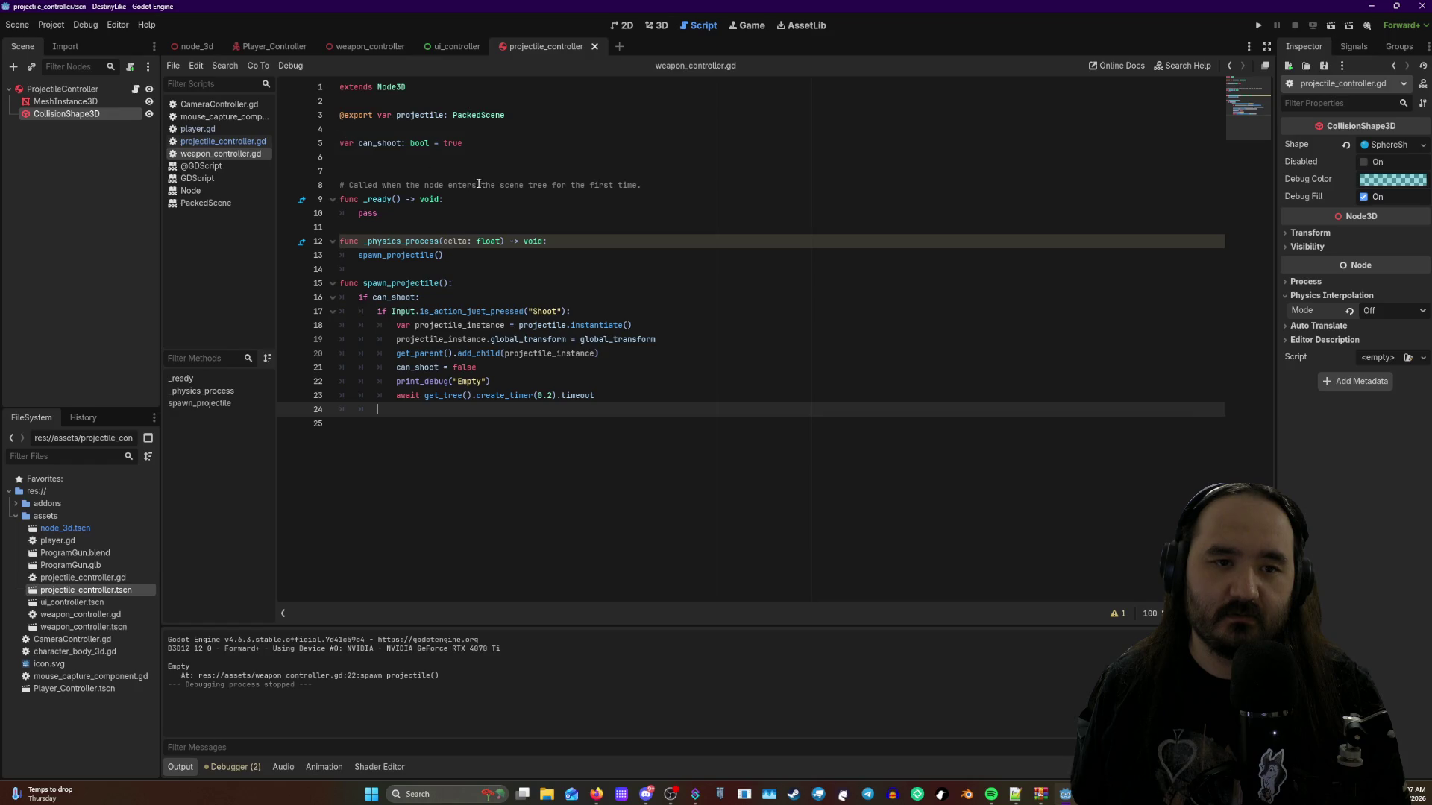
pyautogui.click(475, 368)
pyautogui.press('BackSpace')
pyautogui.press('BackSpace')
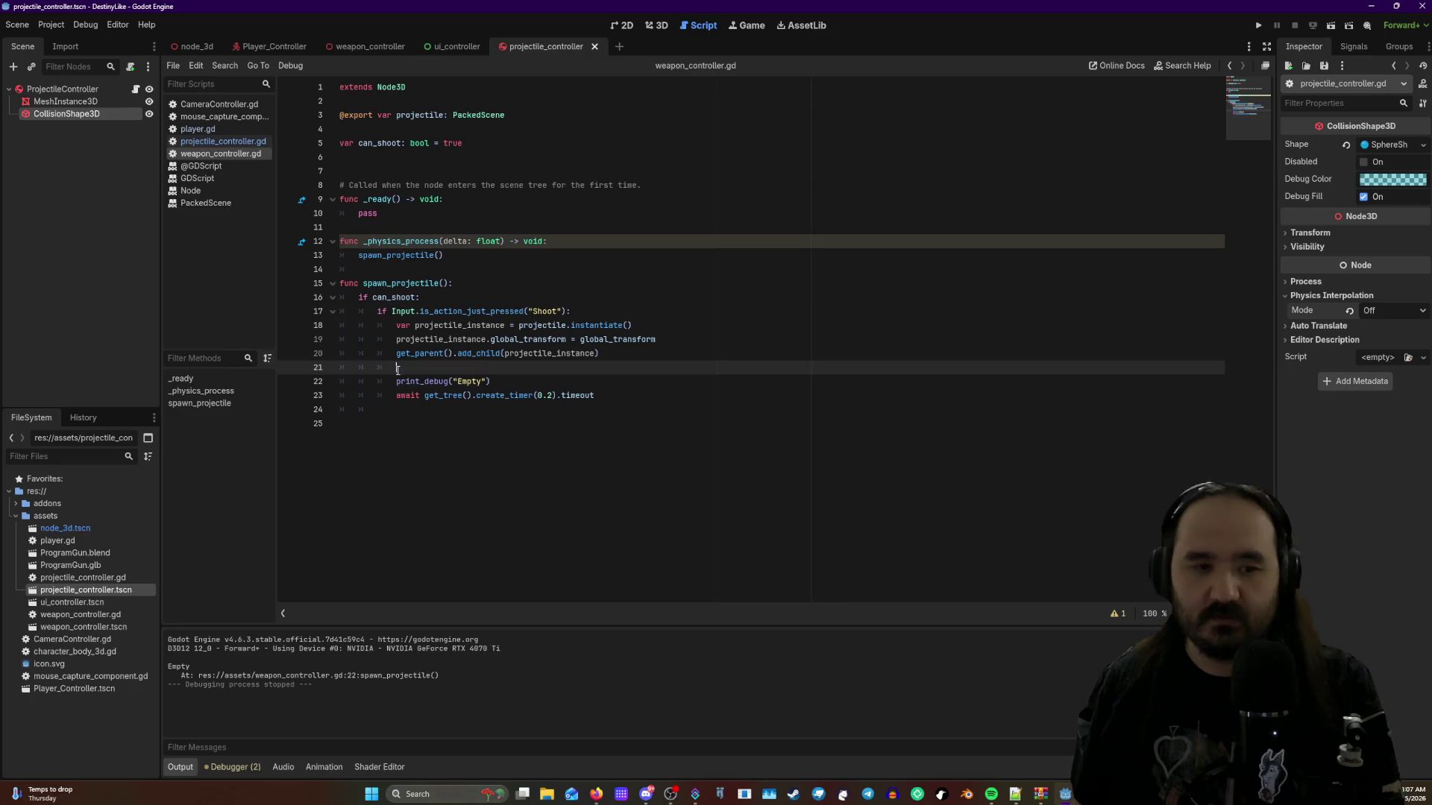
pyautogui.press('BackSpace')
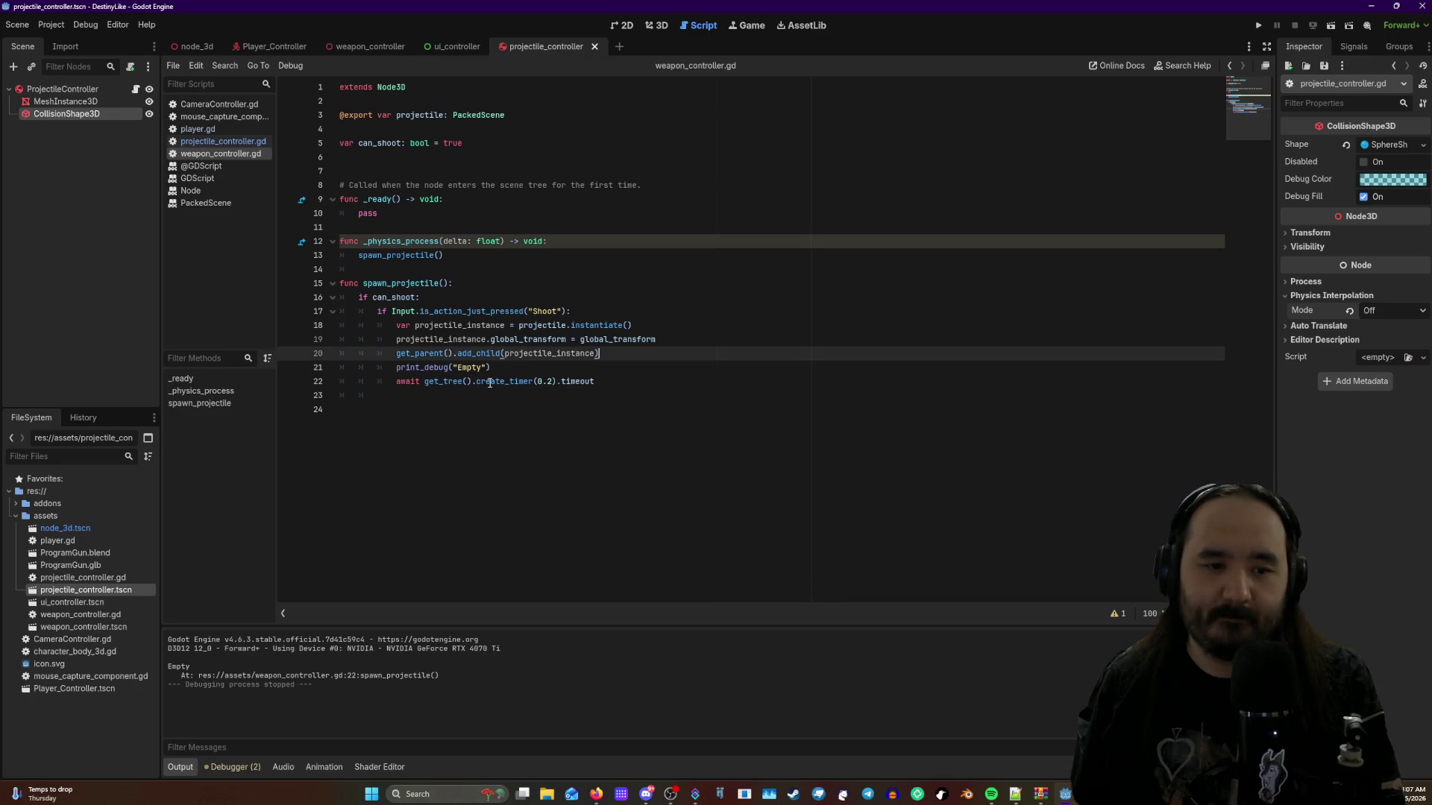
pyautogui.press('Down')
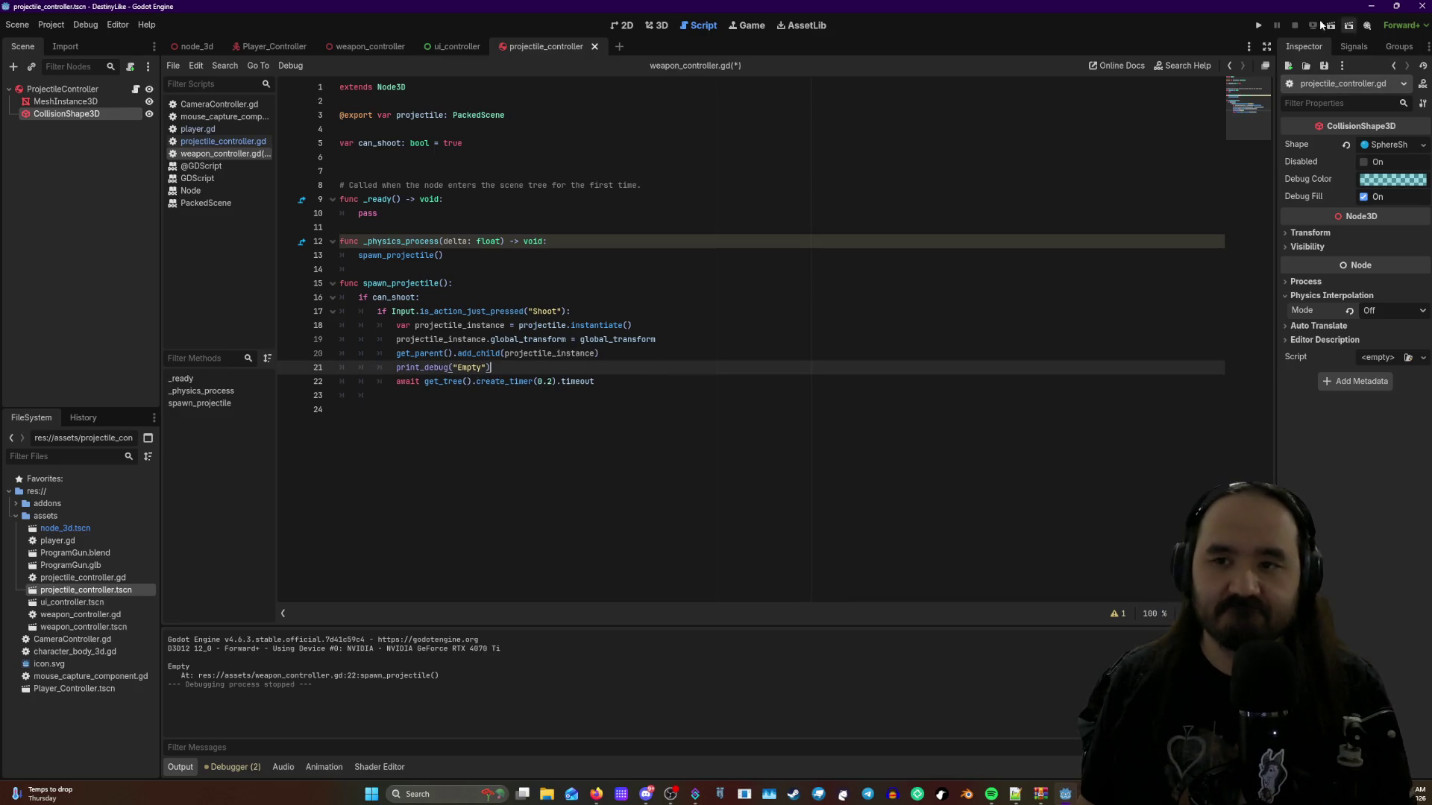
pyautogui.press('F5')
# Hold fire in the game window to spray sphere projectiles, then stop the run with F8
pyautogui.click(718, 390)
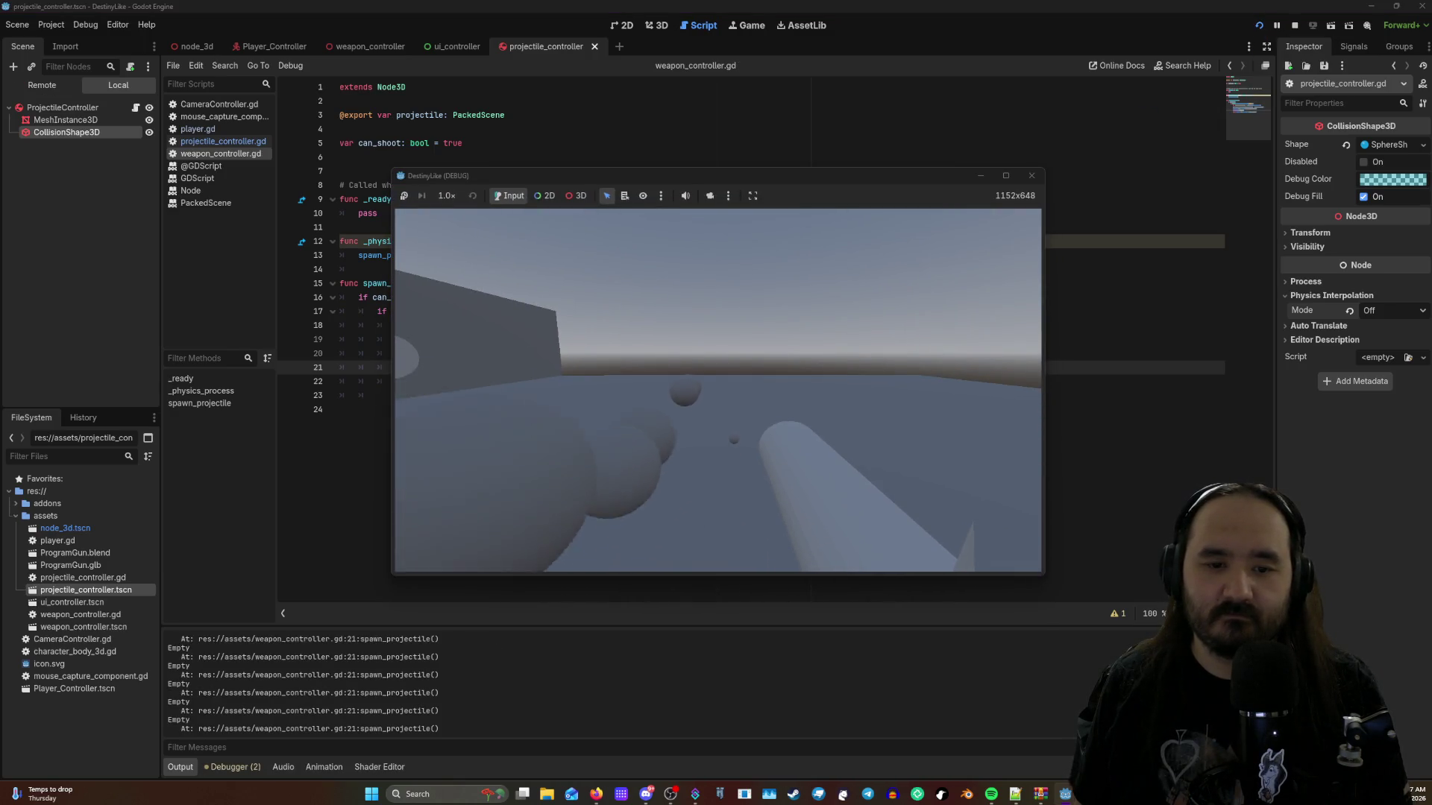
pyautogui.click(718, 390)
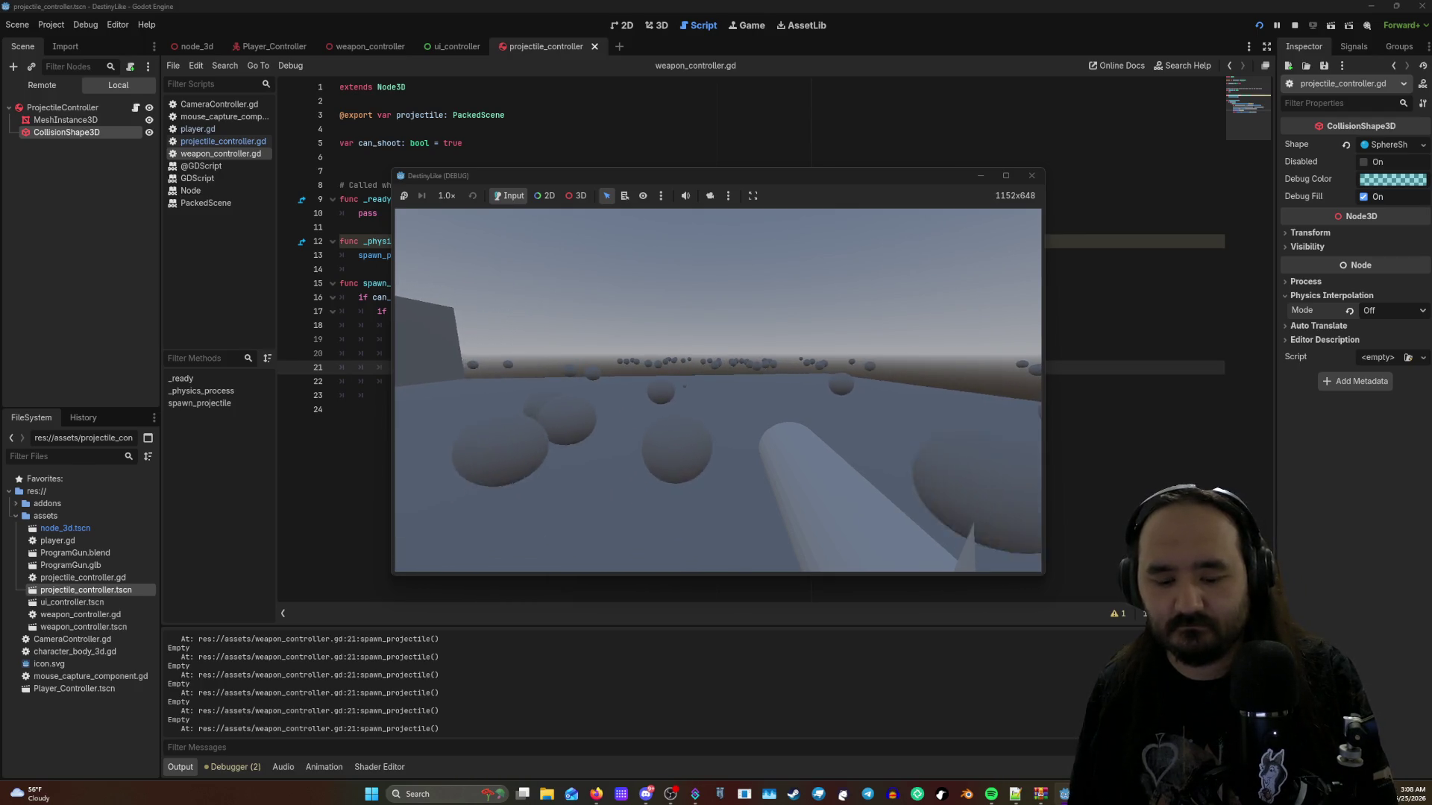
pyautogui.press('F8')
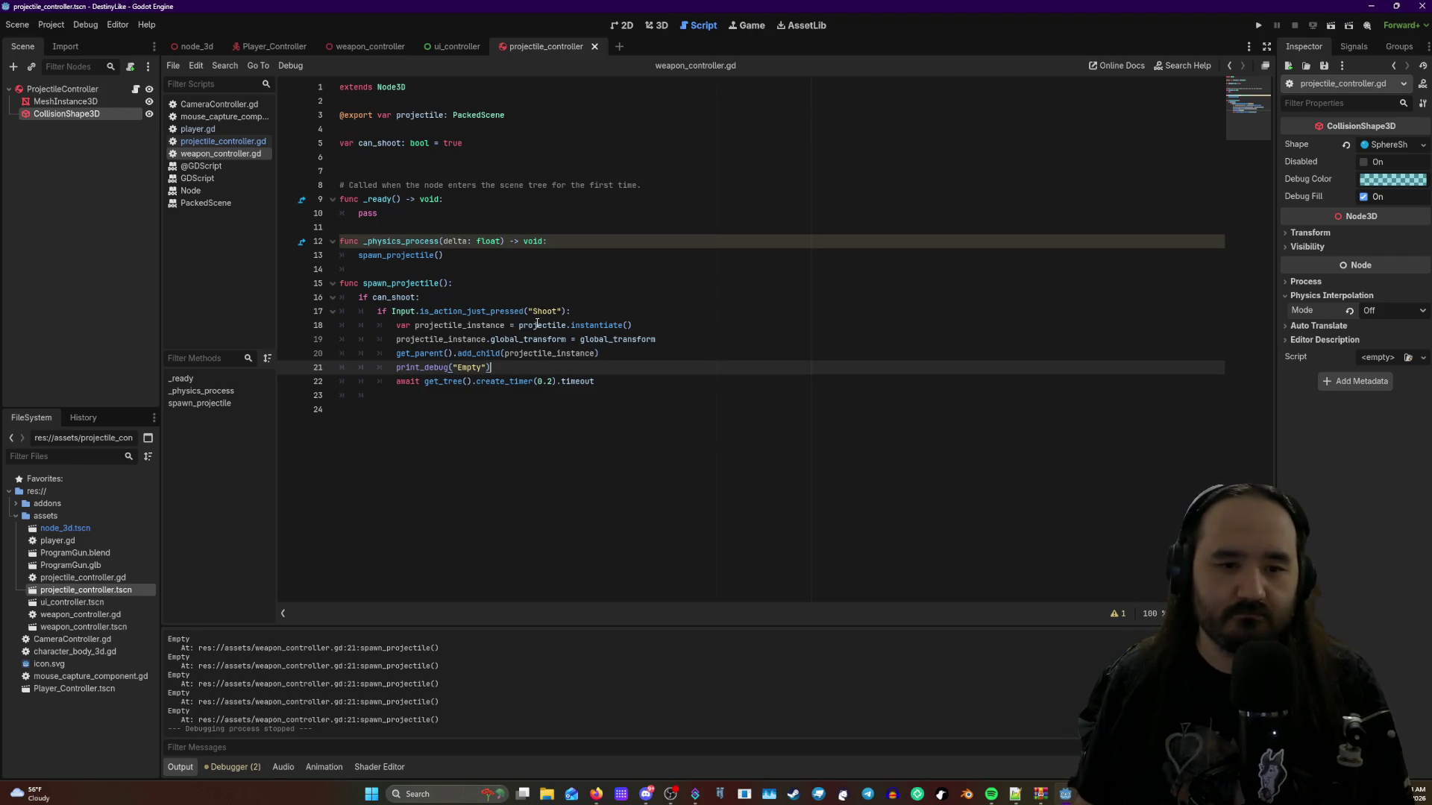
pyautogui.click(521, 311)
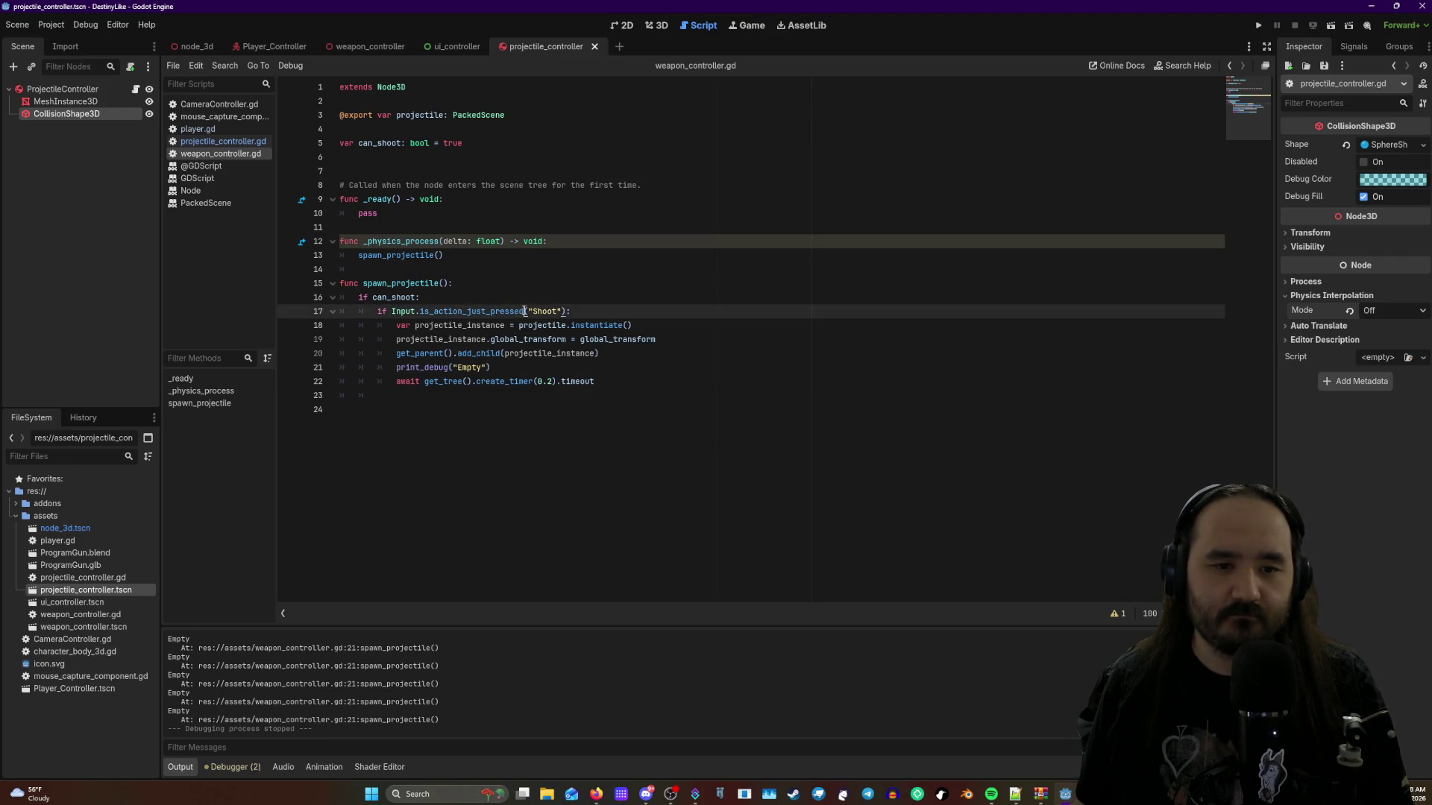
pyautogui.press('BackSpace')
pyautogui.press('BackSpace')
pyautogui.press('BackSpace')
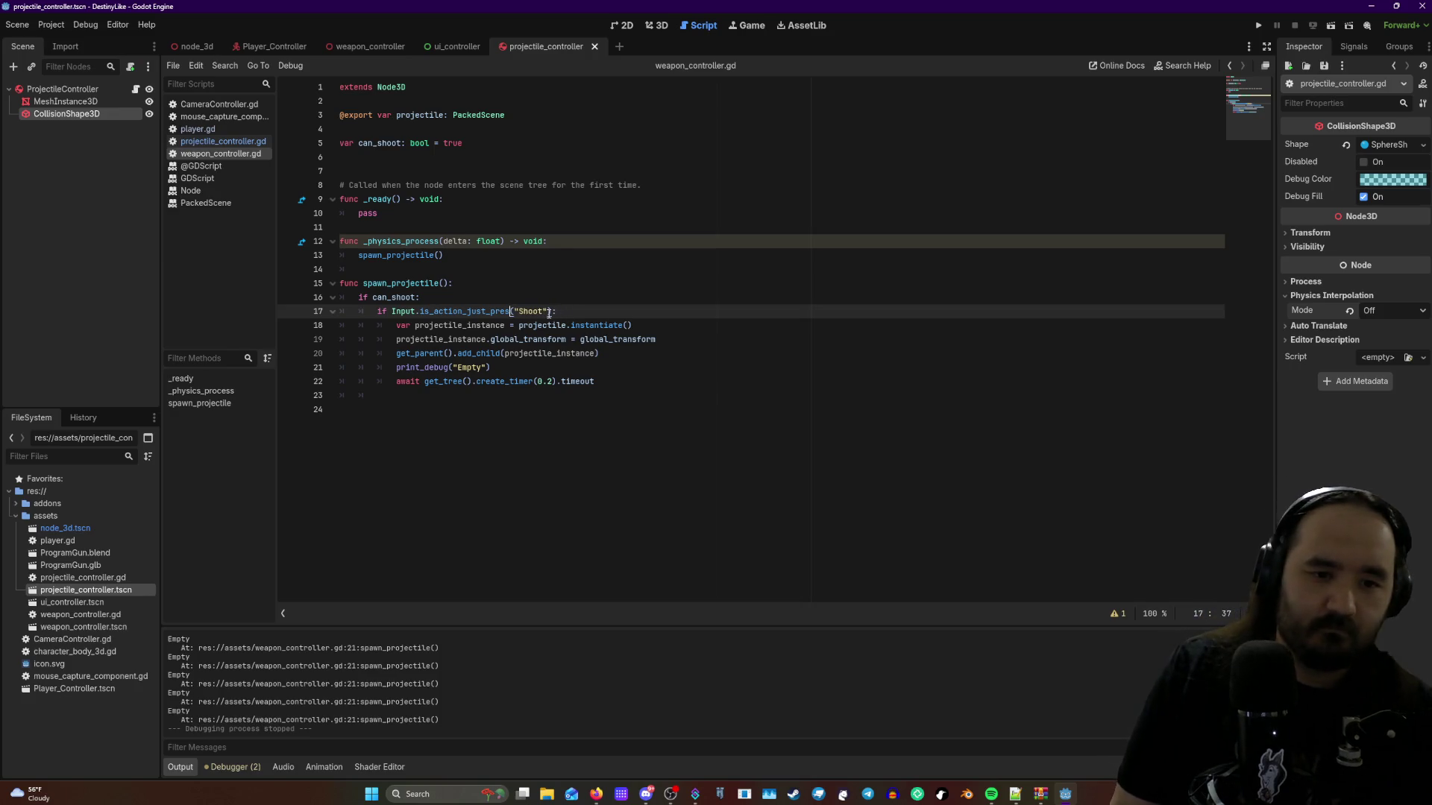
pyautogui.write('he')
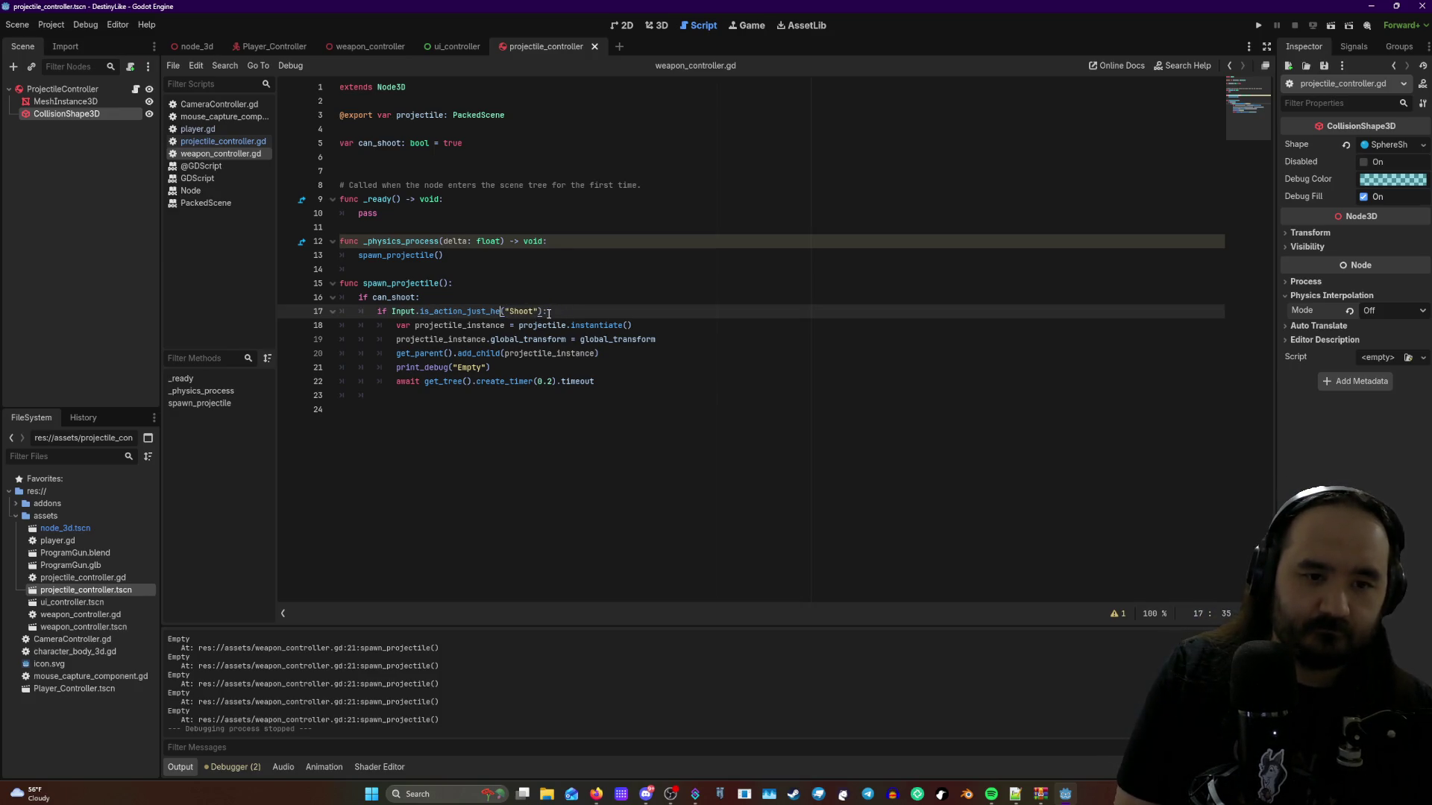
pyautogui.write('ld')
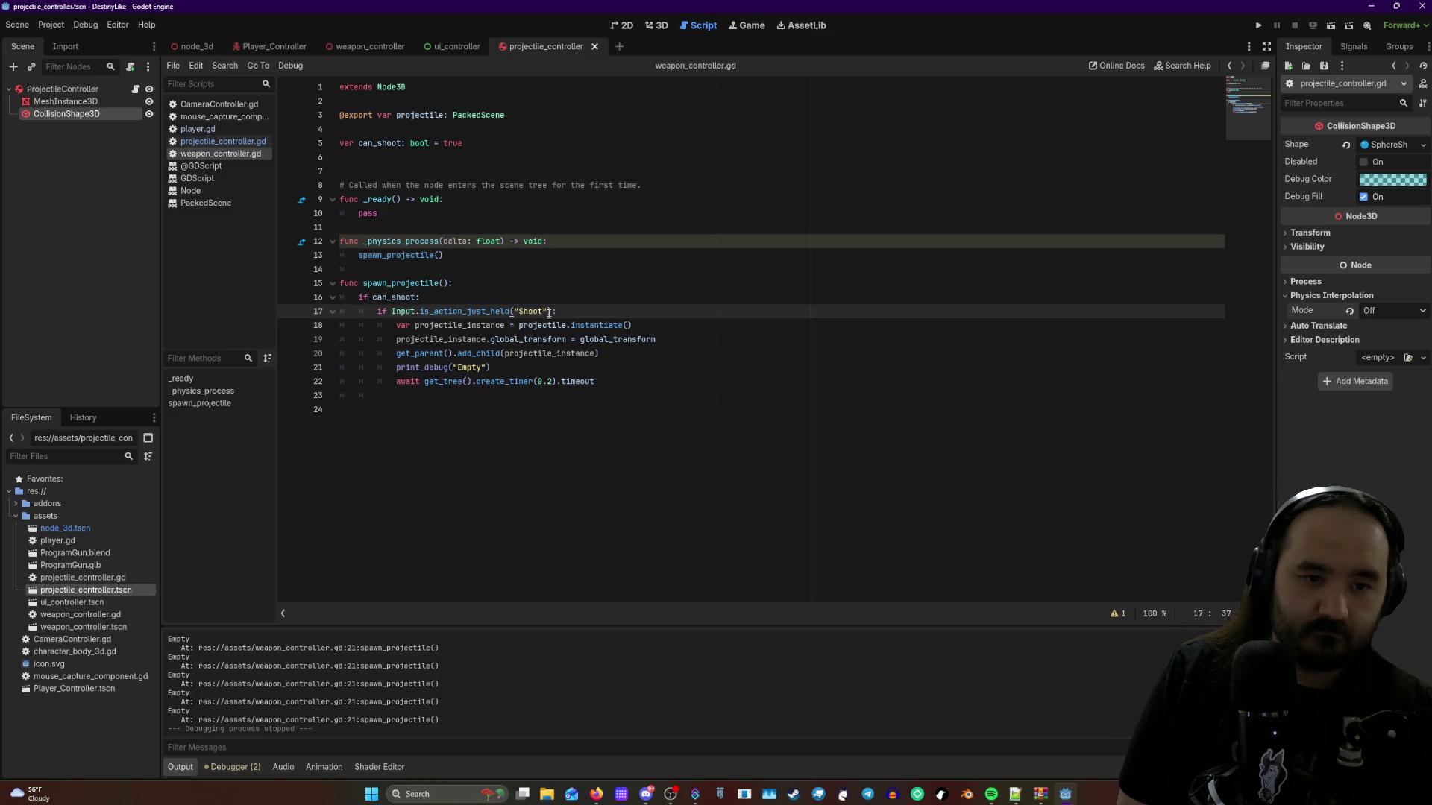
pyautogui.write('p')
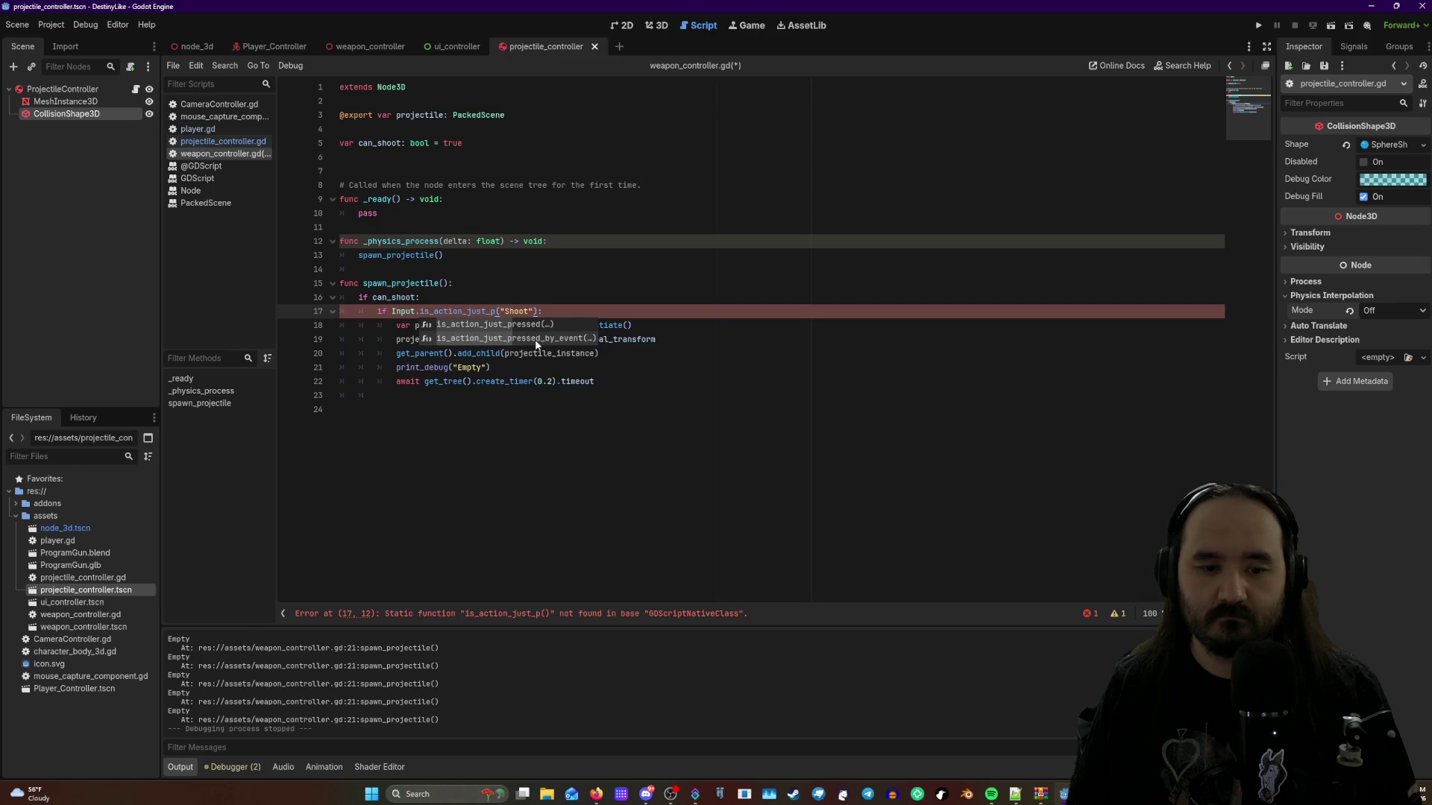
pyautogui.doubleClick(537, 340)
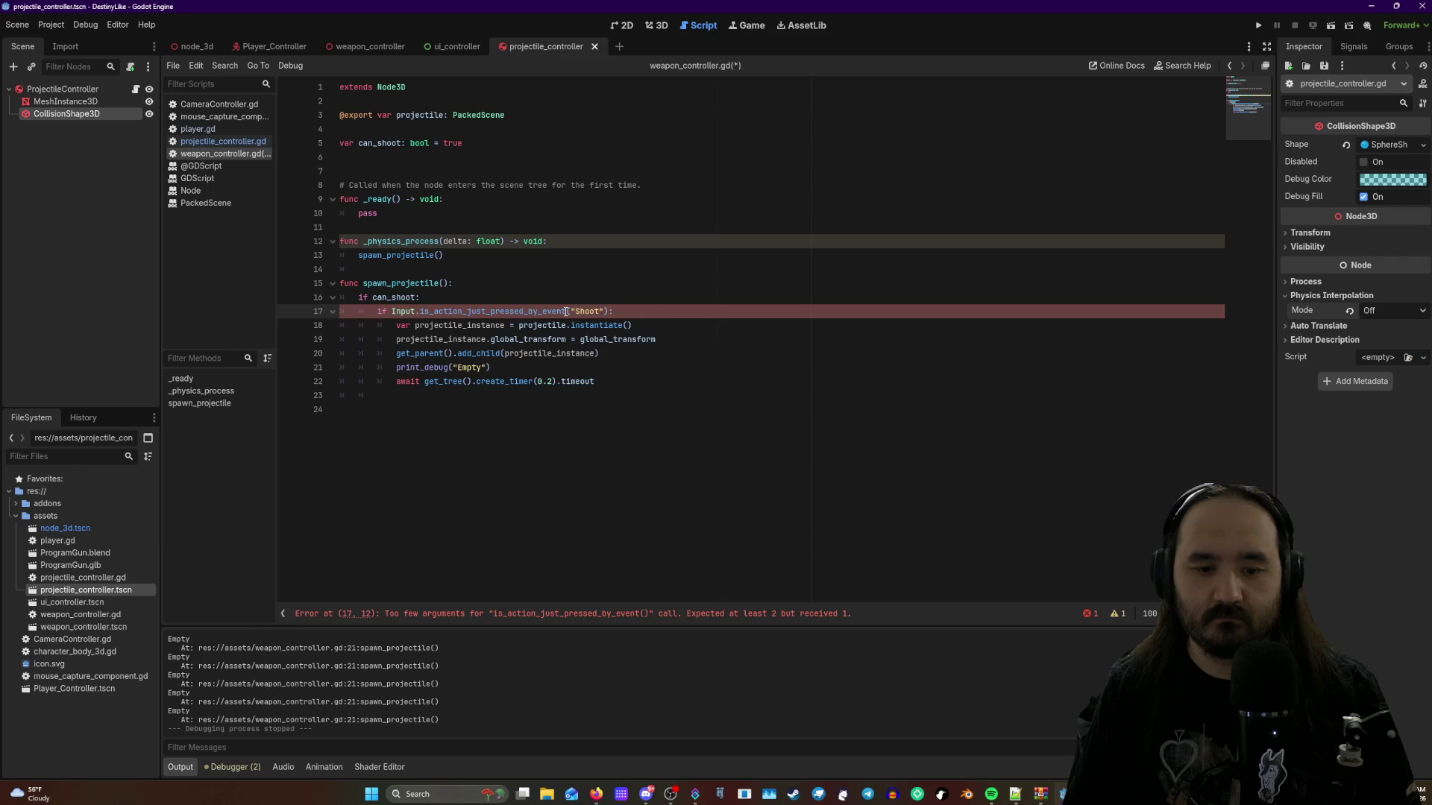
pyautogui.moveTo(566, 312)
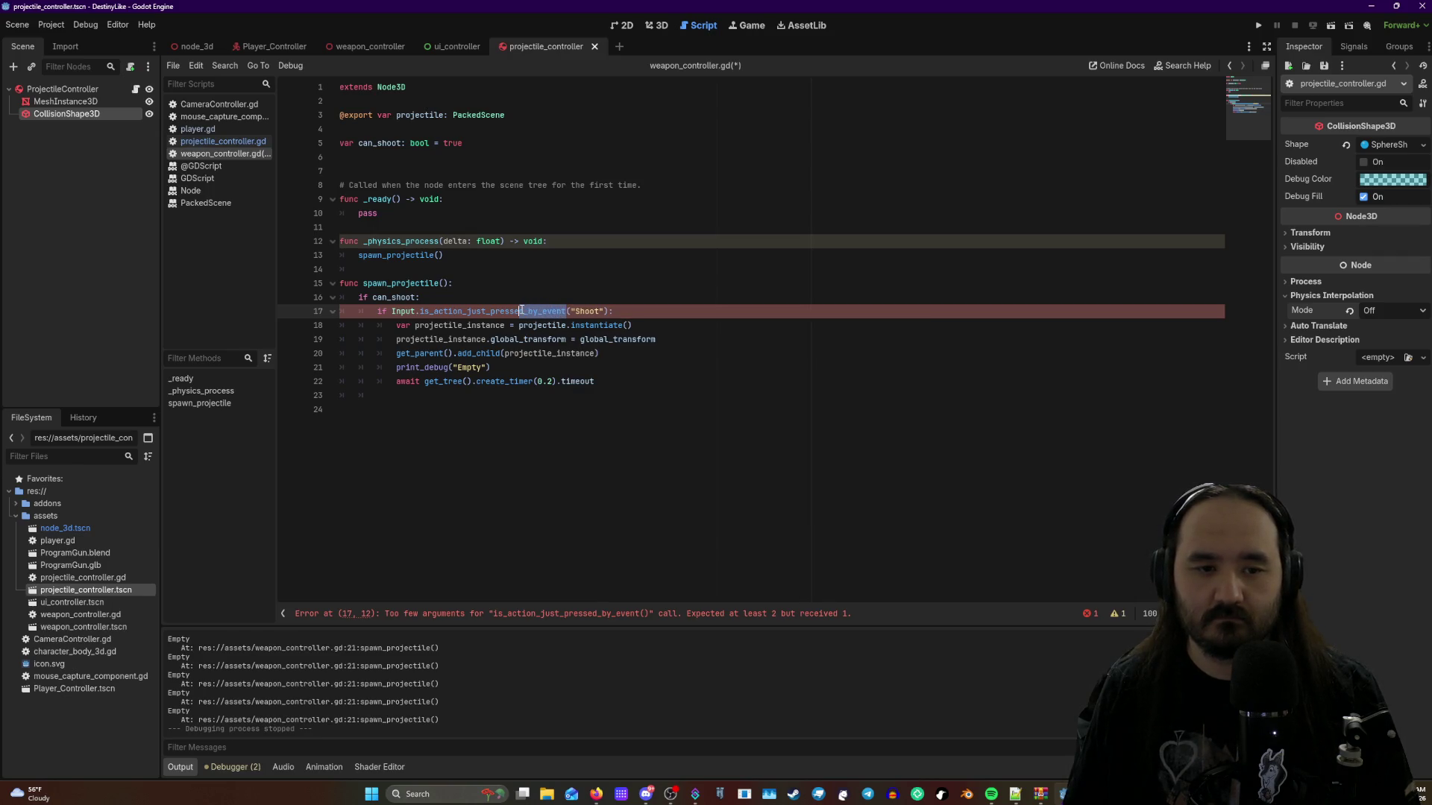
pyautogui.press('BackSpace')
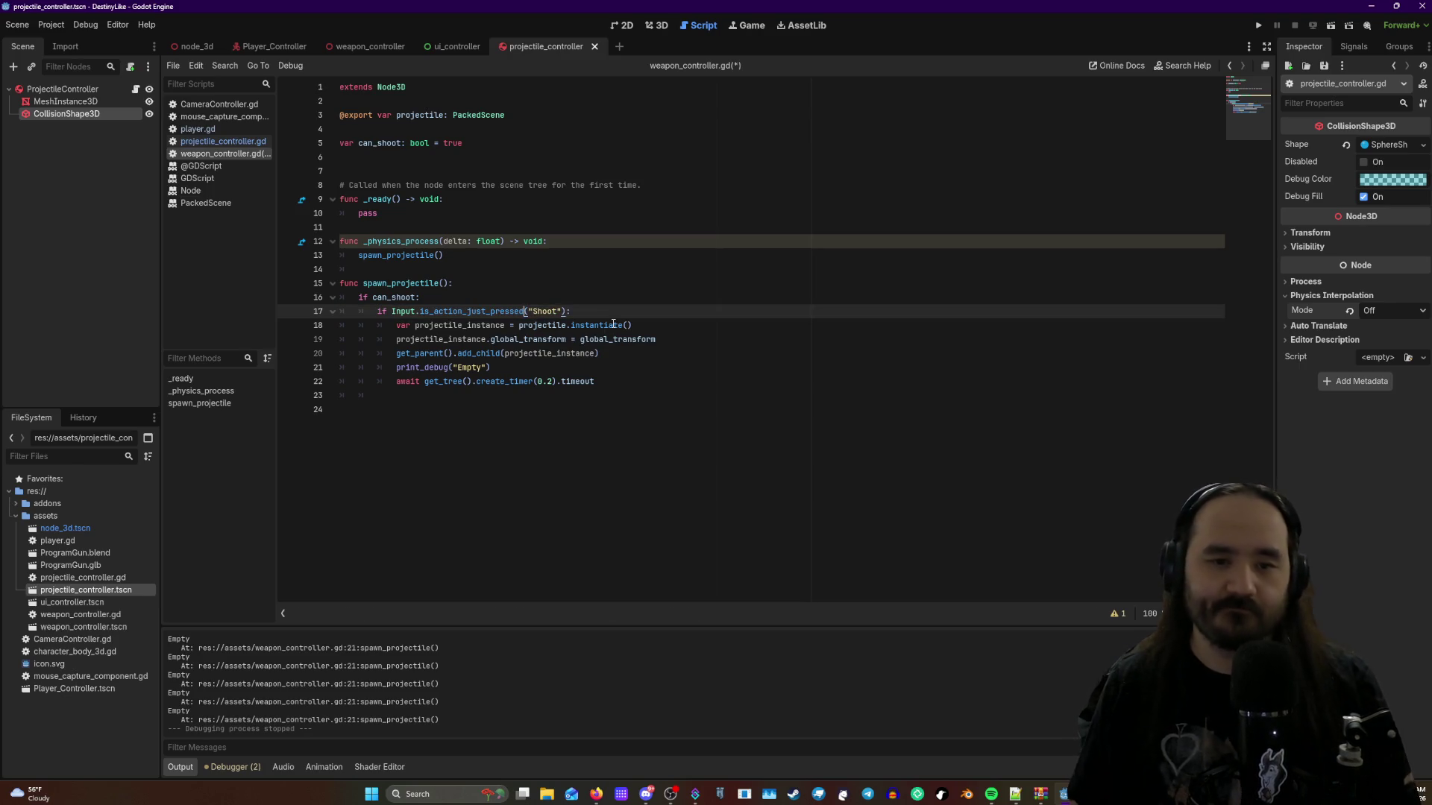
pyautogui.click(637, 328)
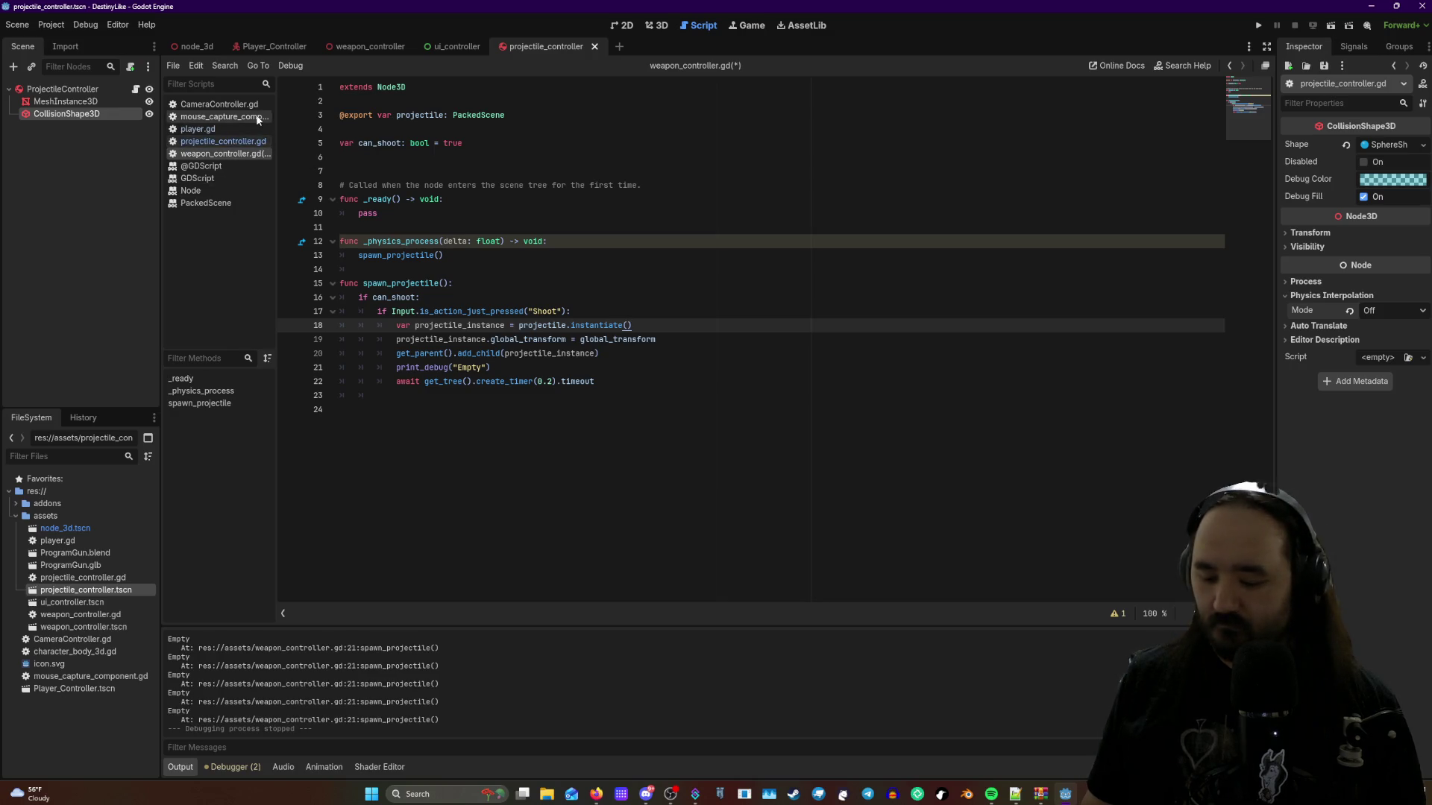
pyautogui.click(210, 142)
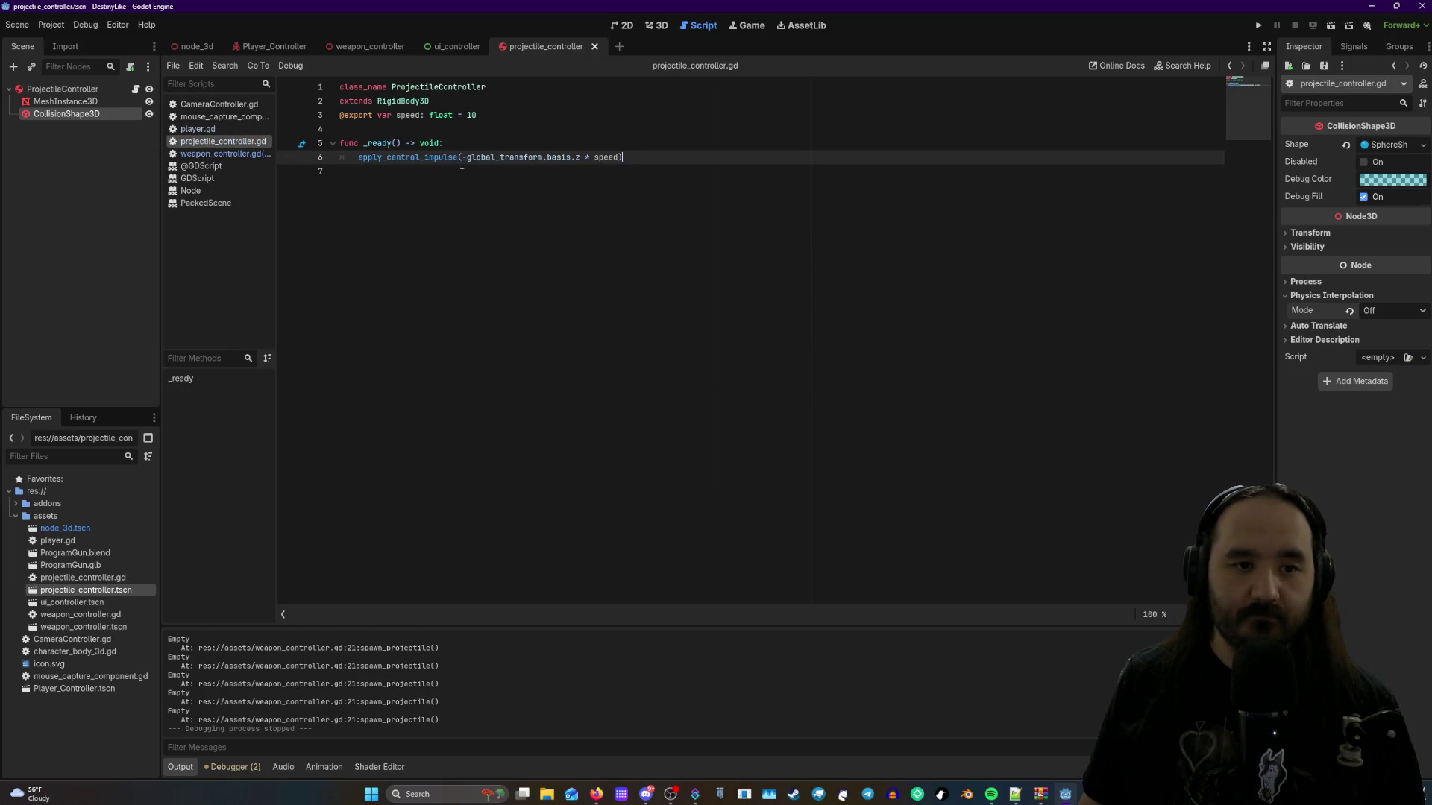
# Insert '-player.' before global_transform in the line 6 impulse call
pyautogui.moveTo(469, 161)
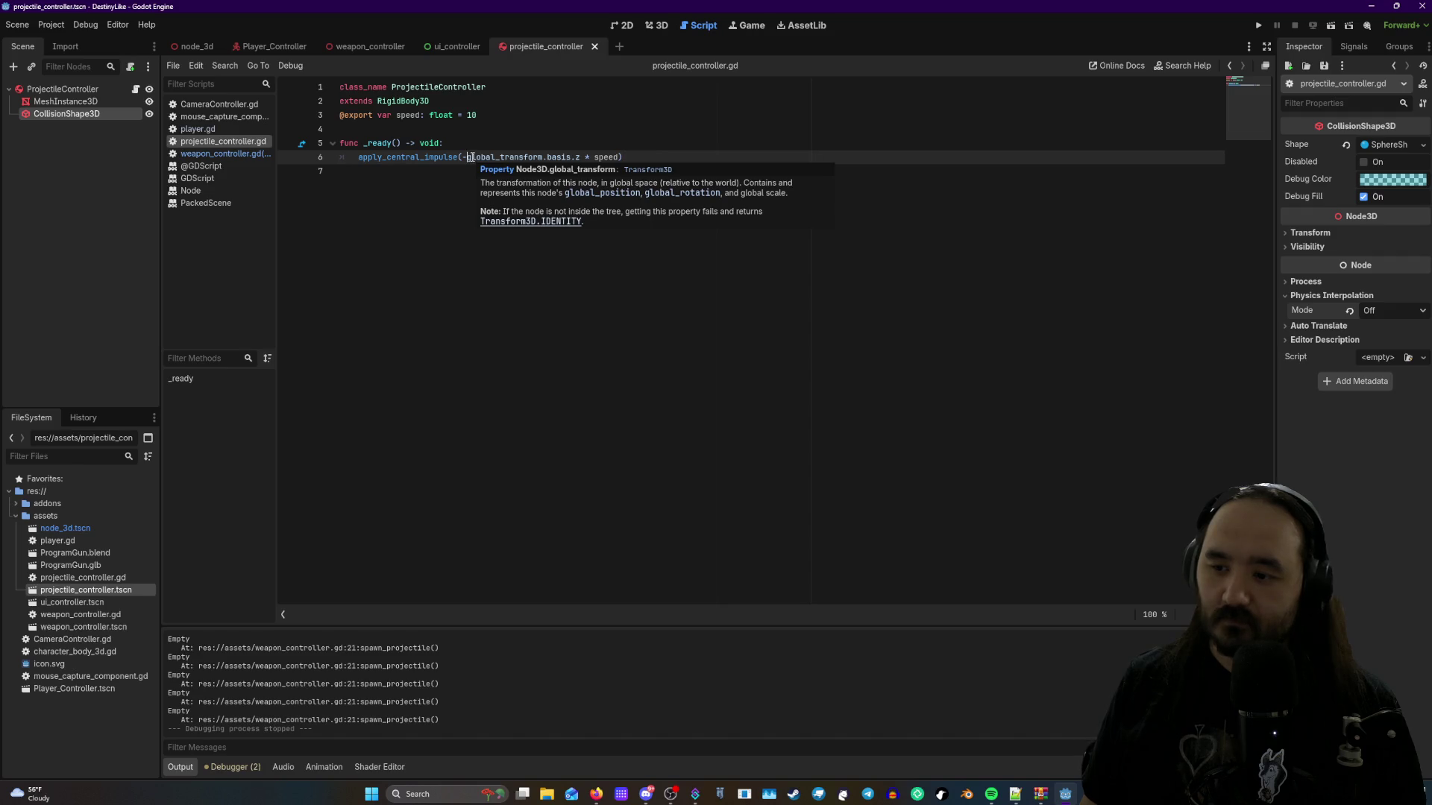
pyautogui.press('BackSpace')
pyautogui.write('pl')
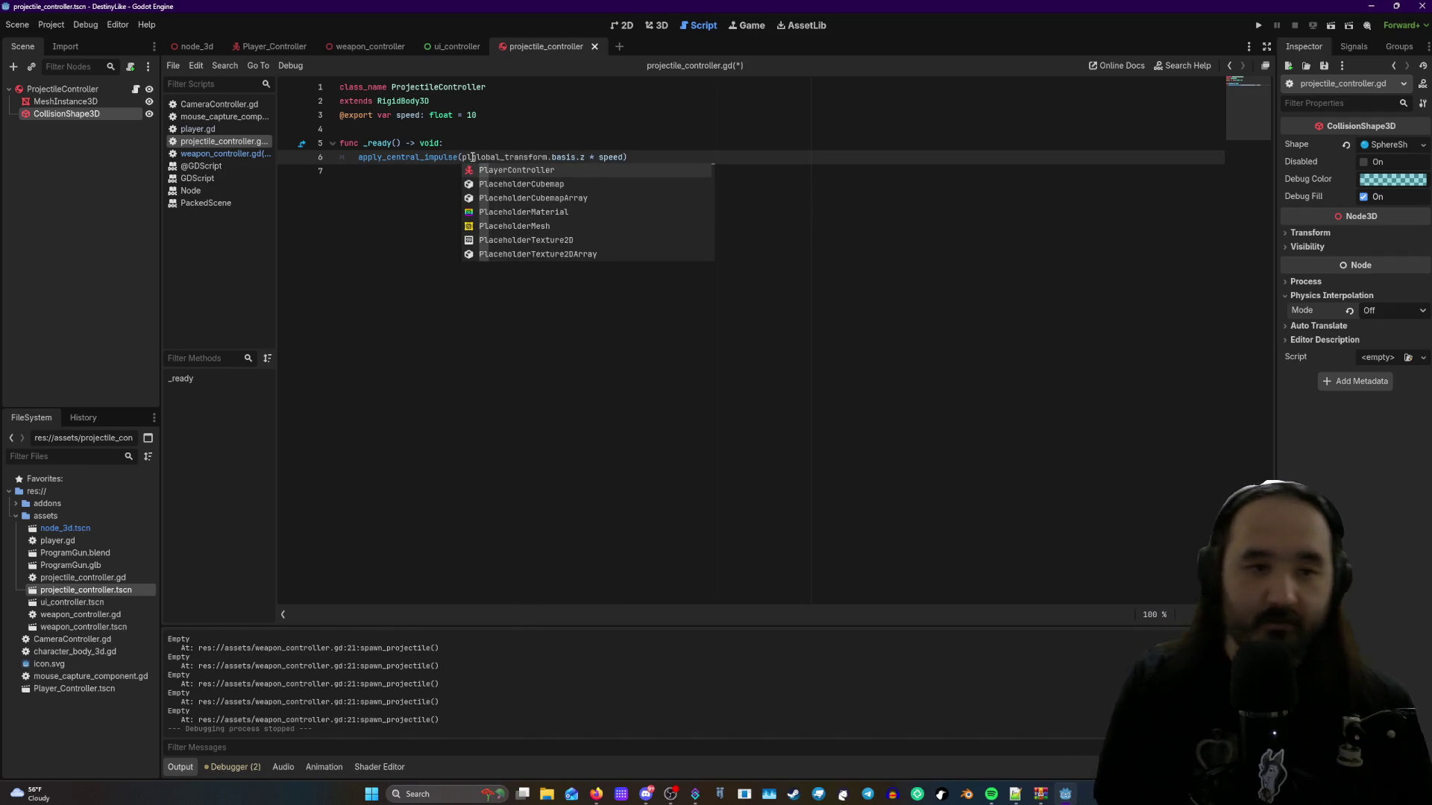
pyautogui.press('BackSpace')
pyautogui.press('BackSpace')
pyautogui.write('-player.')
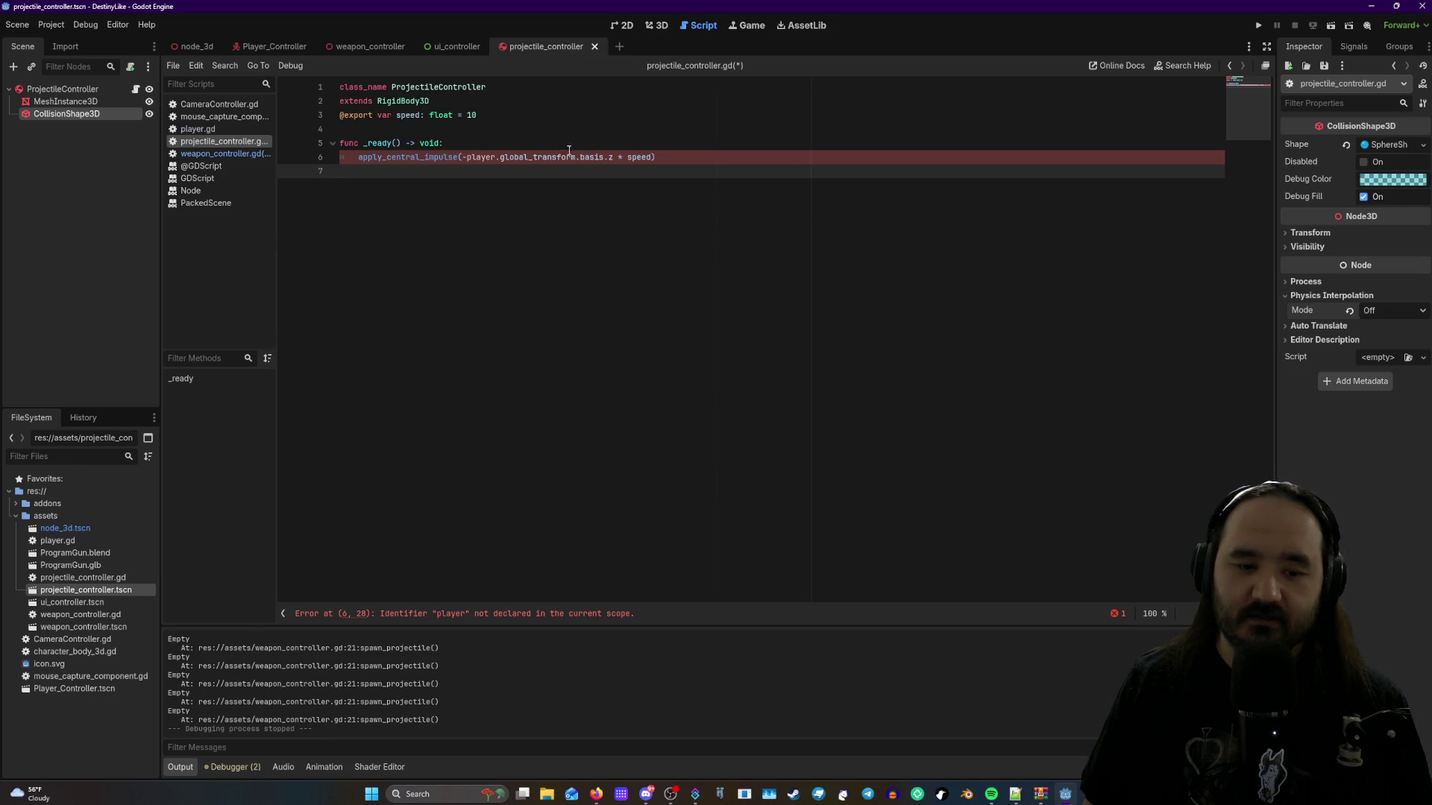
# Remove the player reference so the impulse uses the projectile's own global_transform again
pyautogui.click(499, 158)
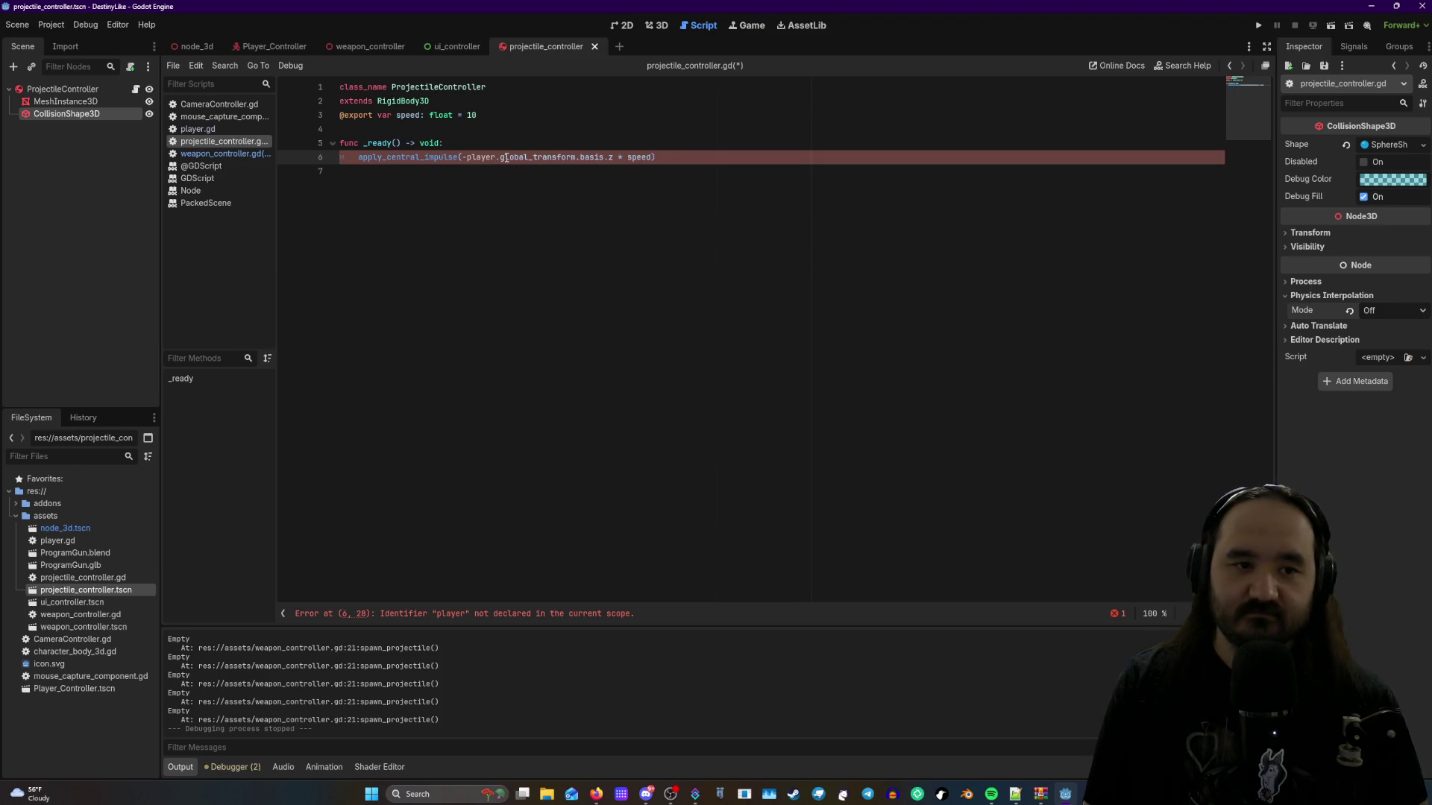
pyautogui.press('BackSpace')
pyautogui.press('BackSpace')
pyautogui.press('BackSpace')
pyautogui.press('BackSpace')
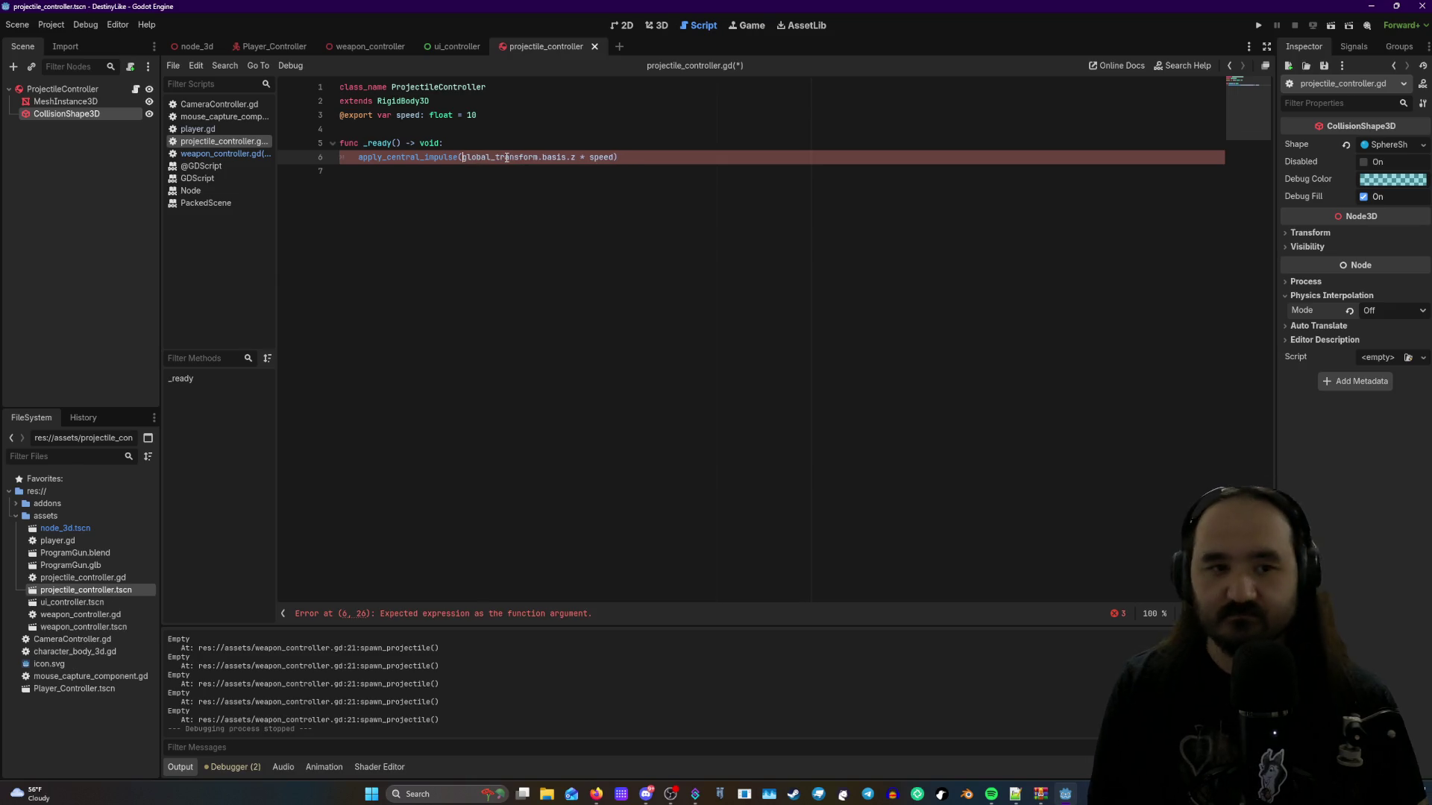
pyautogui.press('BackSpace')
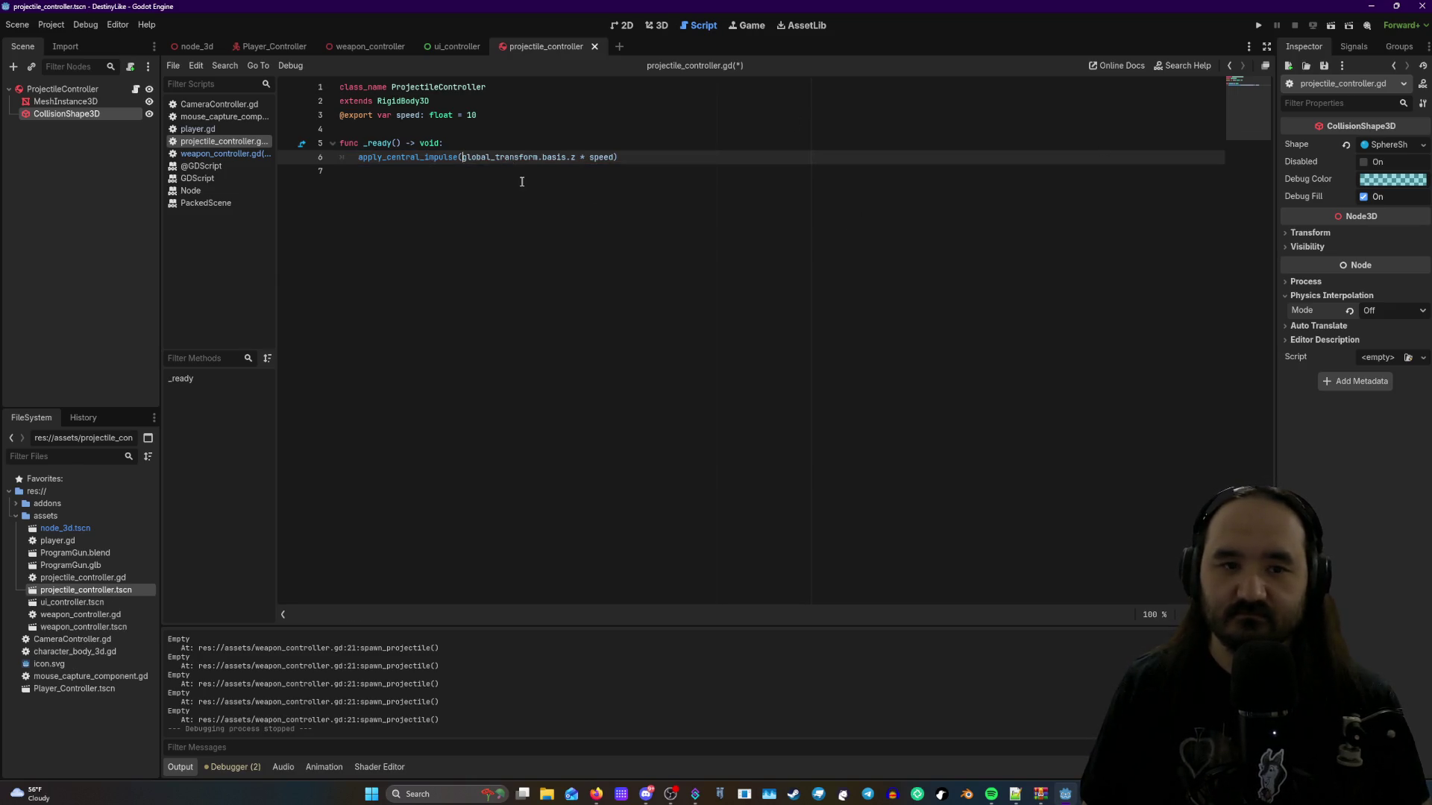
pyautogui.write('-')
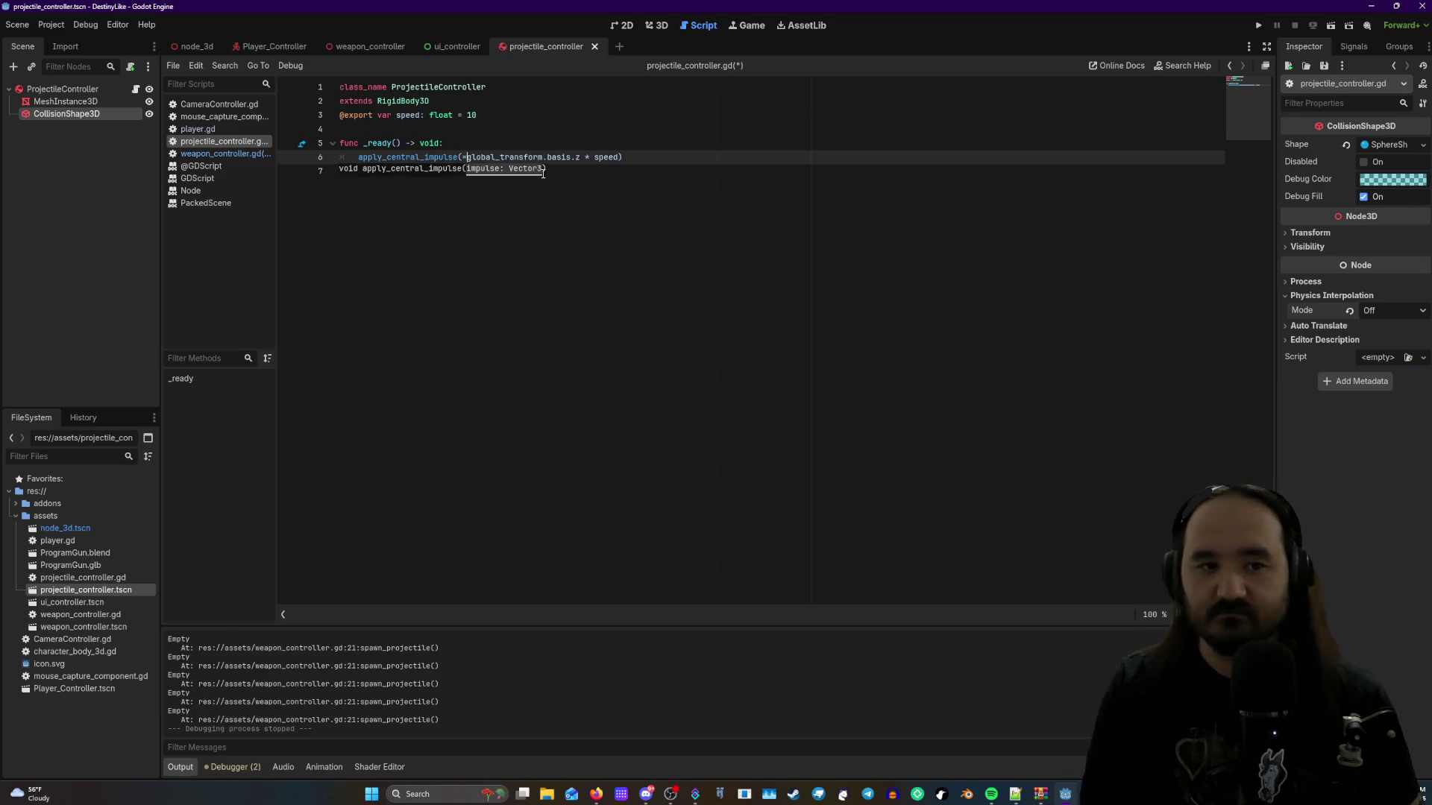
pyautogui.press('BackSpace')
pyautogui.write('-')
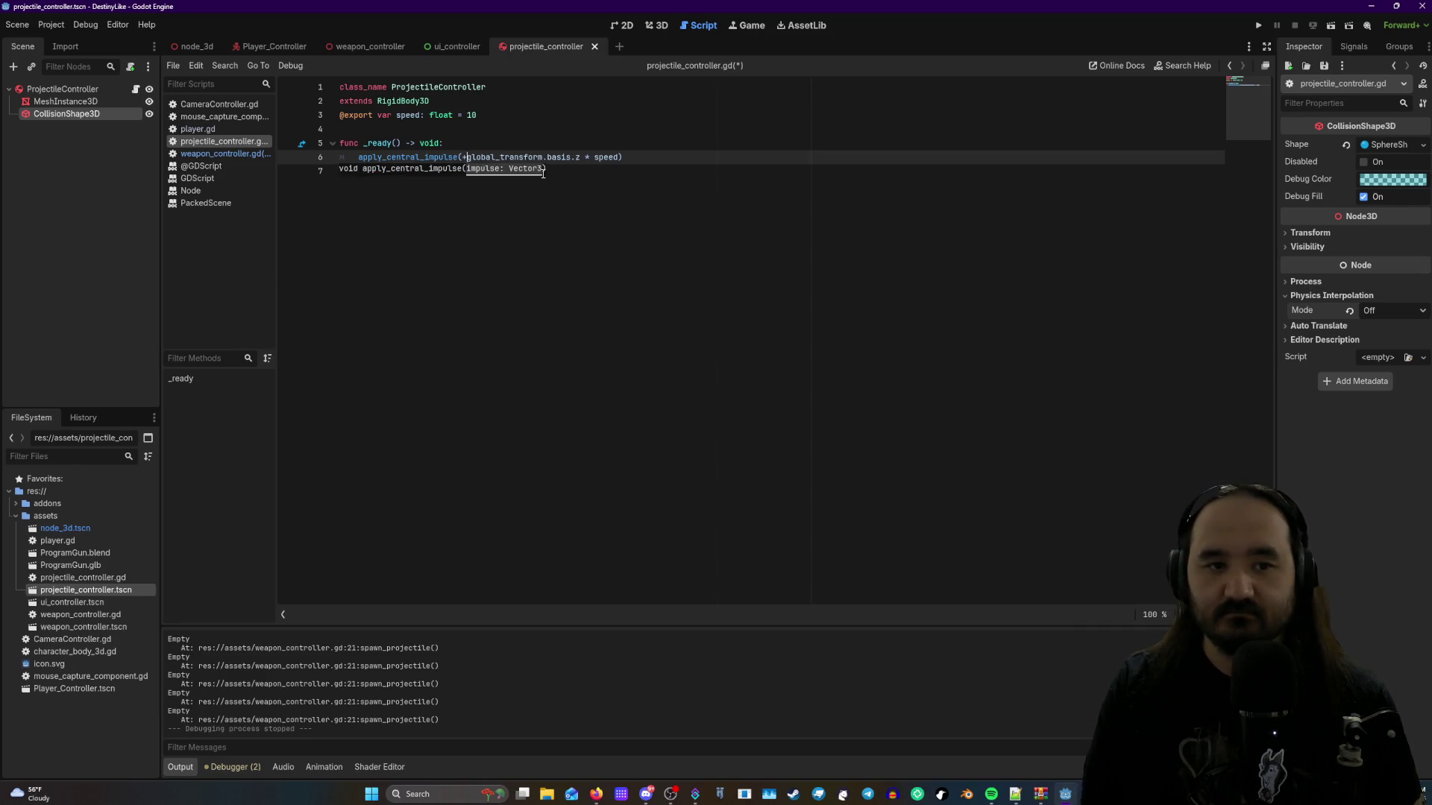
pyautogui.click(615, 235)
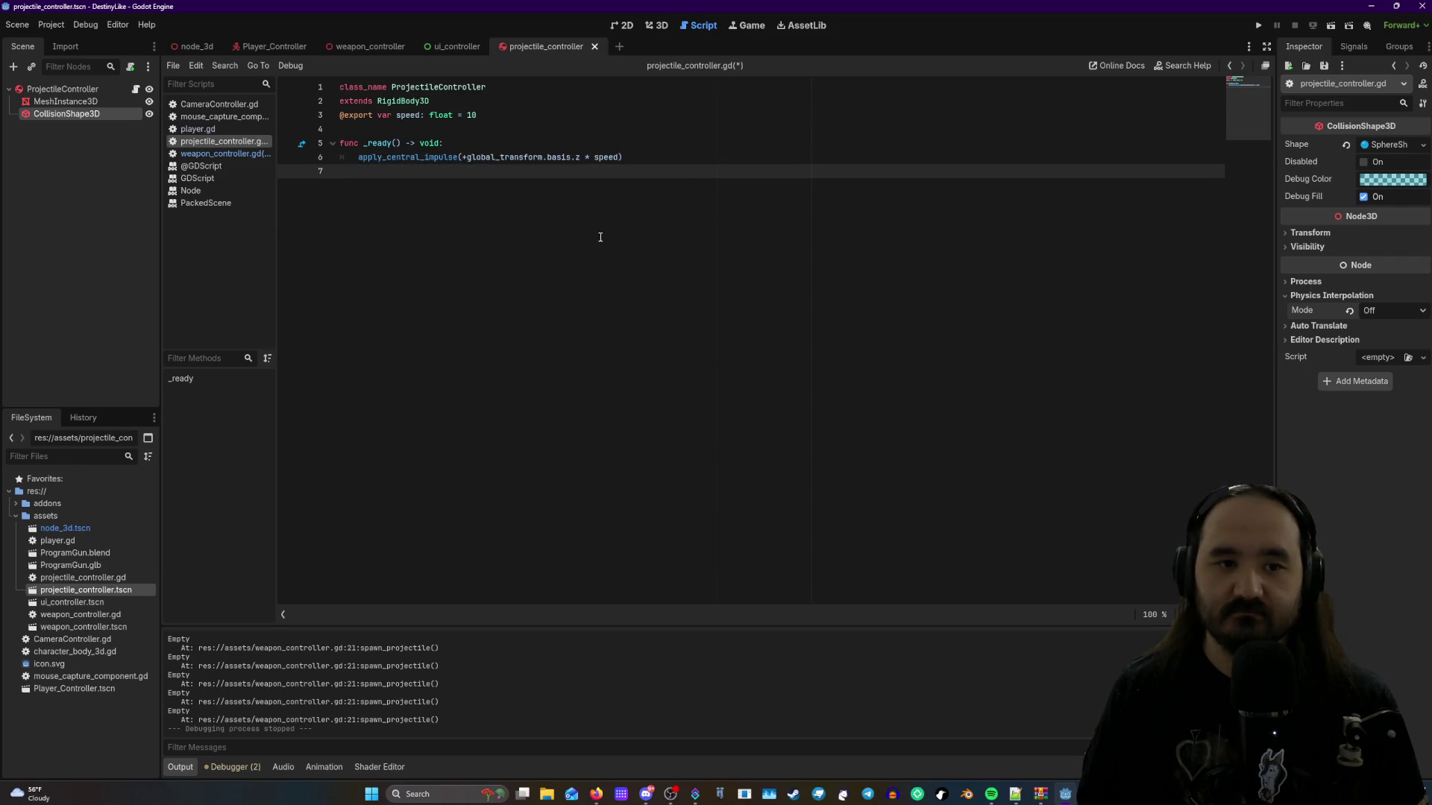
# Run the project, fire seven sphere projectiles from the gun, then stop with F8
pyautogui.click(1257, 27)
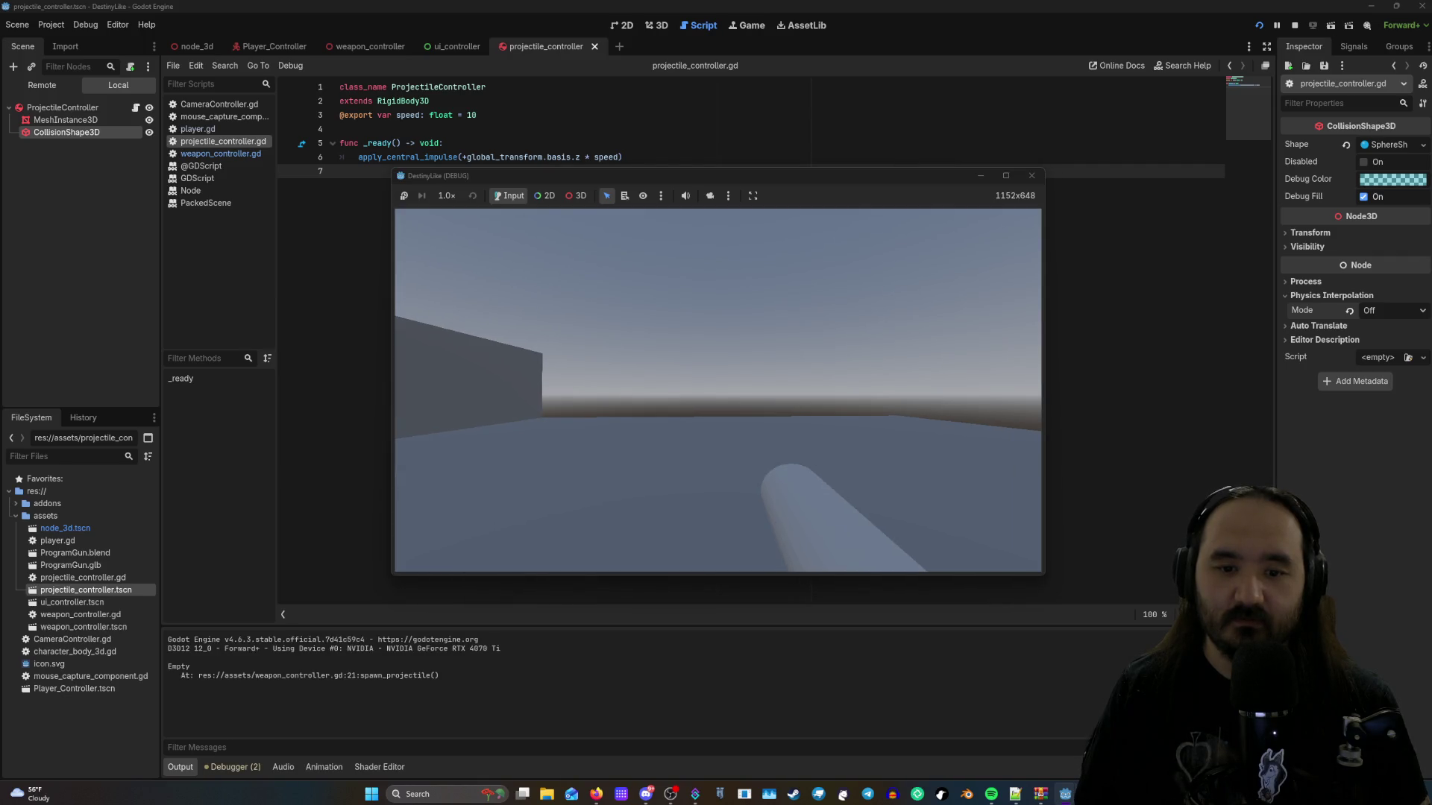
pyautogui.click(718, 390)
pyautogui.click(718, 390)
pyautogui.click(718, 390)
pyautogui.click(718, 390)
pyautogui.click(718, 390)
pyautogui.click(718, 390)
pyautogui.click(718, 390)
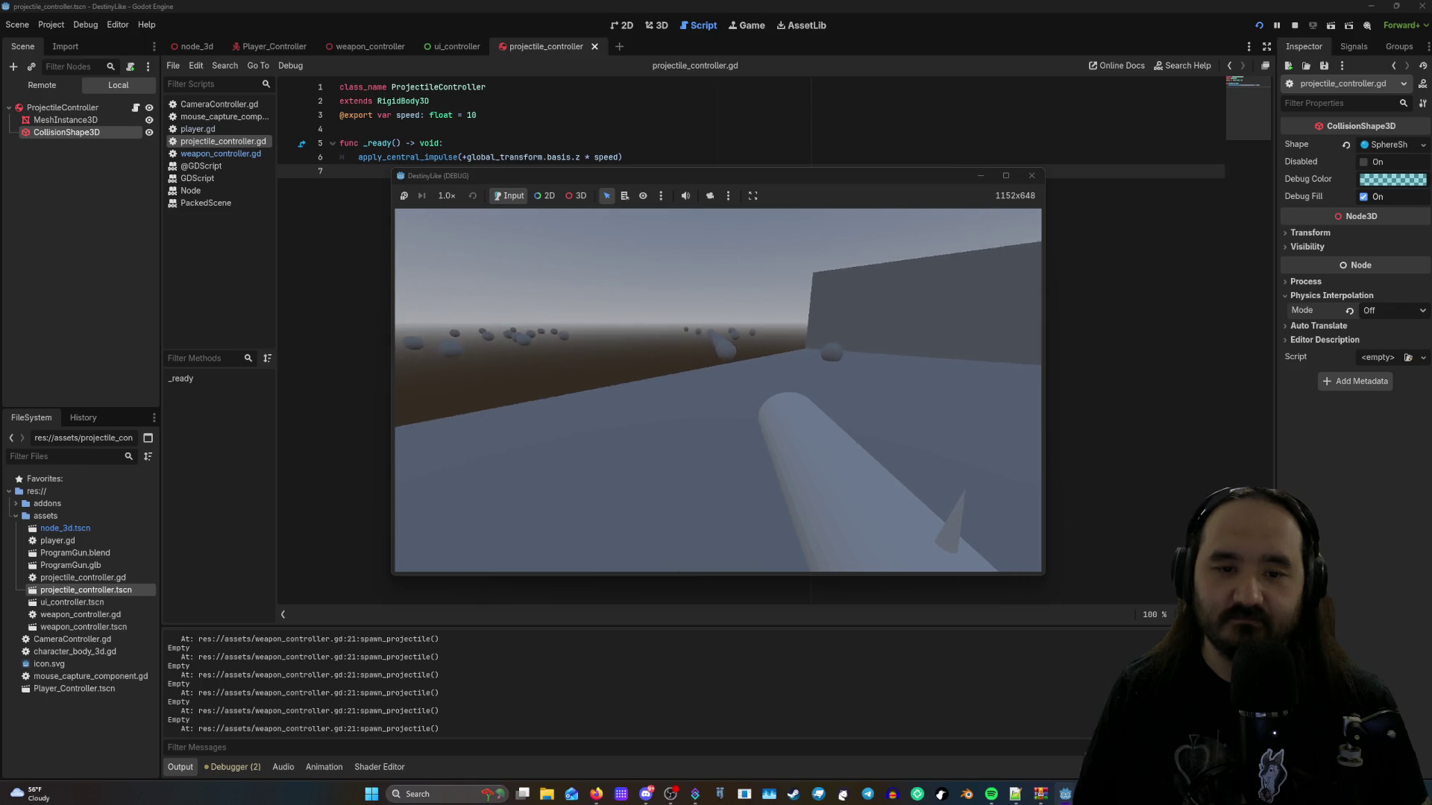
pyautogui.press('F8')
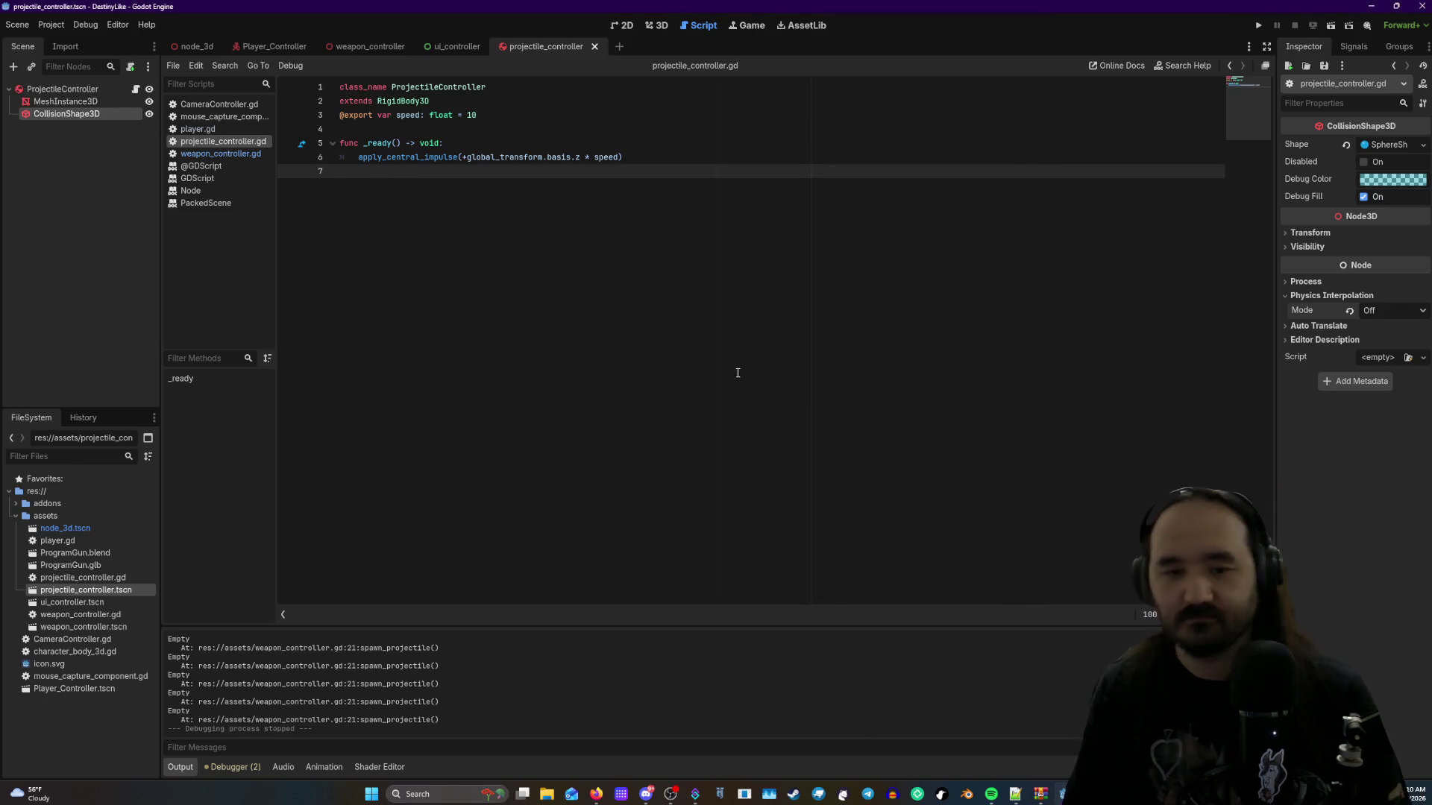
# Change line 6 to -global_transform.basis.z, then run the game and fire spheres to check direction
pyautogui.click(465, 157)
pyautogui.write('-')
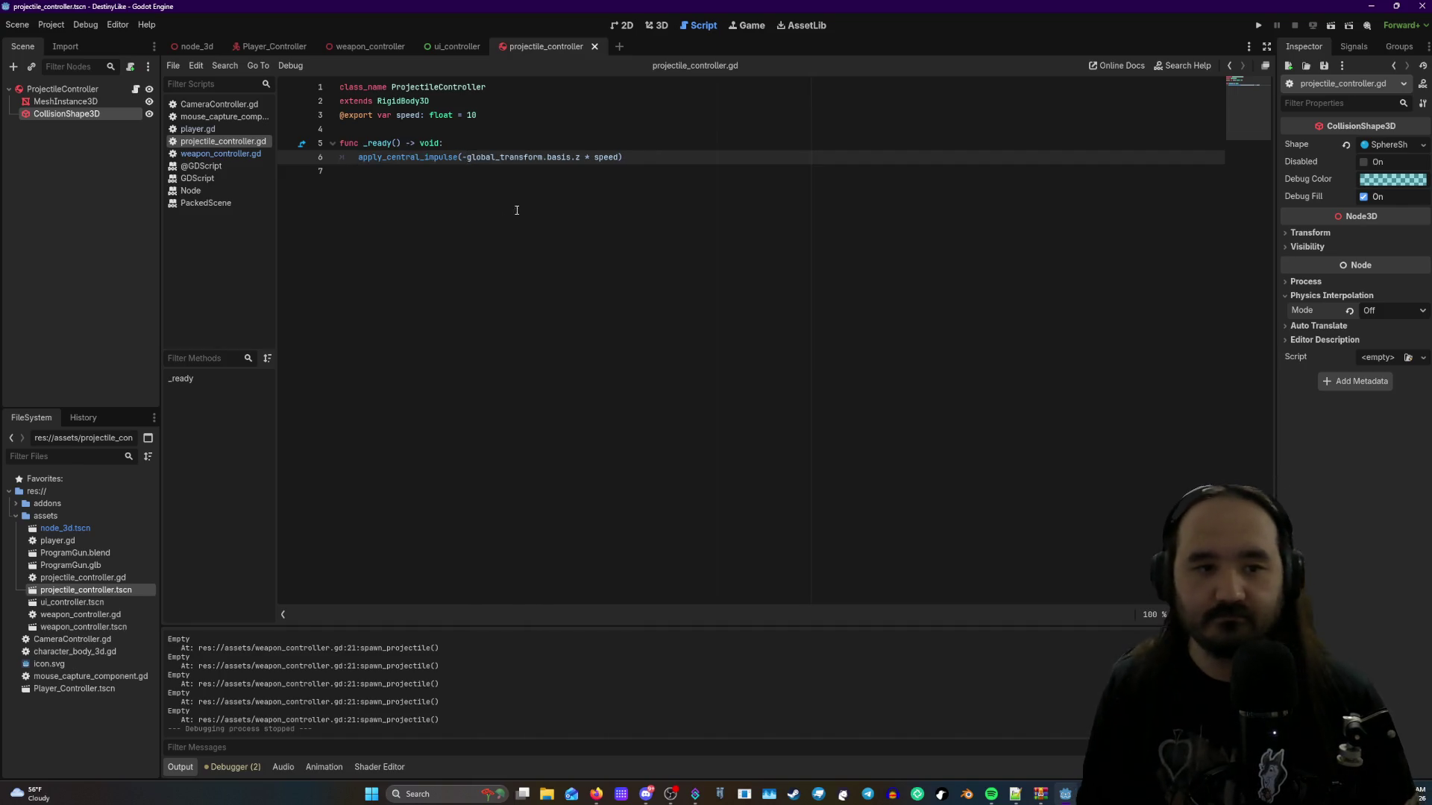
pyautogui.click(1266, 28)
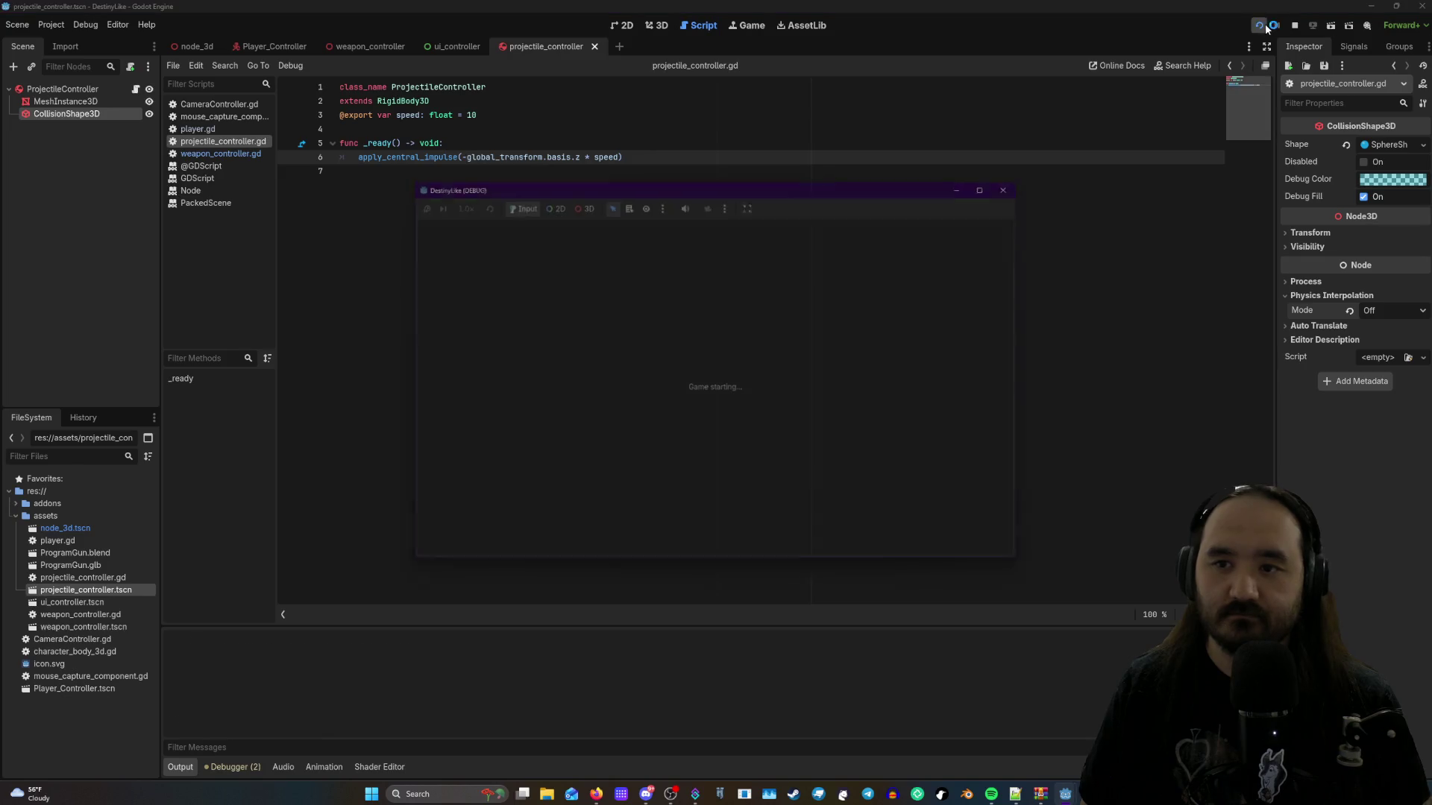
pyautogui.click(641, 301)
pyautogui.click(642, 301)
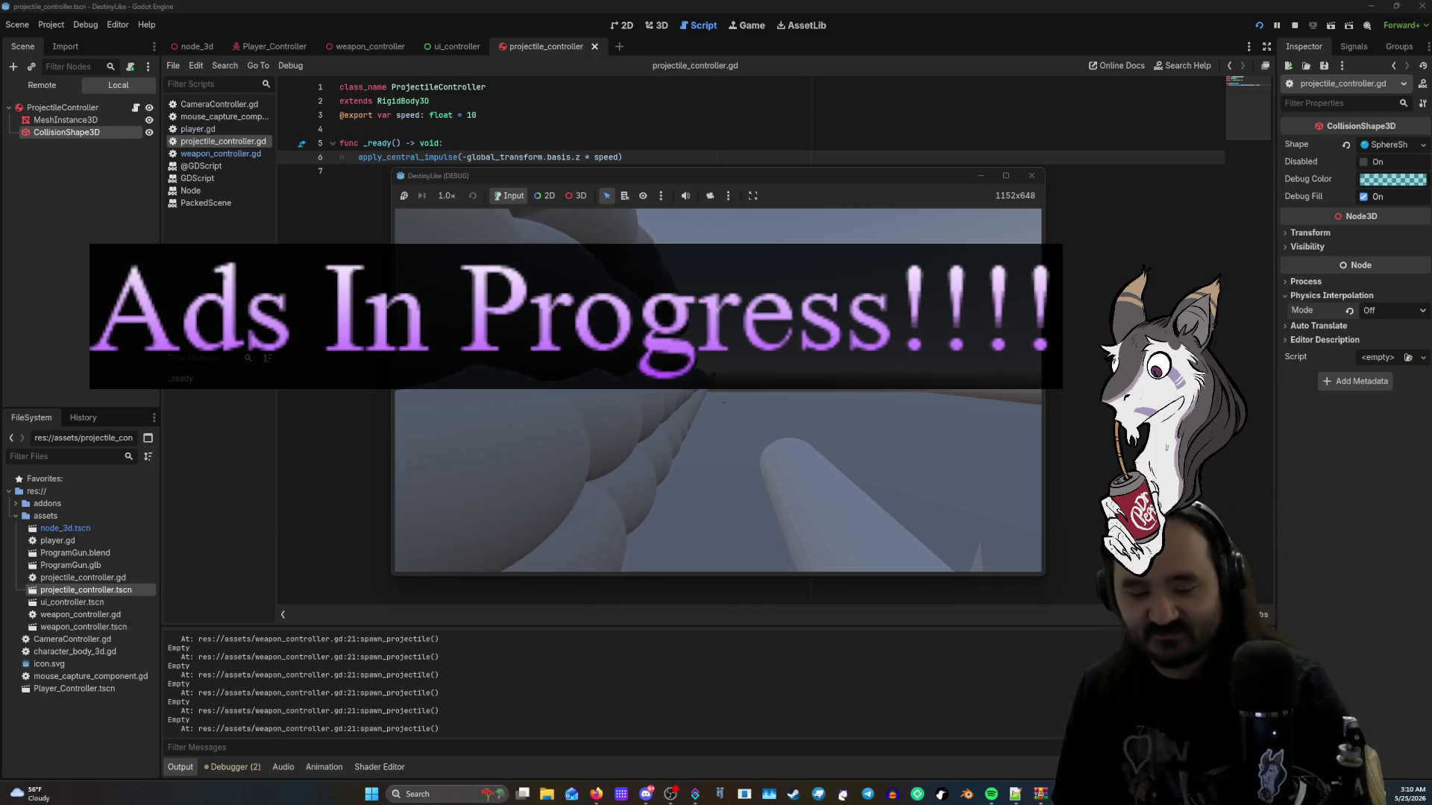
pyautogui.press('F8')
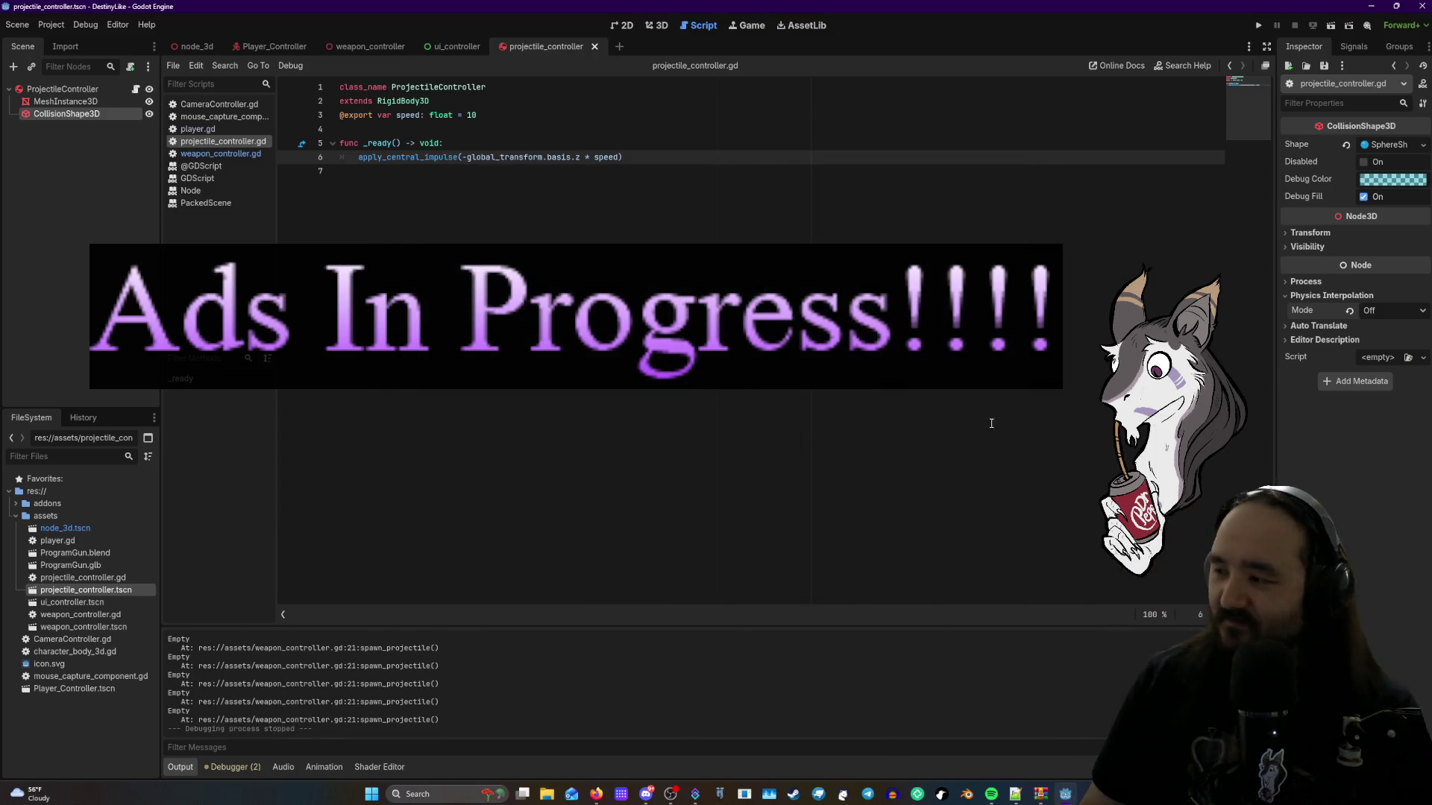
pyautogui.click(467, 156)
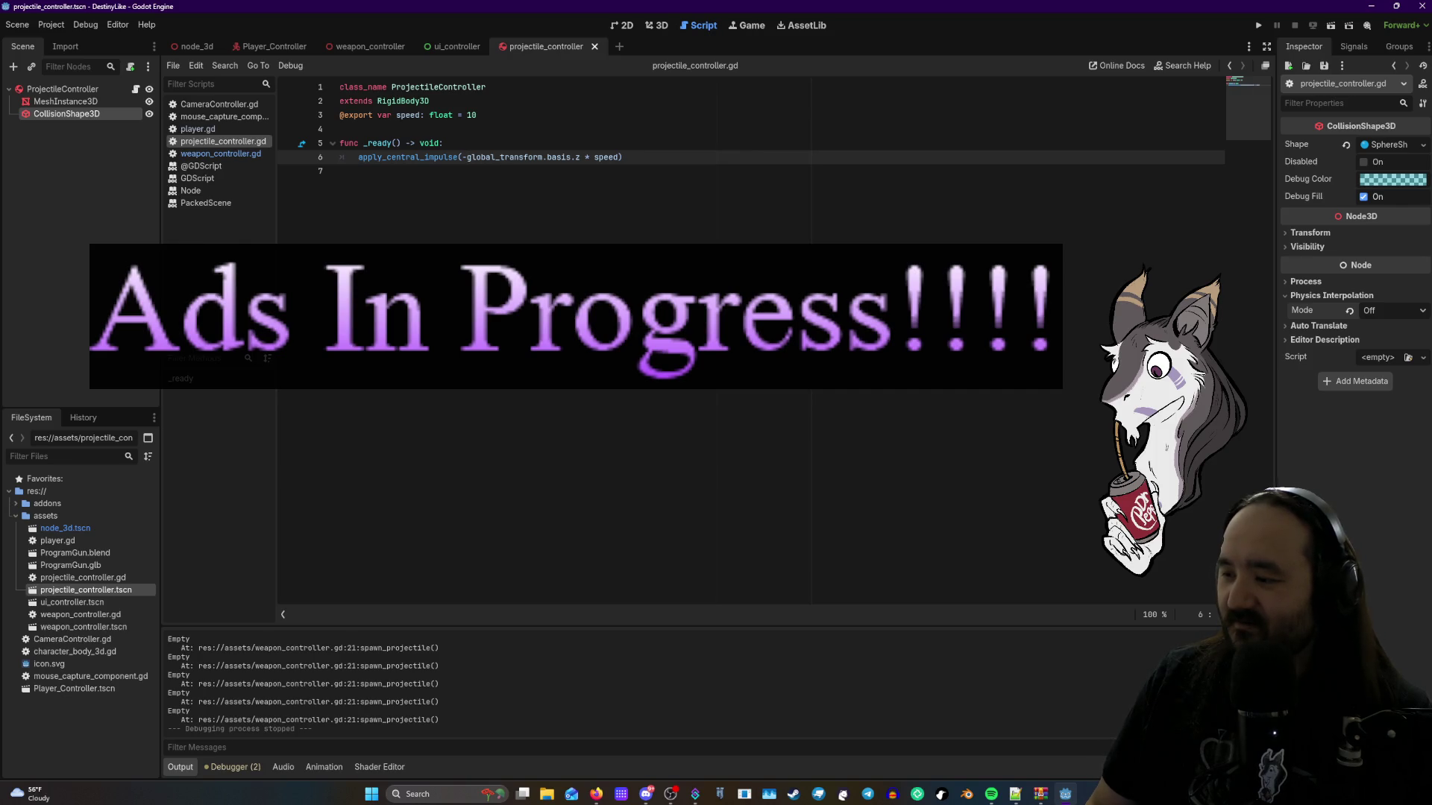
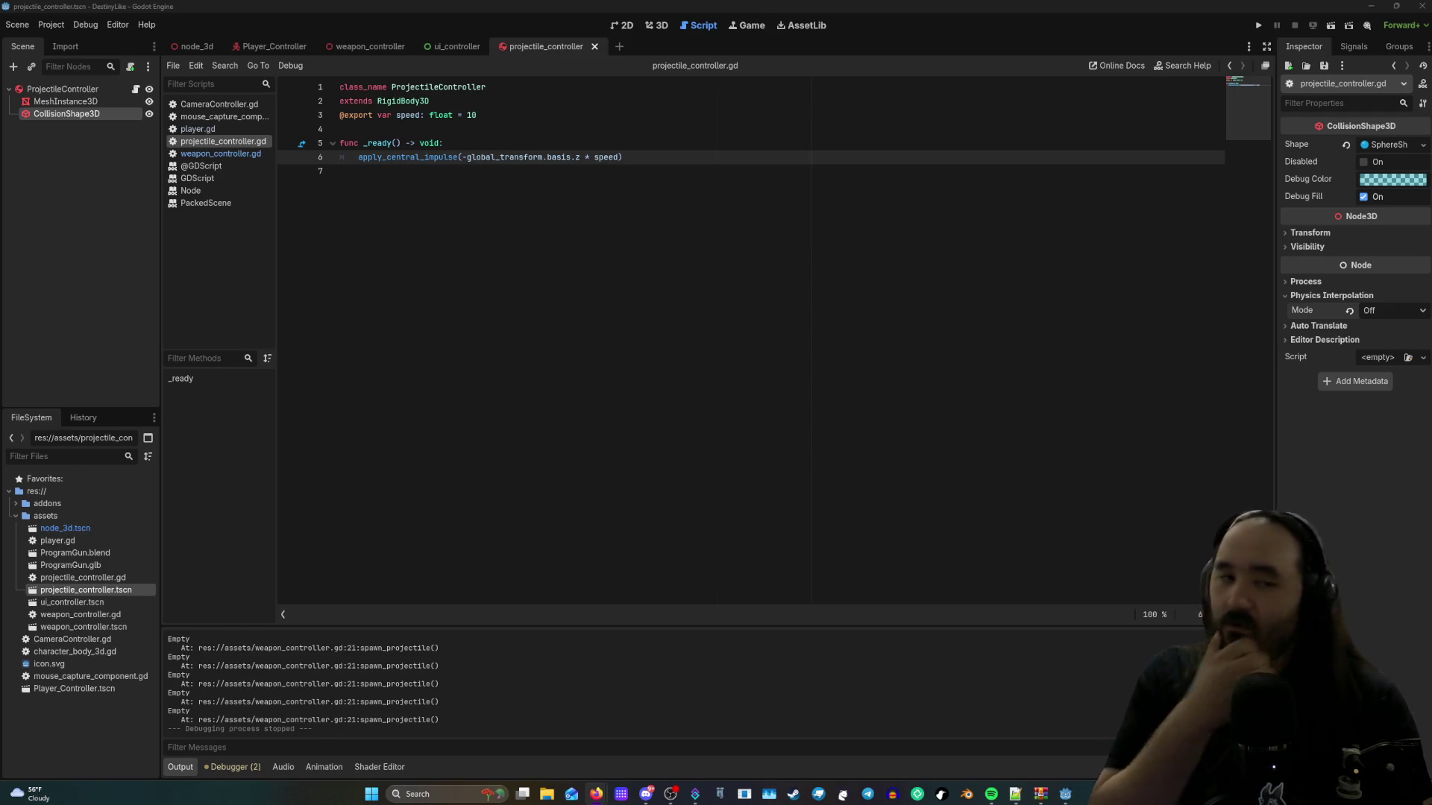
# Open weapon_controller.gd and insert a blank line below the instantiate call on line 18
pyautogui.click(218, 153)
pyautogui.click(218, 141)
pyautogui.click(218, 153)
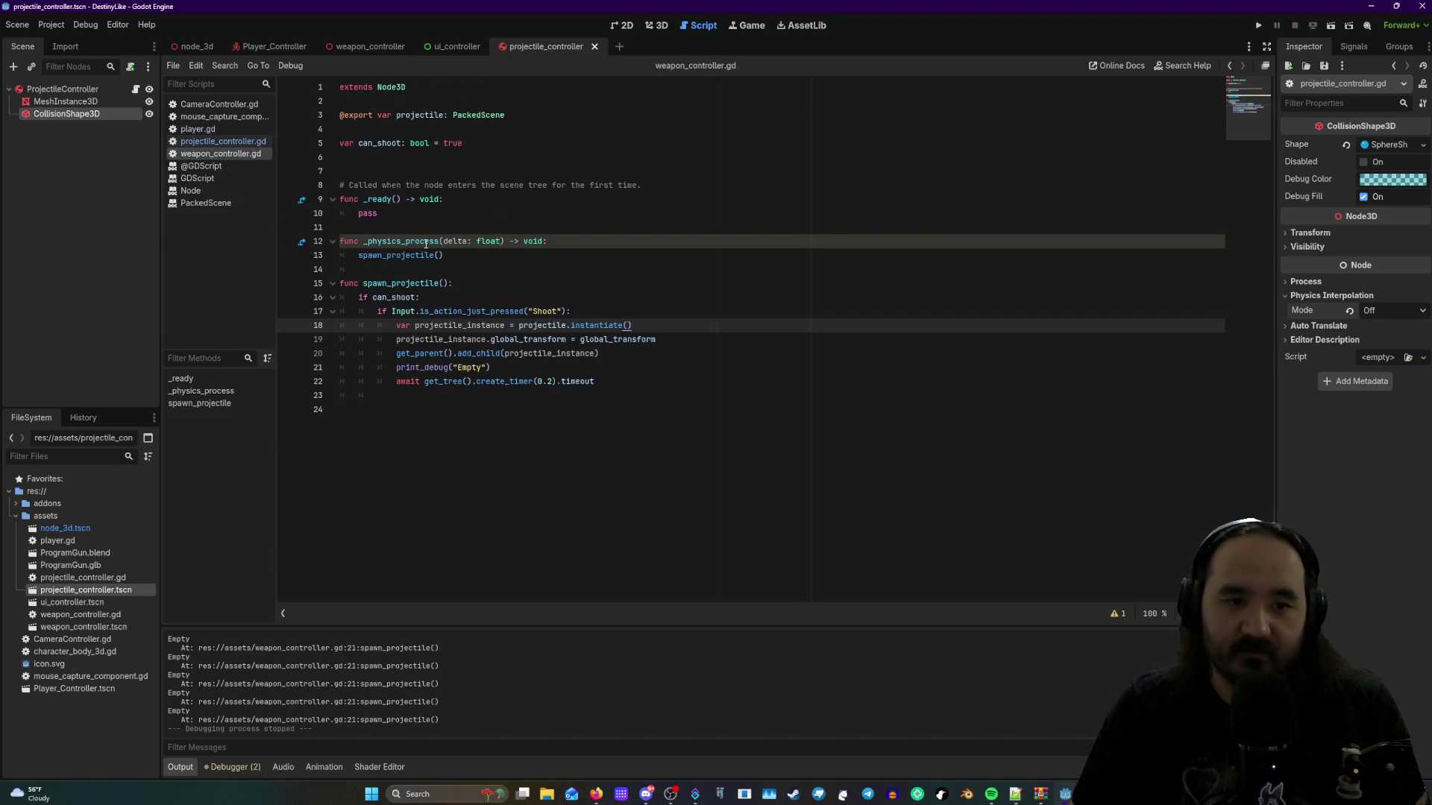
pyautogui.moveTo(499, 248)
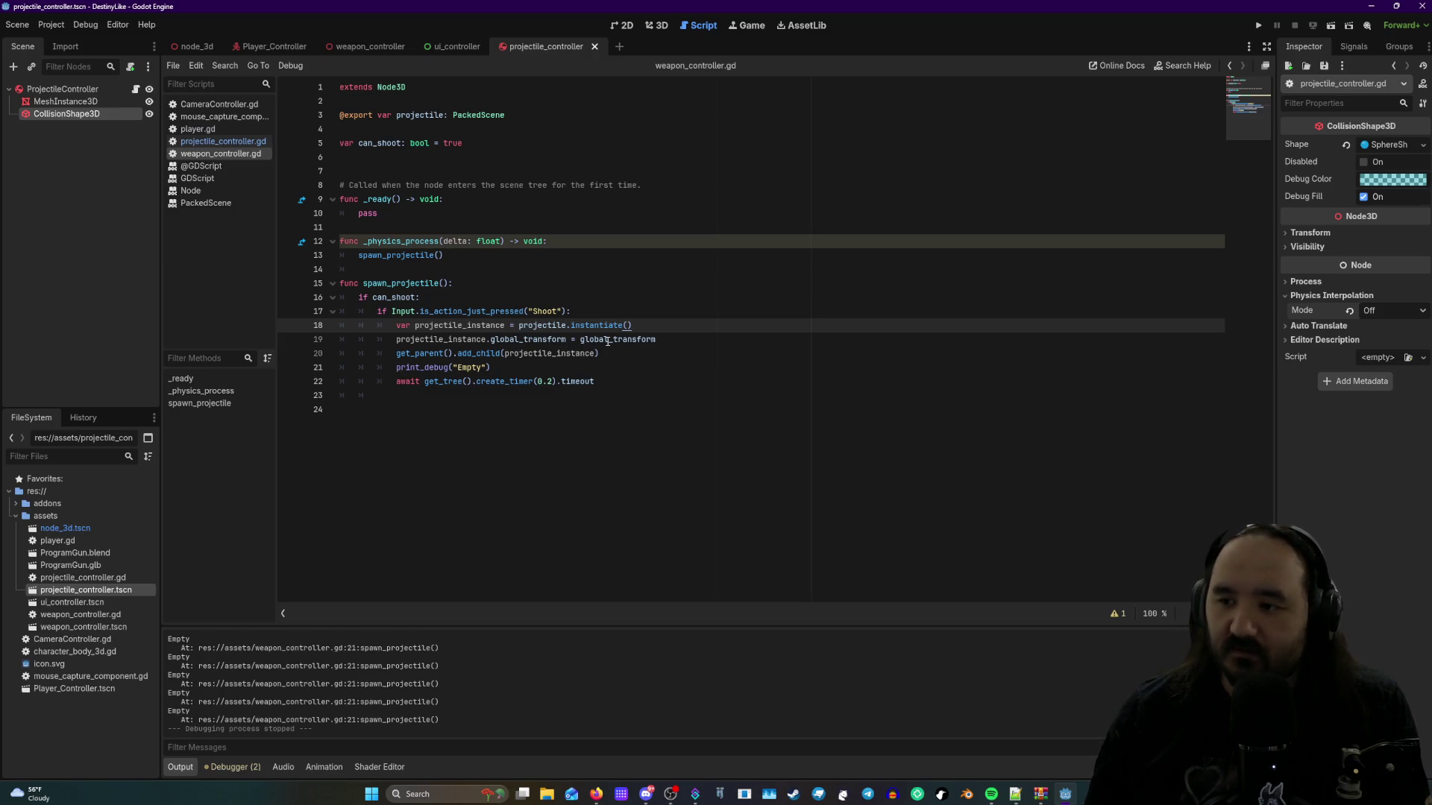
pyautogui.moveTo(618, 341)
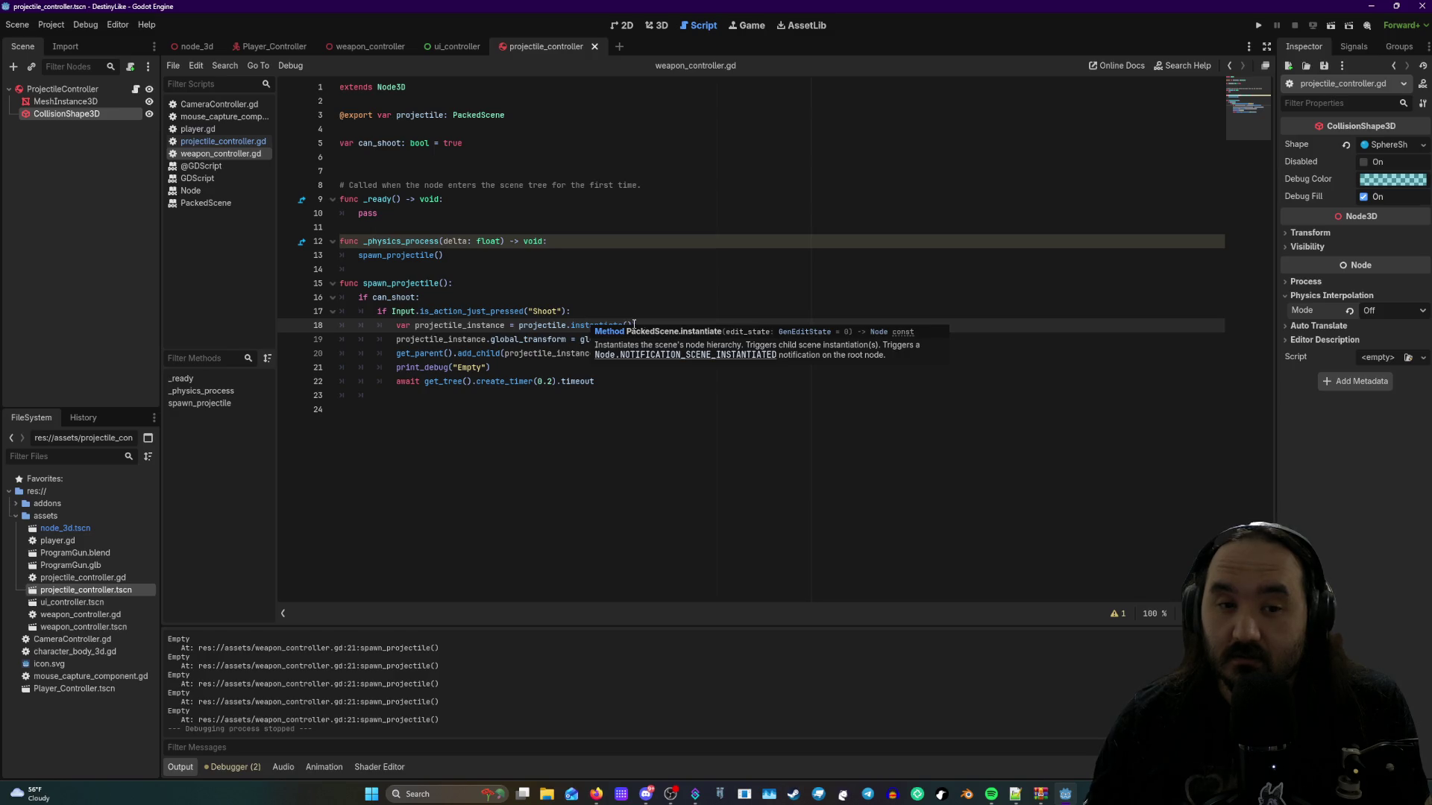
pyautogui.press('Return')
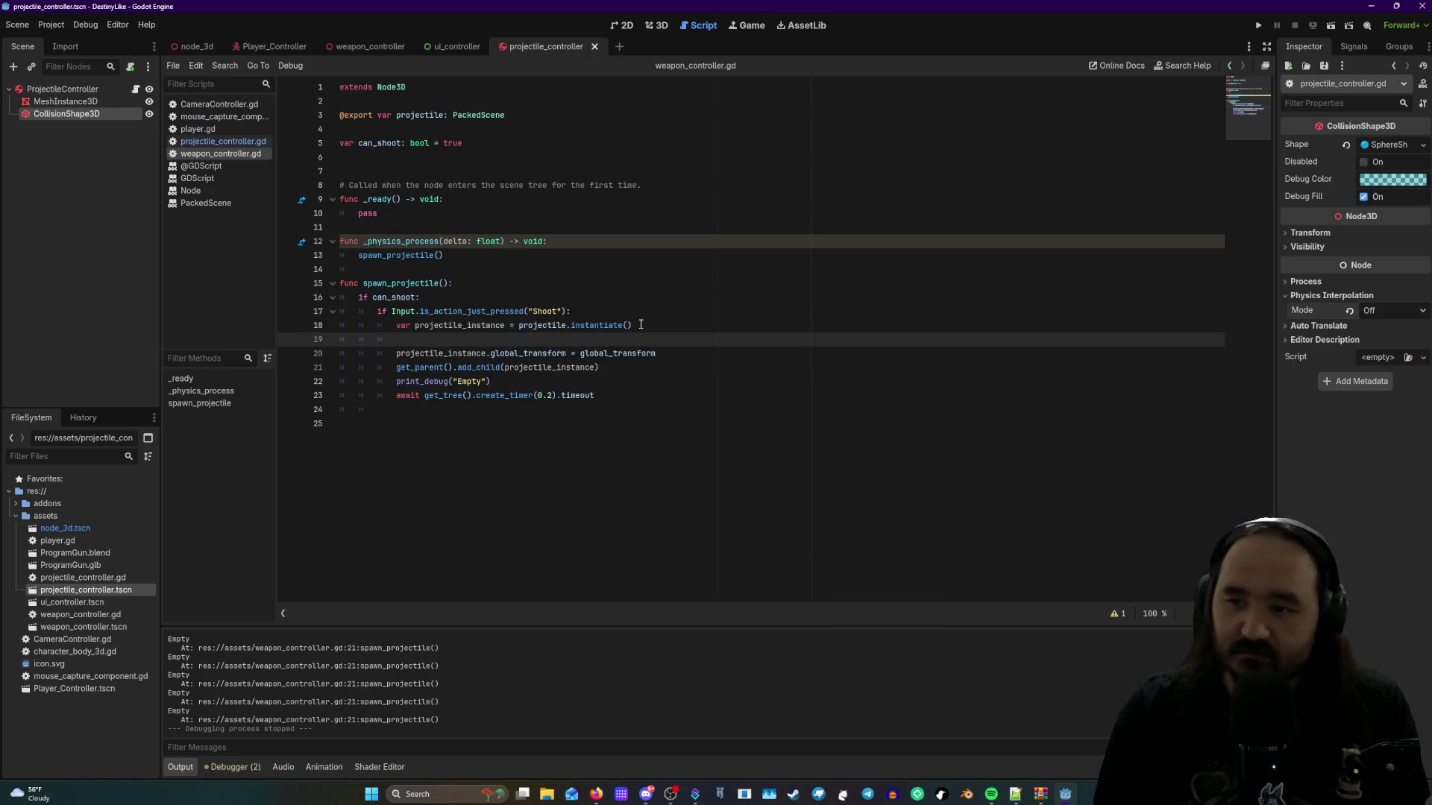
# Add var cam = get_viewport().get_camera_3d() on line 19
pyautogui.write('var ')
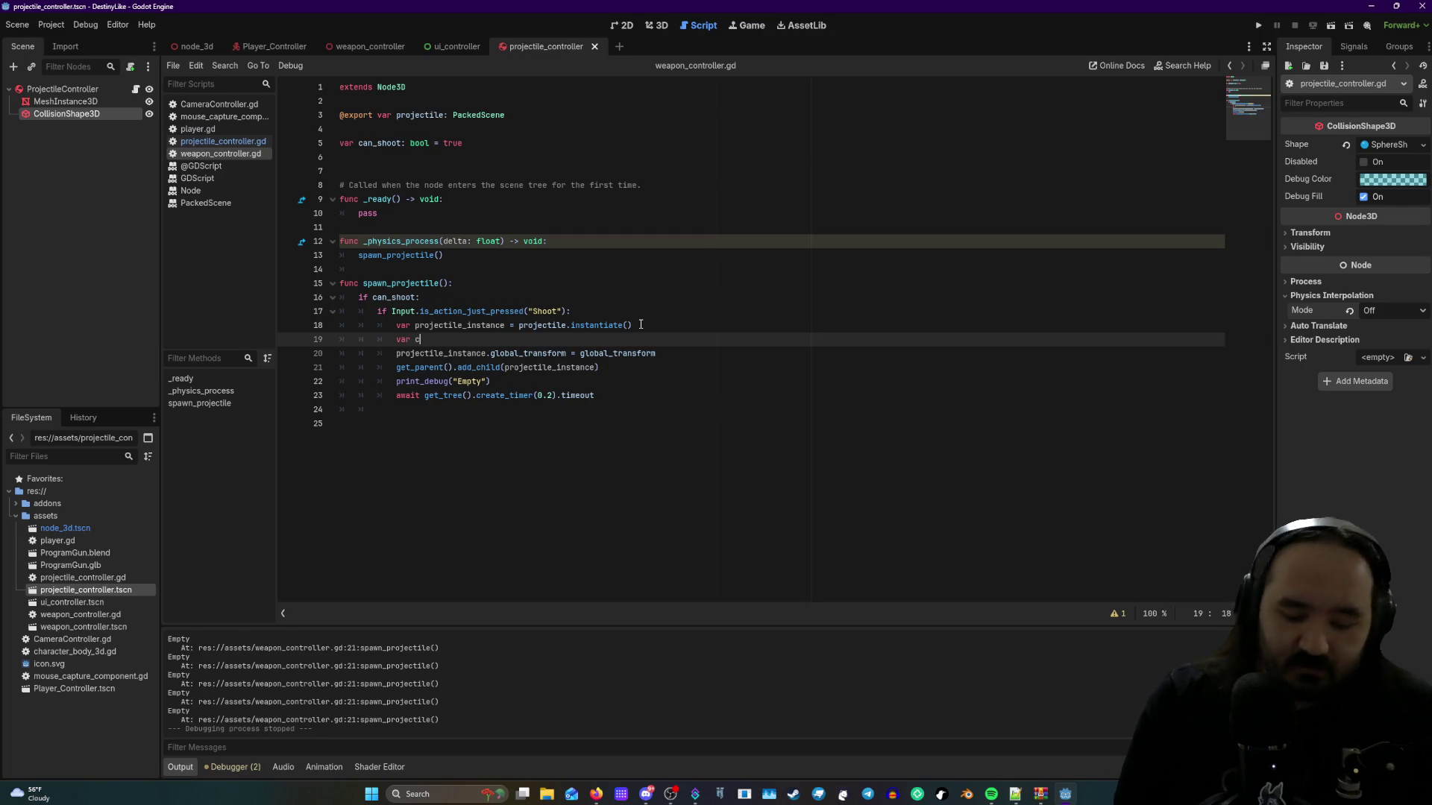
pyautogui.write('cam = ')
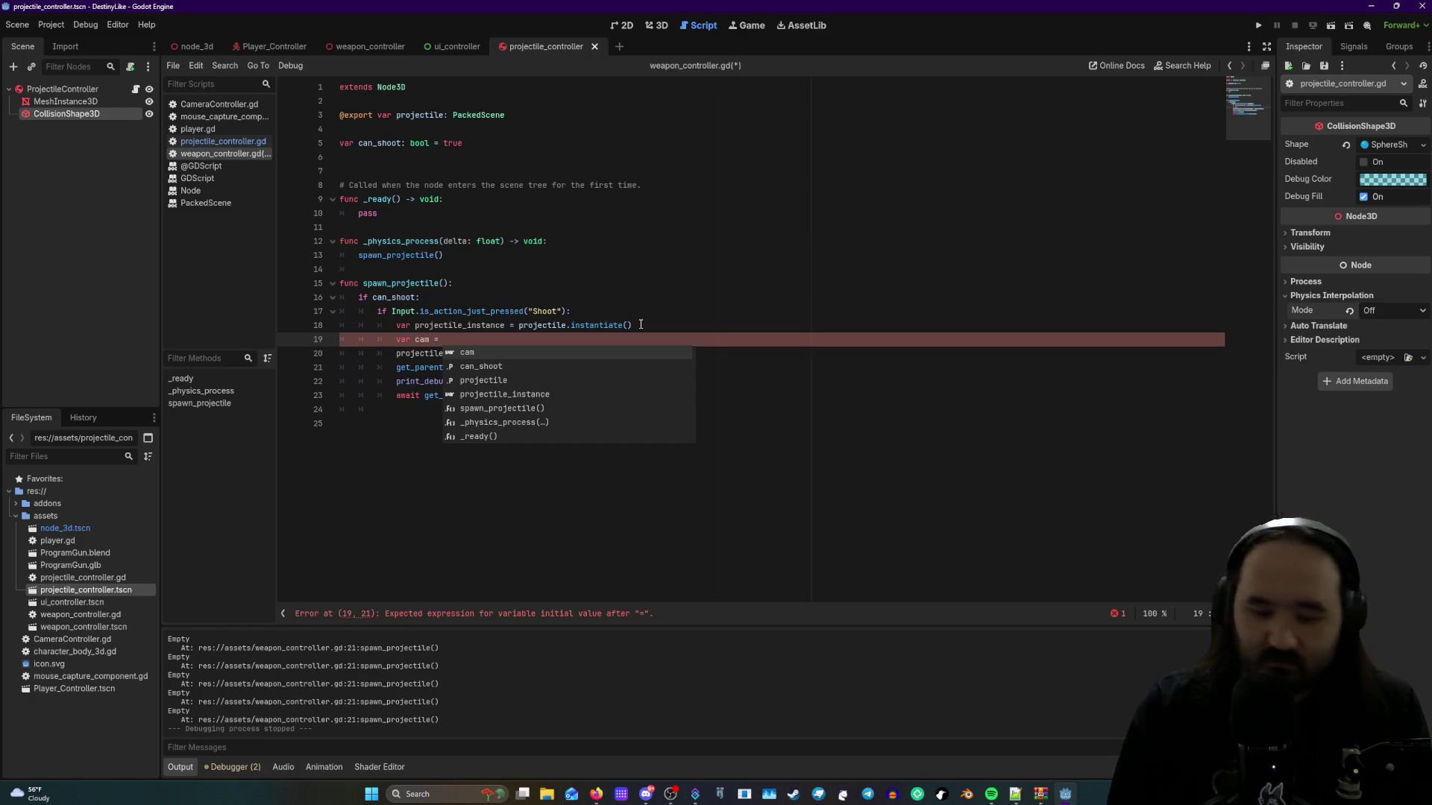
pyautogui.write('get')
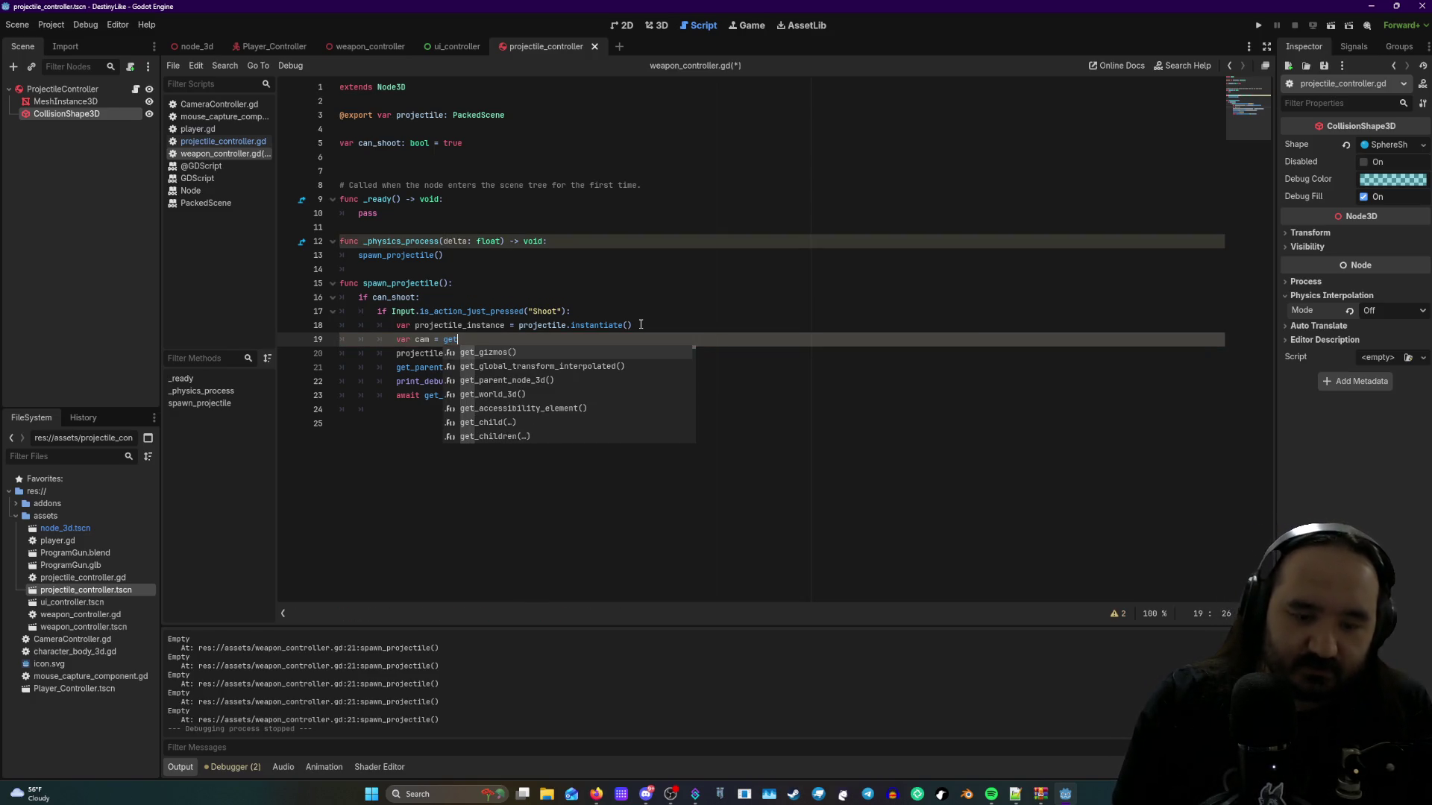
pyautogui.write('_vi')
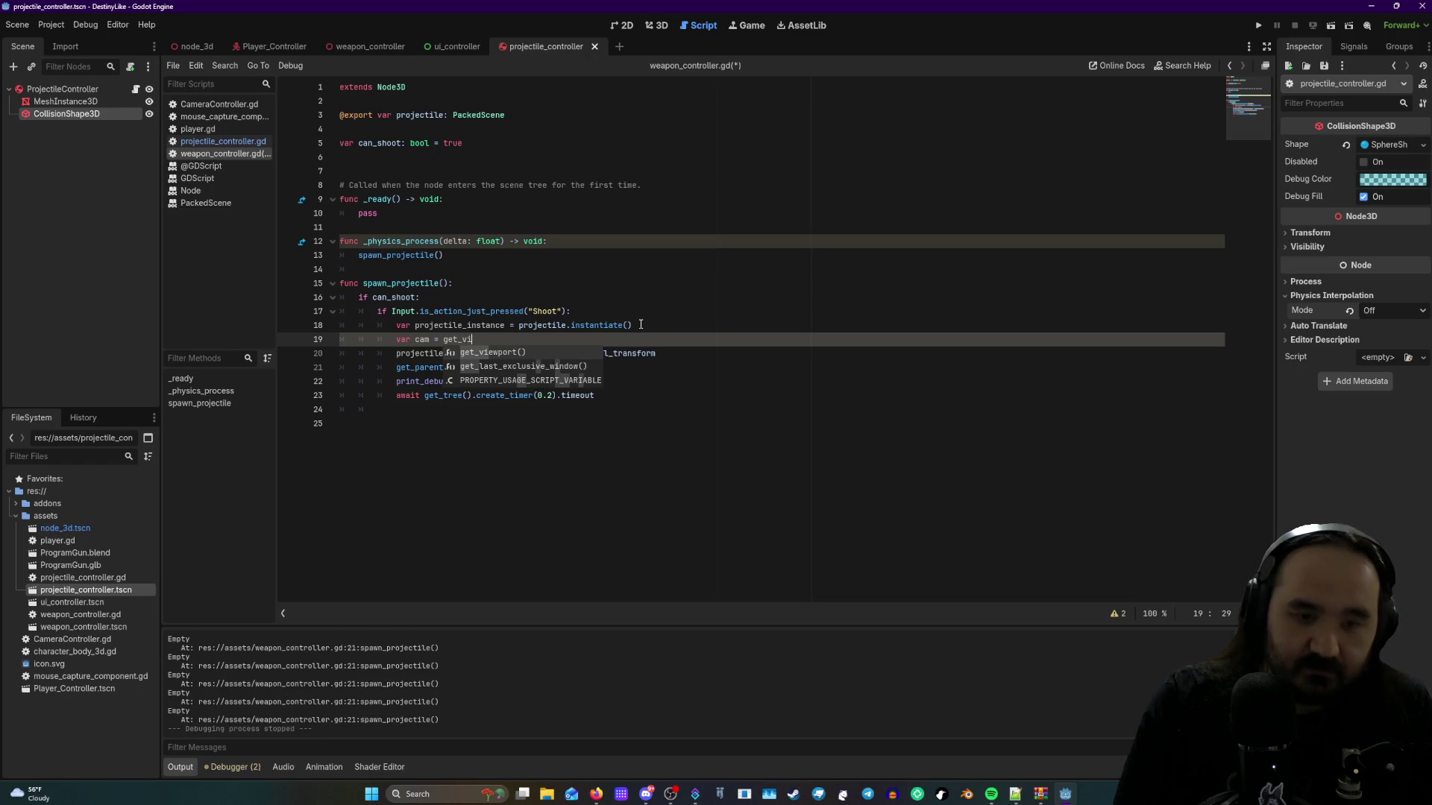
pyautogui.press('Return')
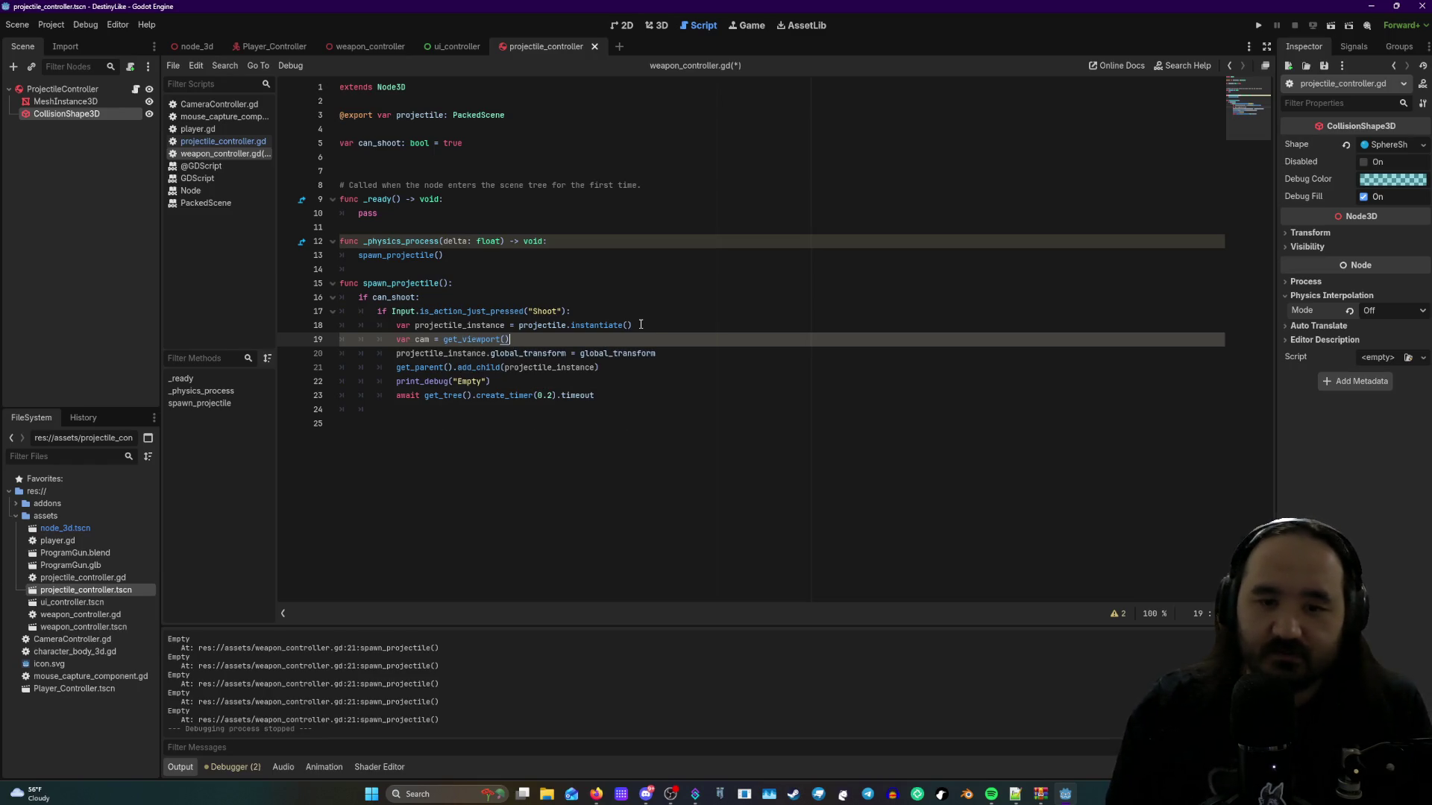
pyautogui.write('.get')
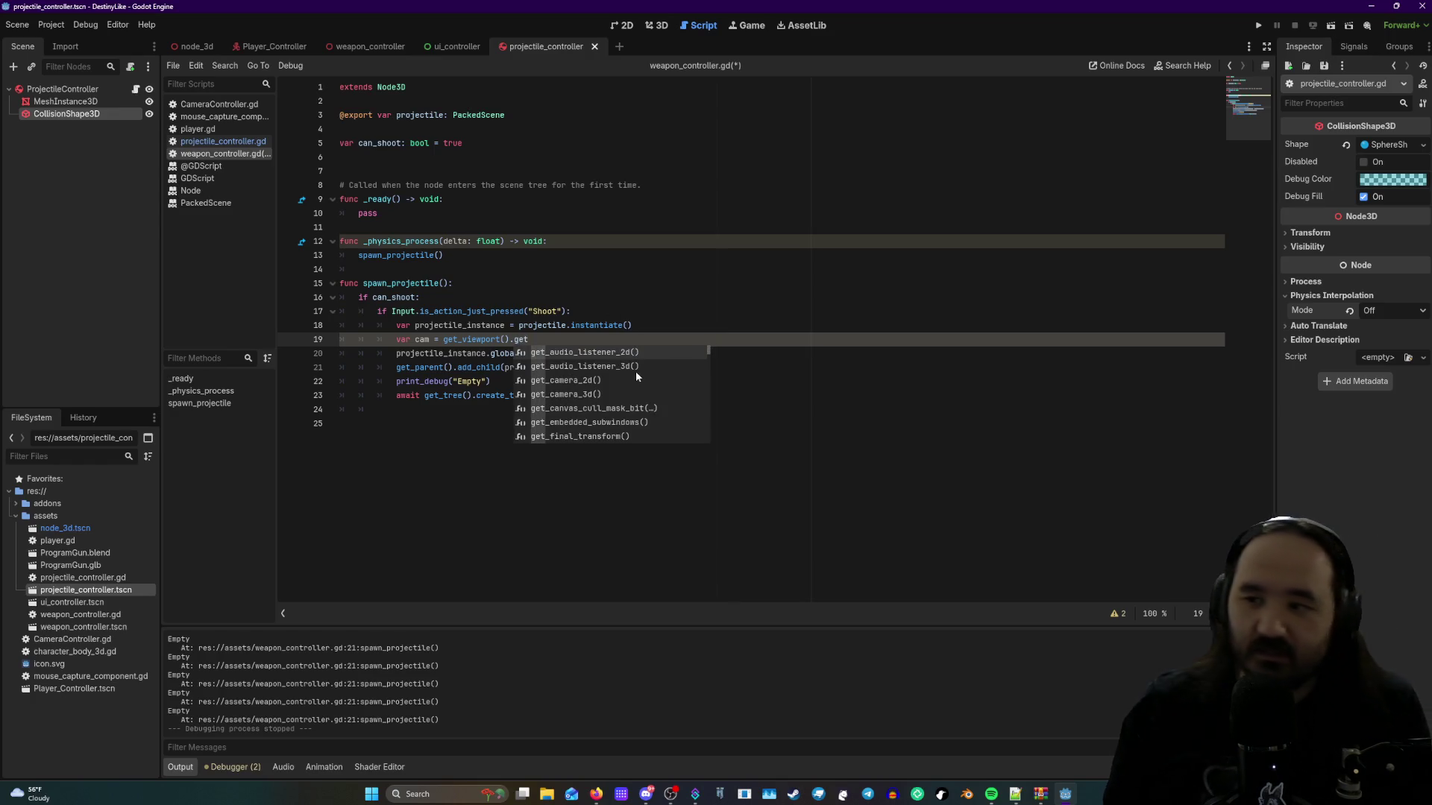
pyautogui.click(602, 394)
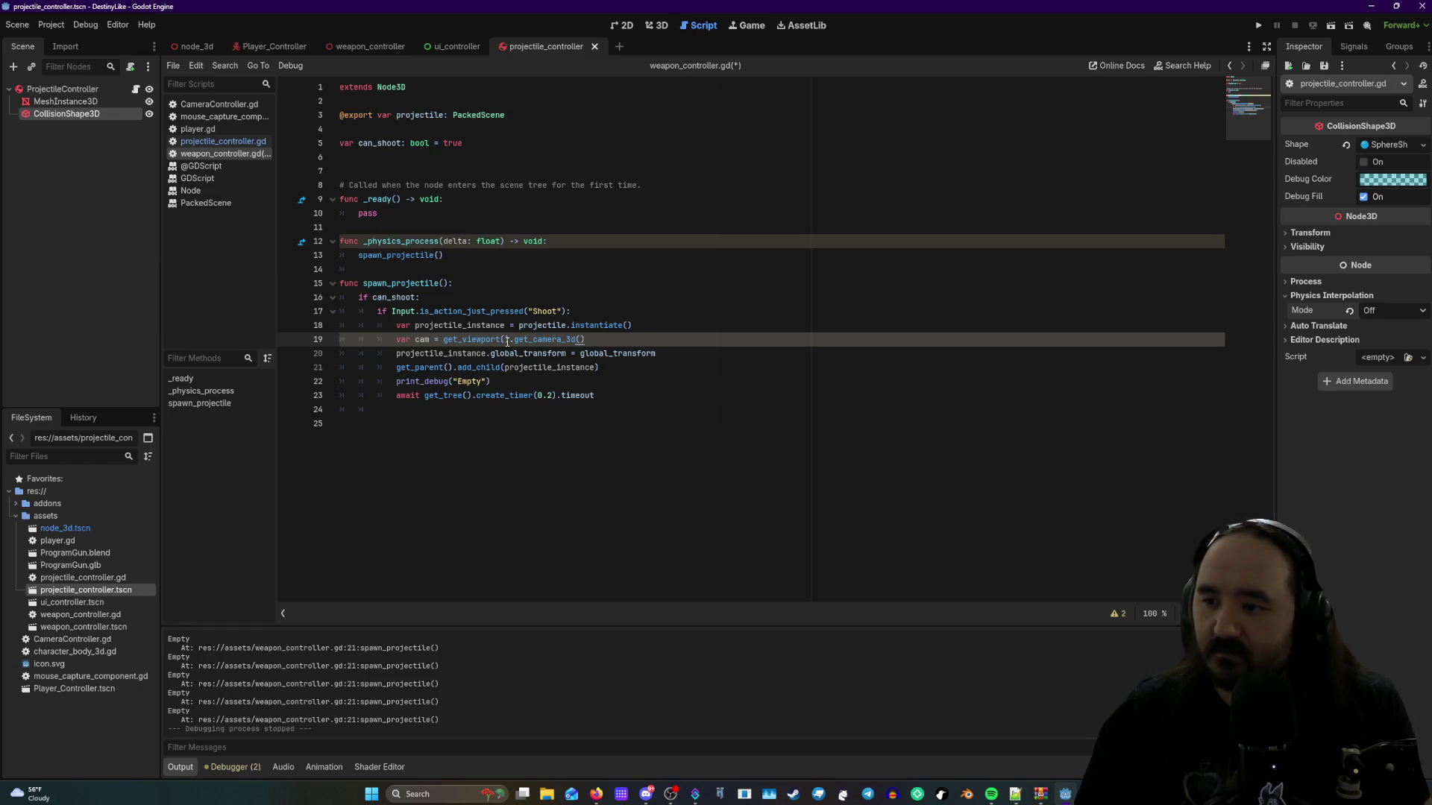
# Change line 20 to use cam.global_transform, then save and run the project
pyautogui.click(485, 353)
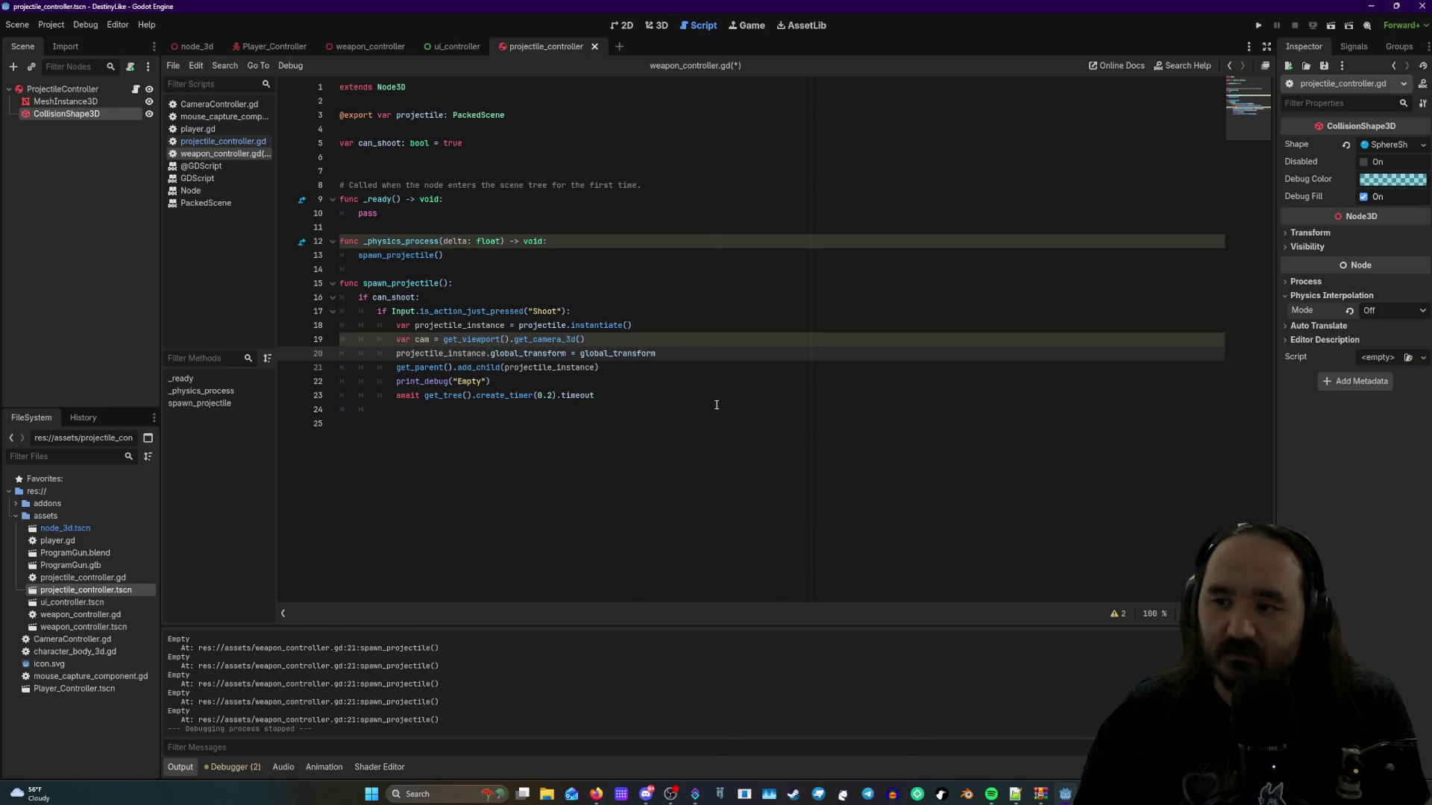
pyautogui.write('cam.')
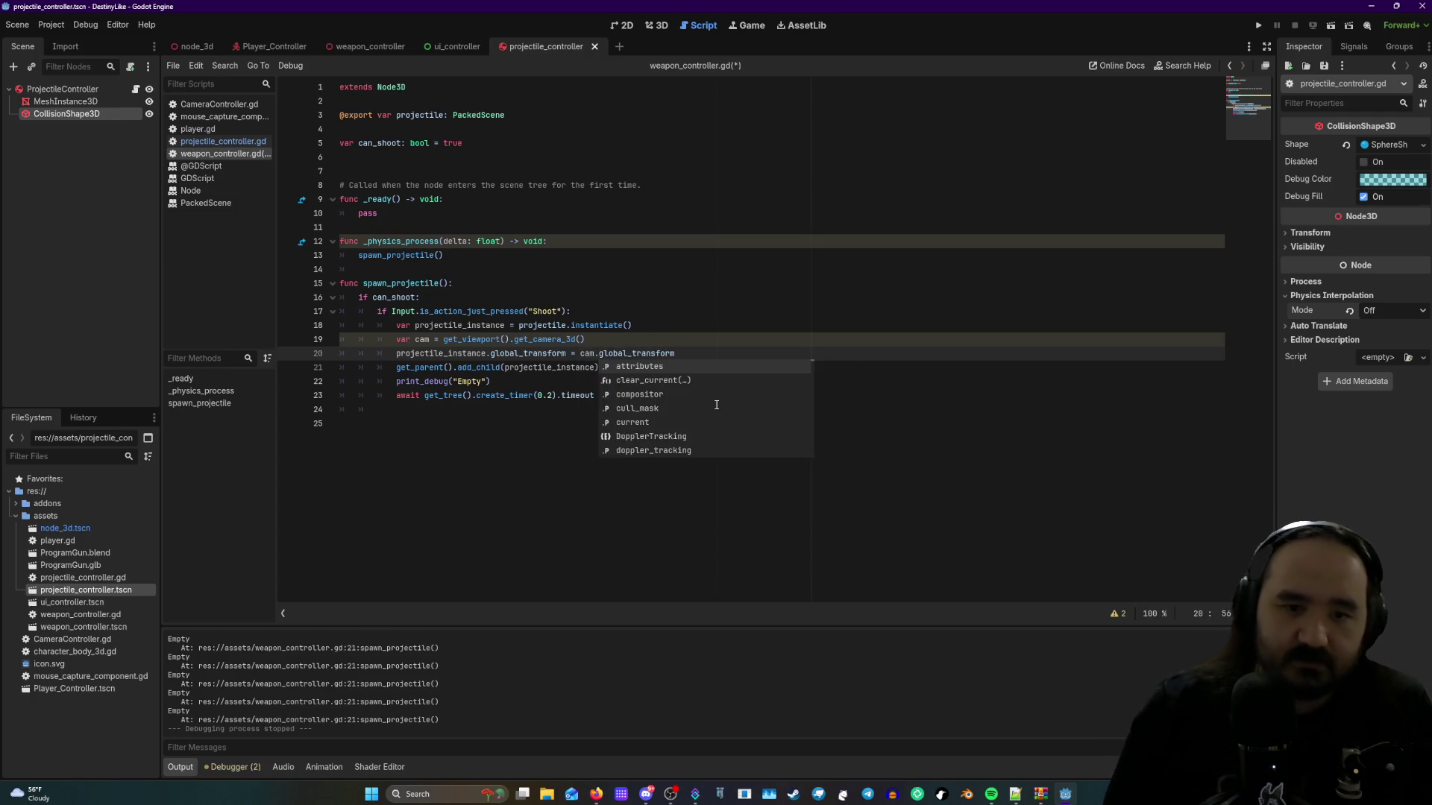
pyautogui.press('Escape')
pyautogui.press('Up')
pyautogui.click(717, 356)
pyautogui.click(618, 370)
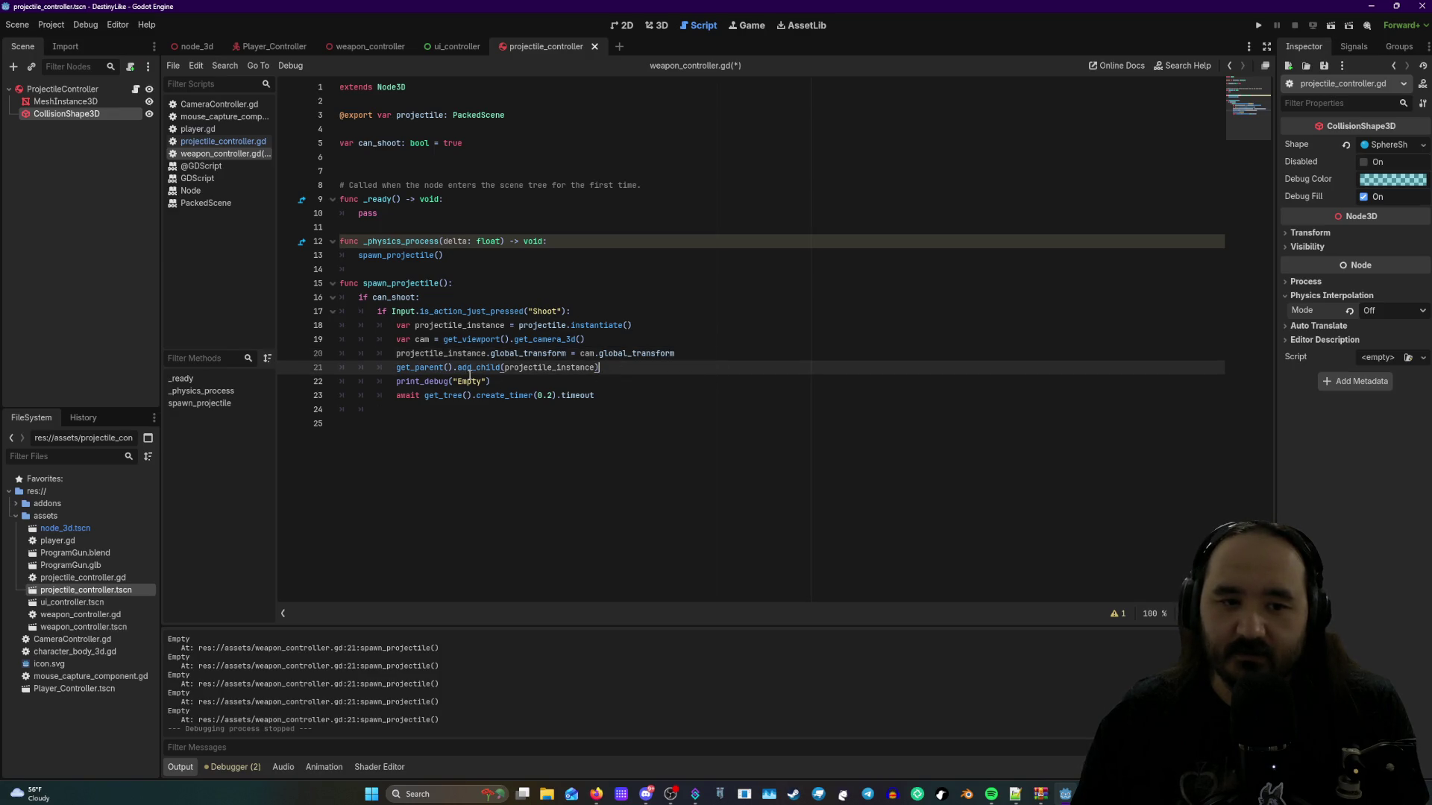
pyautogui.moveTo(445, 369)
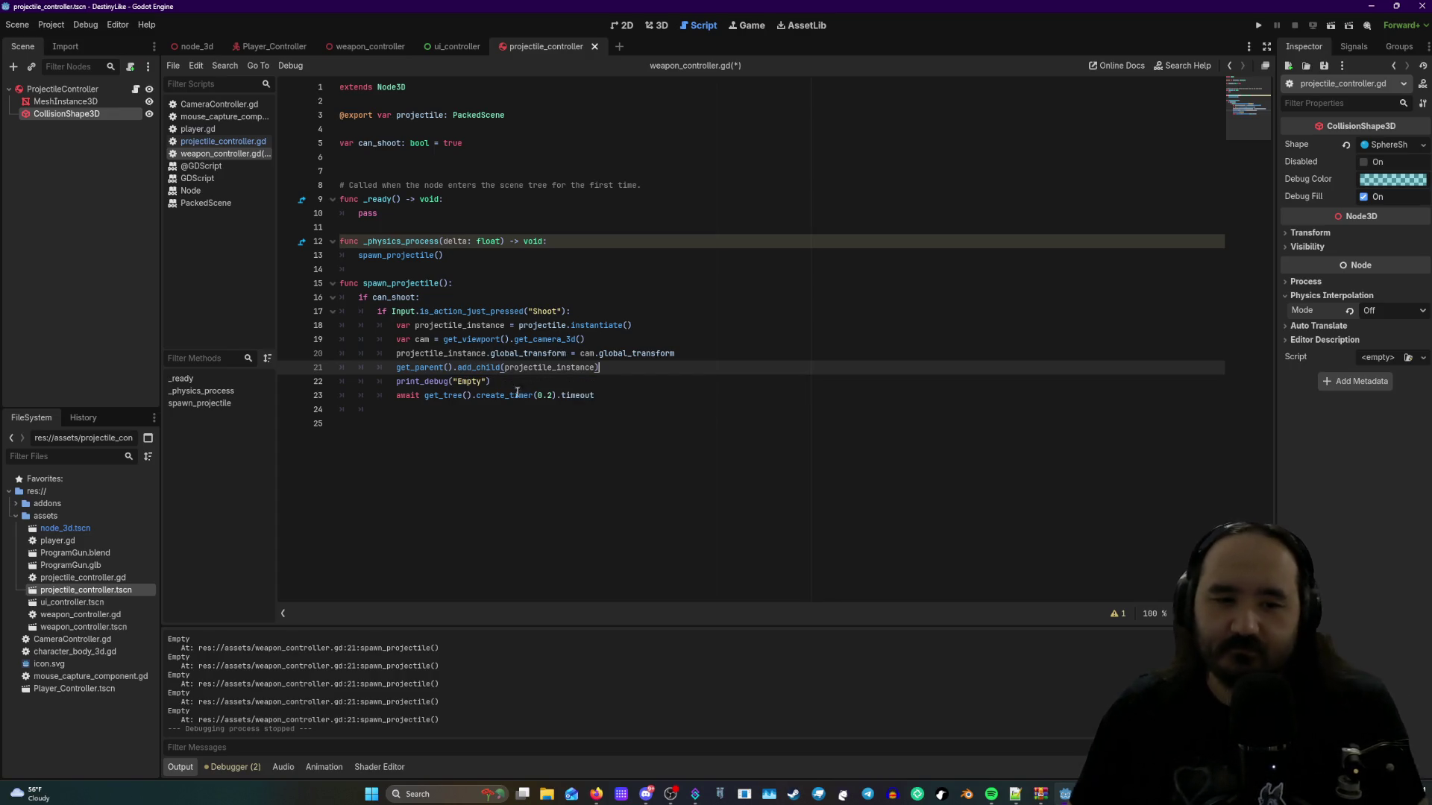
pyautogui.click(619, 381)
pyautogui.click(621, 367)
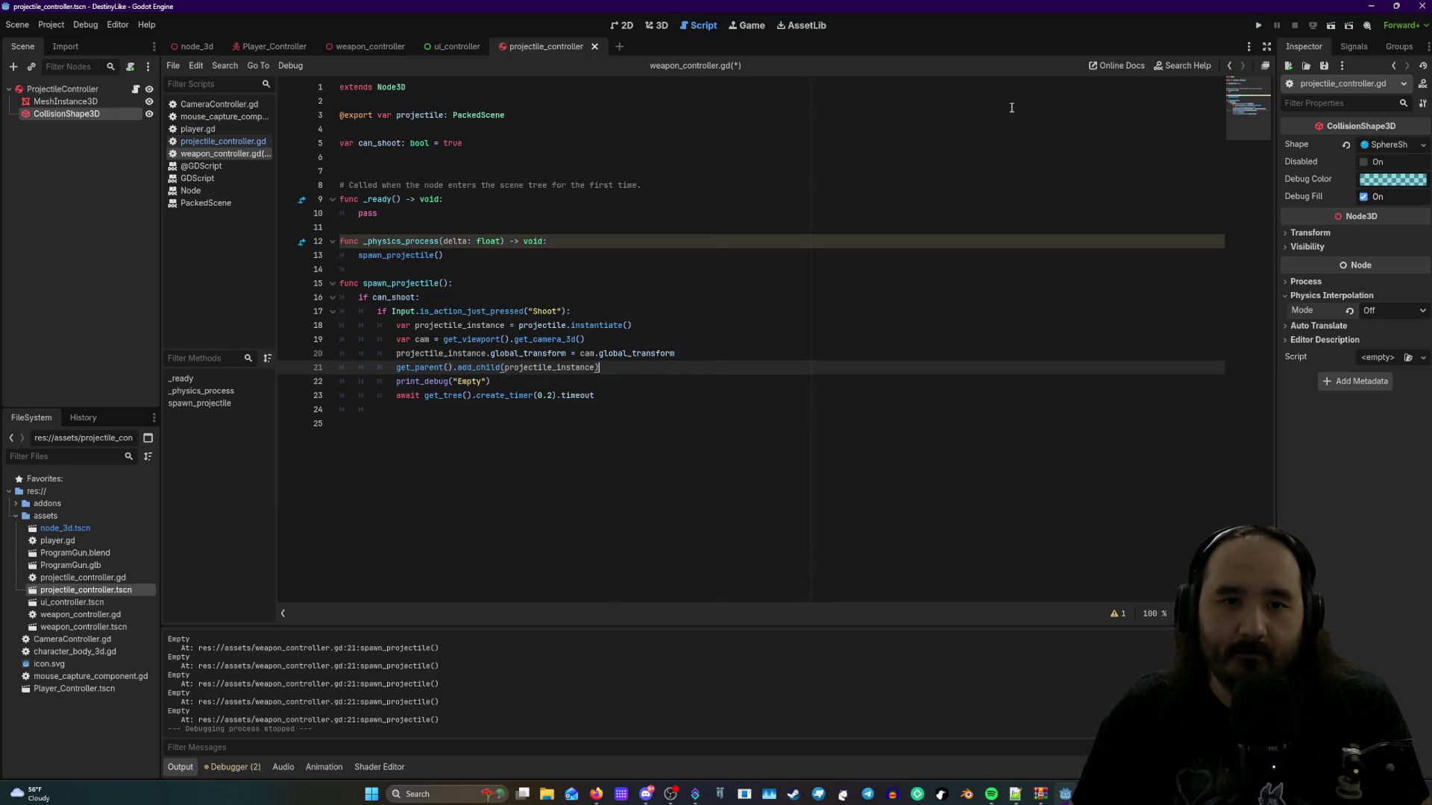
pyautogui.click(1258, 25)
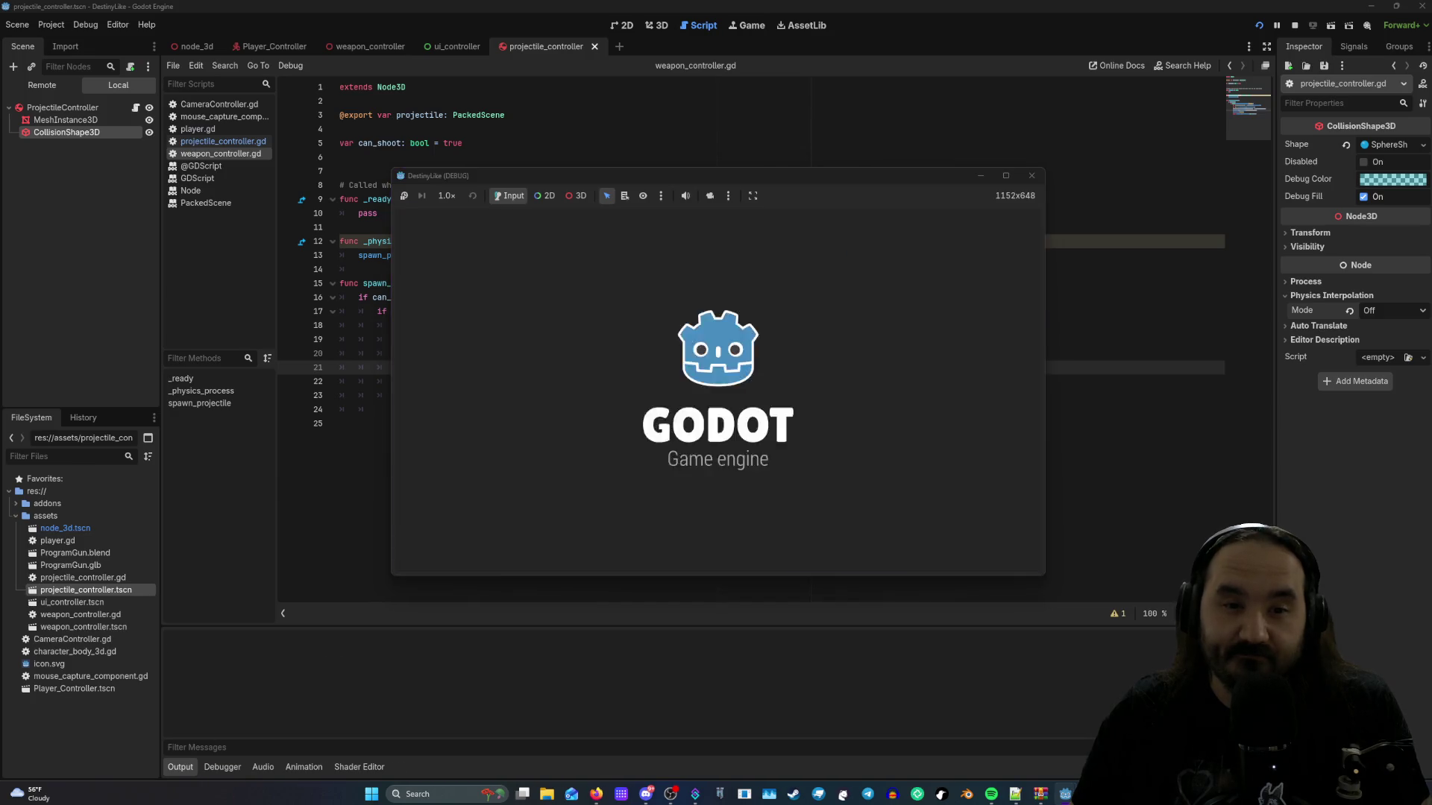
# Fire several sphere projectiles in the DestinyLike debug run, then stop it with F8
pyautogui.click(718, 390)
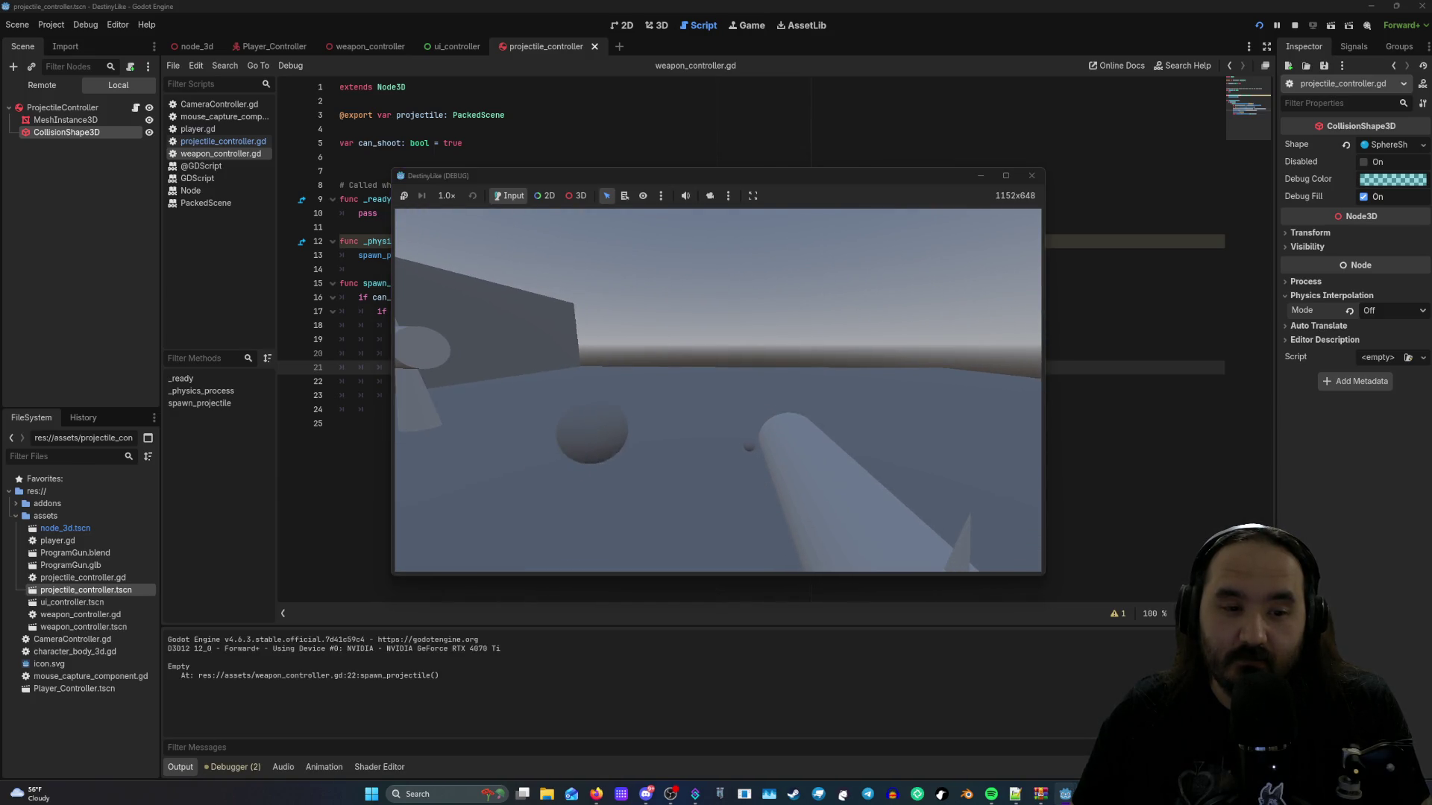
pyautogui.click(718, 390)
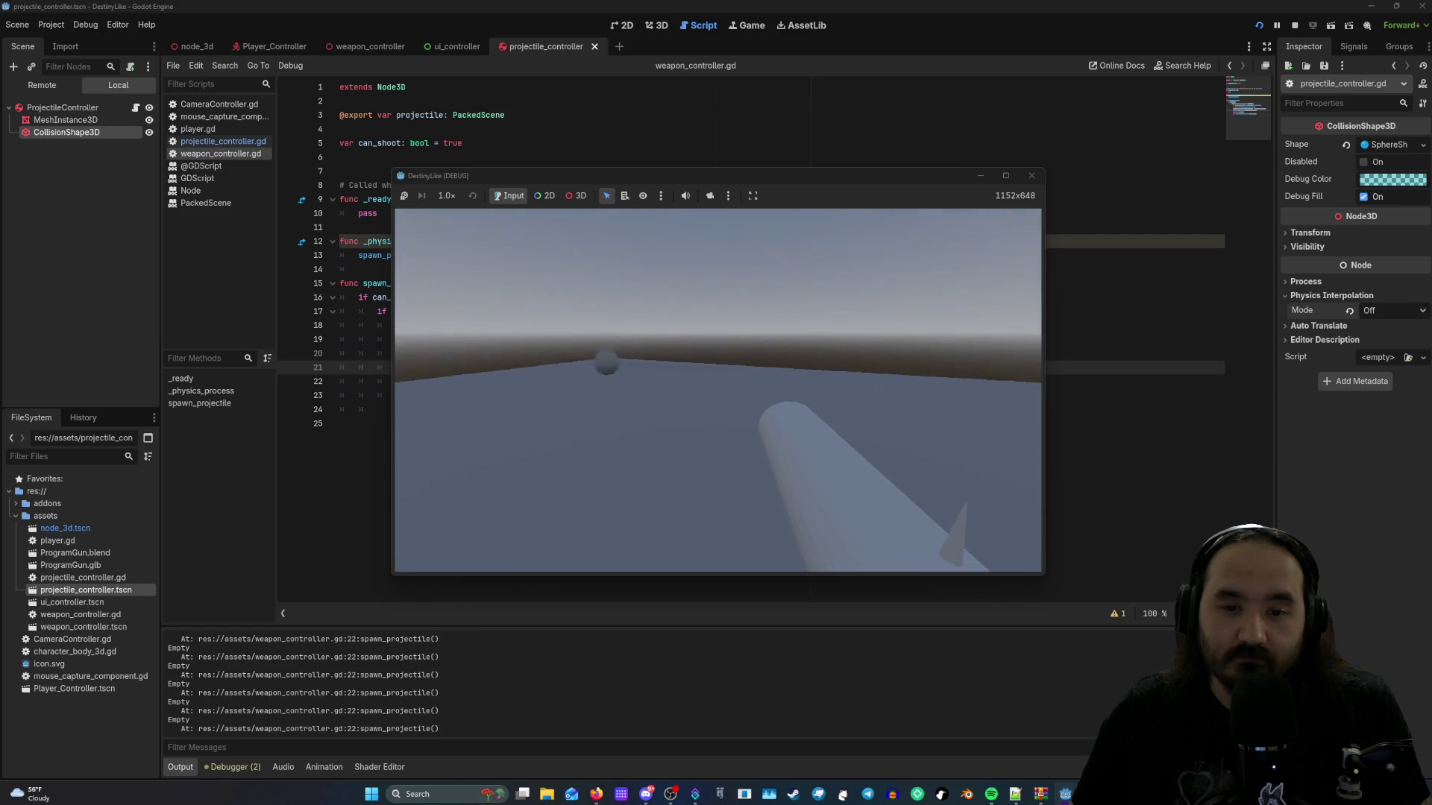
pyautogui.click(718, 390)
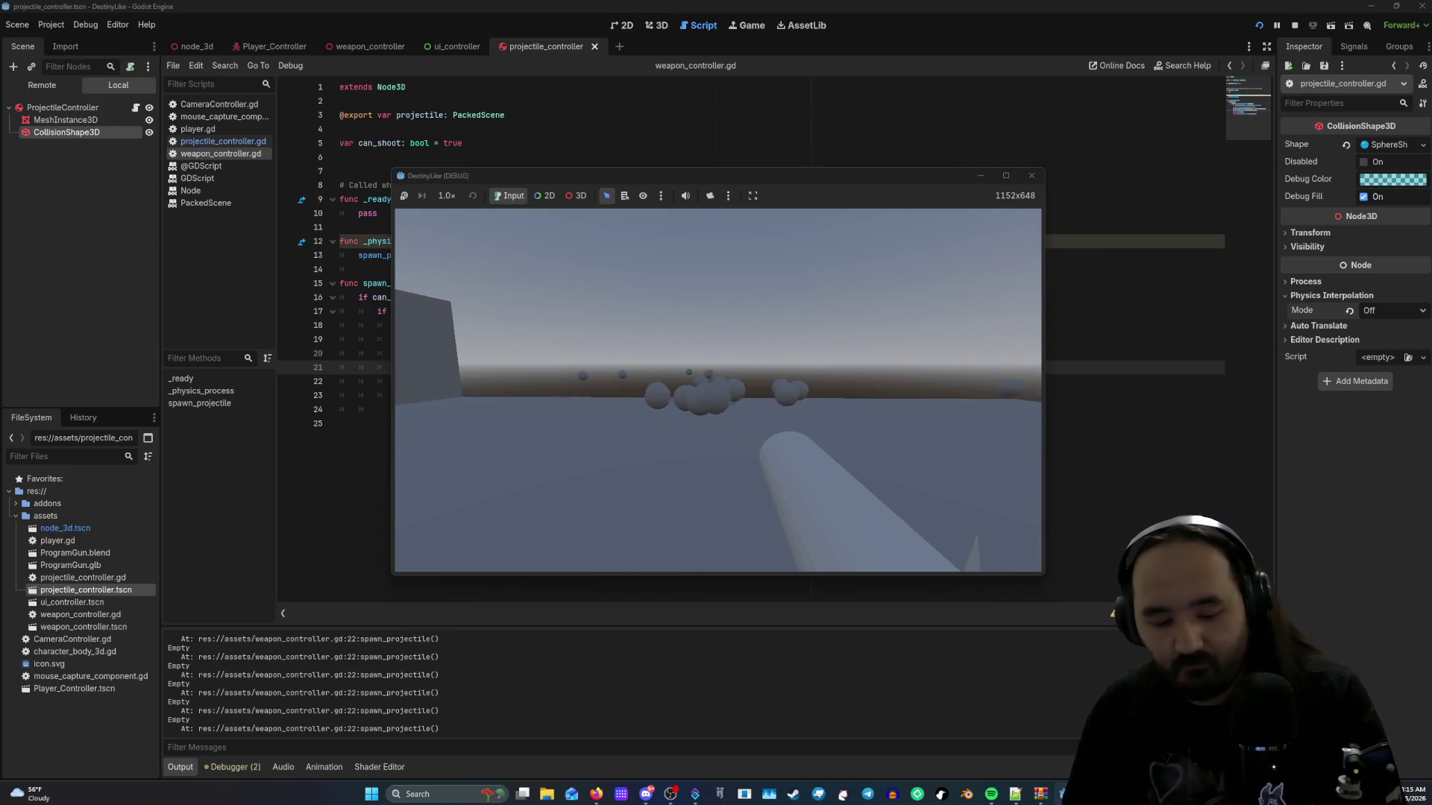
pyautogui.press('F8')
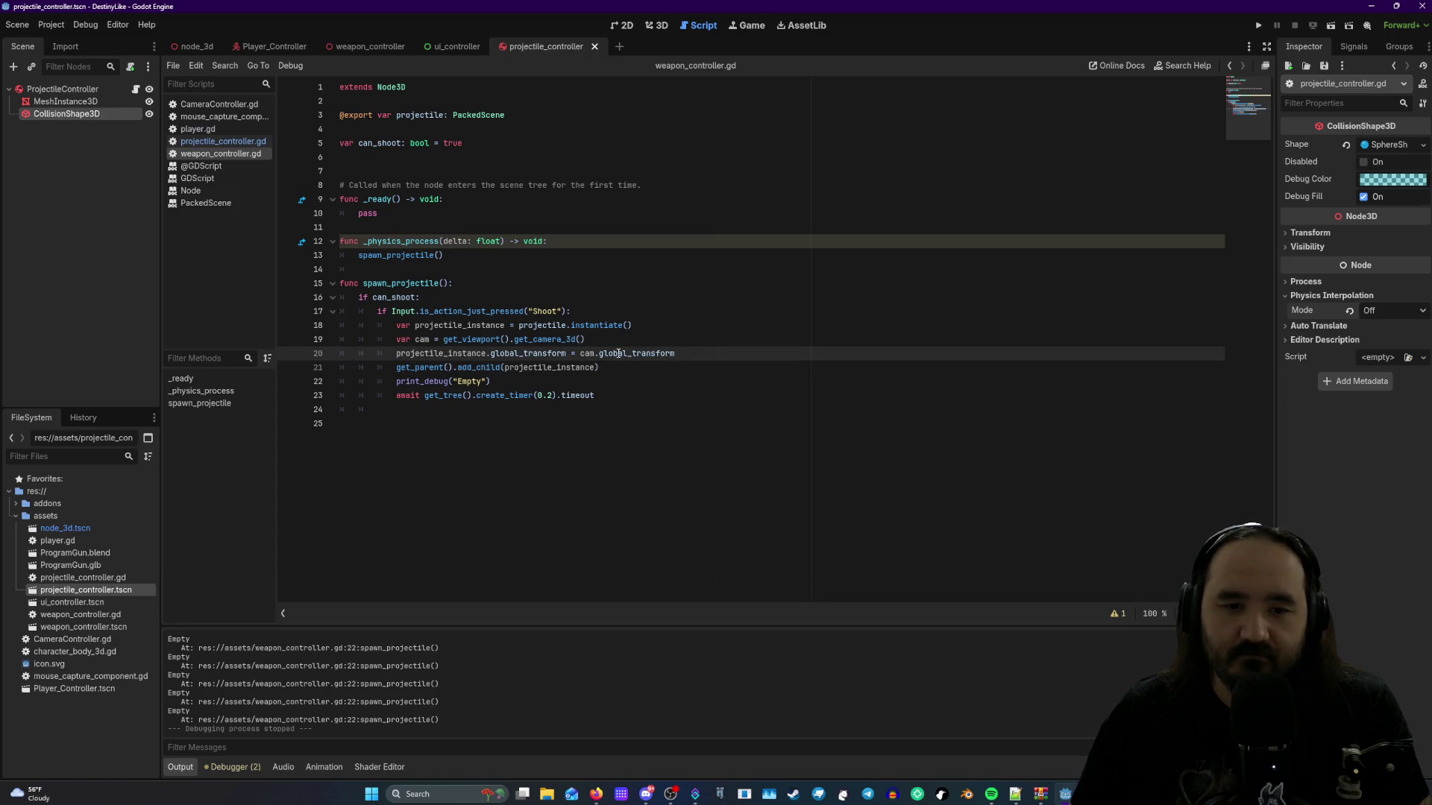
# Switch the script editor from weapon_controller.gd to projectile_controller.gd
pyautogui.moveTo(618, 354)
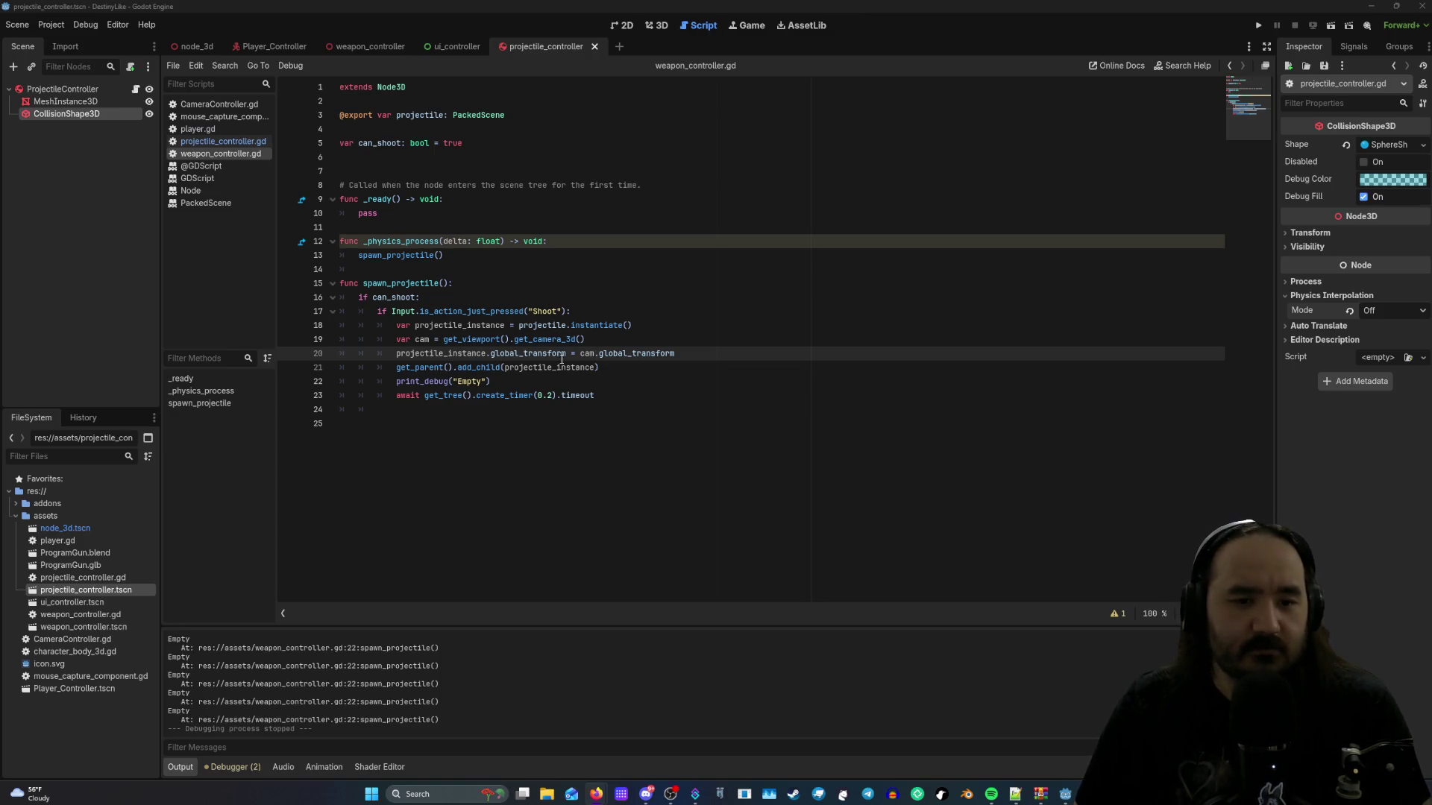
pyautogui.click(492, 381)
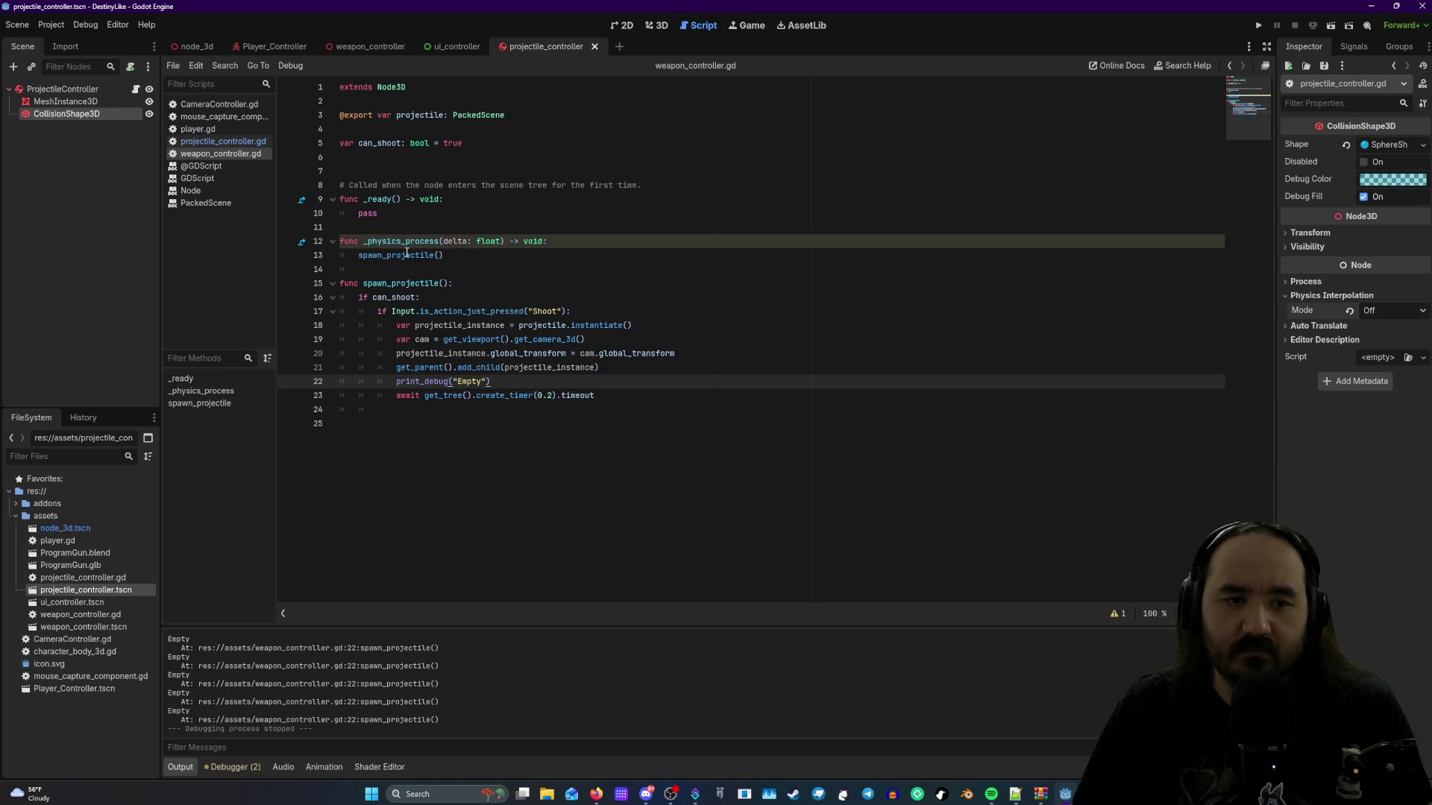
pyautogui.click(222, 141)
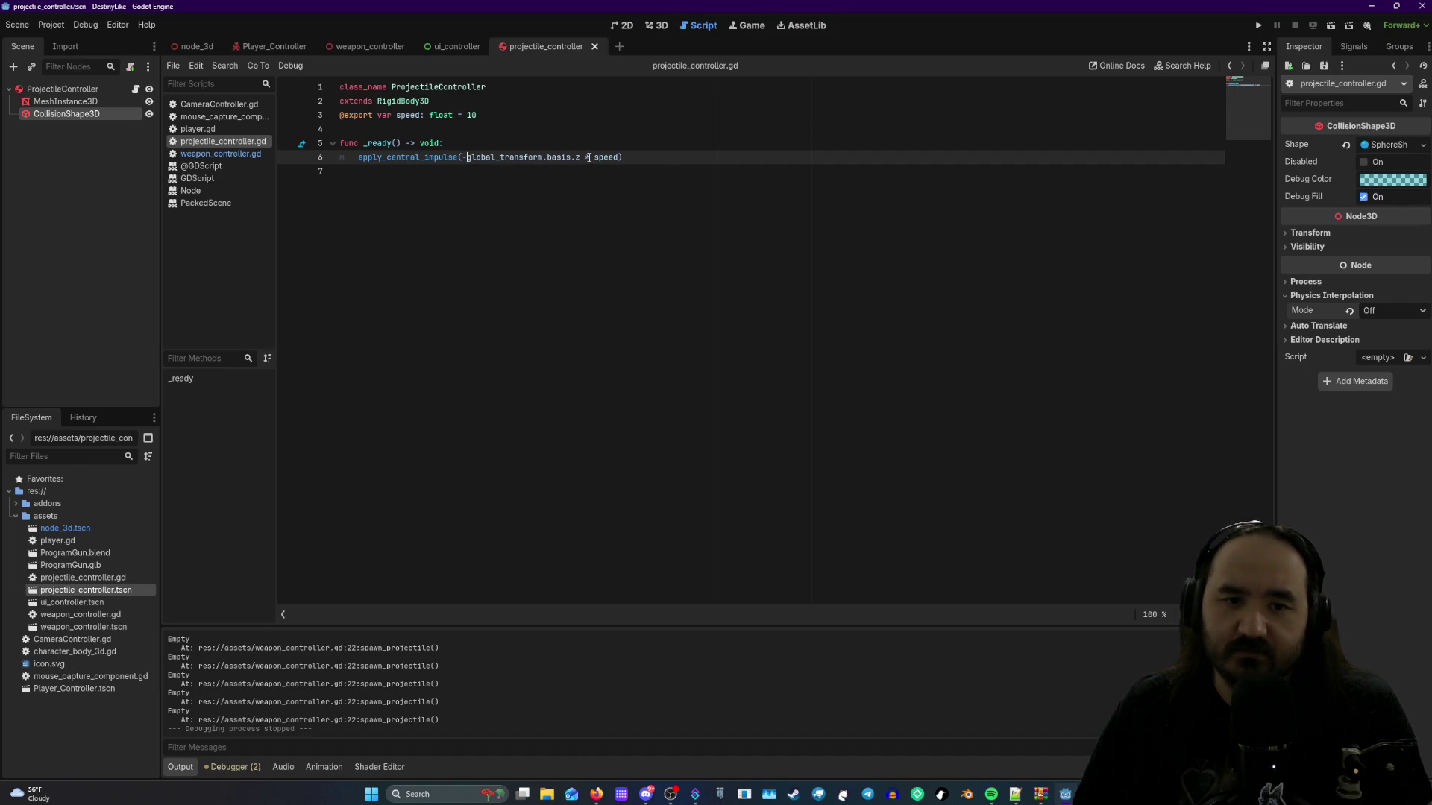
# Replace speed on line 6 with Vector3.FORWARD and run the project
pyautogui.moveTo(604, 158); pyautogui.dragTo(595, 160)
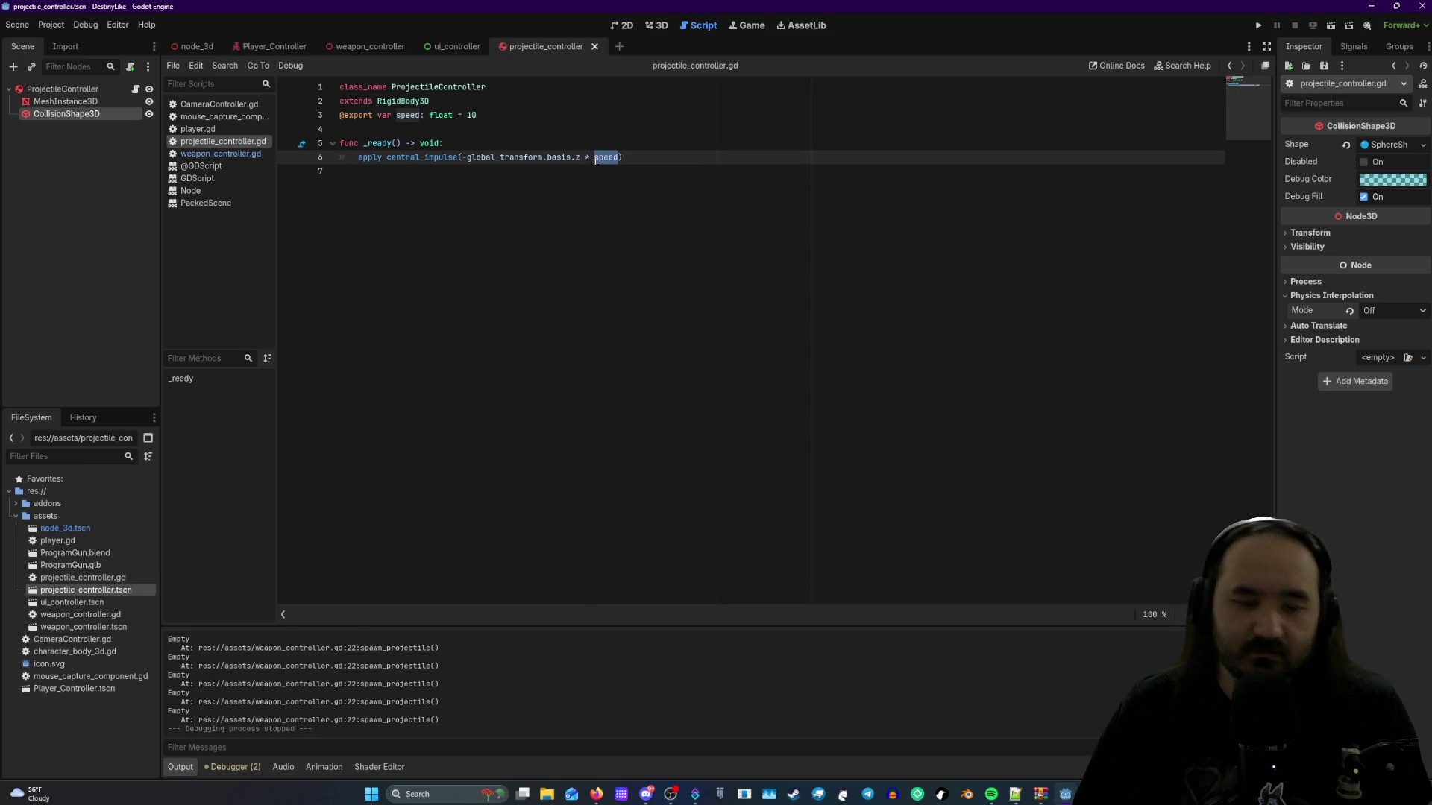
pyautogui.write('Vector3')
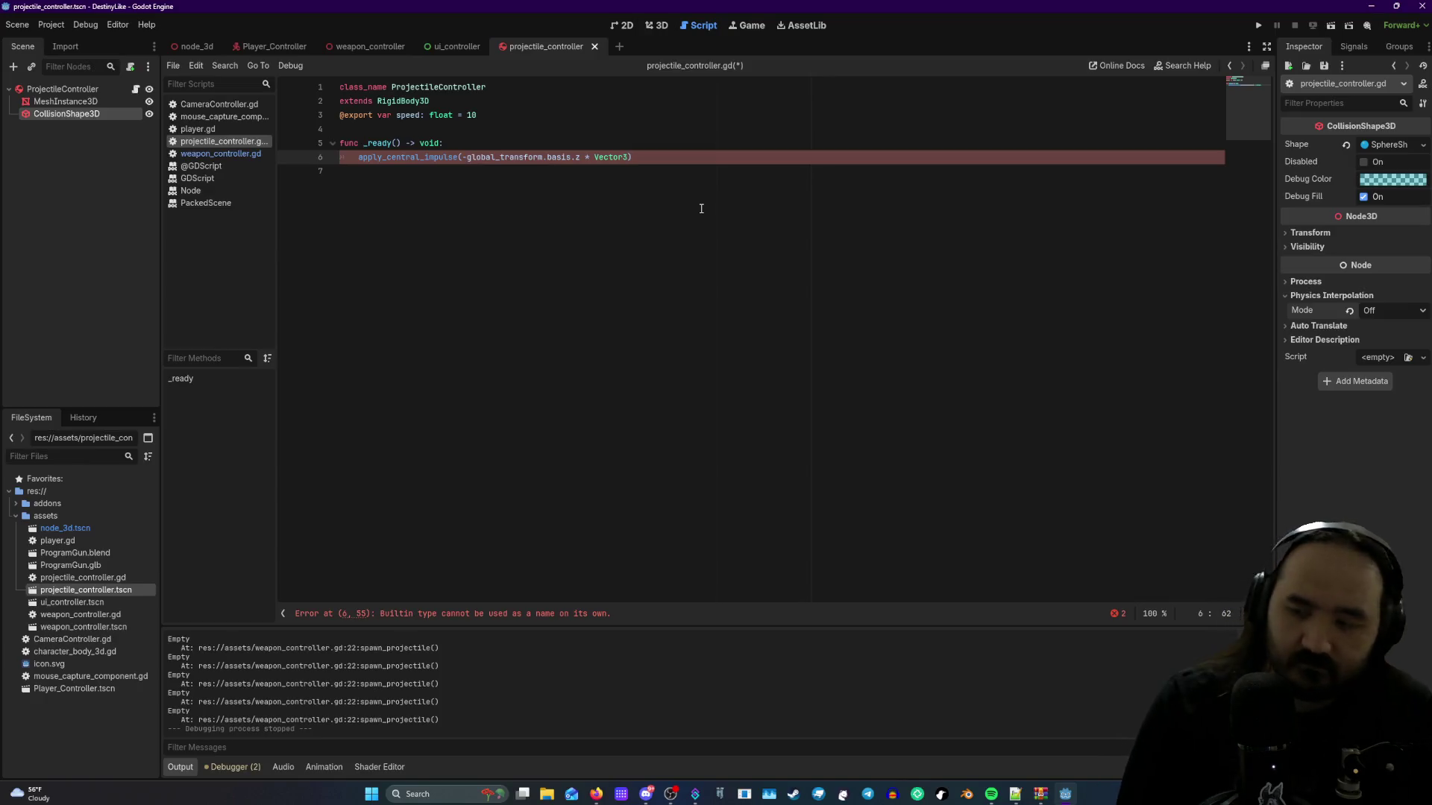
pyautogui.write('.')
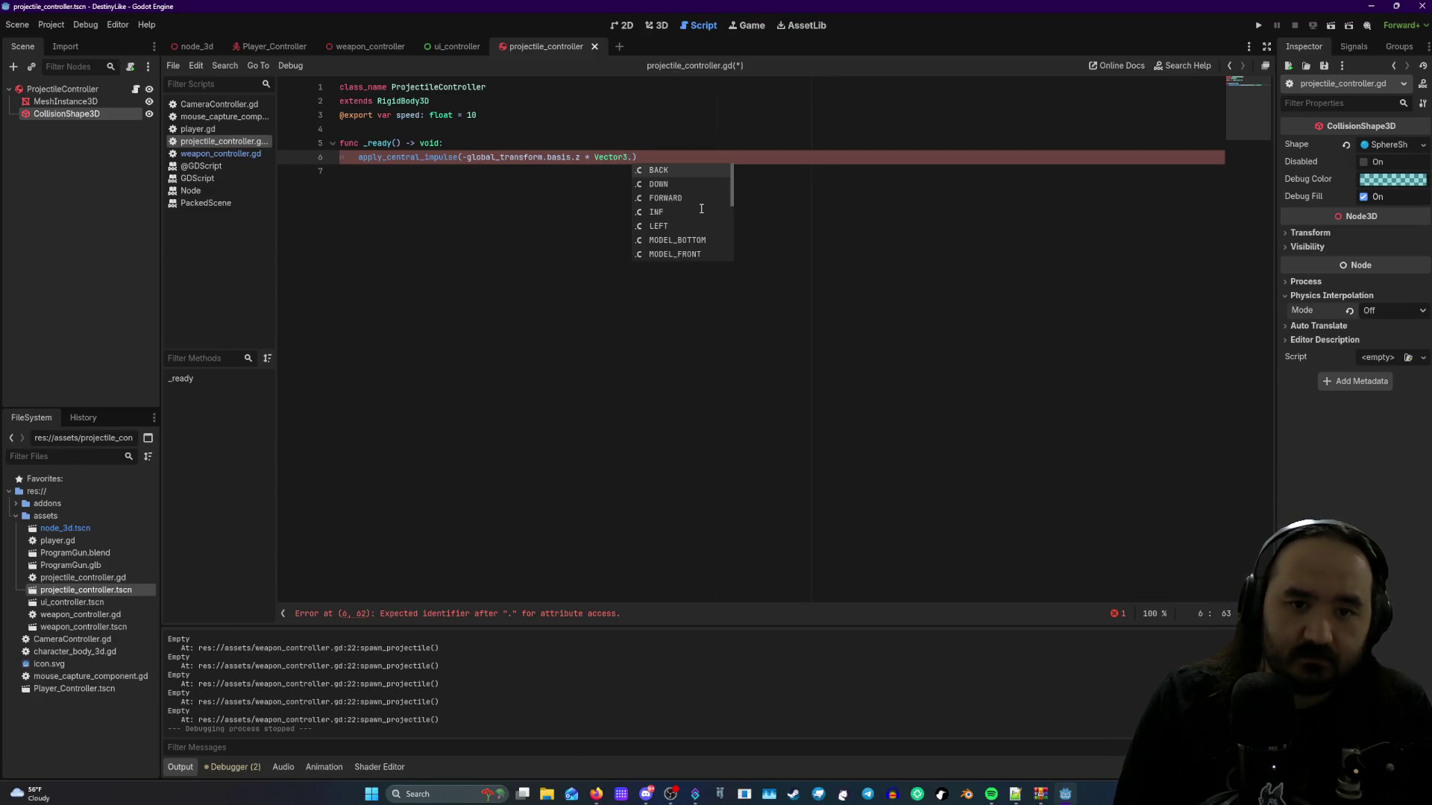
pyautogui.write('f')
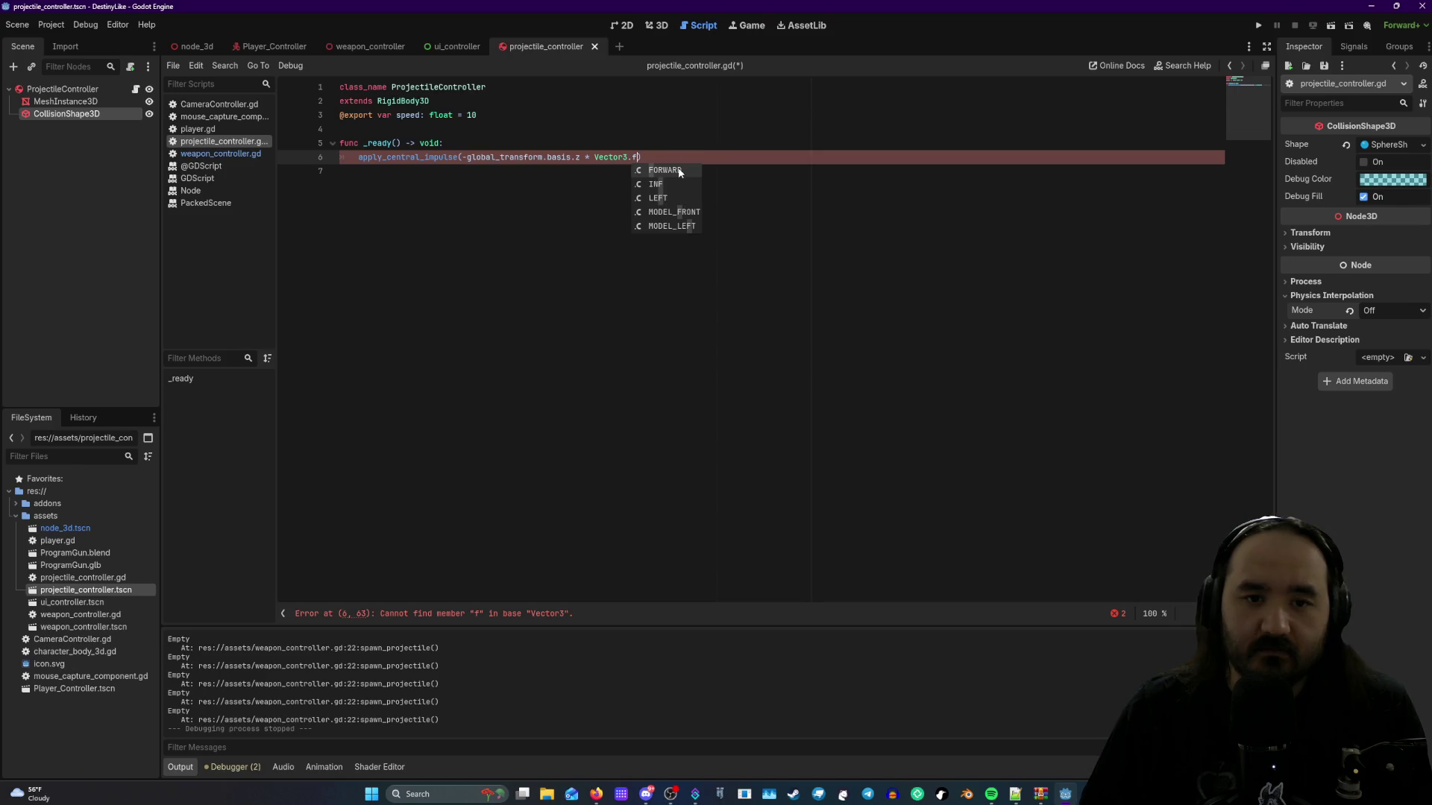
pyautogui.click(679, 171)
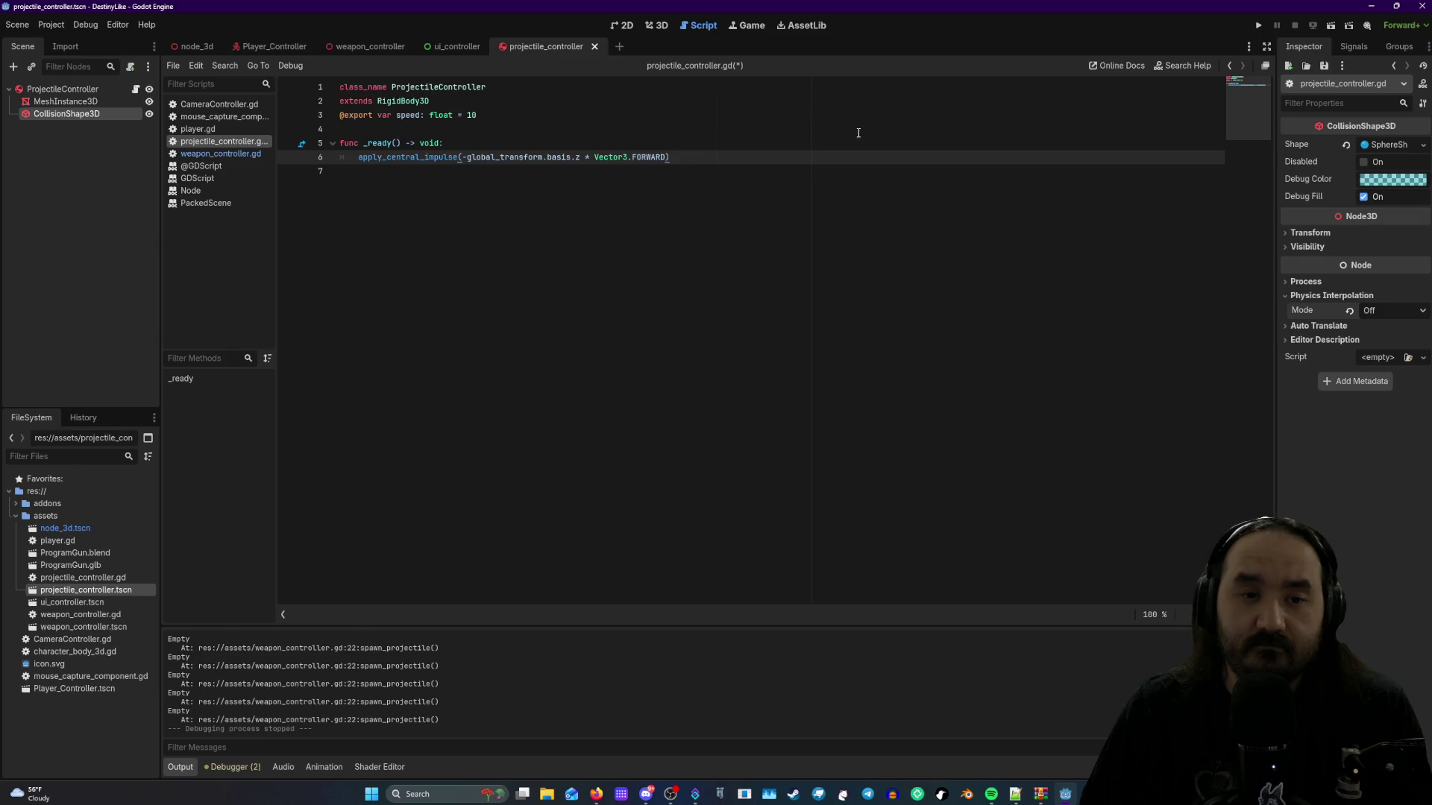
pyautogui.click(1257, 26)
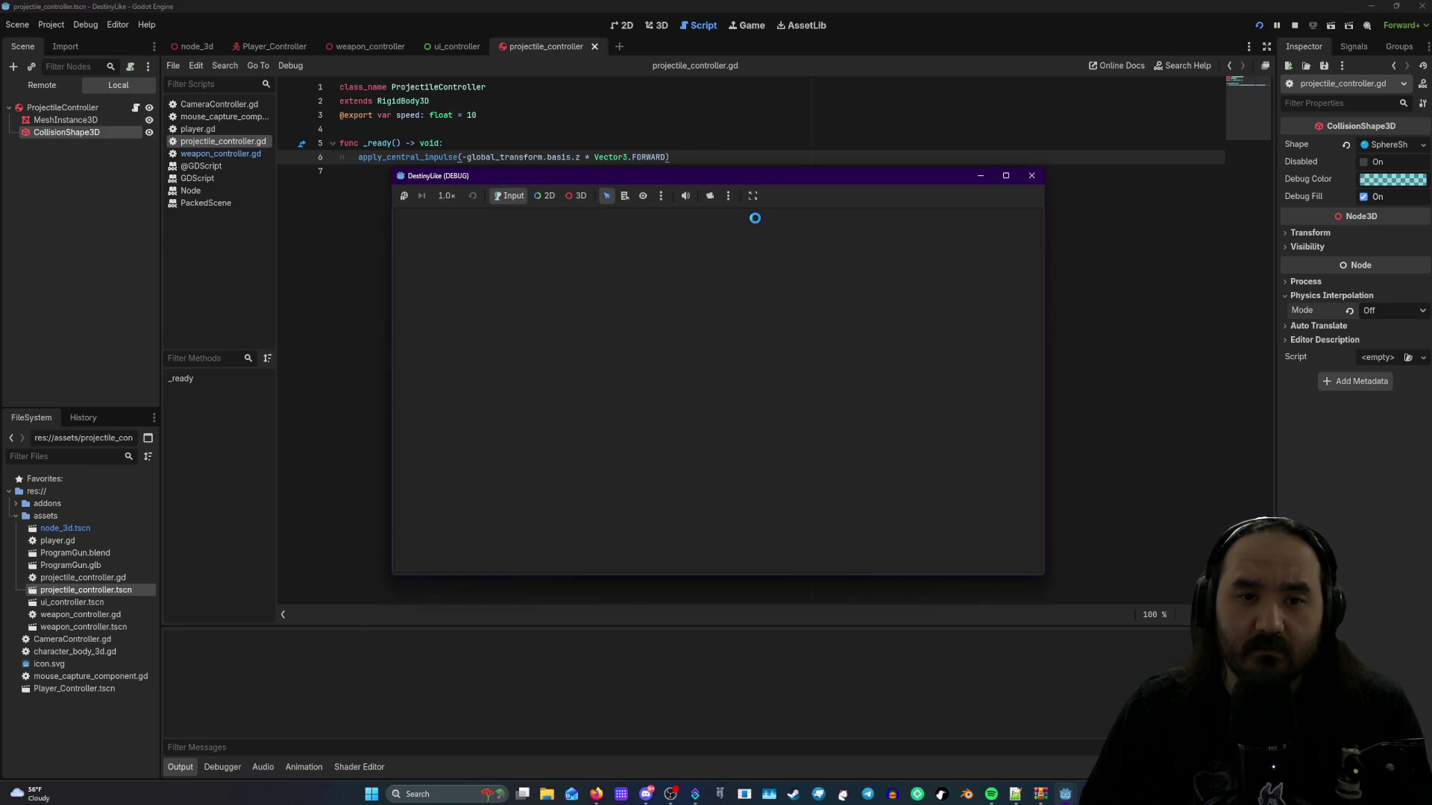
# Shoot three projectiles in the running game, then stop it
pyautogui.click(718, 391)
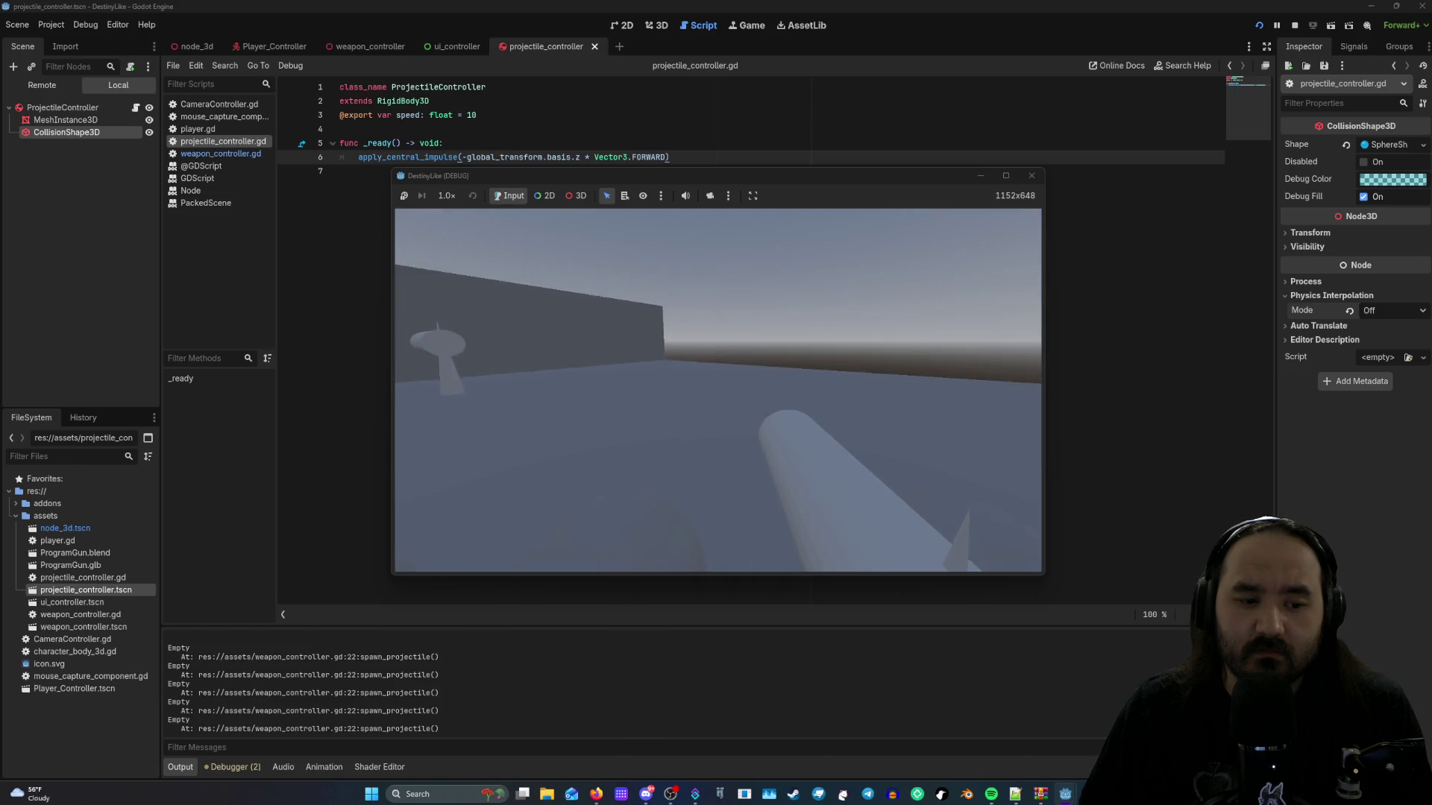
pyautogui.click(718, 391)
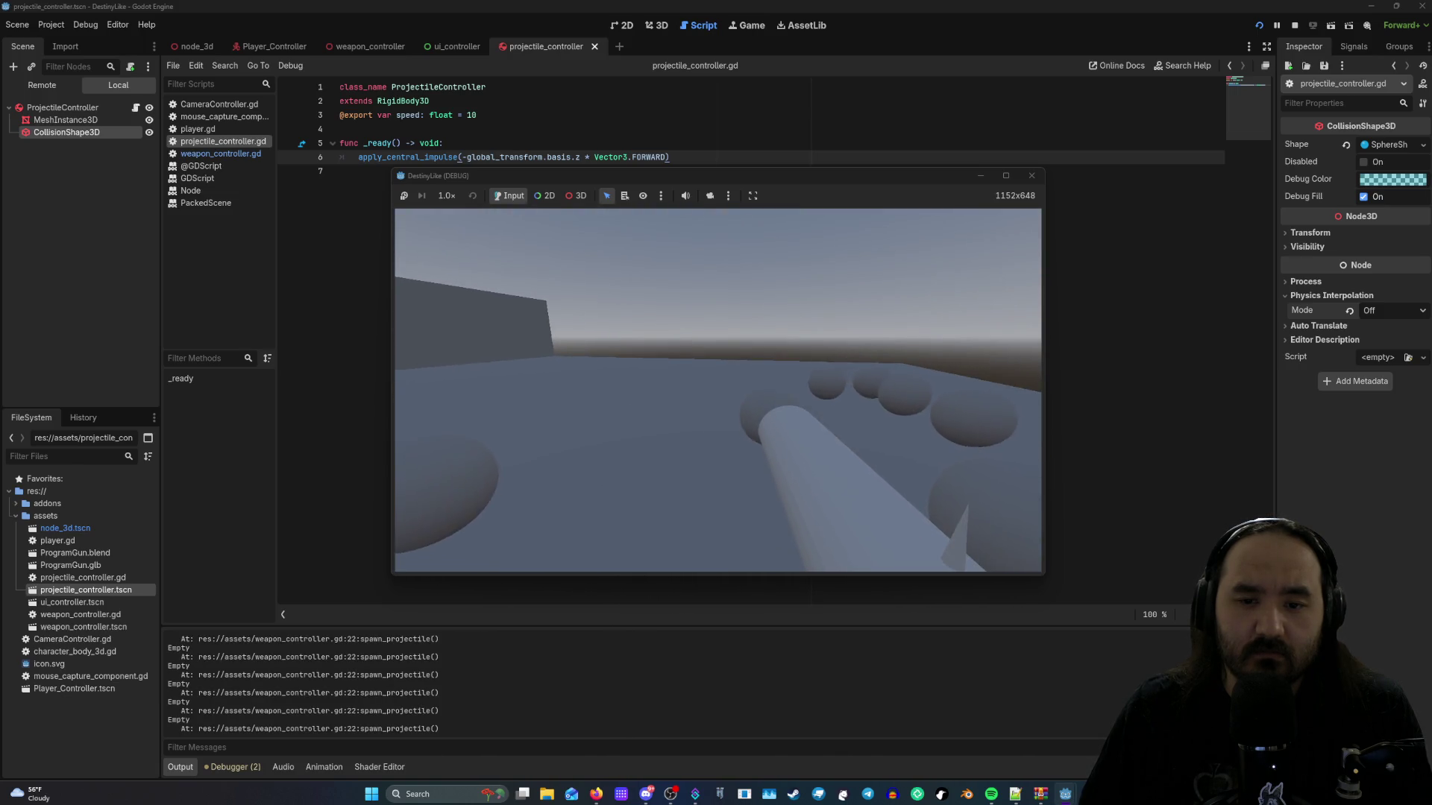
pyautogui.click(718, 390)
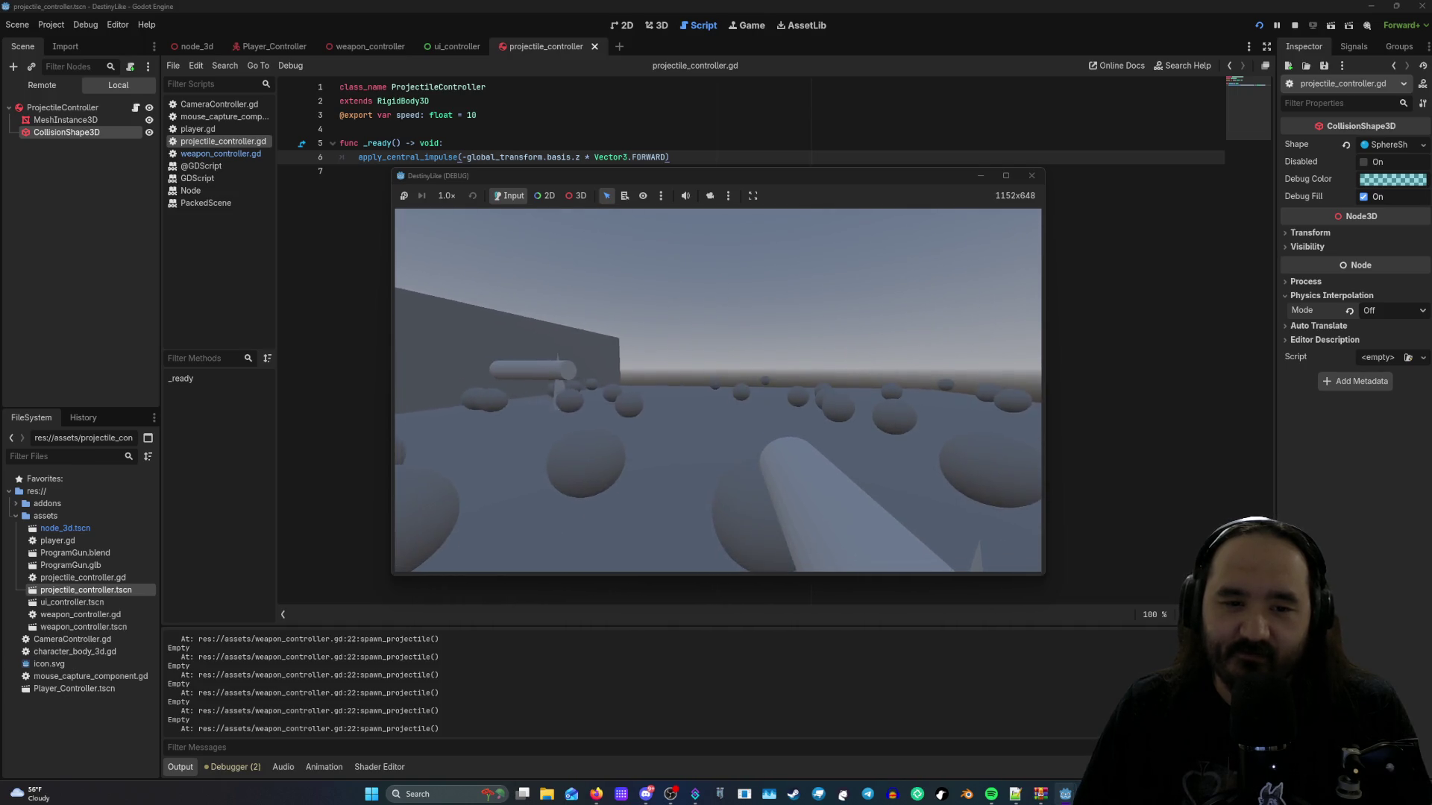
pyautogui.press('Escape')
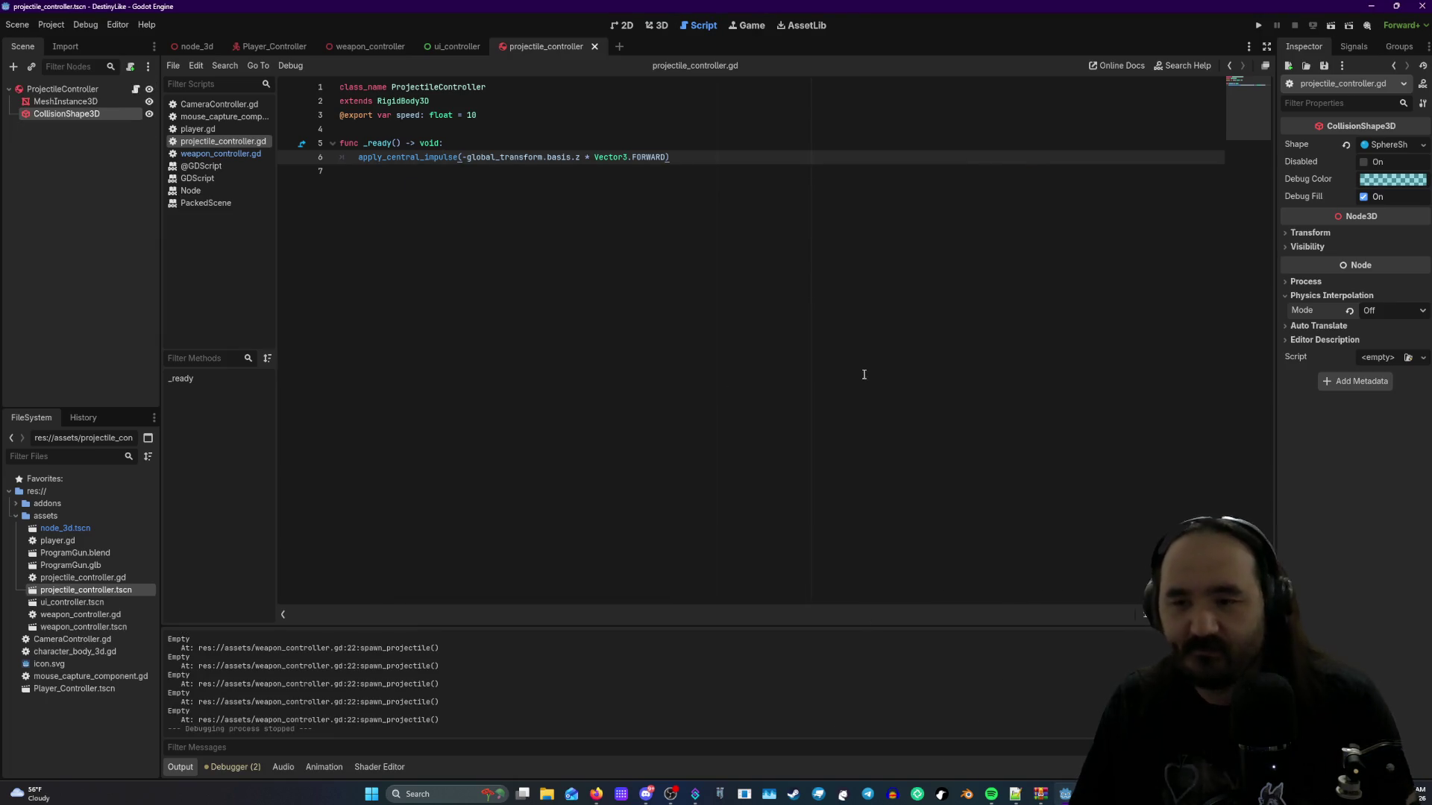
# Set the exported speed on line 3 to 300 and test-fire projectiles in the game
pyautogui.click(221, 153)
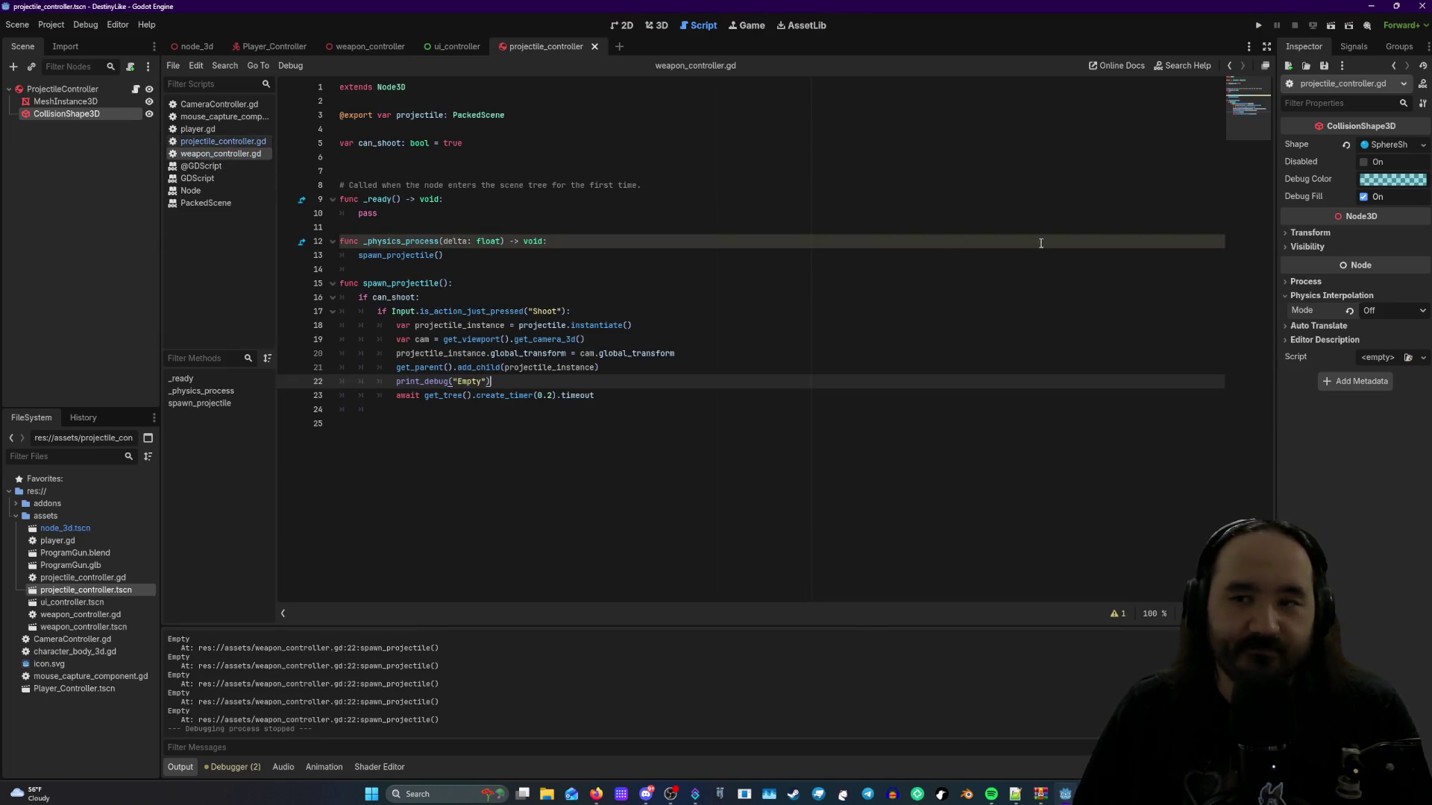
pyautogui.click(198, 142)
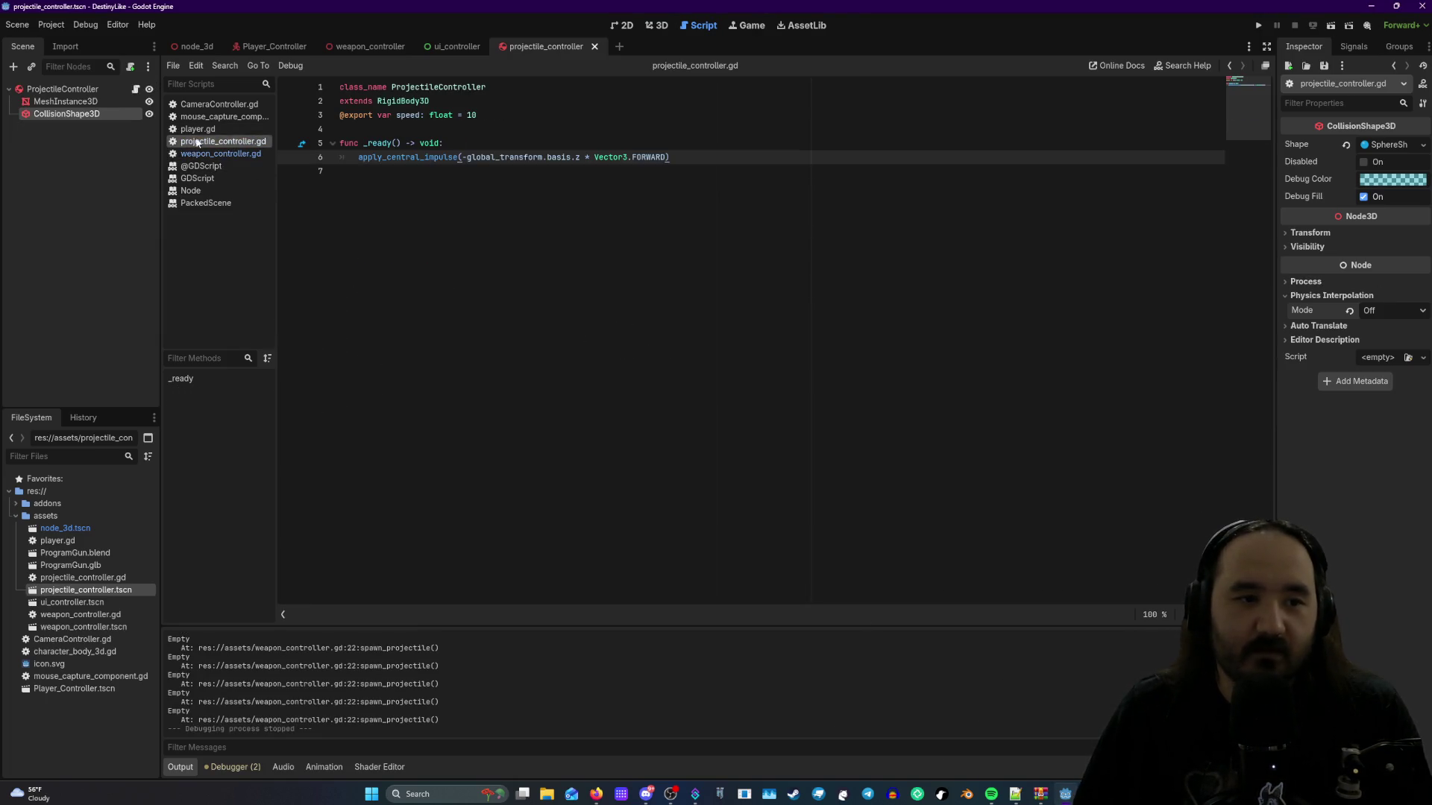
pyautogui.click(502, 117)
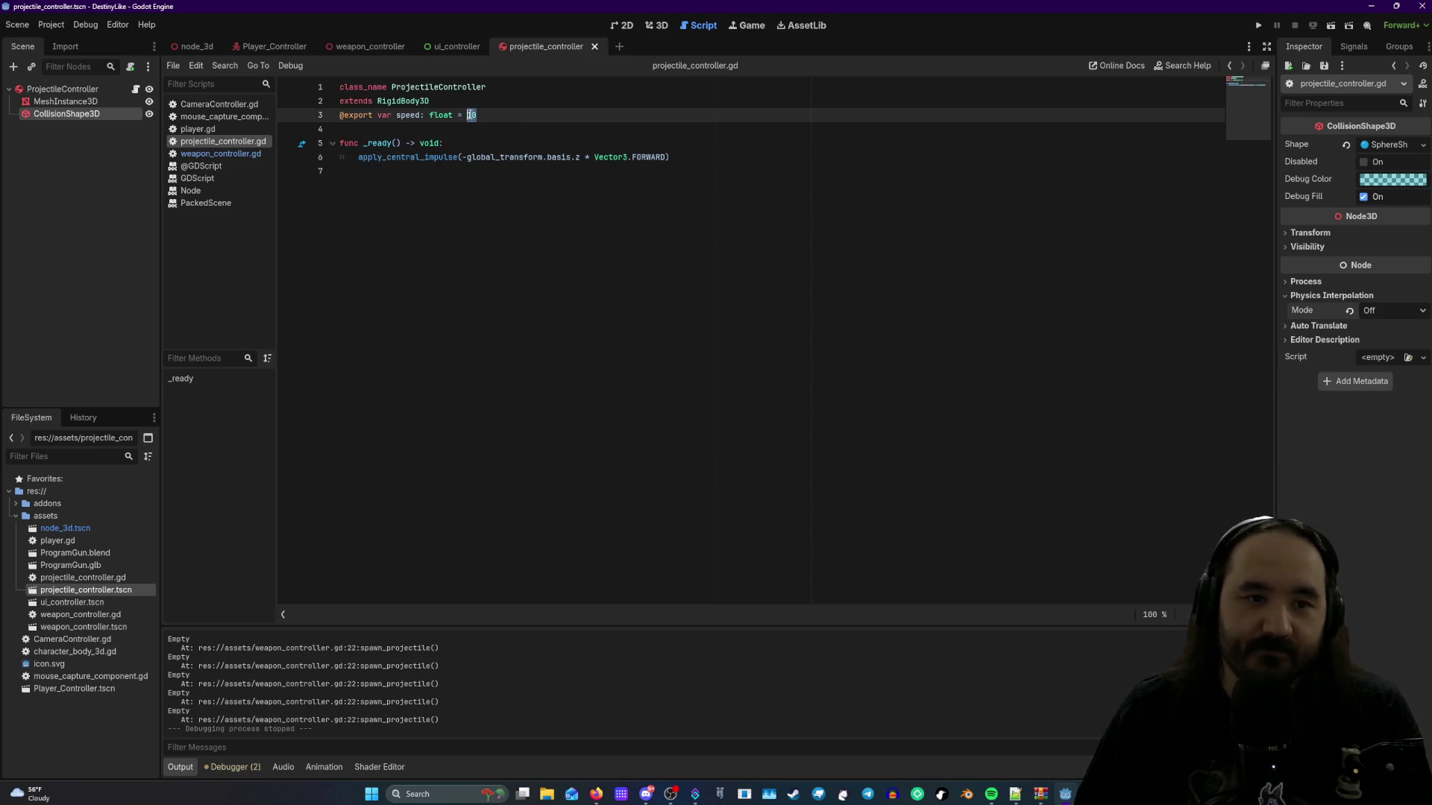
pyautogui.write('300')
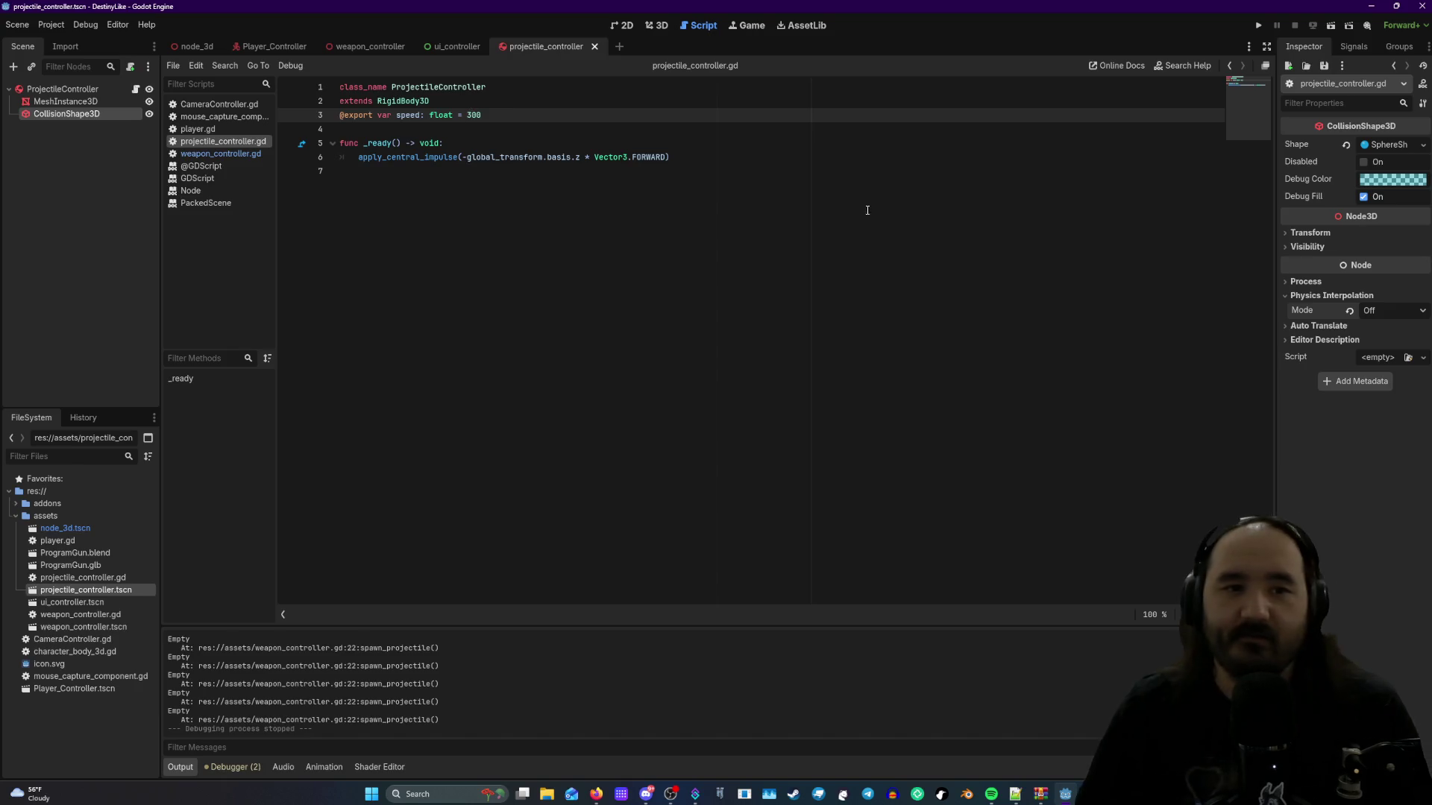
pyautogui.press('F5')
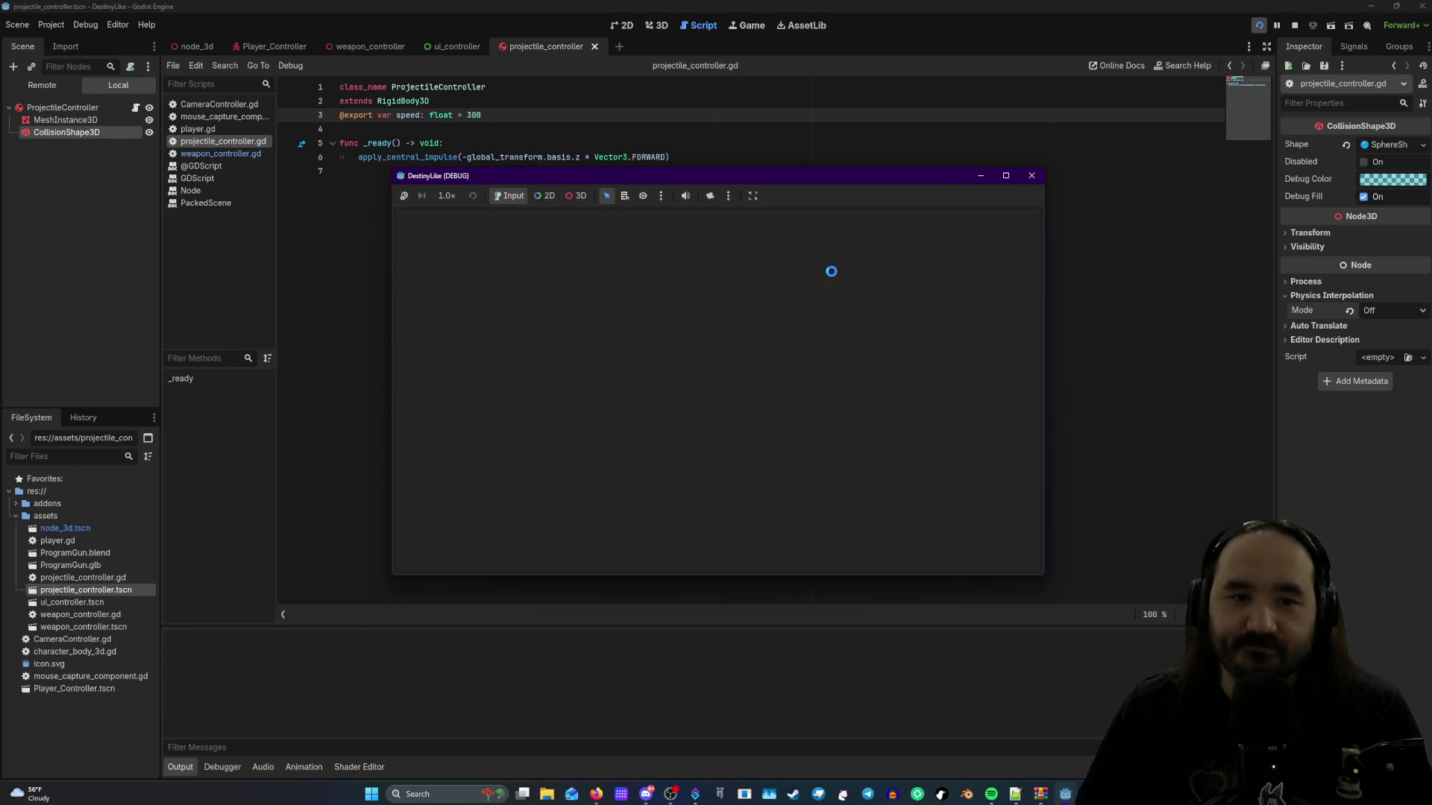
pyautogui.click(831, 272)
pyautogui.click(717, 387)
pyautogui.click(717, 388)
pyautogui.click(717, 388)
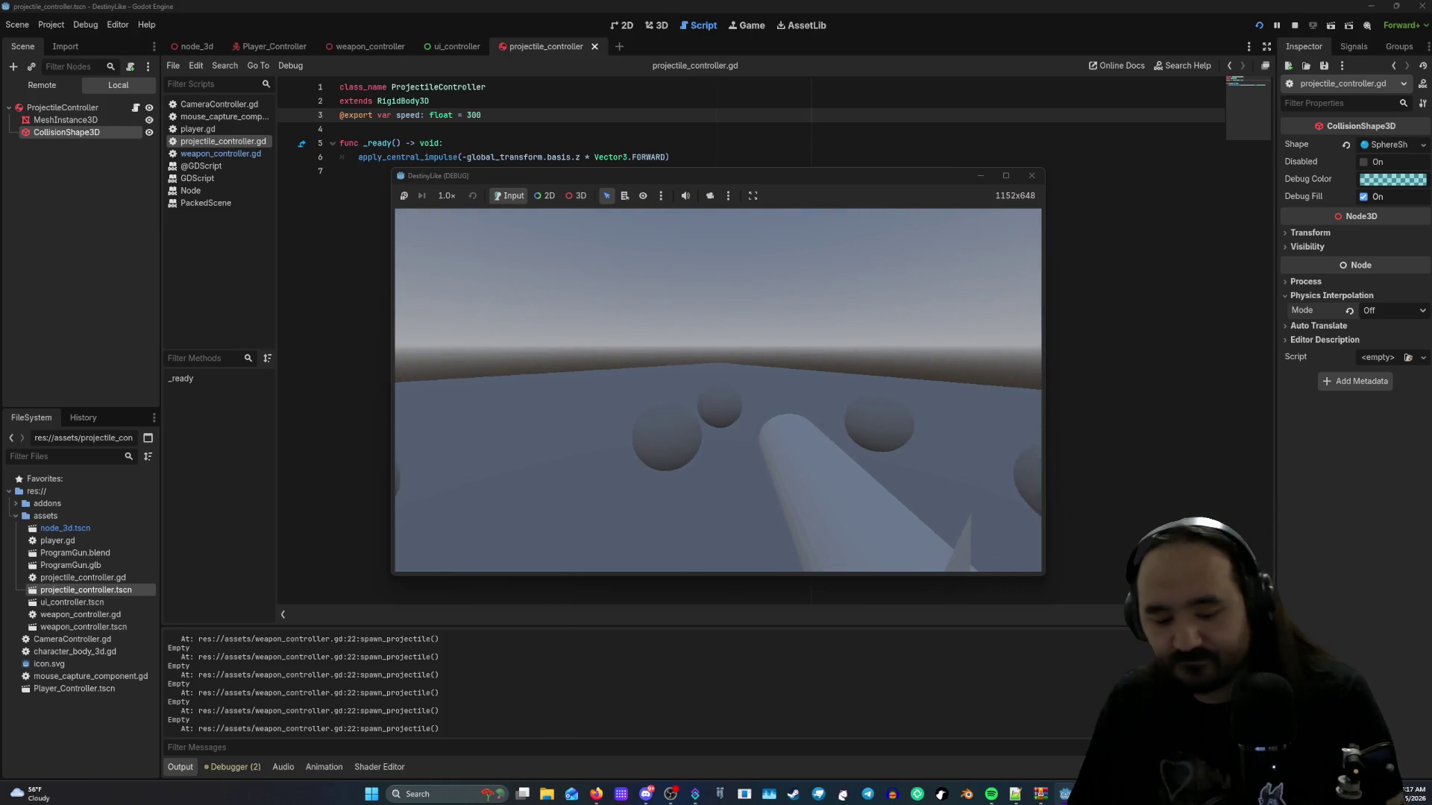
# Stop the game and delete the speed declaration on line 3
pyautogui.press('F8')
pyautogui.moveTo(496, 116); pyautogui.dragTo(338, 119)
pyautogui.press('BackSpace')
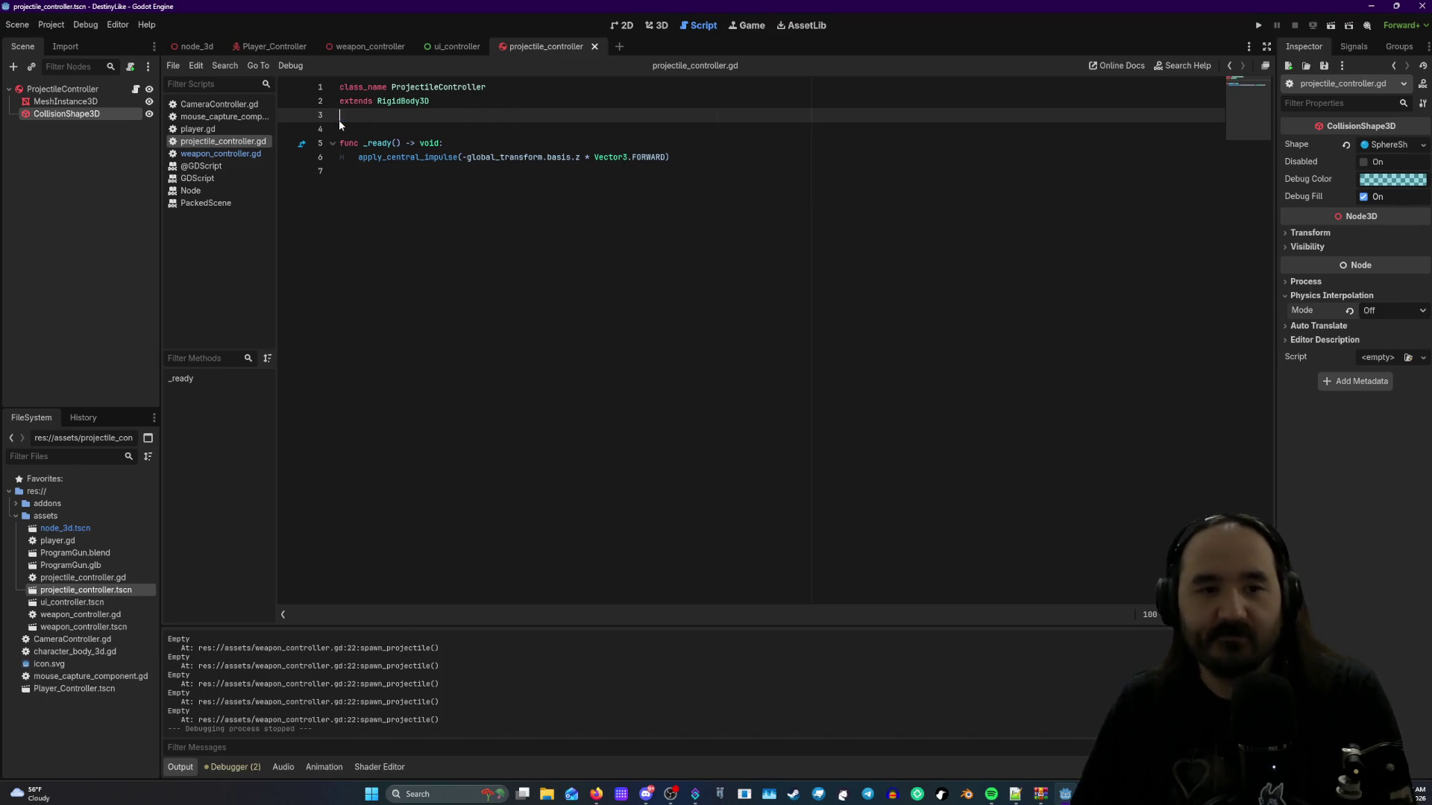
# Save, run the game without speed, fire three projectiles, and stop it
pyautogui.press('Down')
pyautogui.press('Down')
pyautogui.press('Down')
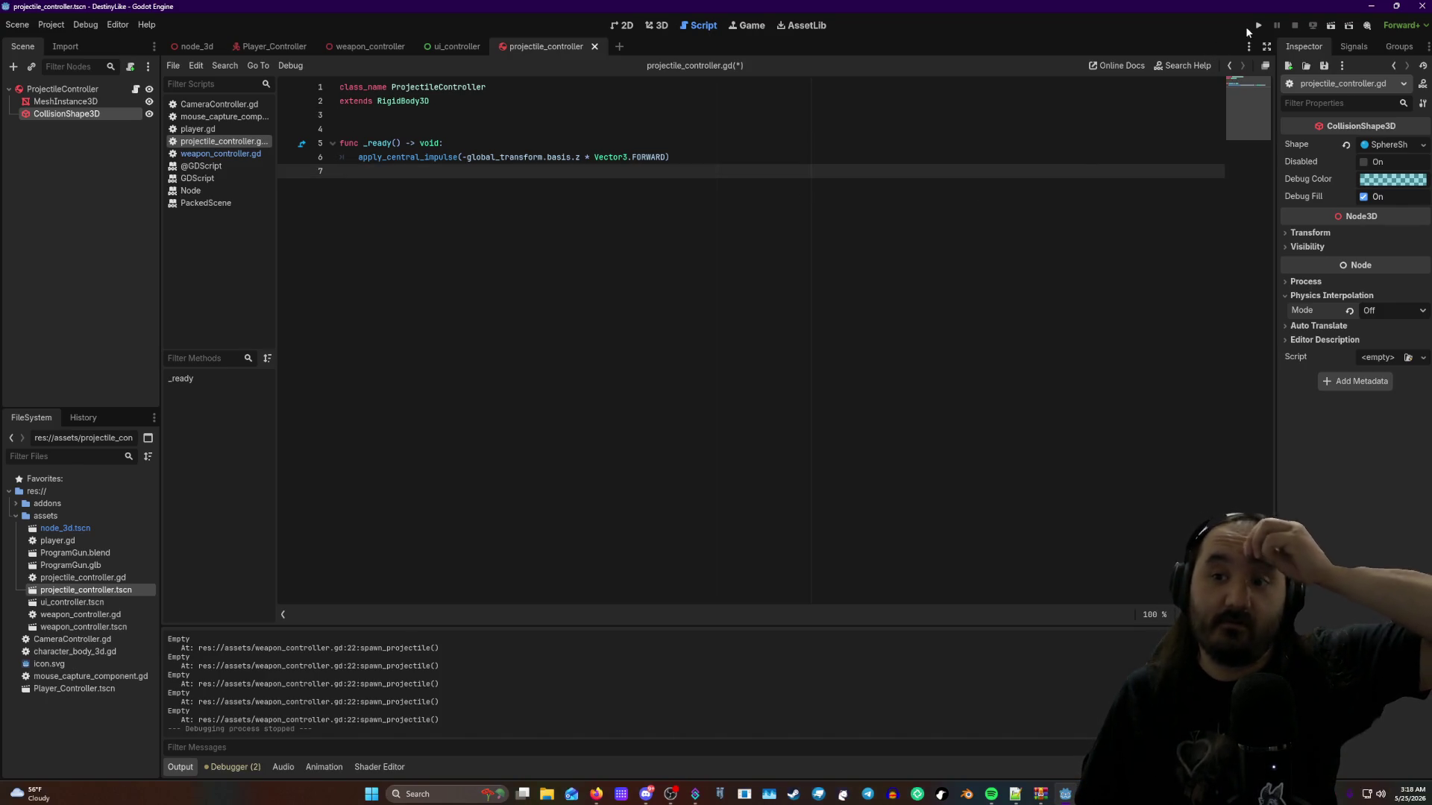
pyautogui.click(1258, 25)
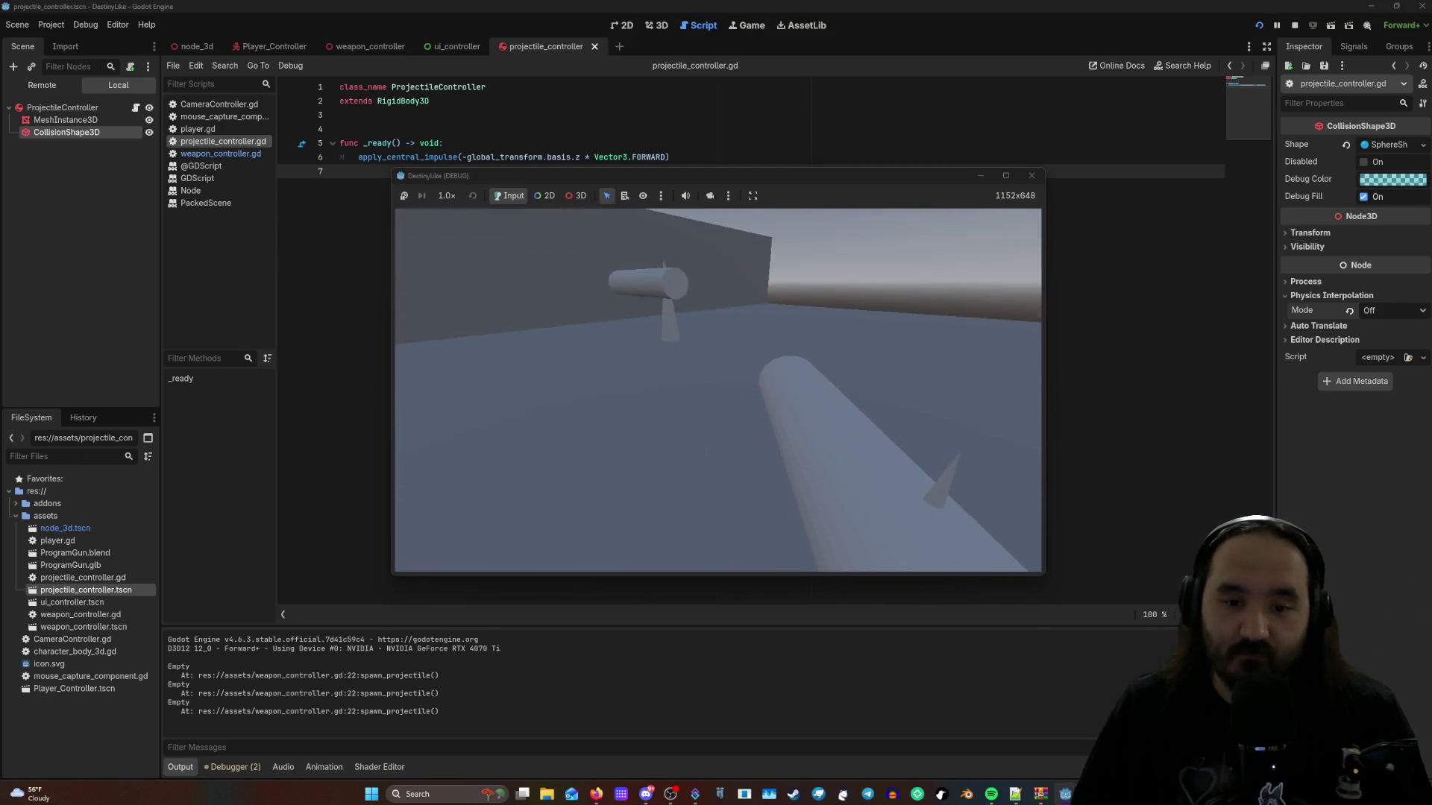
pyautogui.click(718, 390)
pyautogui.click(718, 390)
pyautogui.click(719, 390)
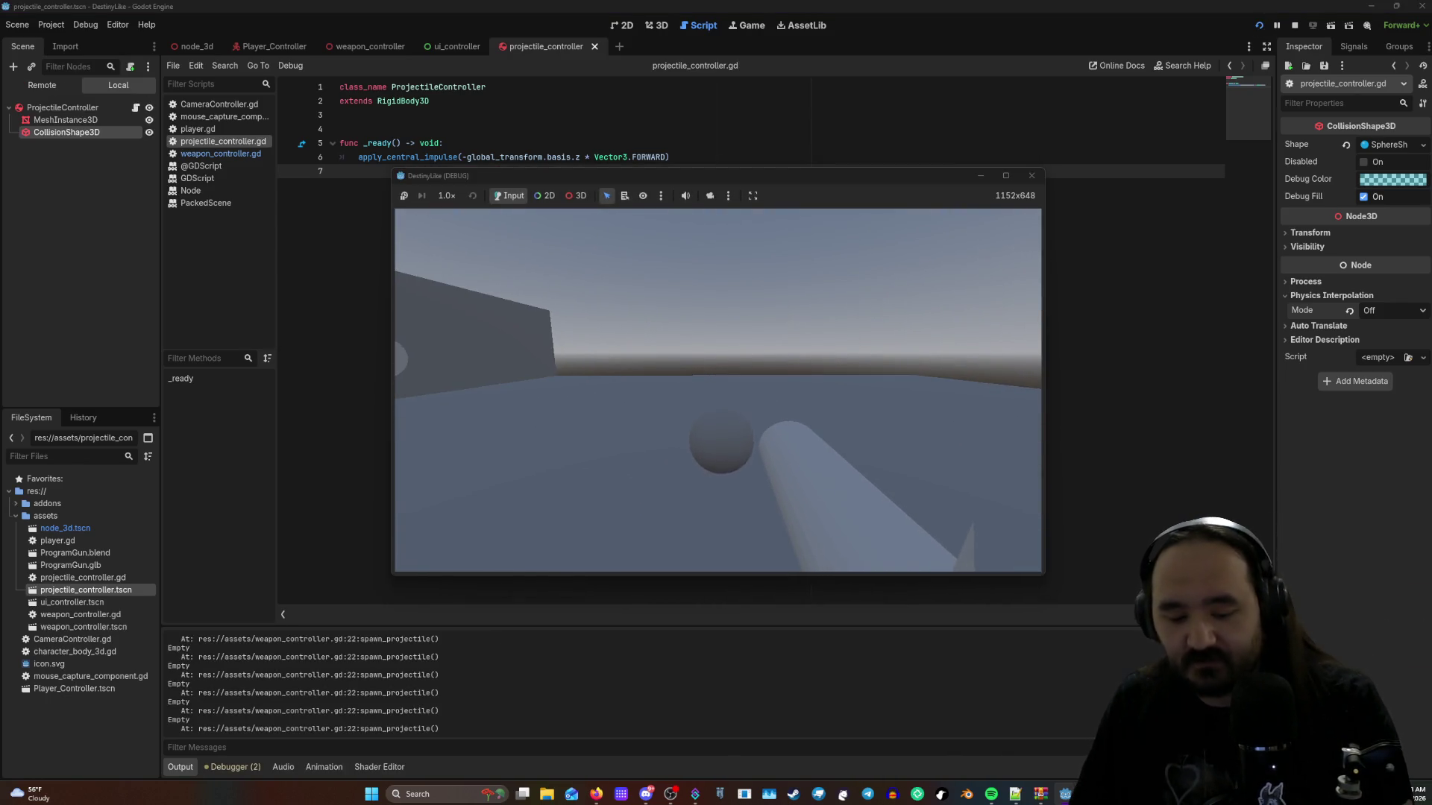
pyautogui.press('F8')
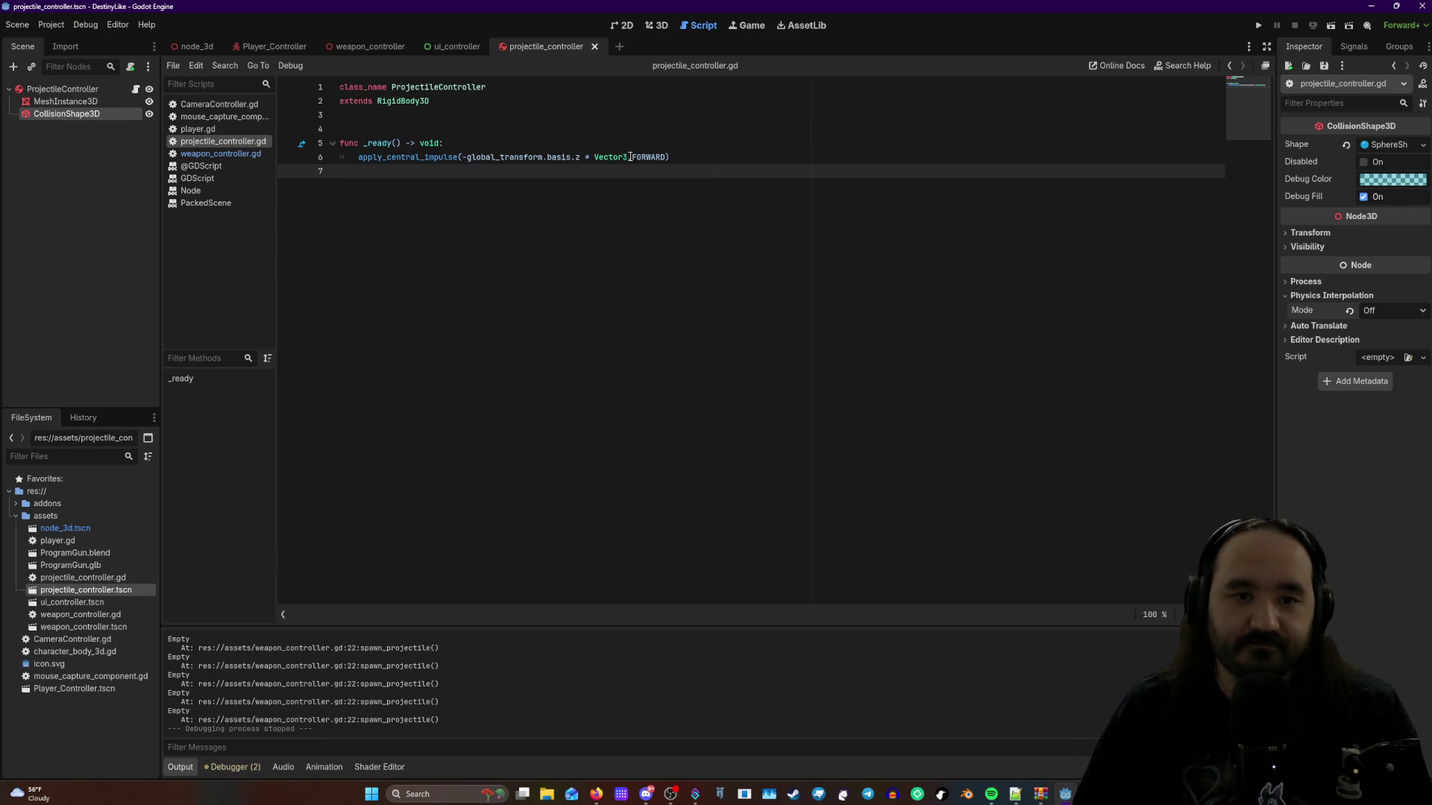
# Open weapon_controller.gd at line 18 and revert Physics Interpolation Mode to Inherit
pyautogui.click(221, 154)
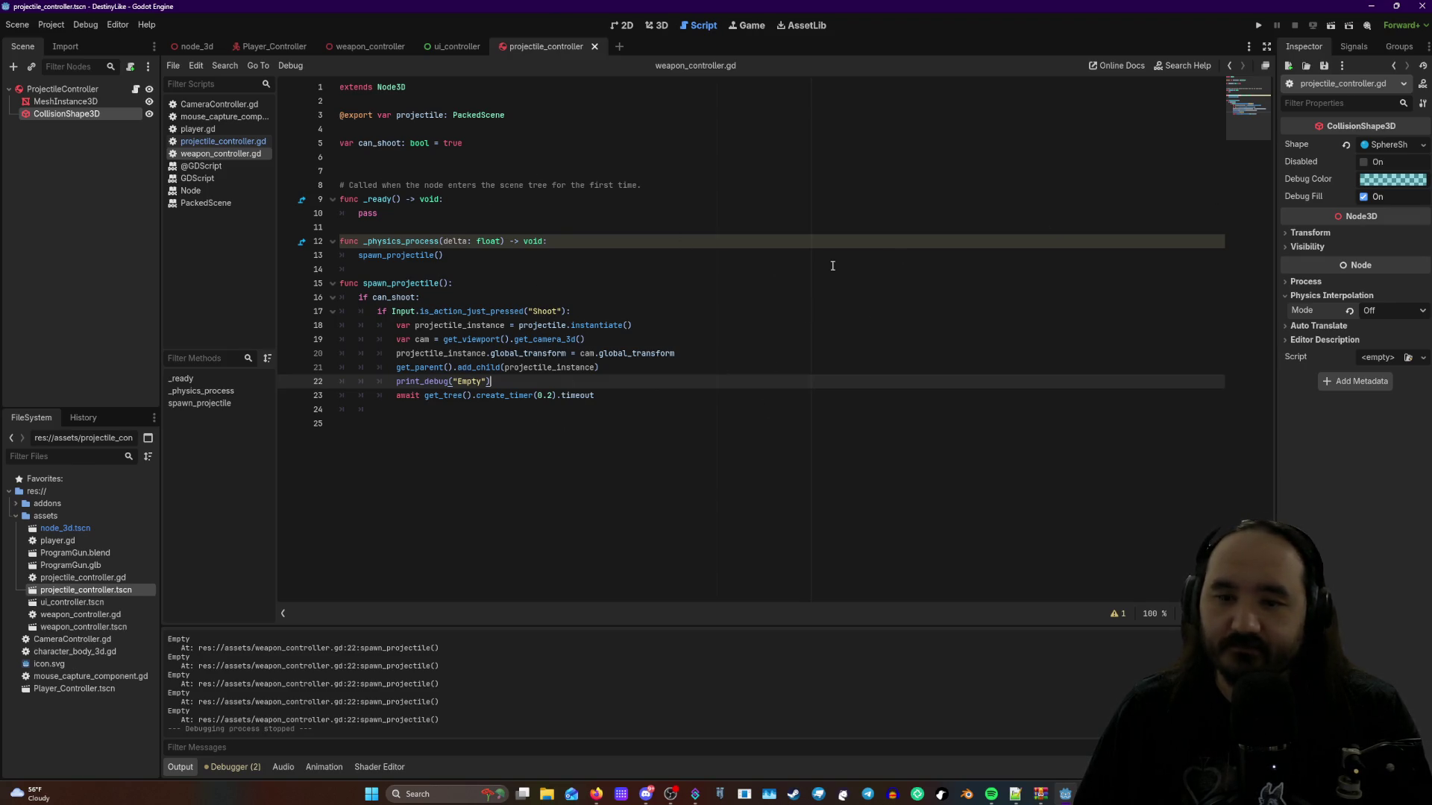
pyautogui.click(647, 330)
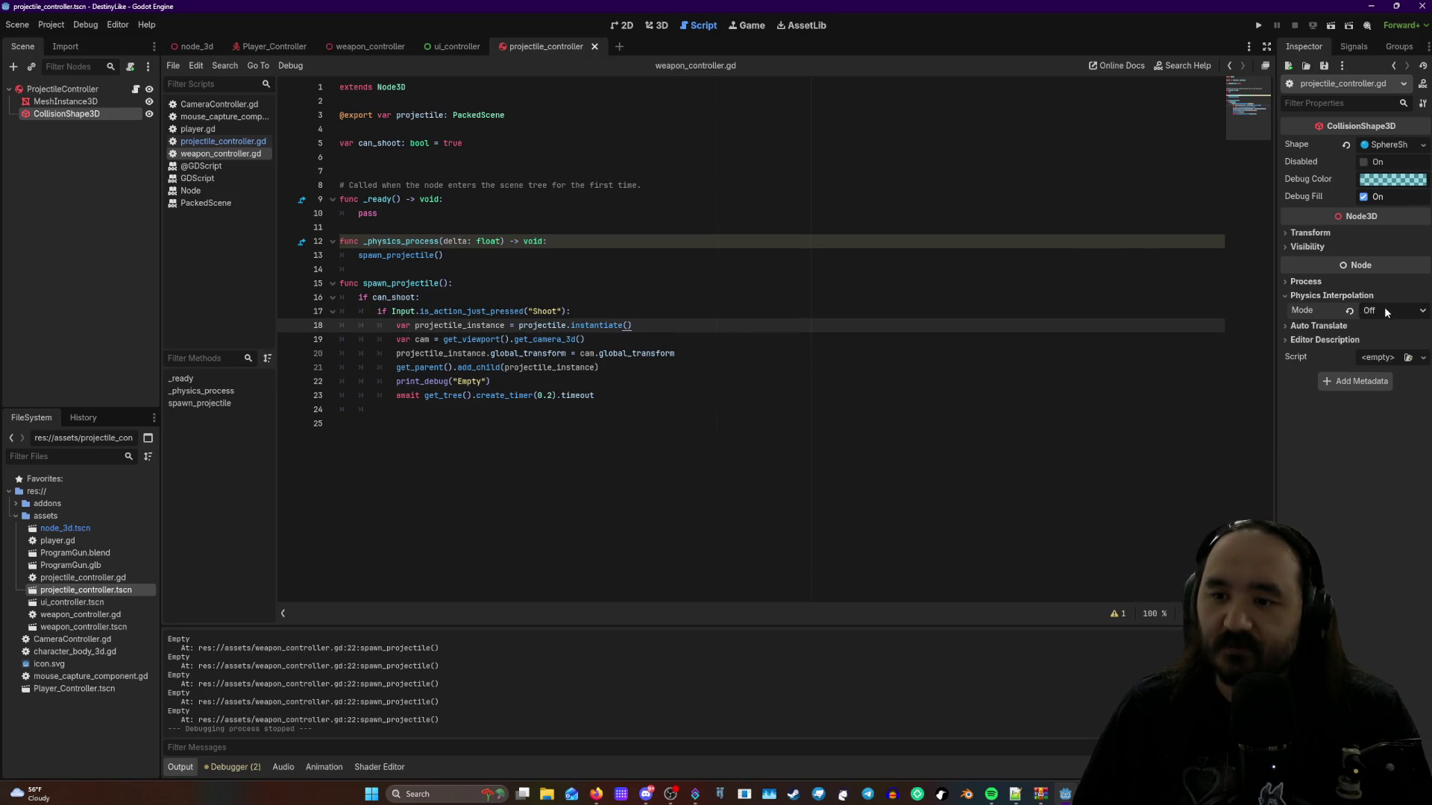
pyautogui.click(1348, 309)
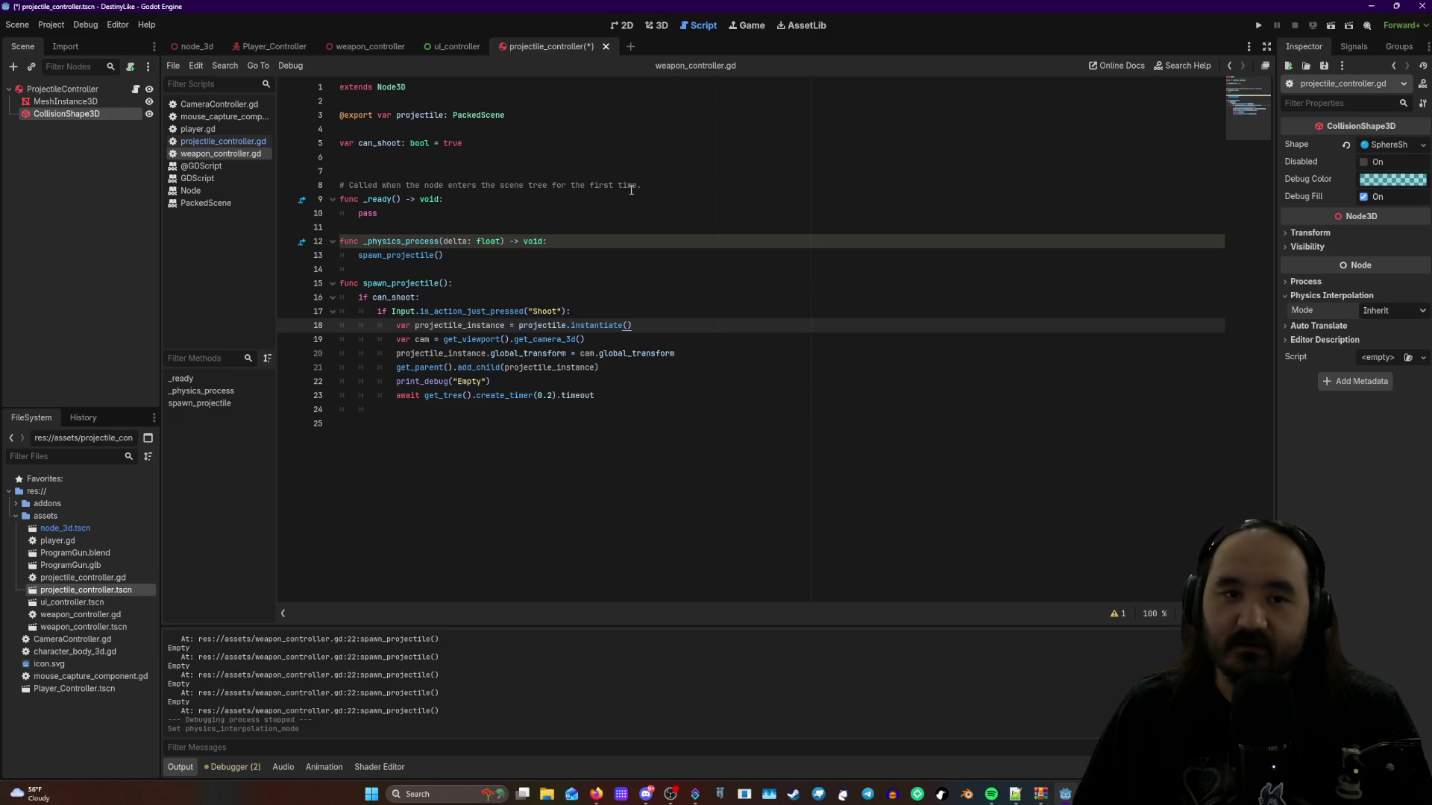
# Run the game again to check the projectiles, then stop it with F8
pyautogui.click(1258, 25)
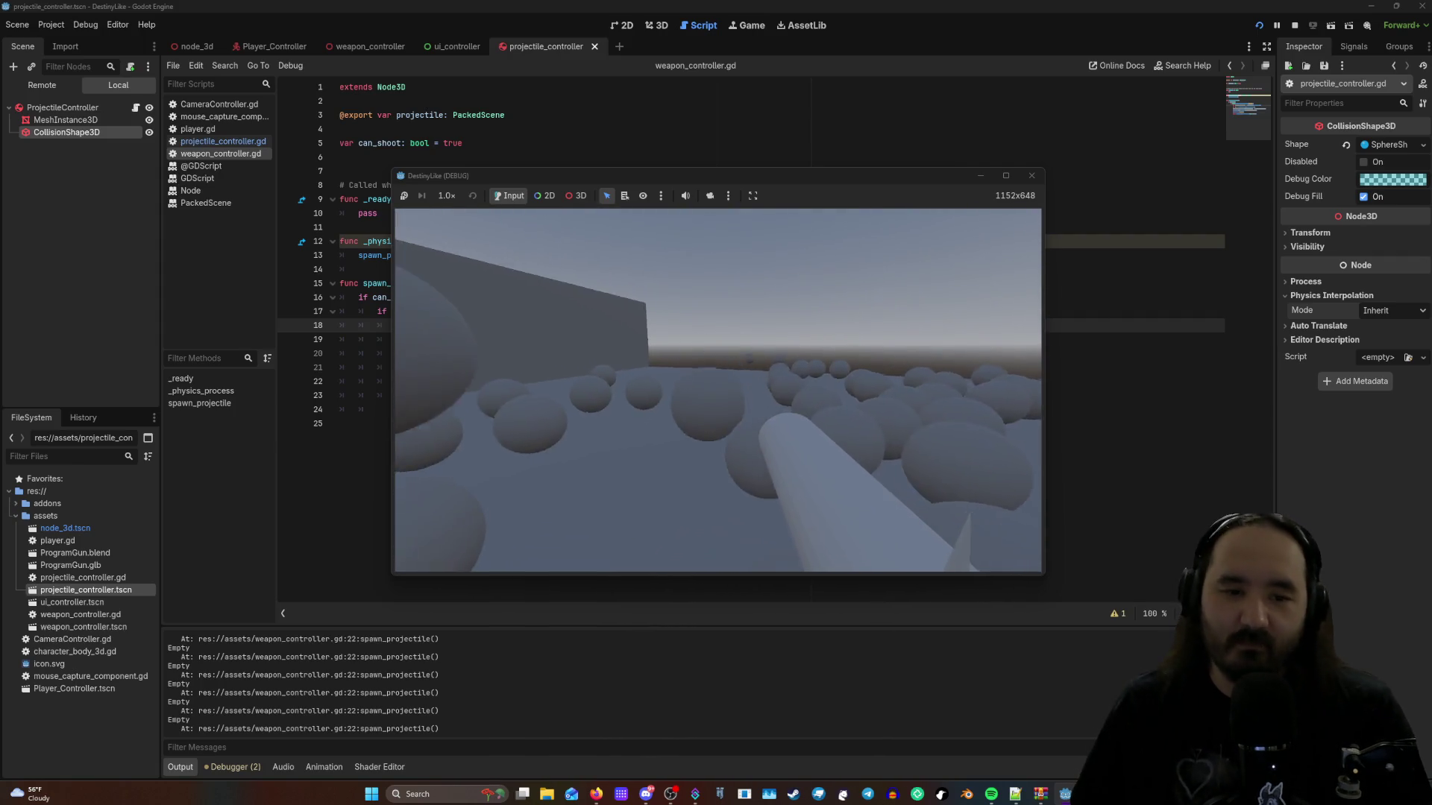
pyautogui.moveTo(718, 390)
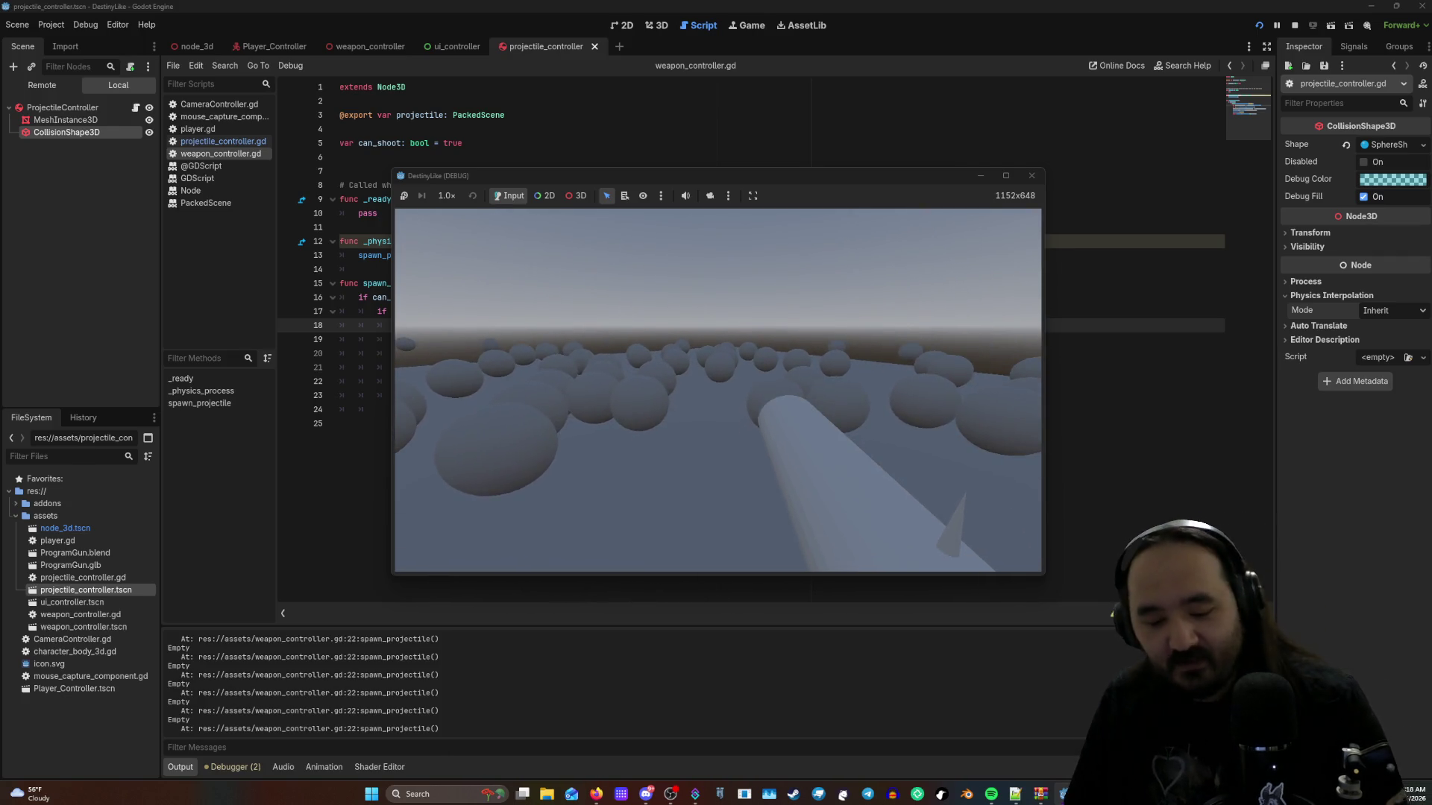
pyautogui.press('F8')
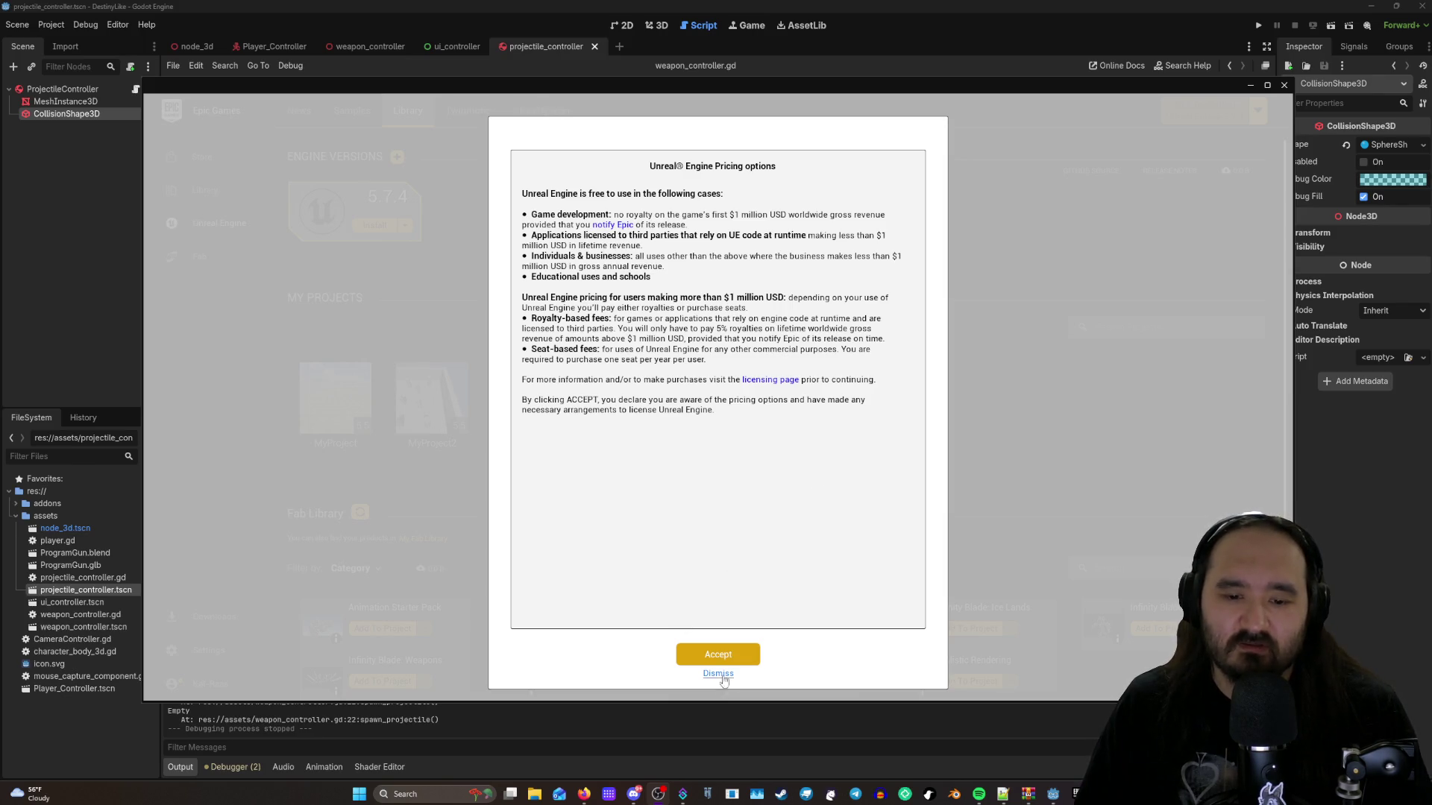
# Accept the Unreal Engine pricing and licence terms, move the launcher aside, and return to Godot
pyautogui.click(732, 655)
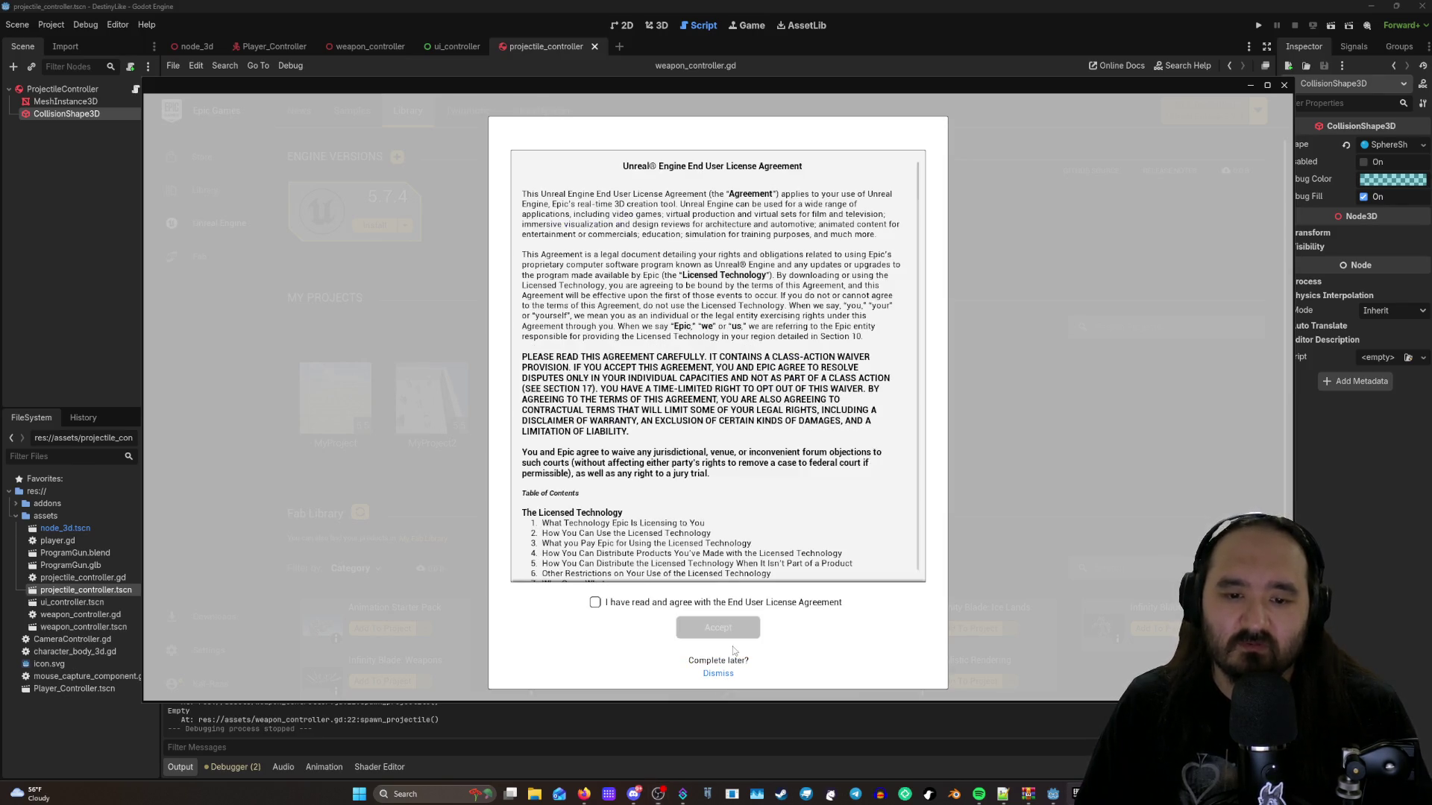
pyautogui.click(595, 602)
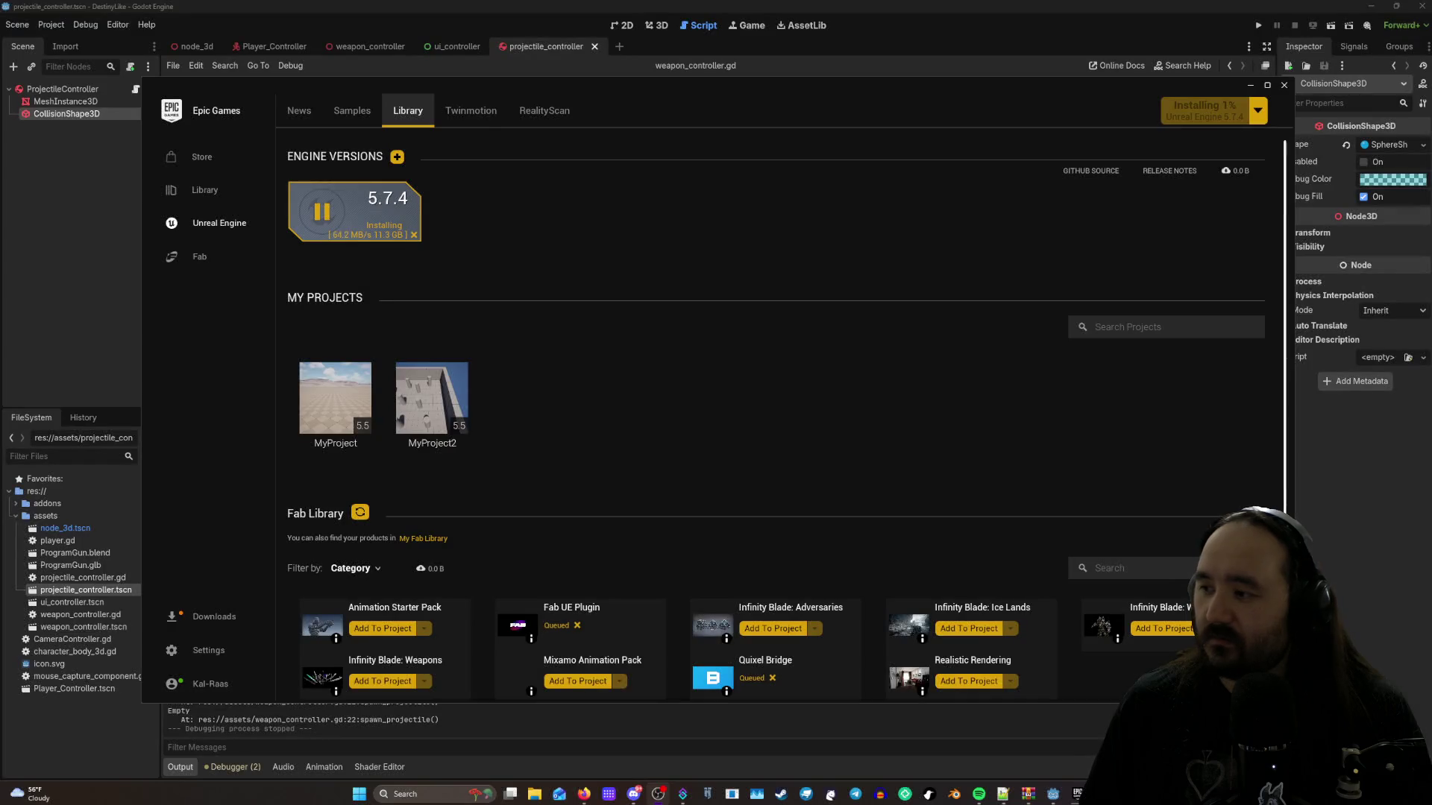
pyautogui.moveTo(874, 93)
pyautogui.mouseDown()
pyautogui.moveTo(821, 93)
pyautogui.moveTo(828, 110)
pyautogui.mouseUp()
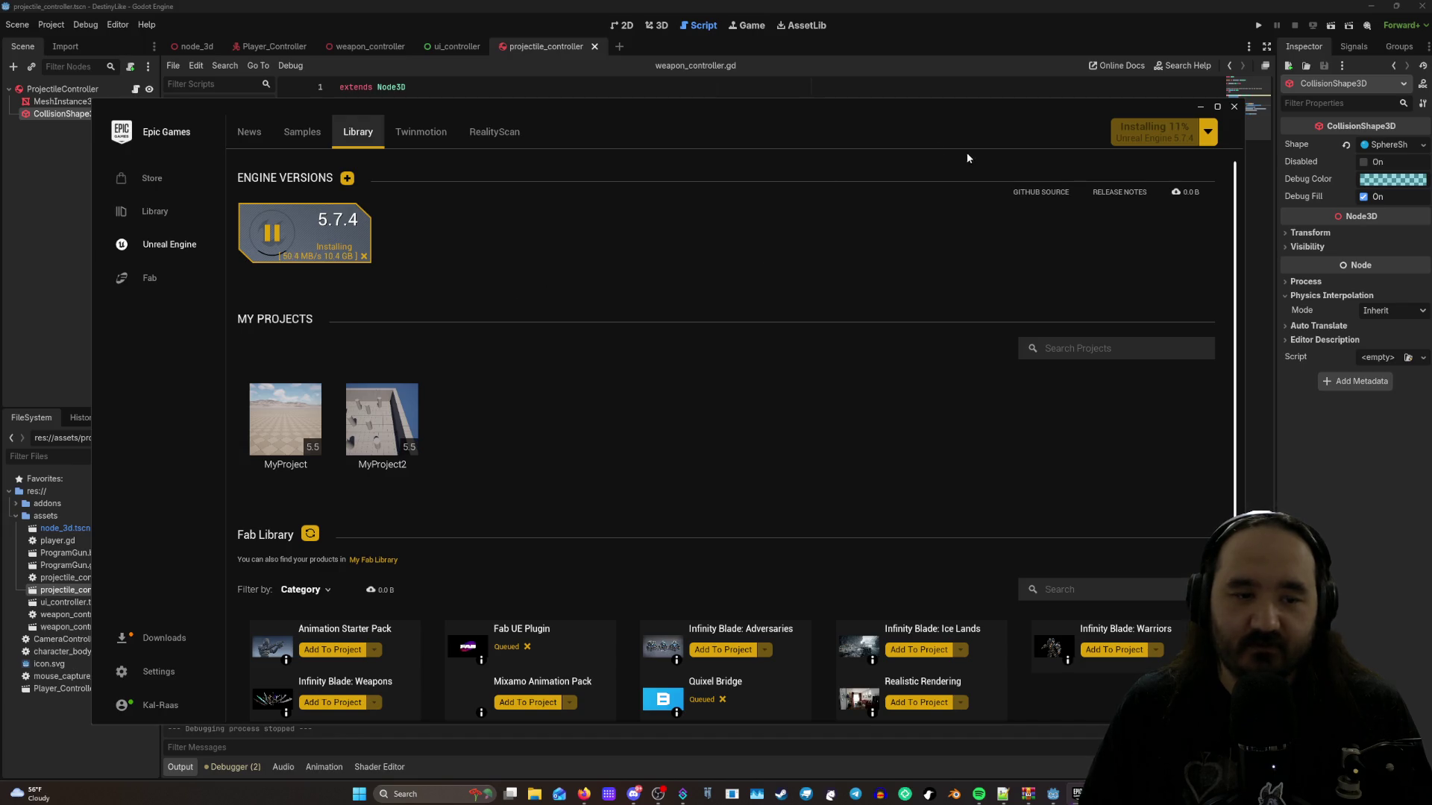
pyautogui.click(1200, 107)
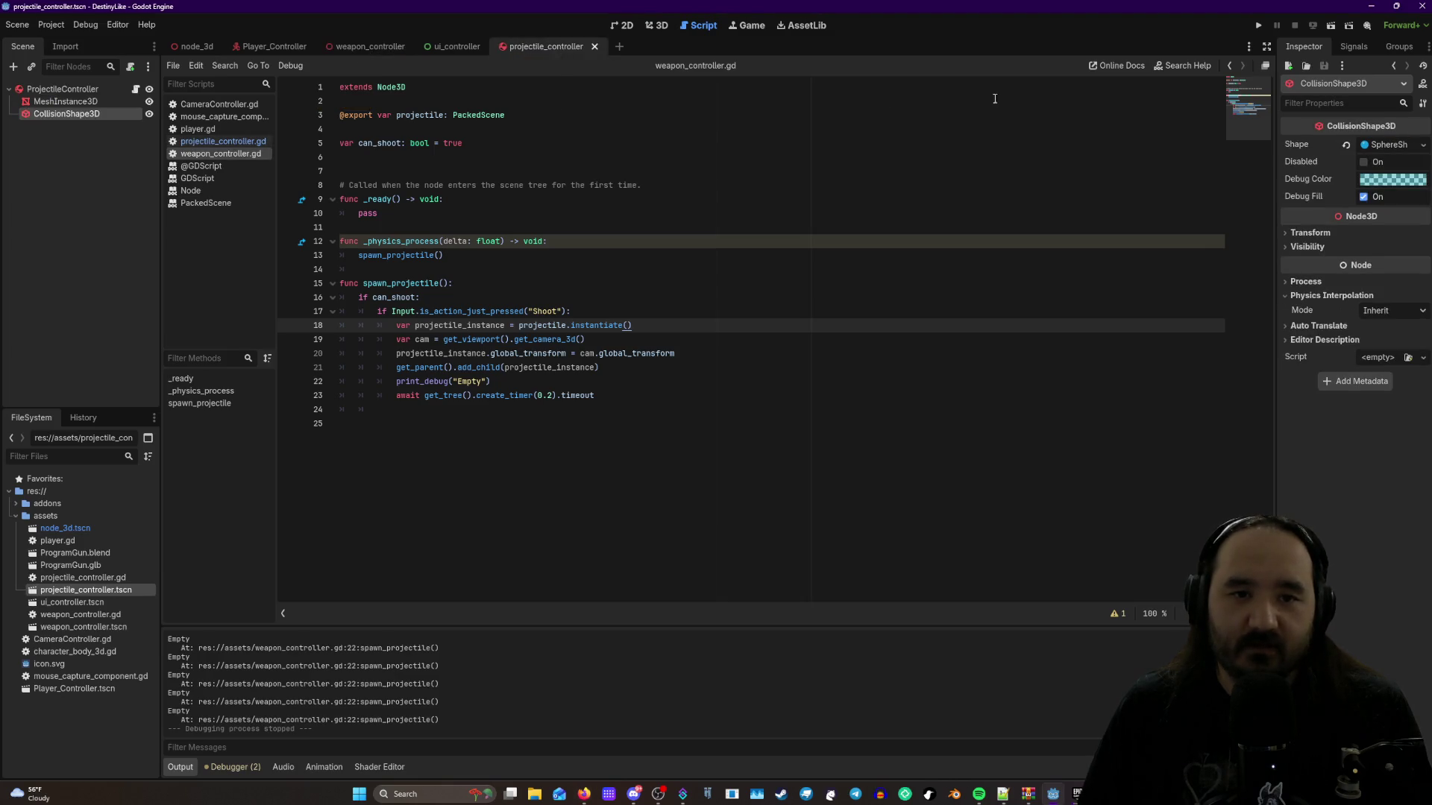
# Cycle through the weapon_controller, projectile_controller, Player_Controller, node_3d and ui_controller scene tabs
pyautogui.click(380, 47)
pyautogui.click(555, 47)
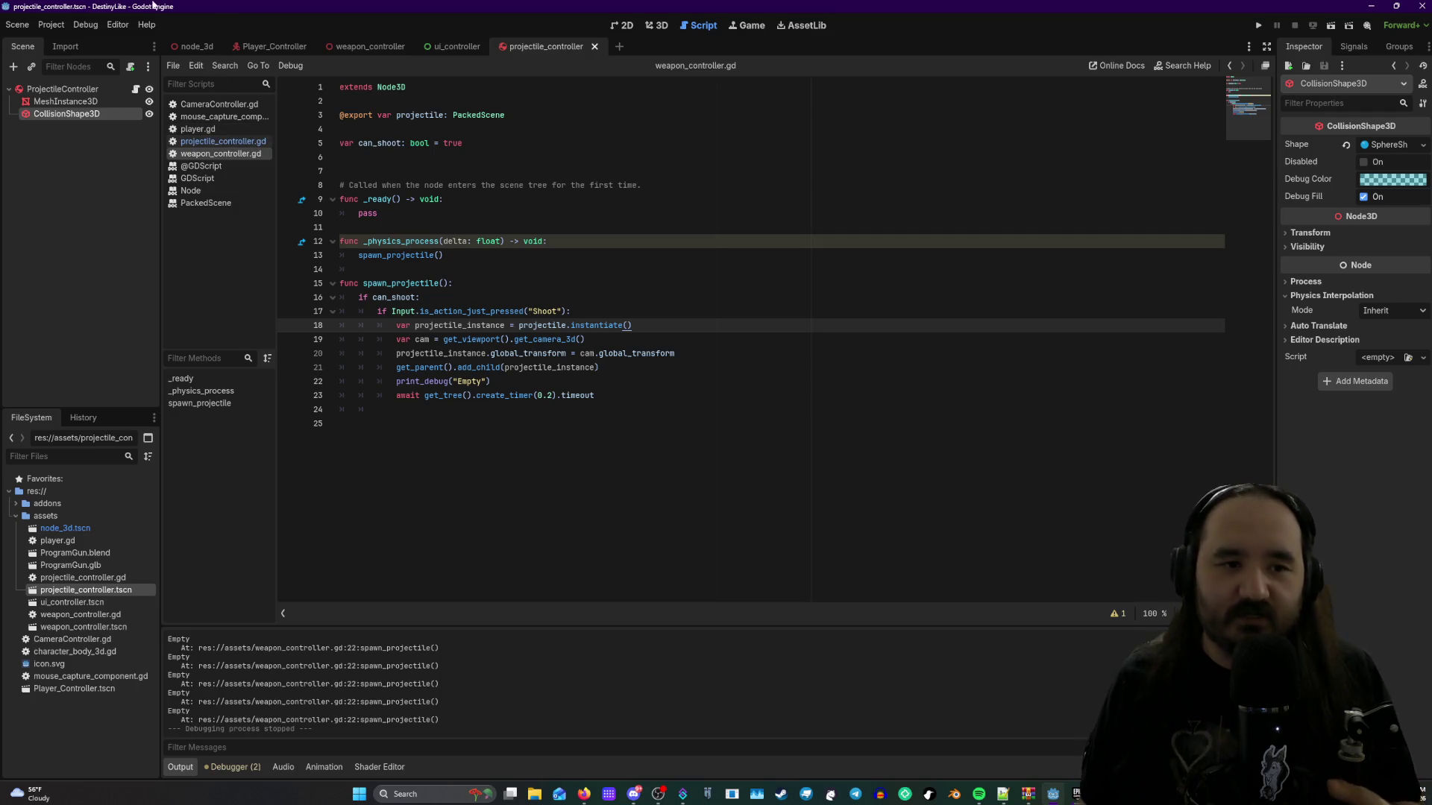
pyautogui.click(263, 48)
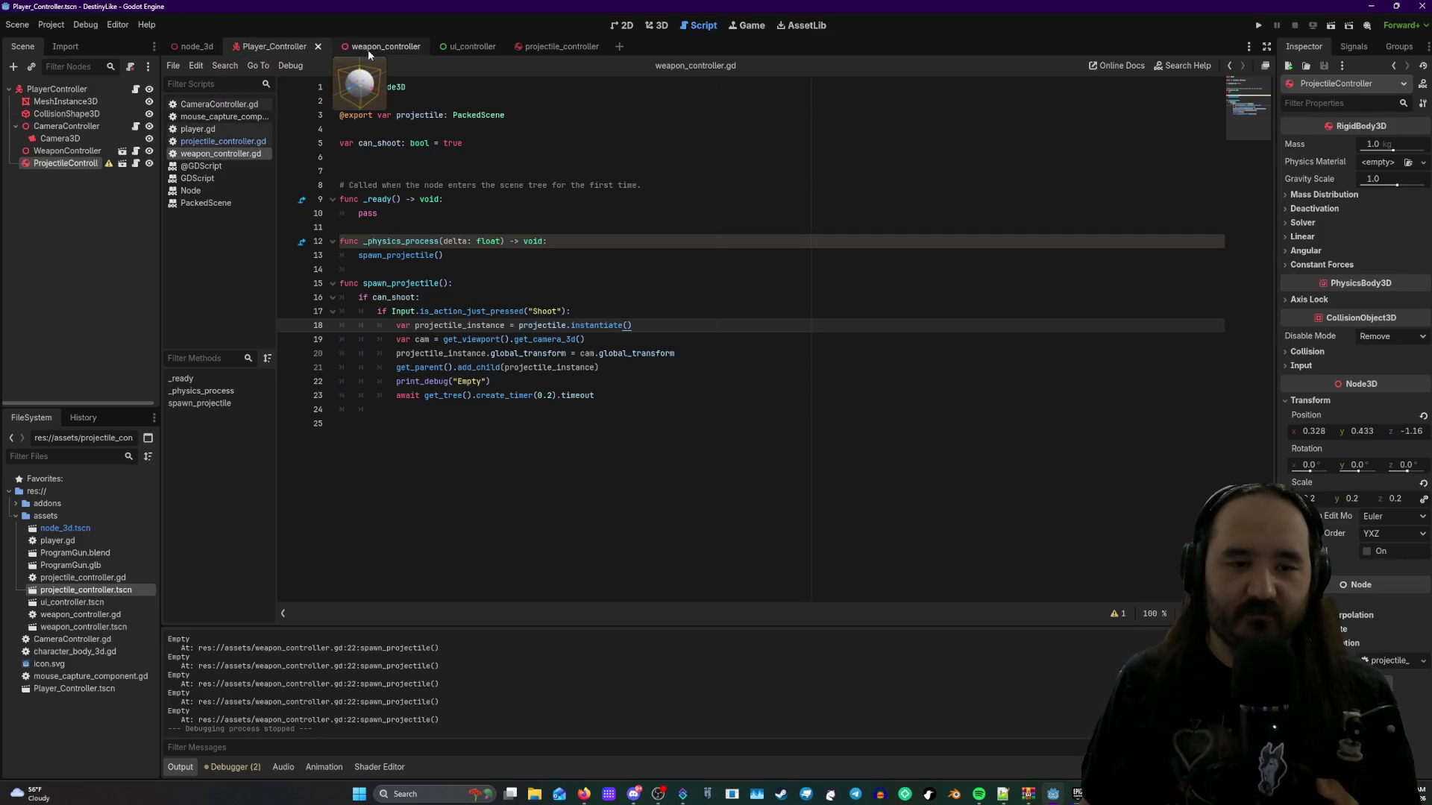
pyautogui.click(191, 47)
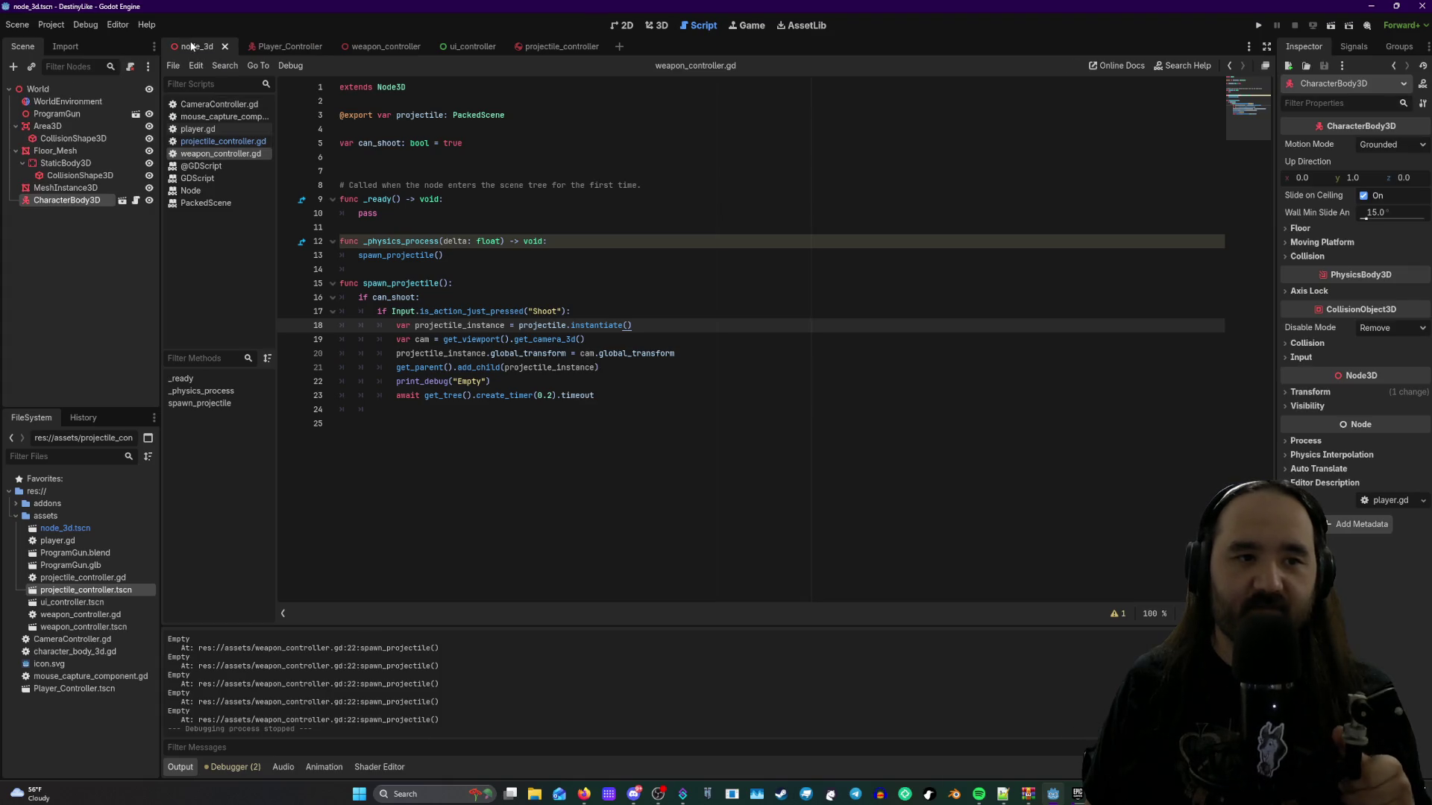
pyautogui.click(466, 46)
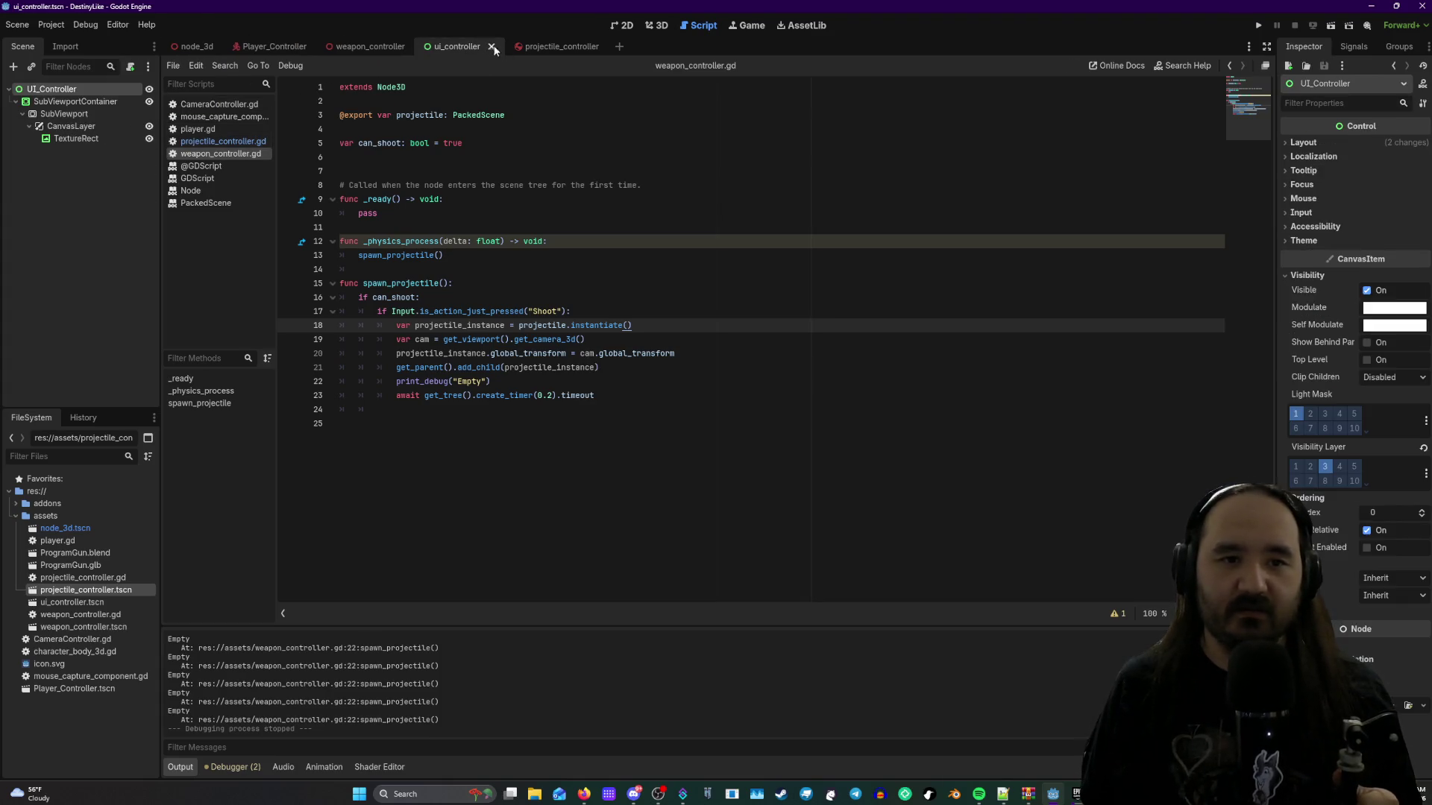
pyautogui.click(548, 46)
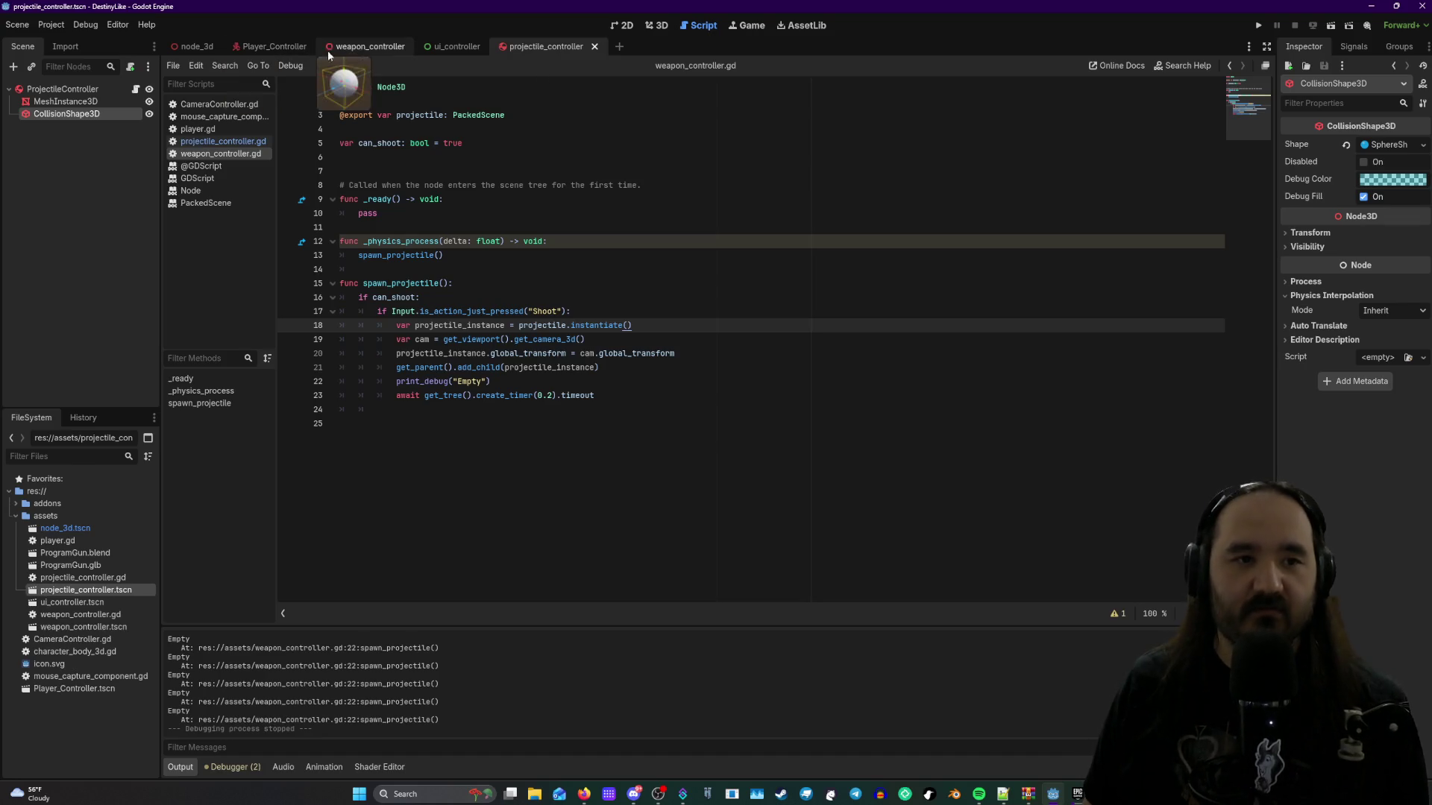
pyautogui.click(370, 46)
pyautogui.click(459, 47)
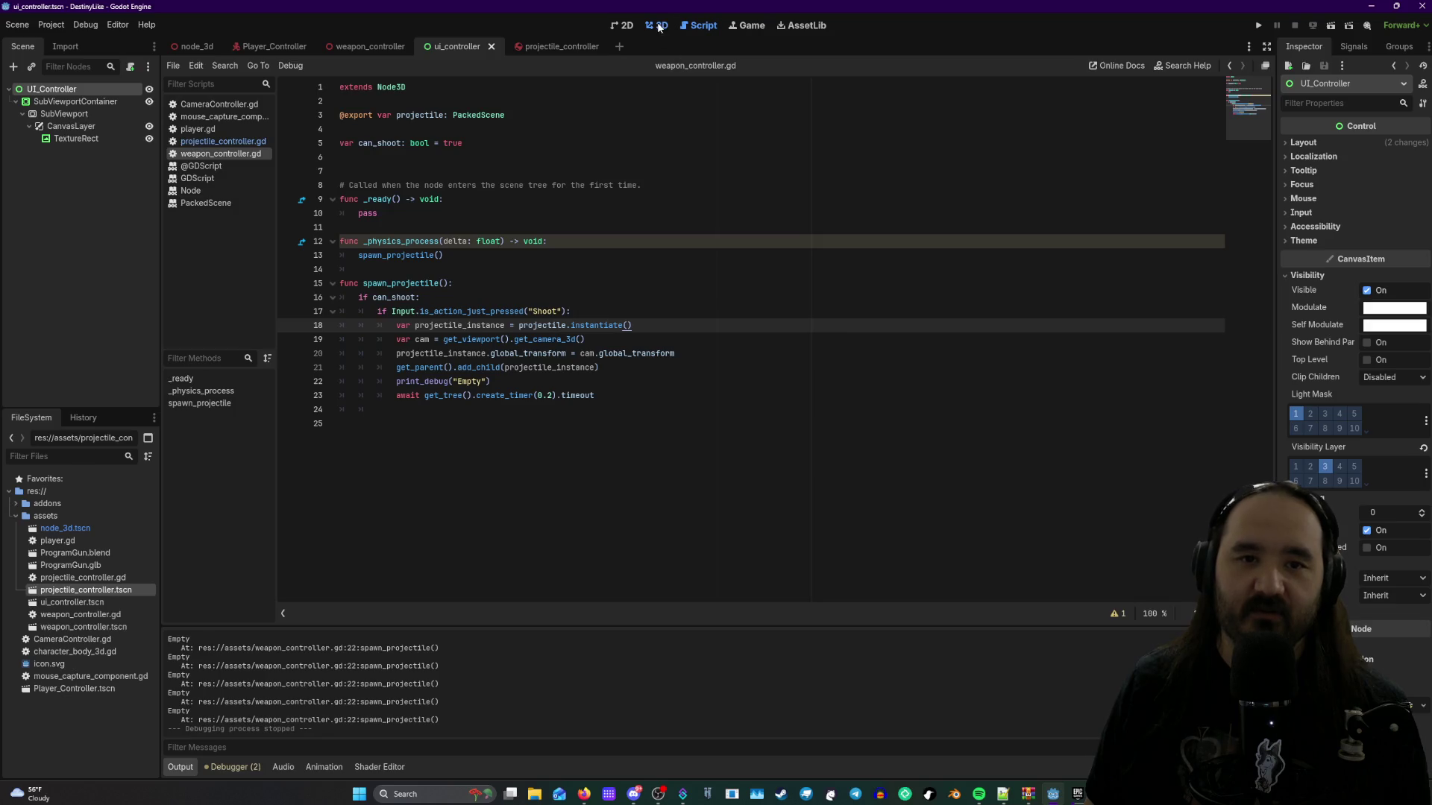
# Switch to the 3D workspace and settle on the node_3d world scene
pyautogui.click(659, 28)
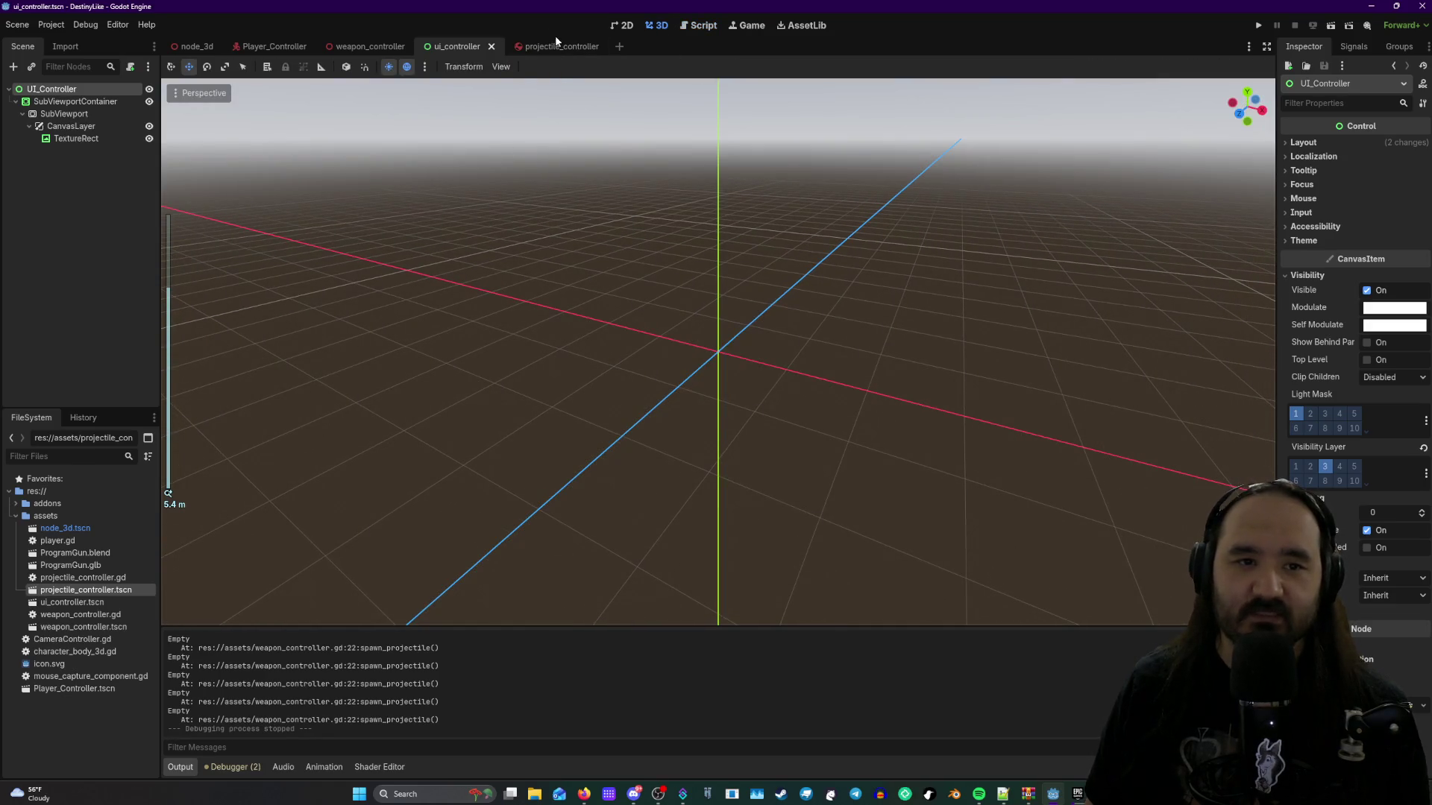
pyautogui.click(560, 47)
pyautogui.click(352, 50)
pyautogui.click(263, 45)
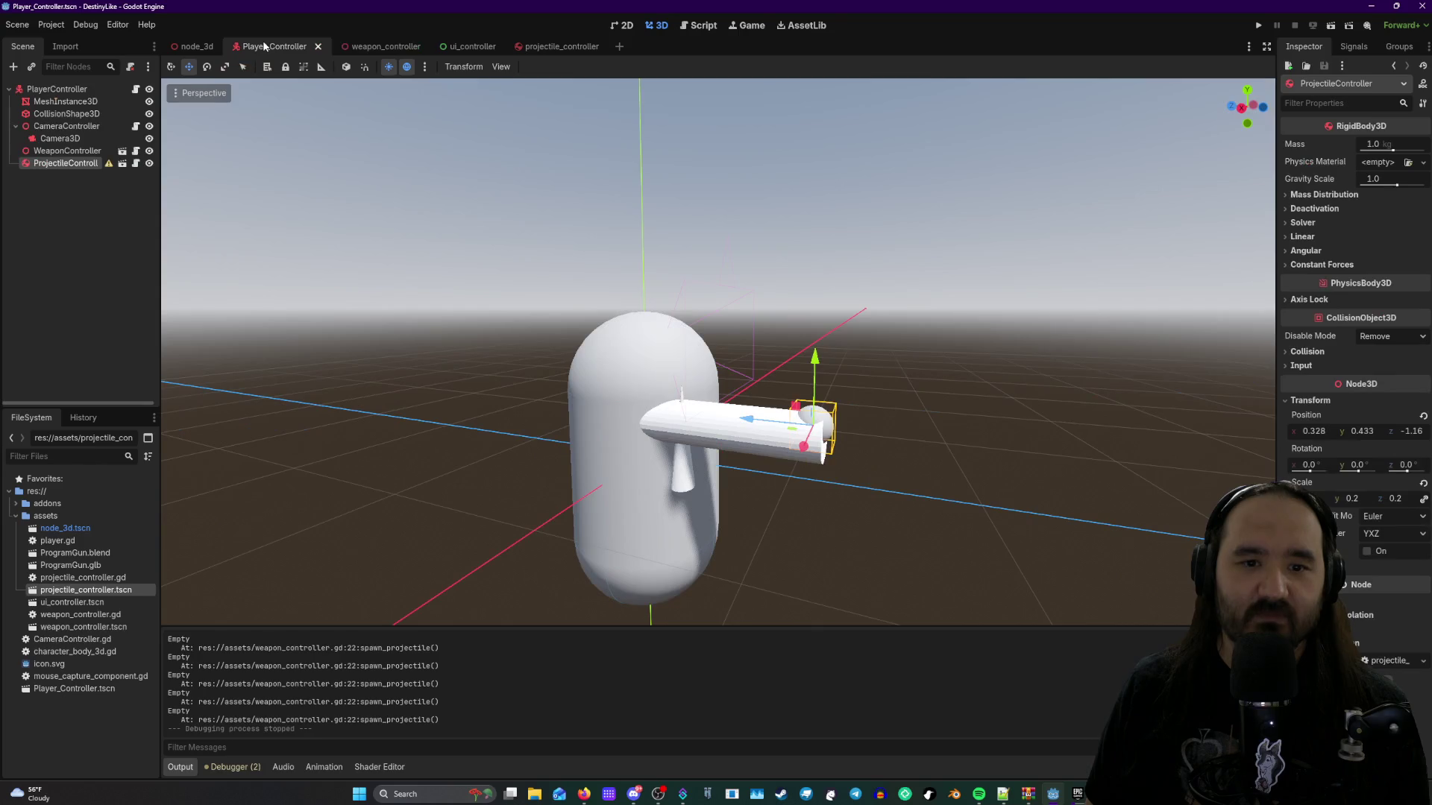
pyautogui.click(192, 46)
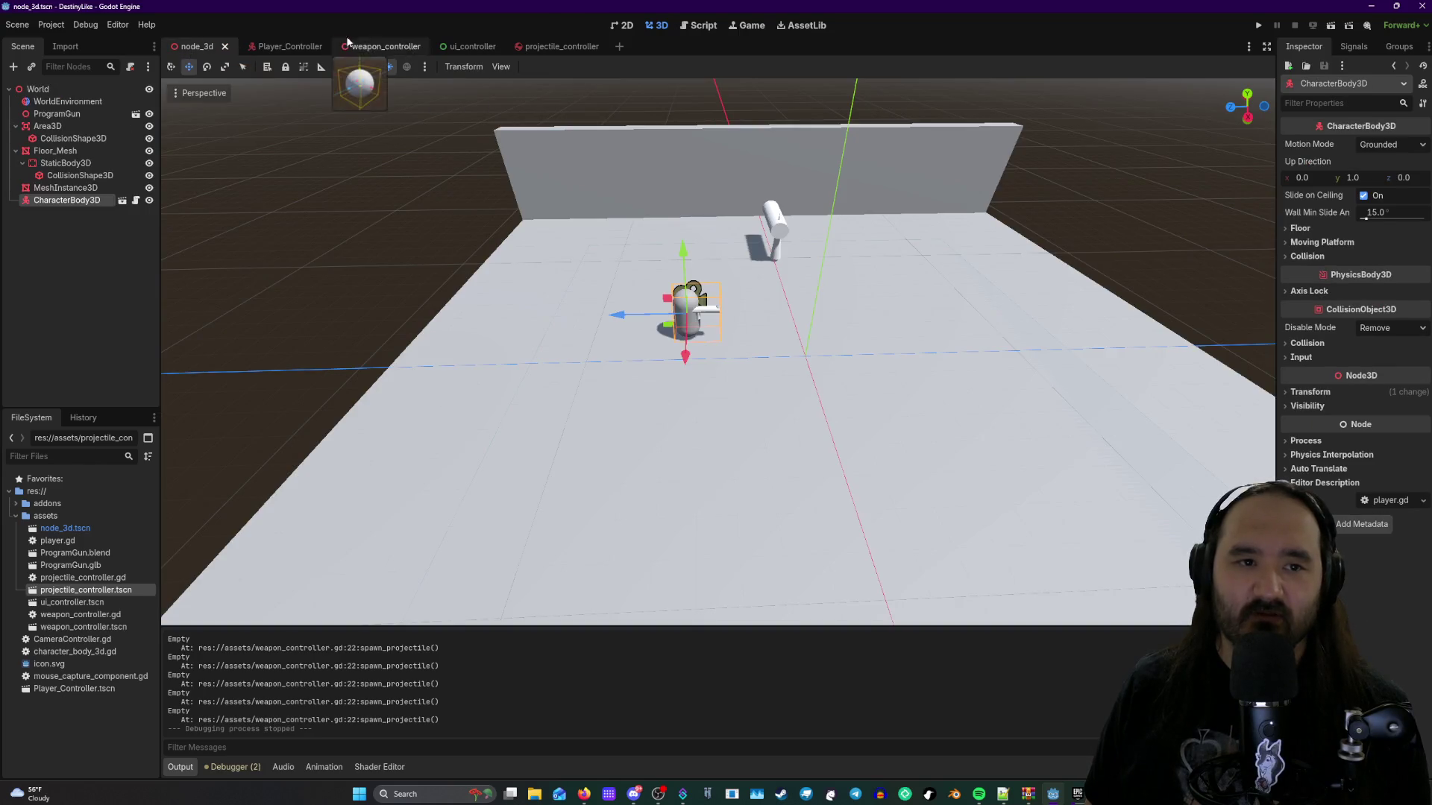
pyautogui.click(274, 46)
pyautogui.click(370, 46)
pyautogui.click(470, 46)
pyautogui.click(561, 46)
pyautogui.click(266, 49)
pyautogui.click(194, 46)
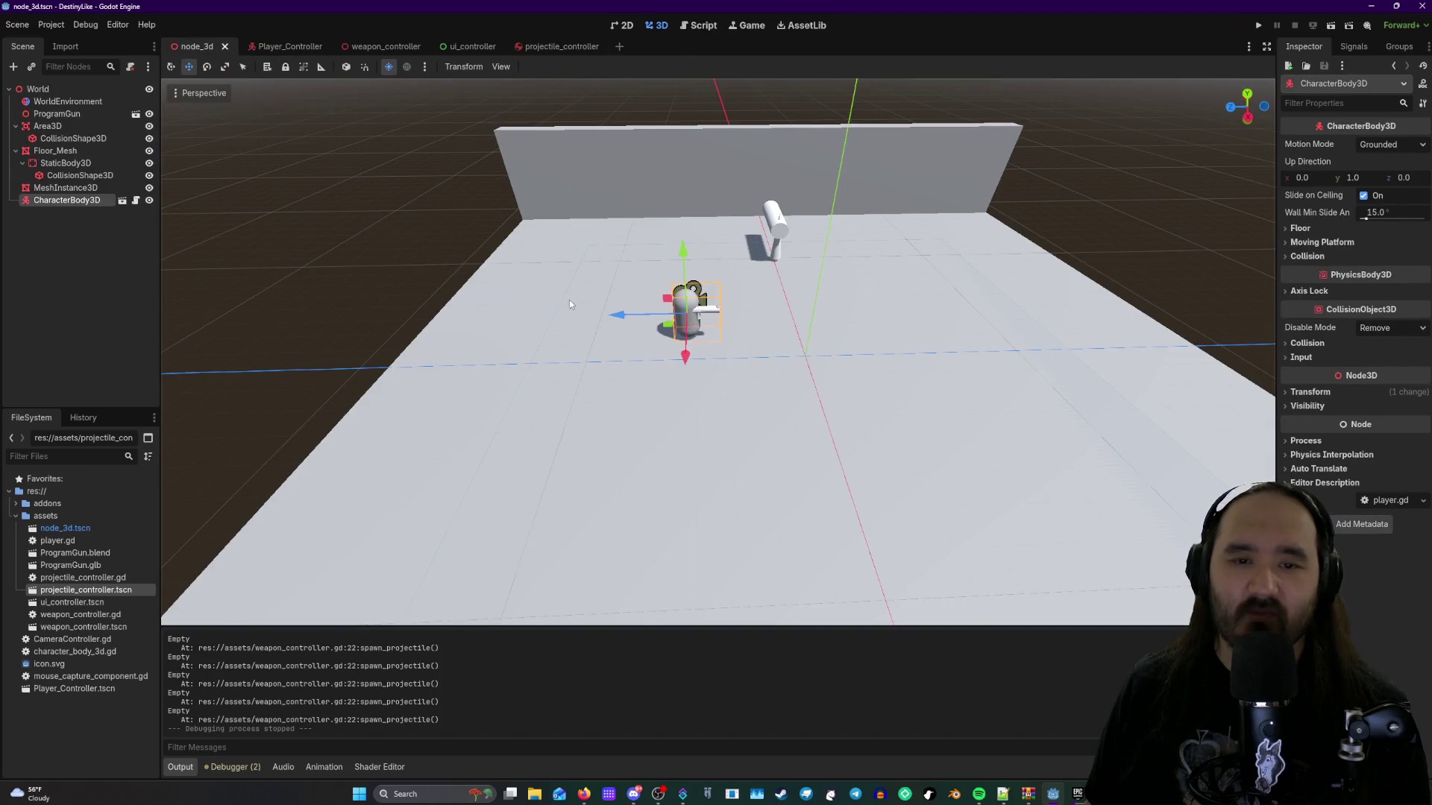
# Focus the view on the CharacterBody3D, orbit to face the wall, and run the project
pyautogui.scroll(-3, 816, 348)
pyautogui.scroll(5, 813, 344)
pyautogui.scroll(-2, 797, 327)
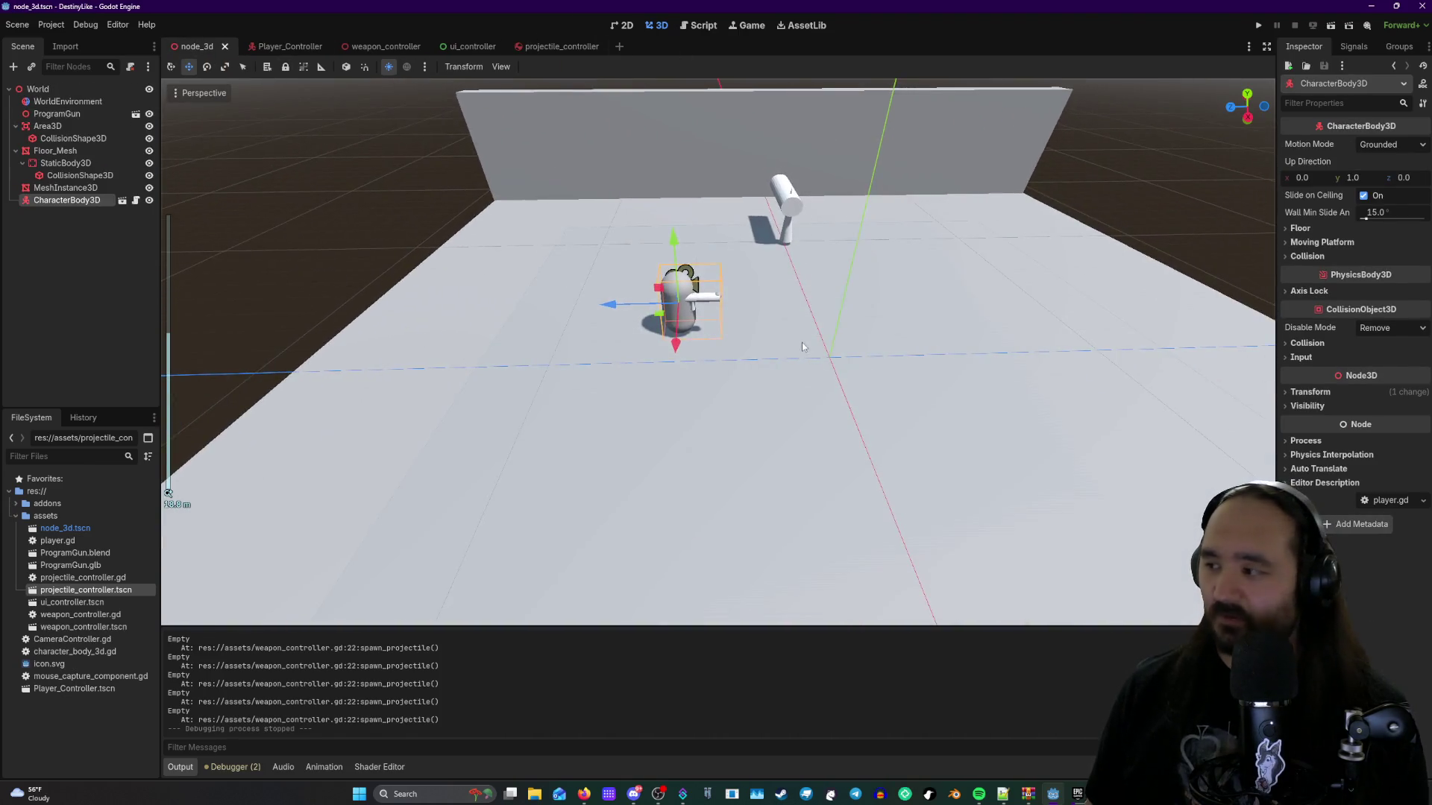
pyautogui.scroll(-2, 803, 344)
pyautogui.scroll(5, 802, 350)
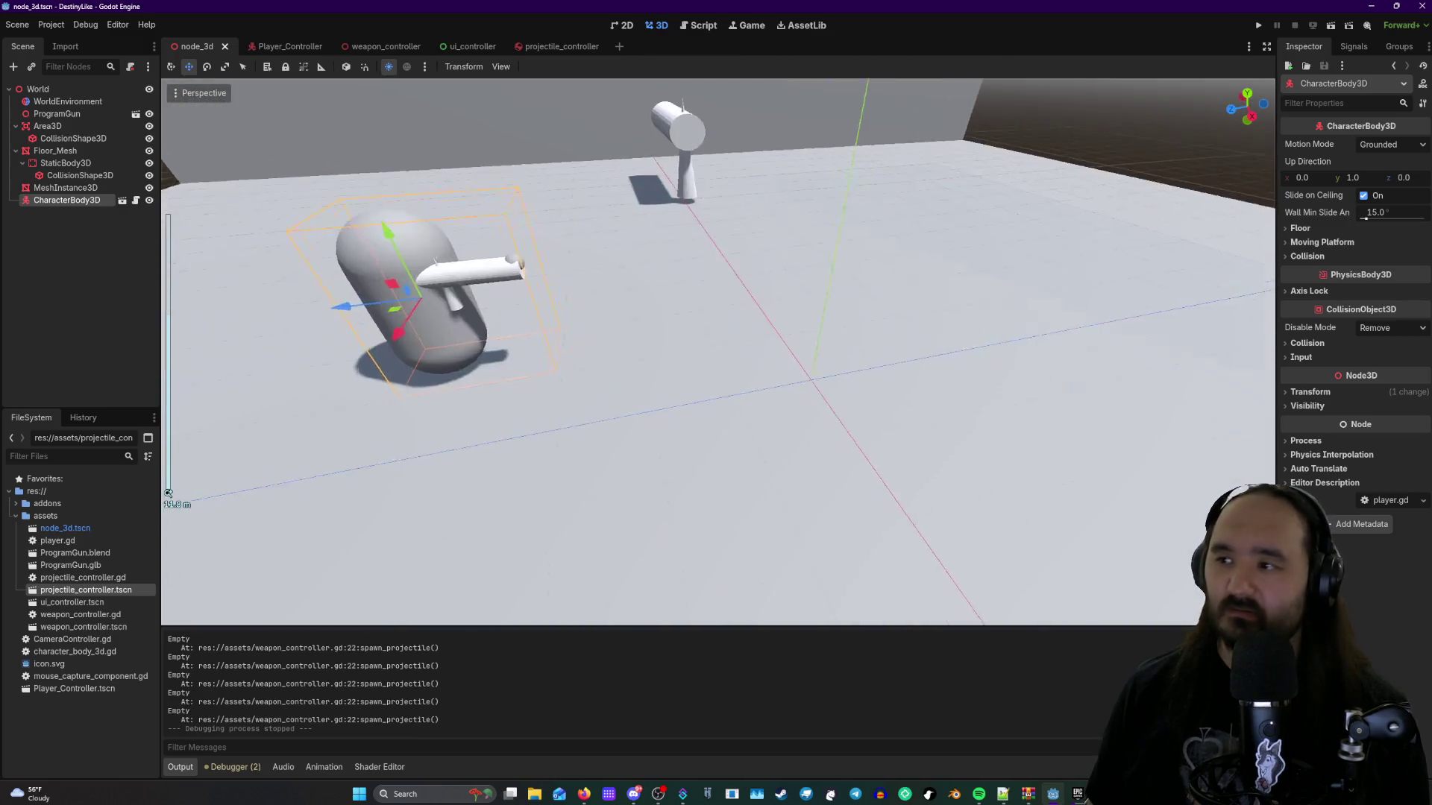
pyautogui.scroll(-2, 801, 357)
pyautogui.press('f')
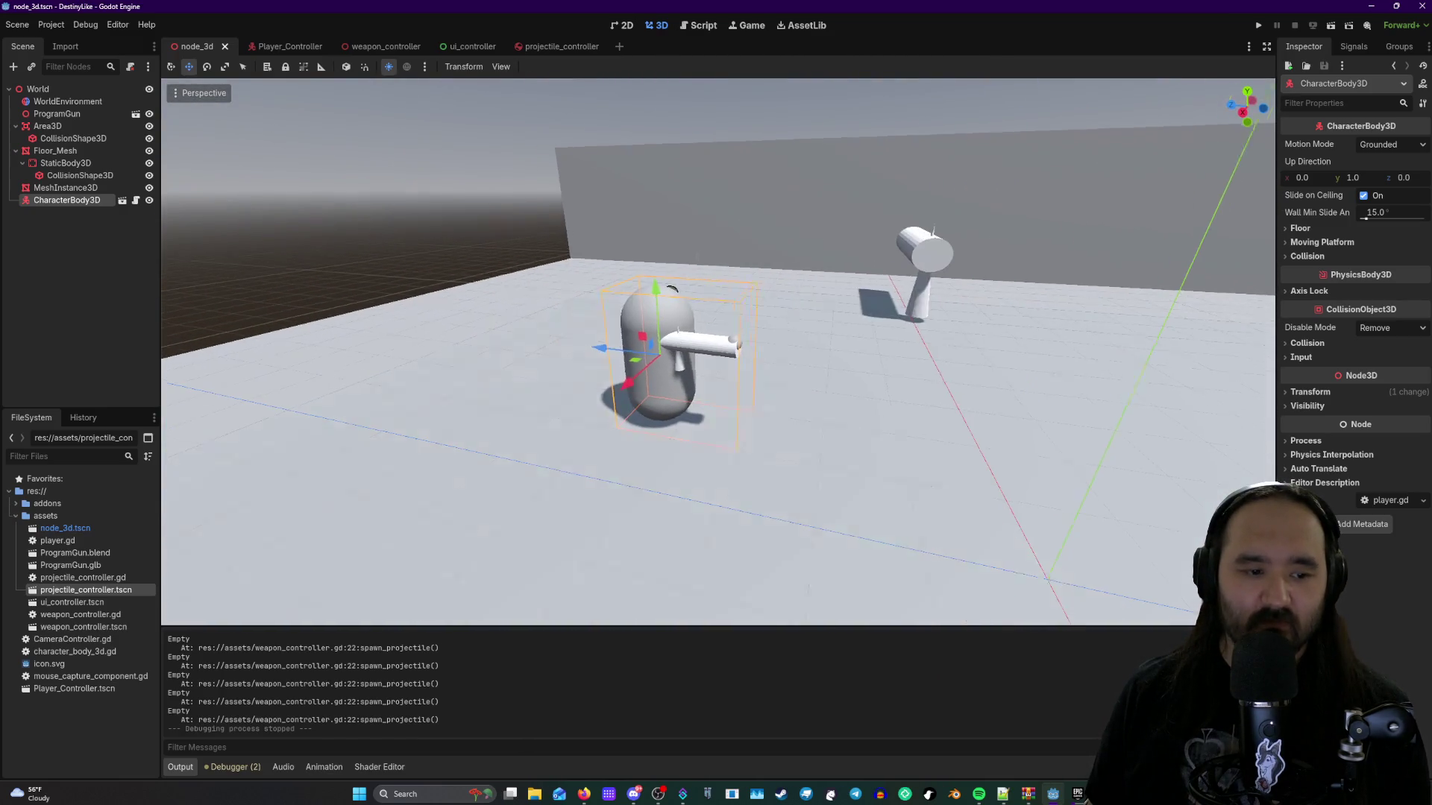
pyautogui.moveTo(792, 368); pyautogui.dragTo(1051, 128)
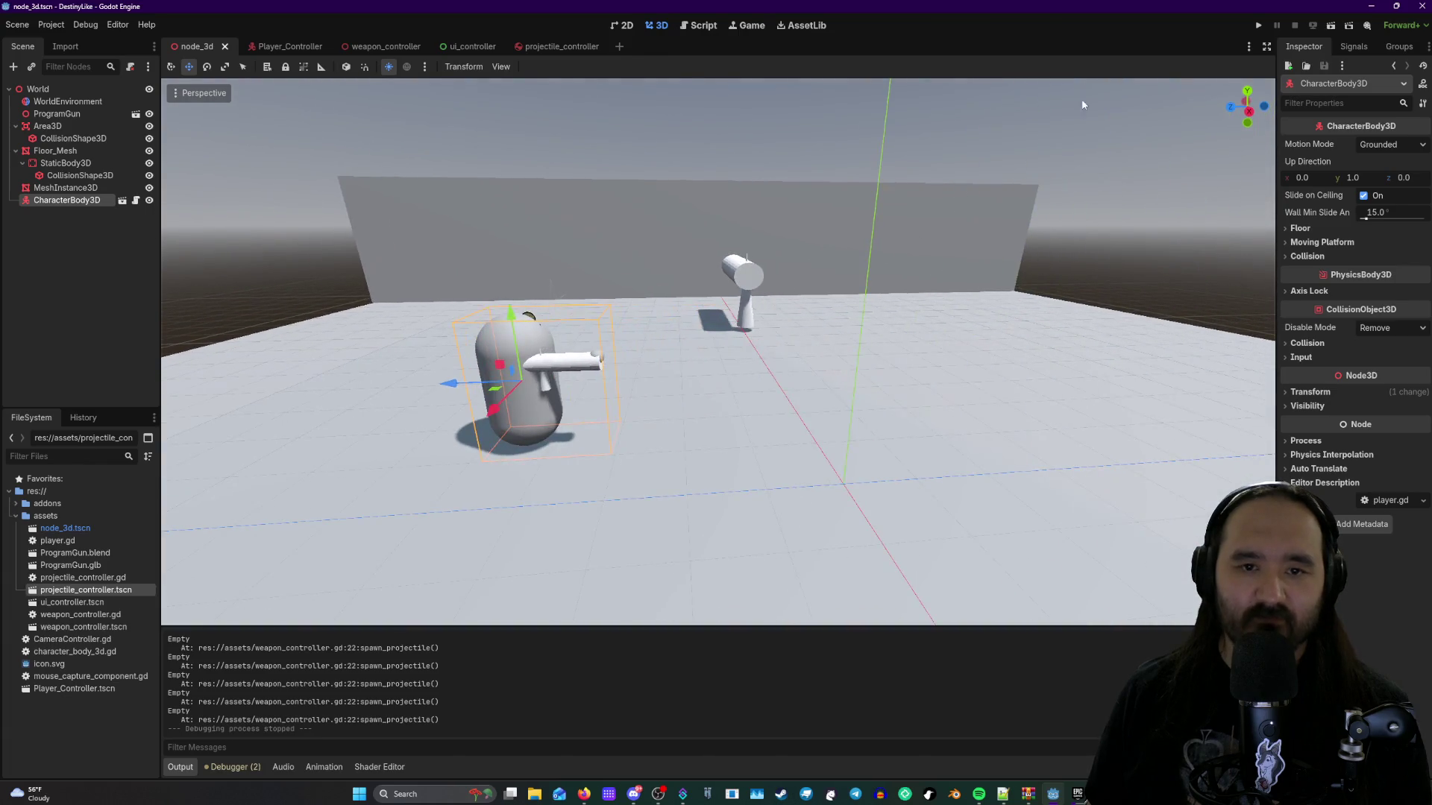
pyautogui.click(1258, 25)
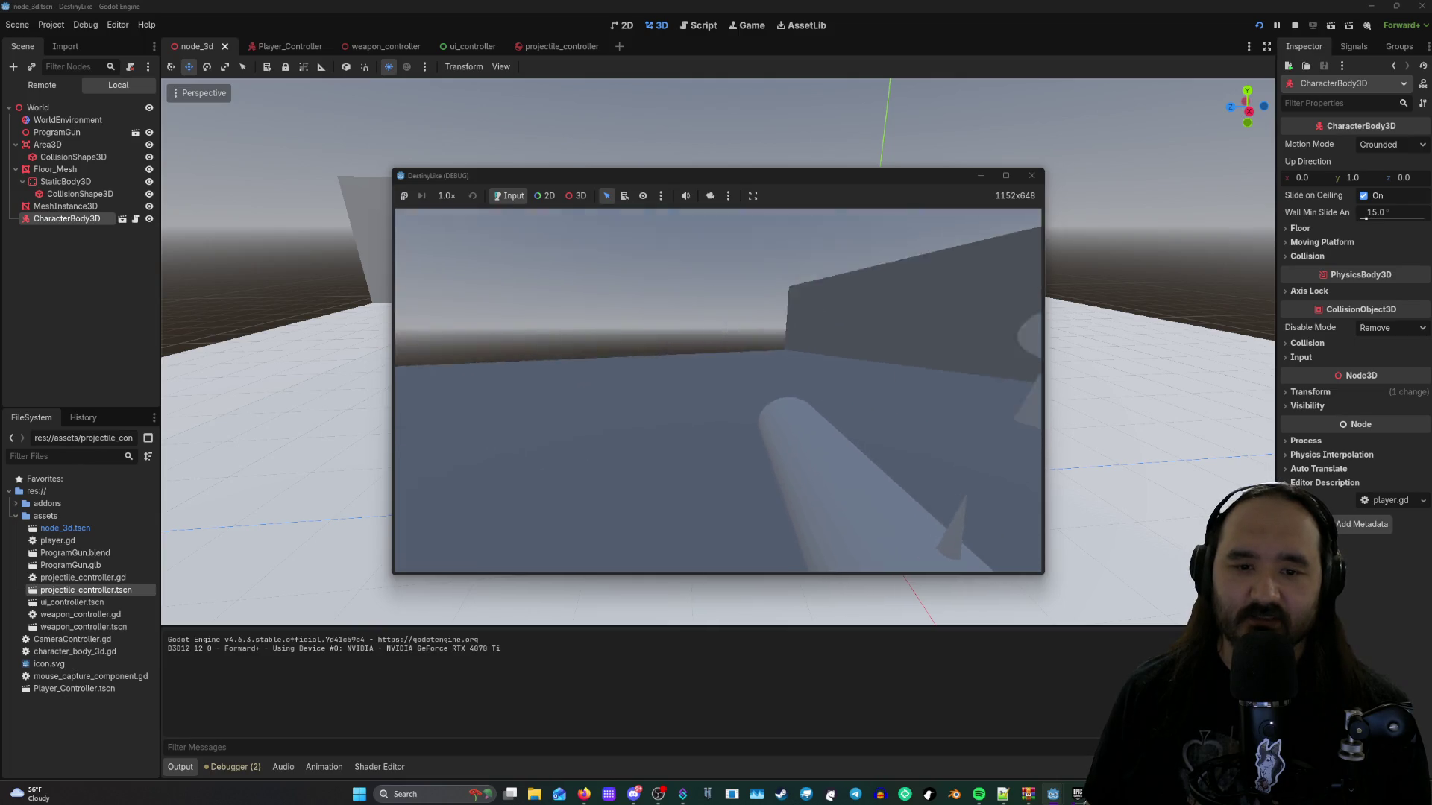
pyautogui.click(718, 391)
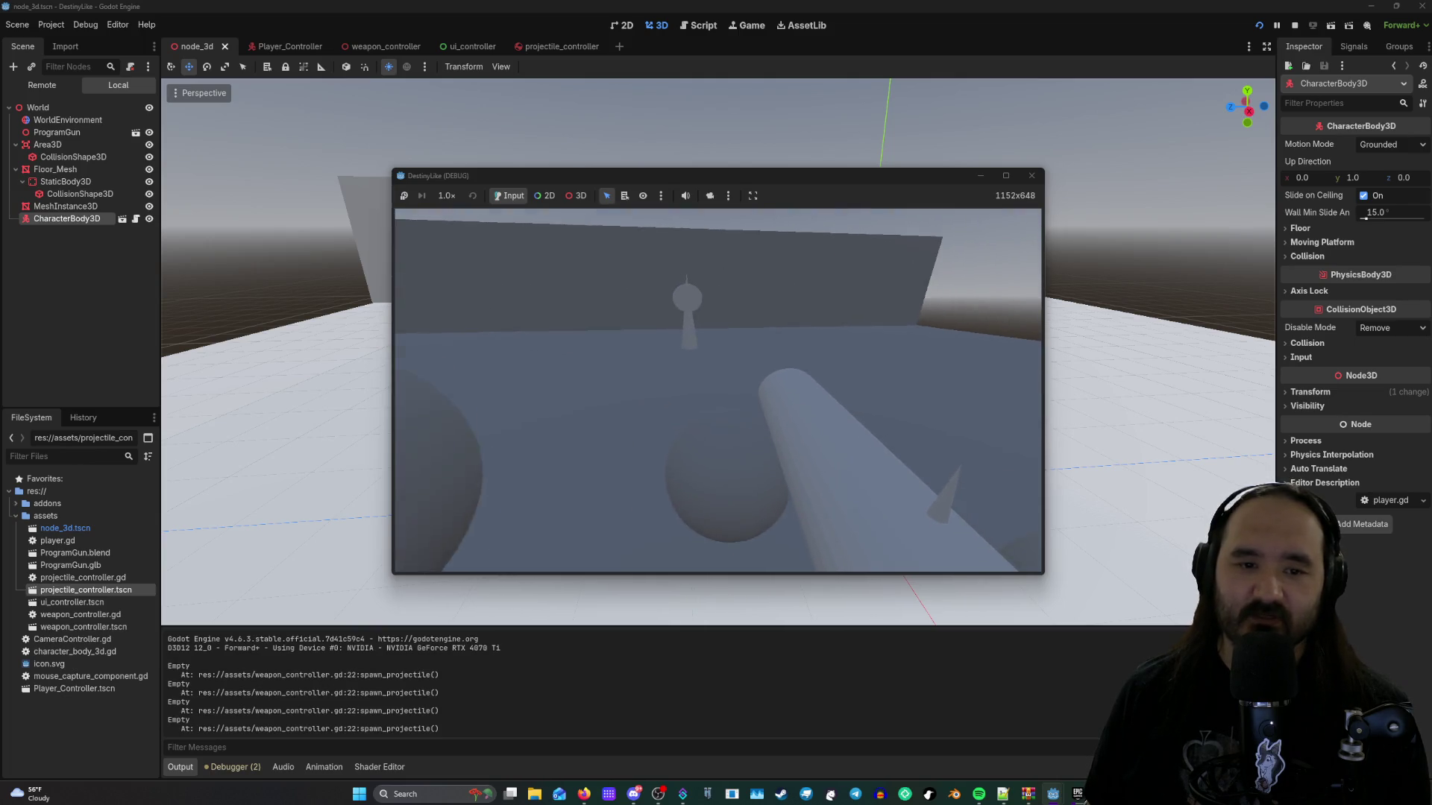
pyautogui.click(718, 391)
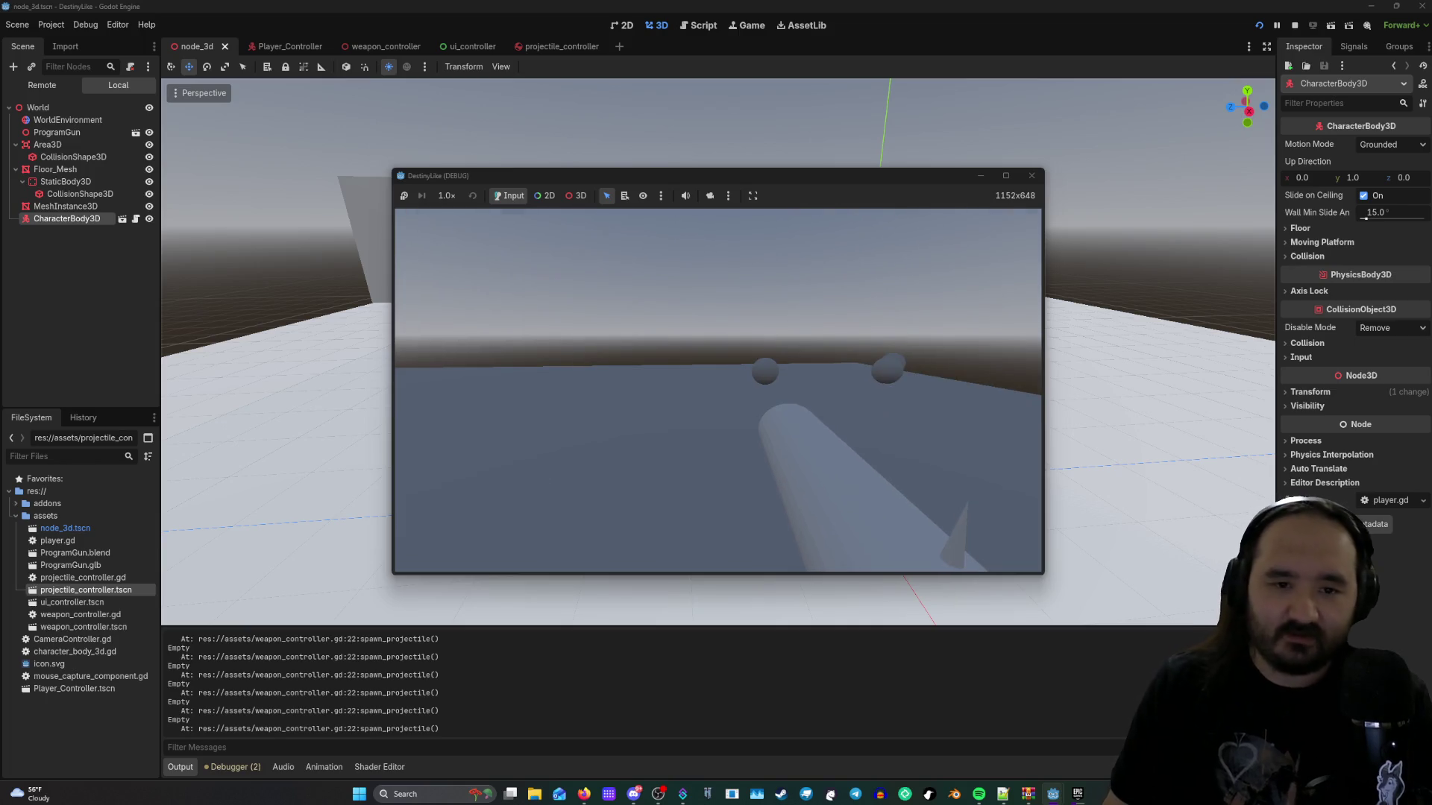
pyautogui.press('F8')
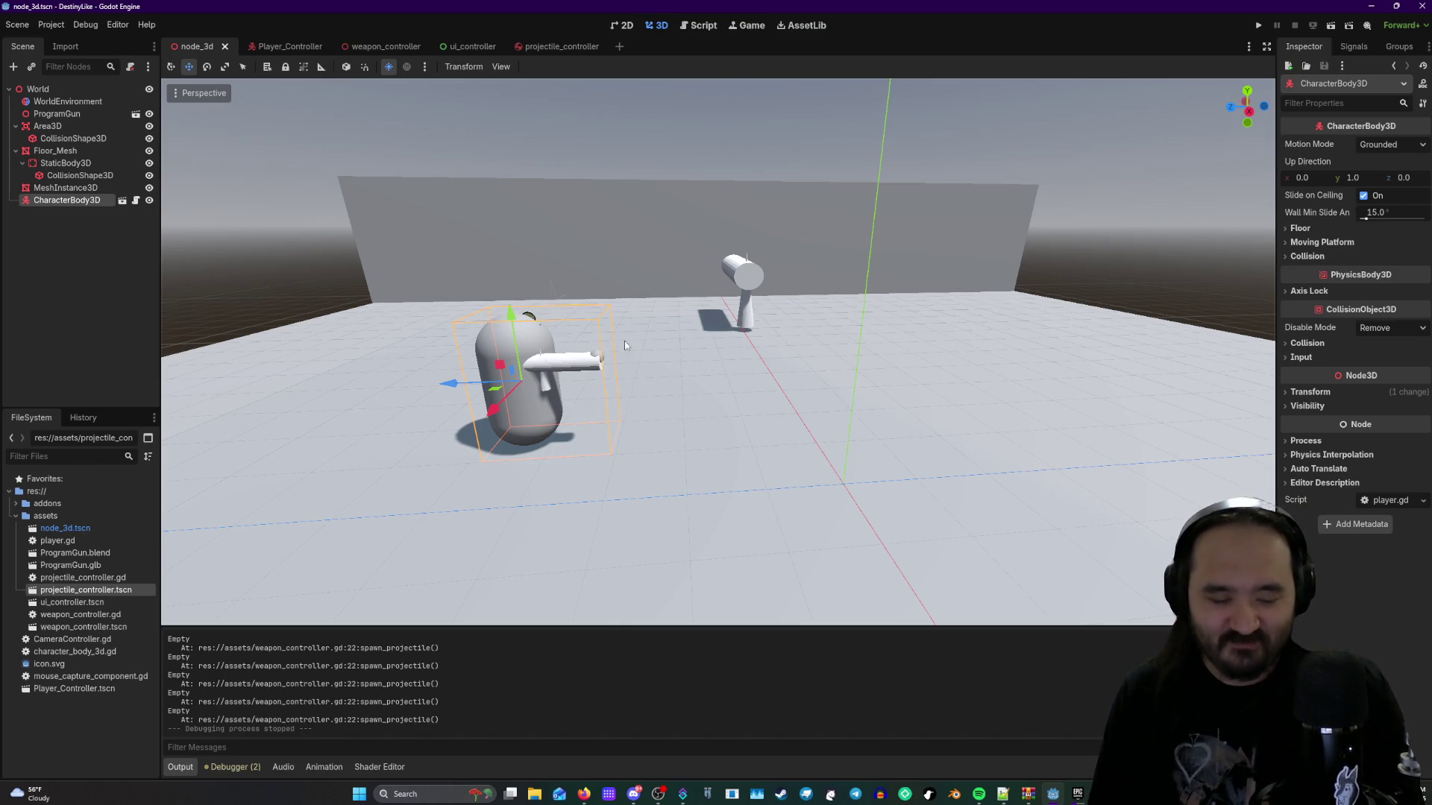
# Select Floor_Mesh, orbit and zoom out over the 30 m floor, then bring the launcher forward
pyautogui.click(746, 336)
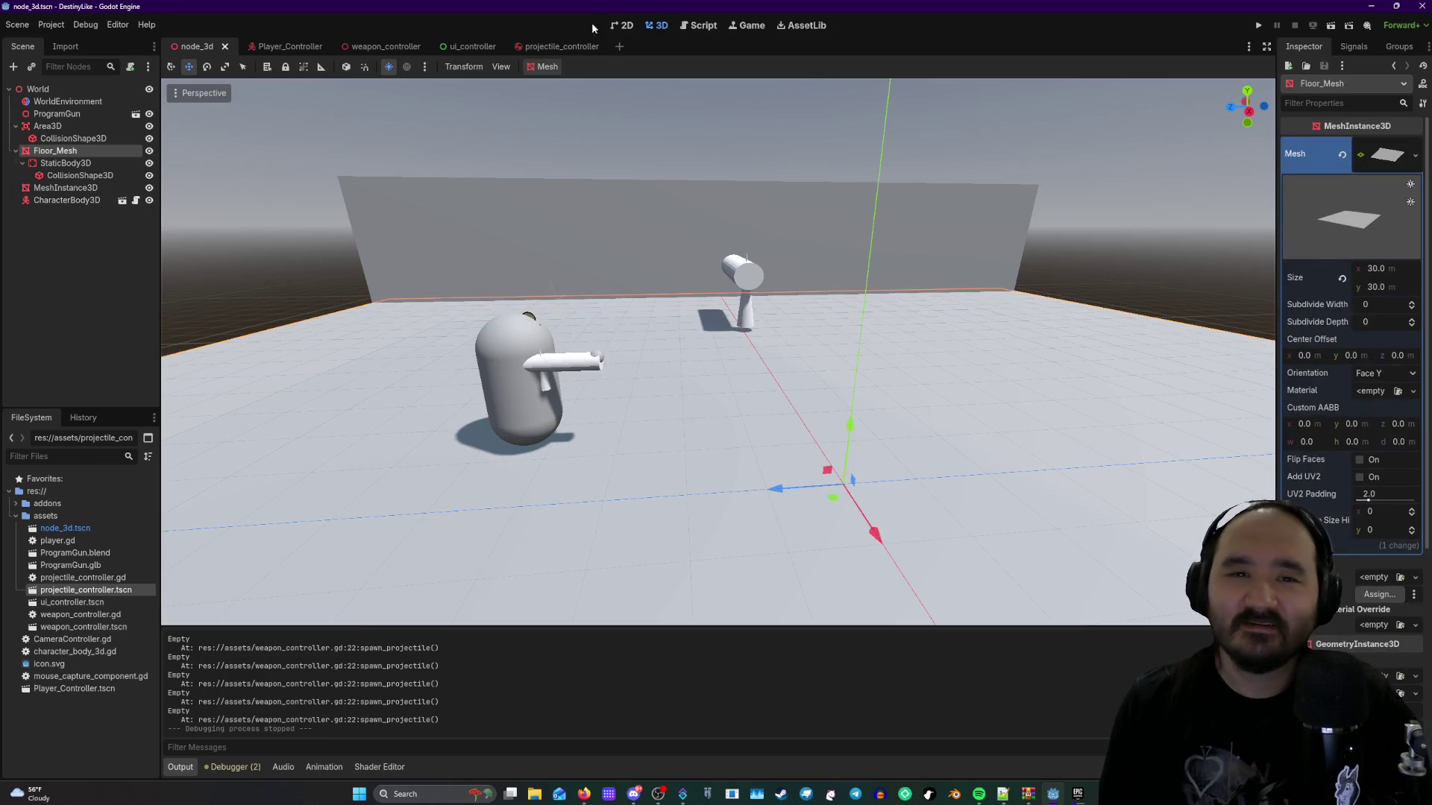
pyautogui.moveTo(899, 218)
pyautogui.mouseDown()
pyautogui.moveTo(1019, 230)
pyautogui.moveTo(798, 240)
pyautogui.moveTo(704, 401)
pyautogui.mouseUp()
pyautogui.scroll(-2, 1008, 231)
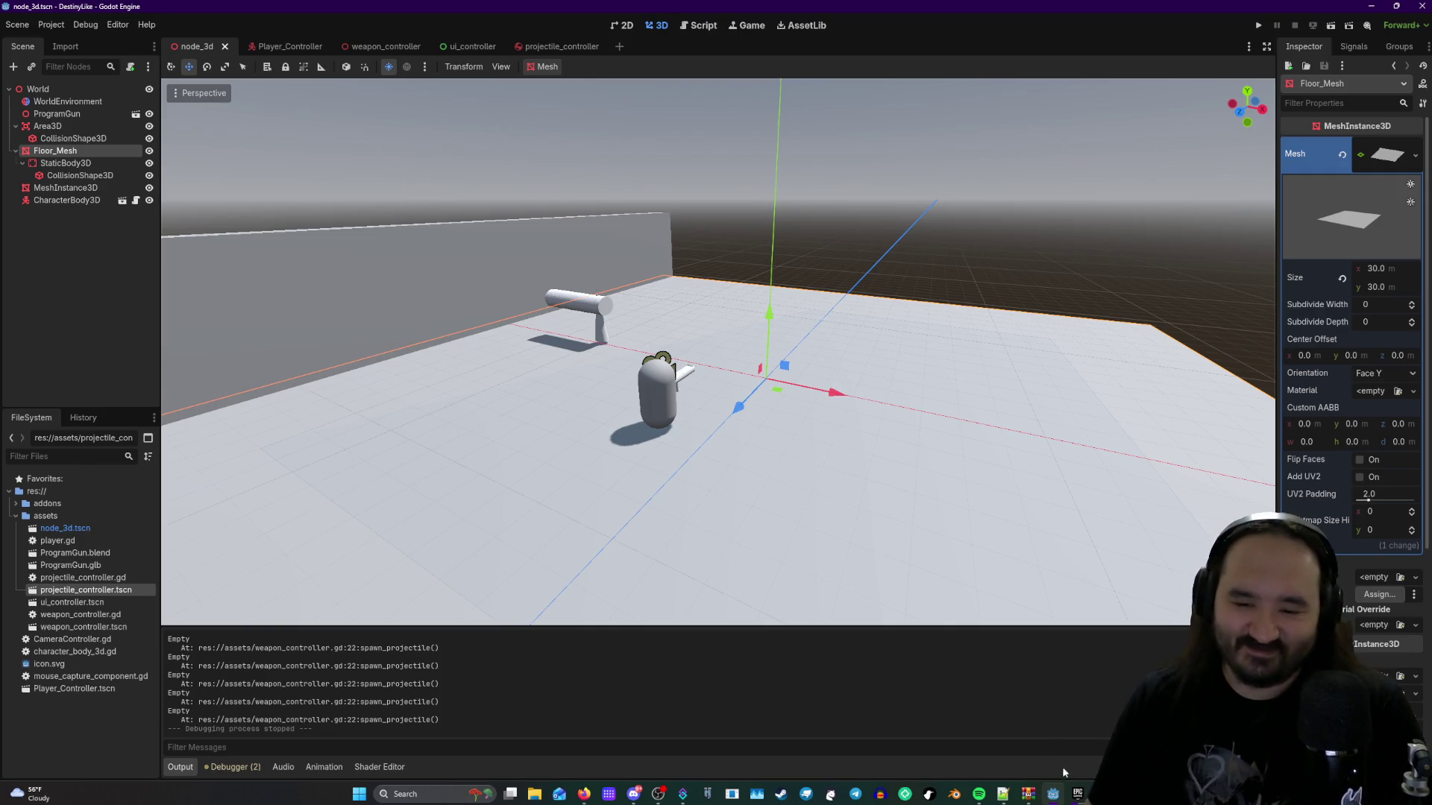
pyautogui.click(1077, 792)
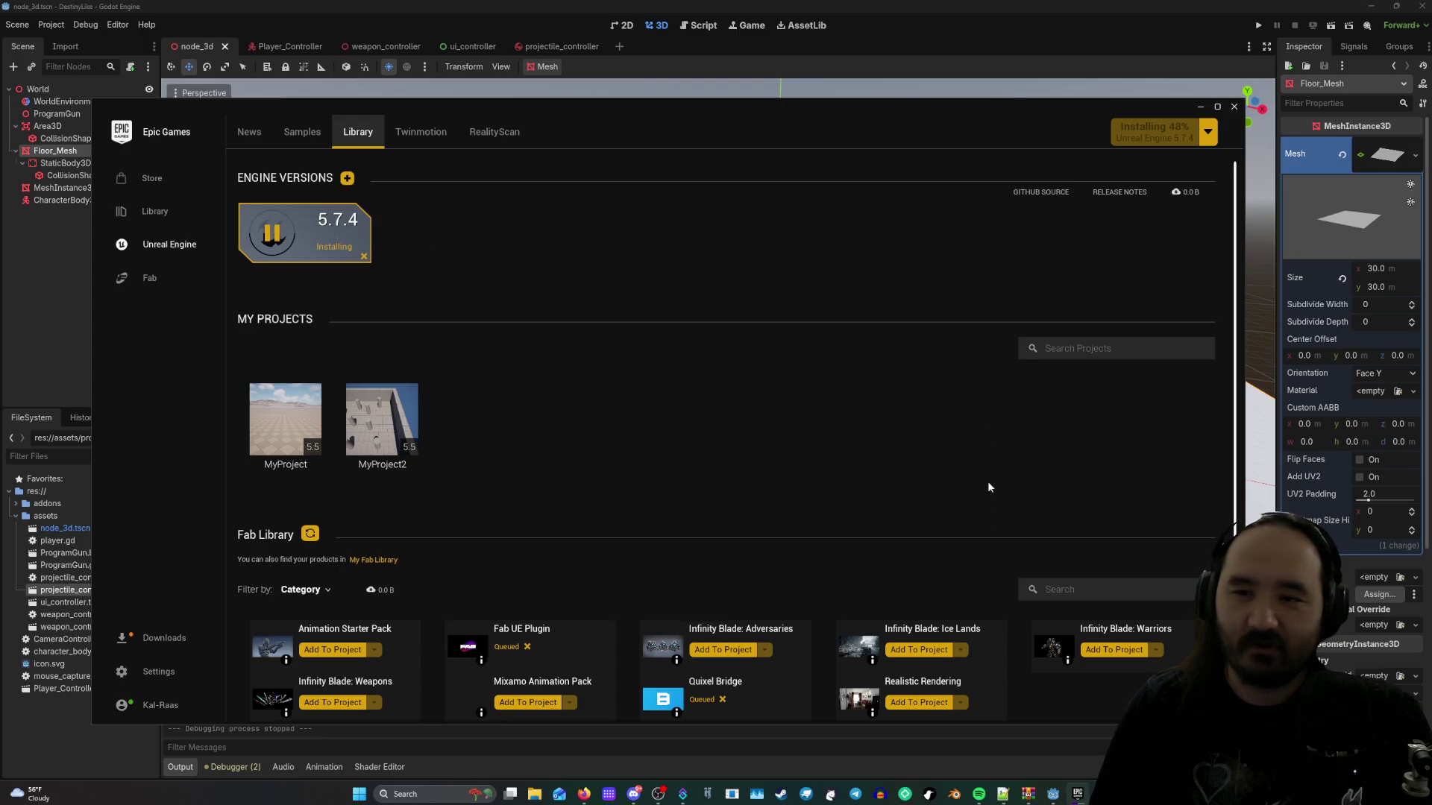
pyautogui.moveTo(1077, 799)
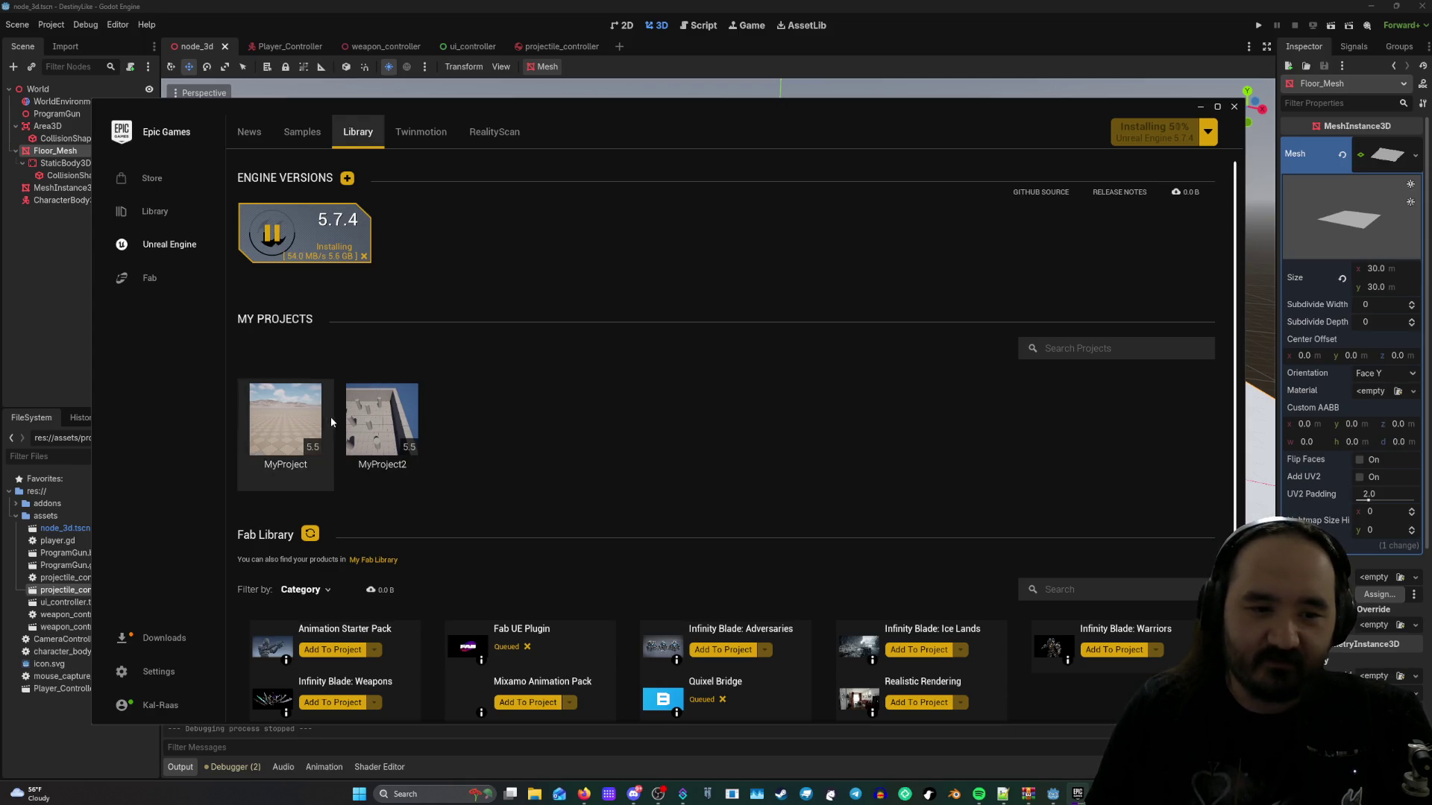
pyautogui.moveTo(320, 452)
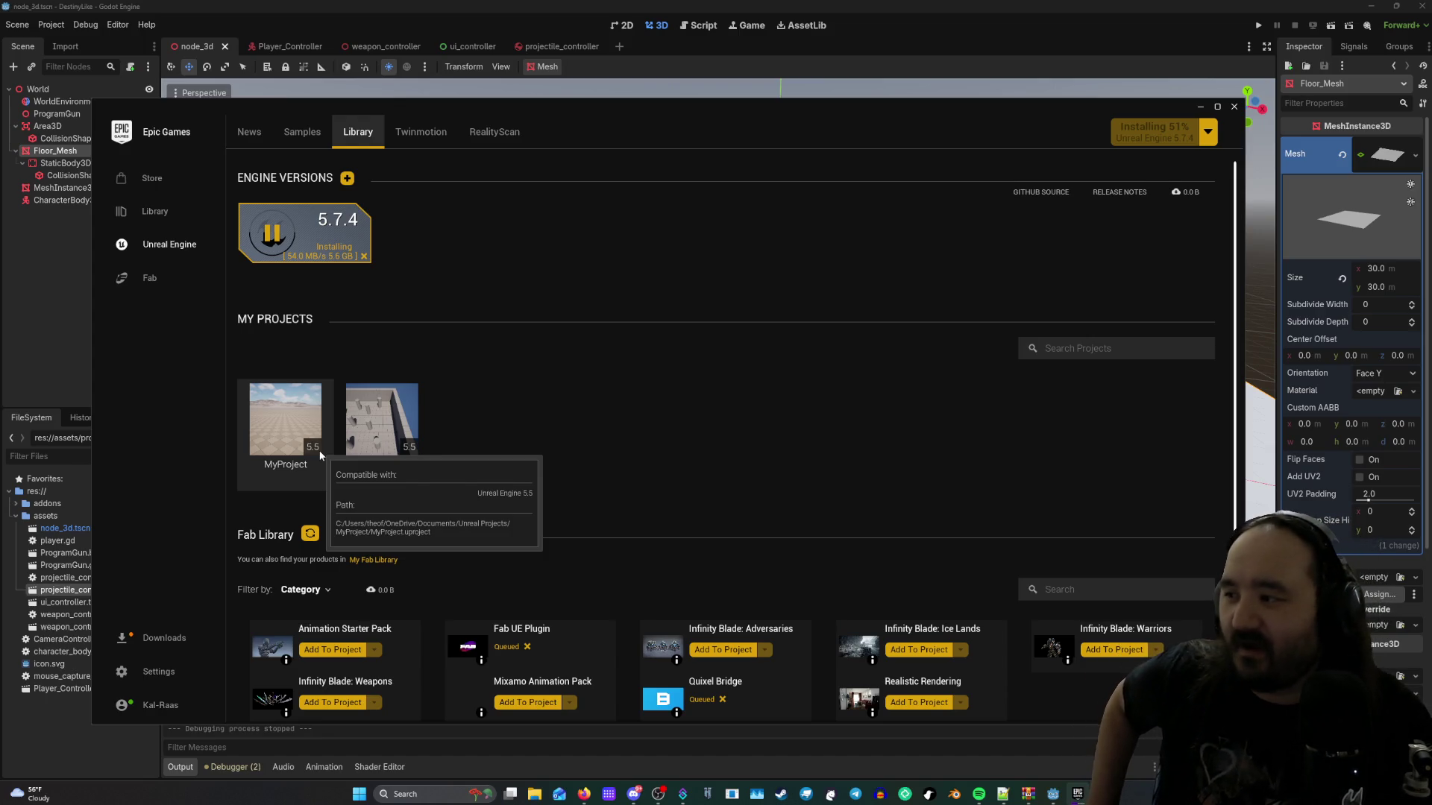
pyautogui.moveTo(374, 447)
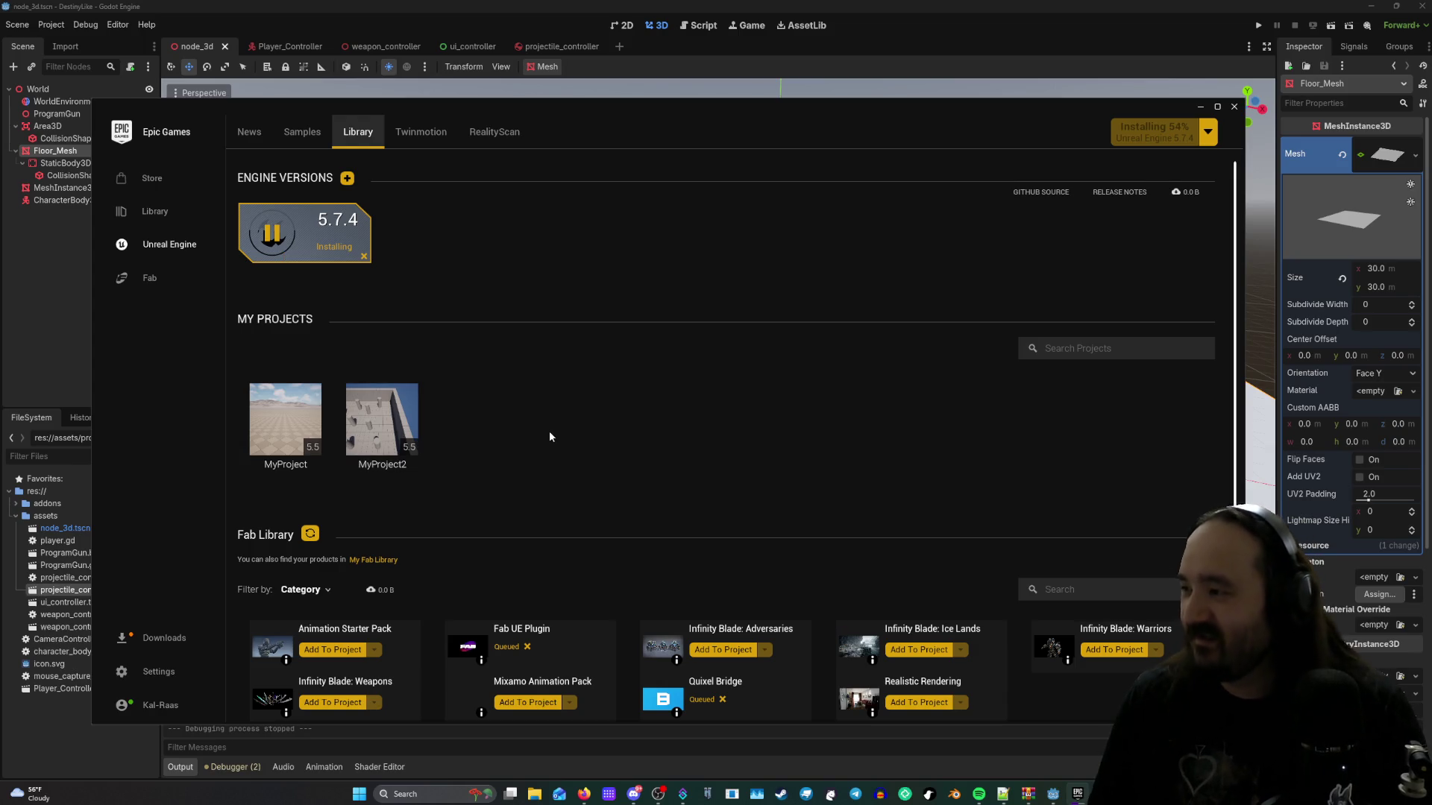
pyautogui.scroll(-1, 595, 440)
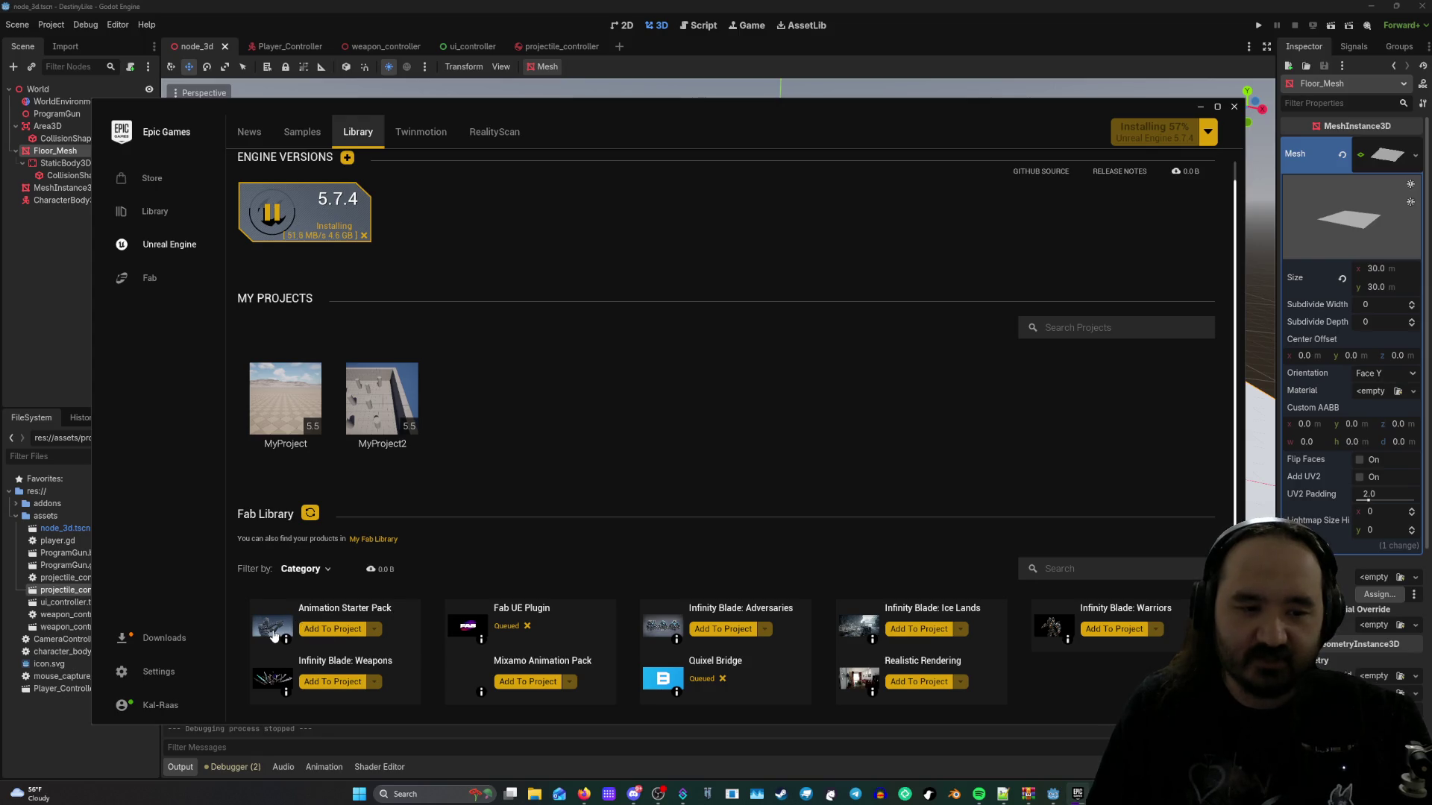
# Check the Fab items' info in the Library, then return to the Godot editor
pyautogui.moveTo(286, 639)
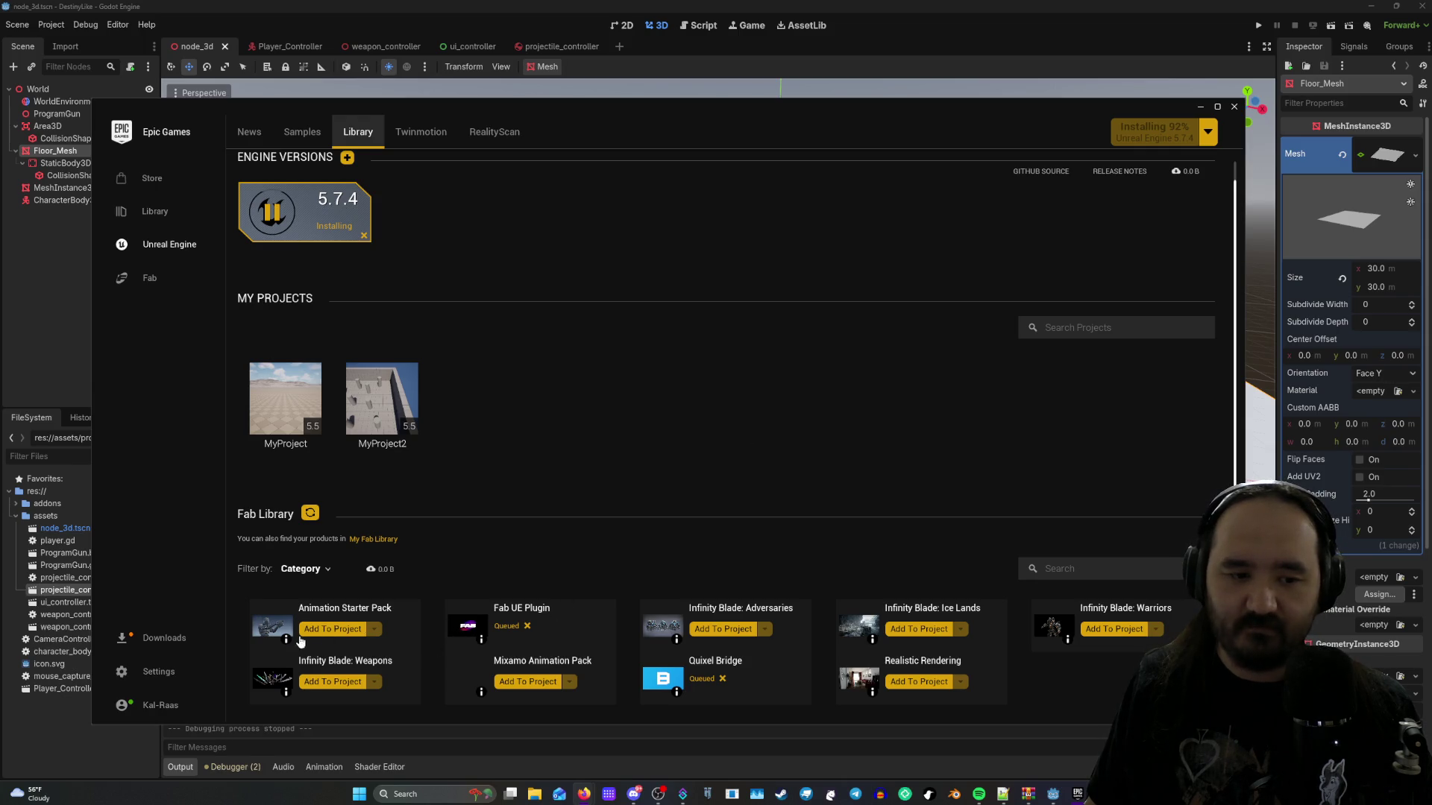
pyautogui.moveTo(286, 642)
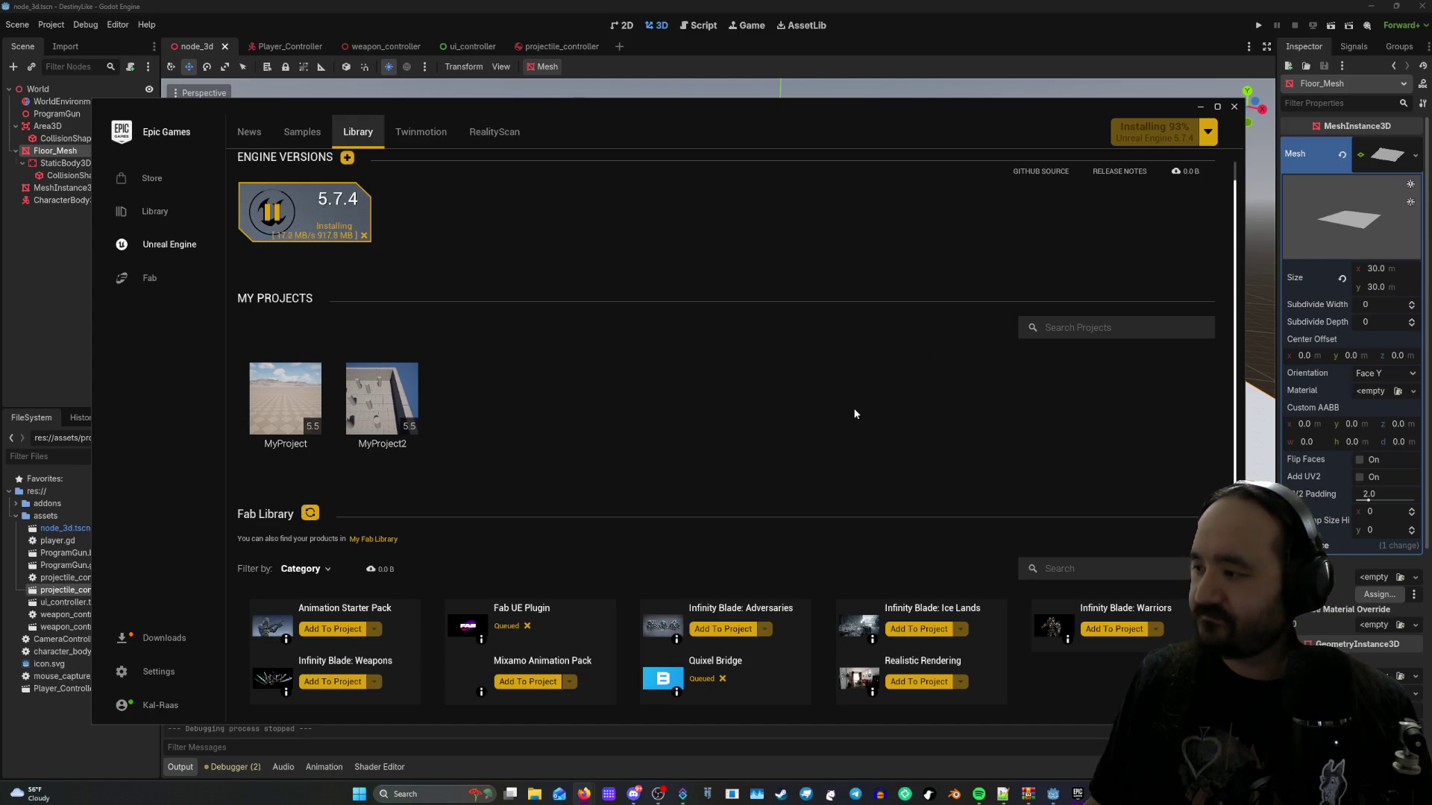
pyautogui.click(1053, 794)
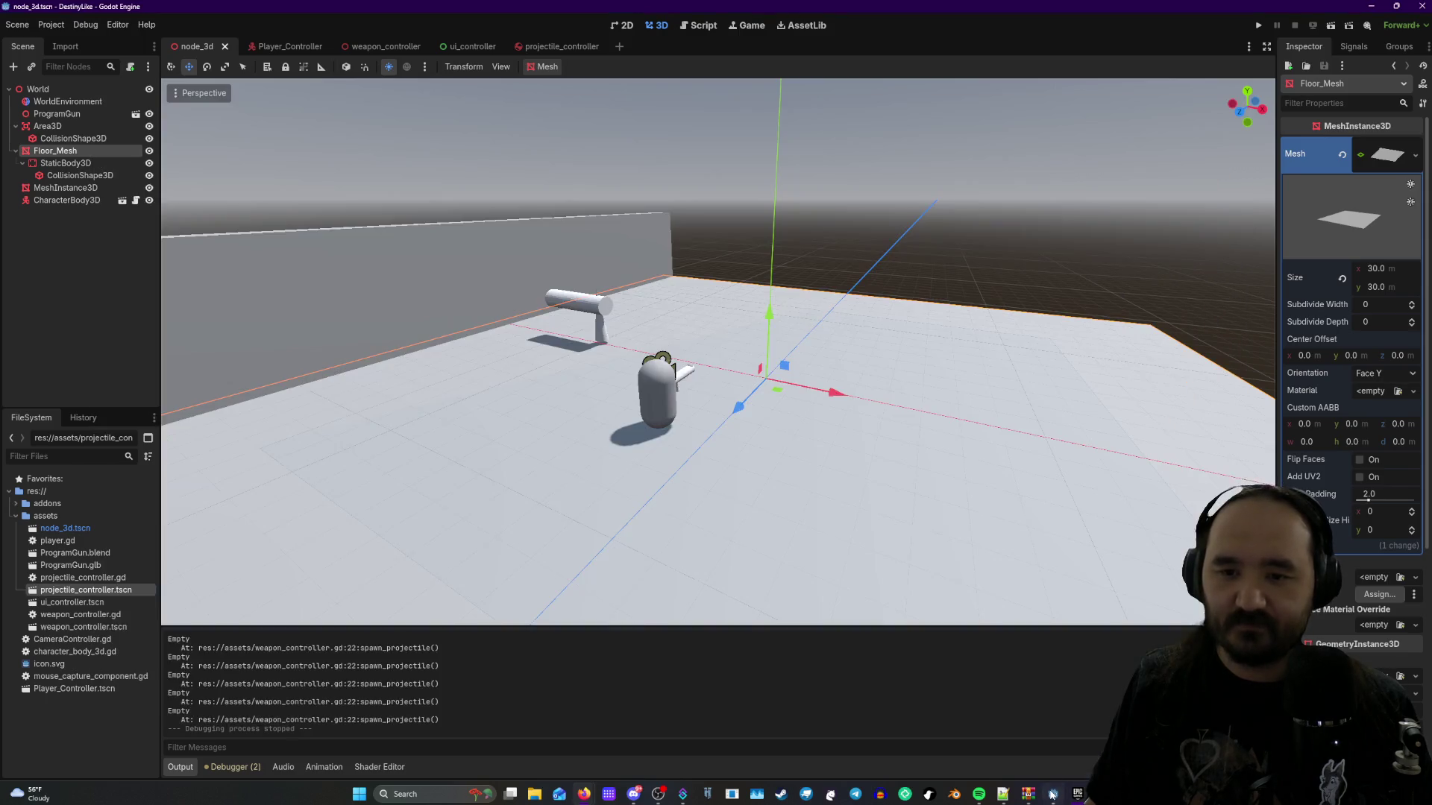
# Orbit the node_3d scene, then bring the Epic Games Launcher to the front
pyautogui.moveTo(792, 337)
pyautogui.mouseDown()
pyautogui.moveTo(704, 334)
pyautogui.moveTo(752, 324)
pyautogui.moveTo(633, 451)
pyautogui.mouseUp()
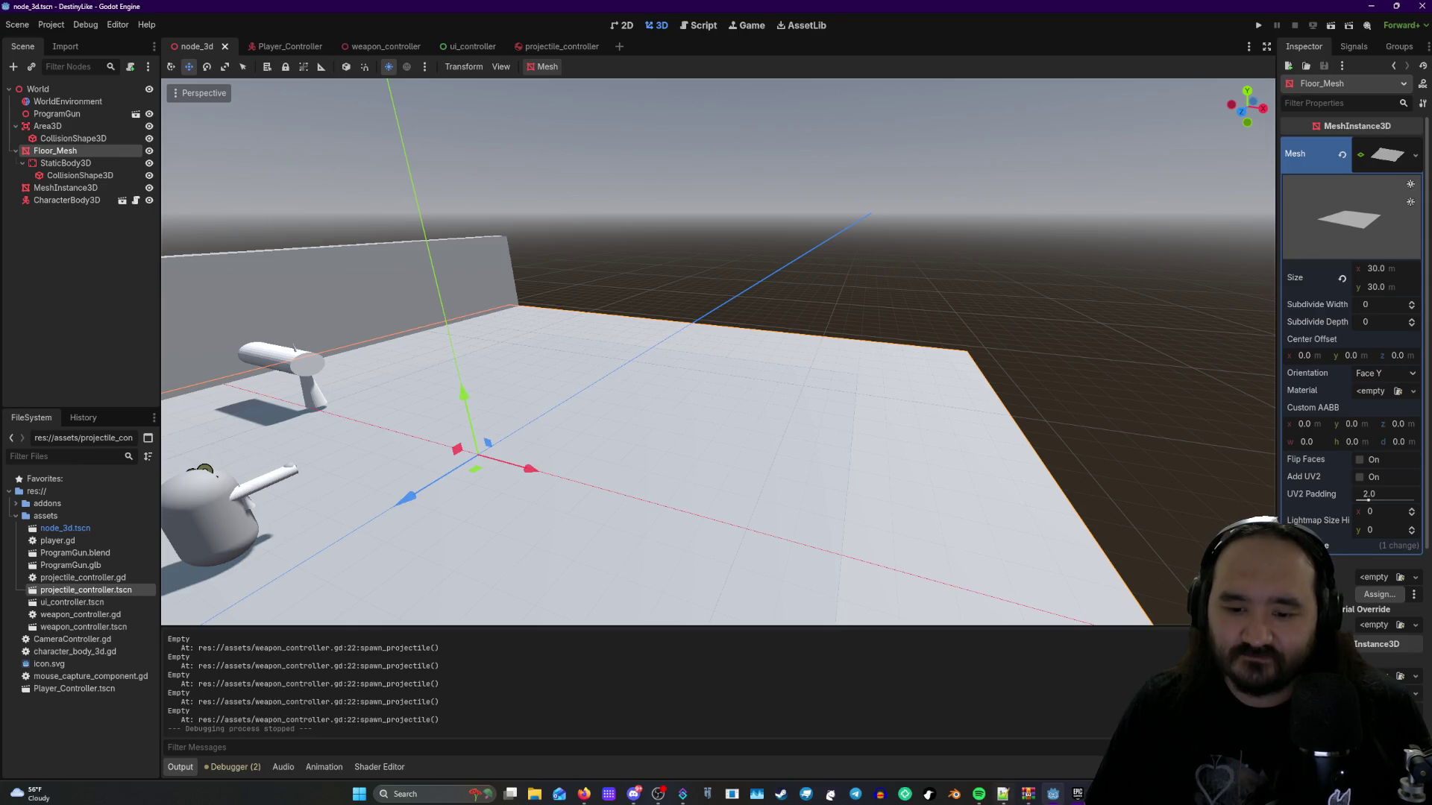
pyautogui.click(1078, 794)
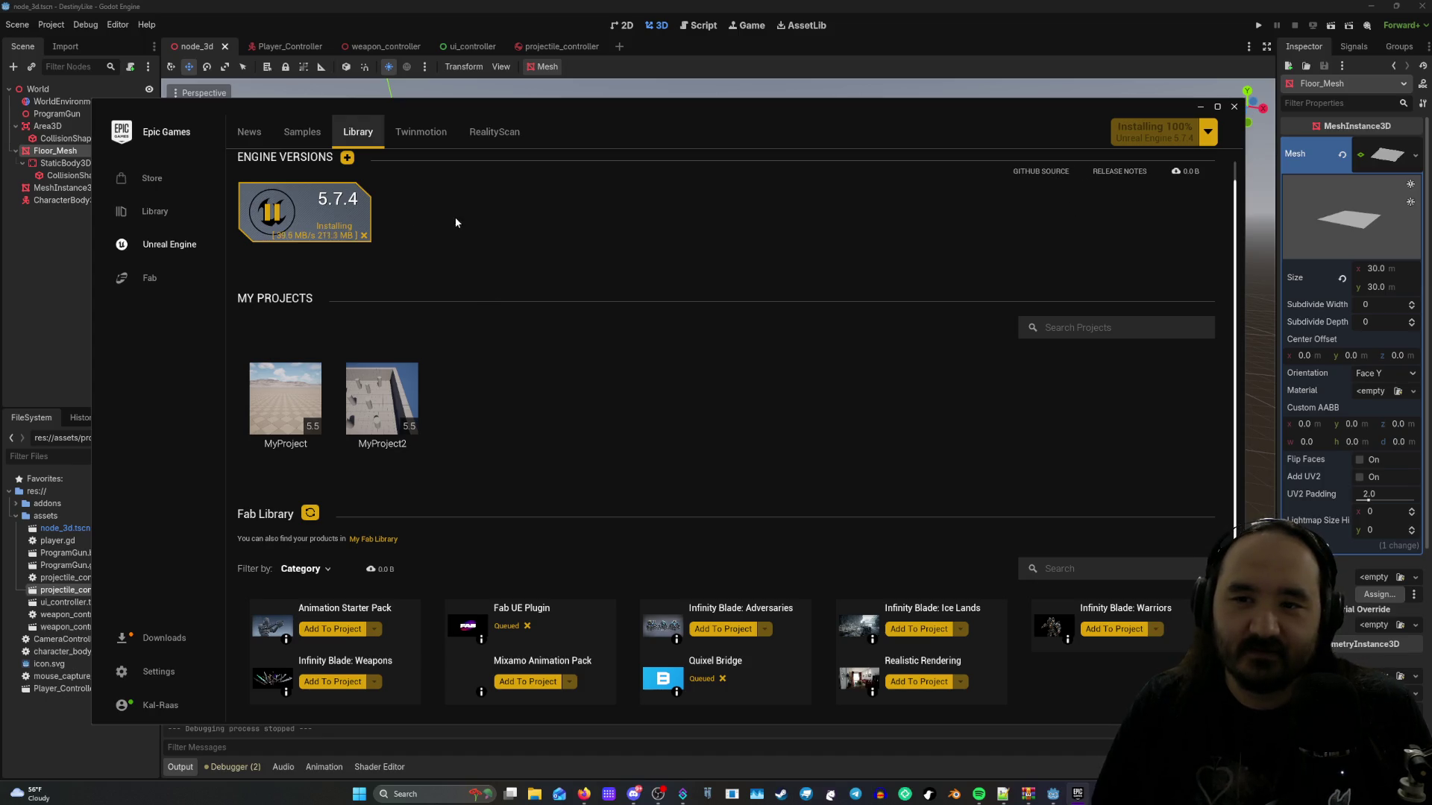
pyautogui.moveTo(330, 241)
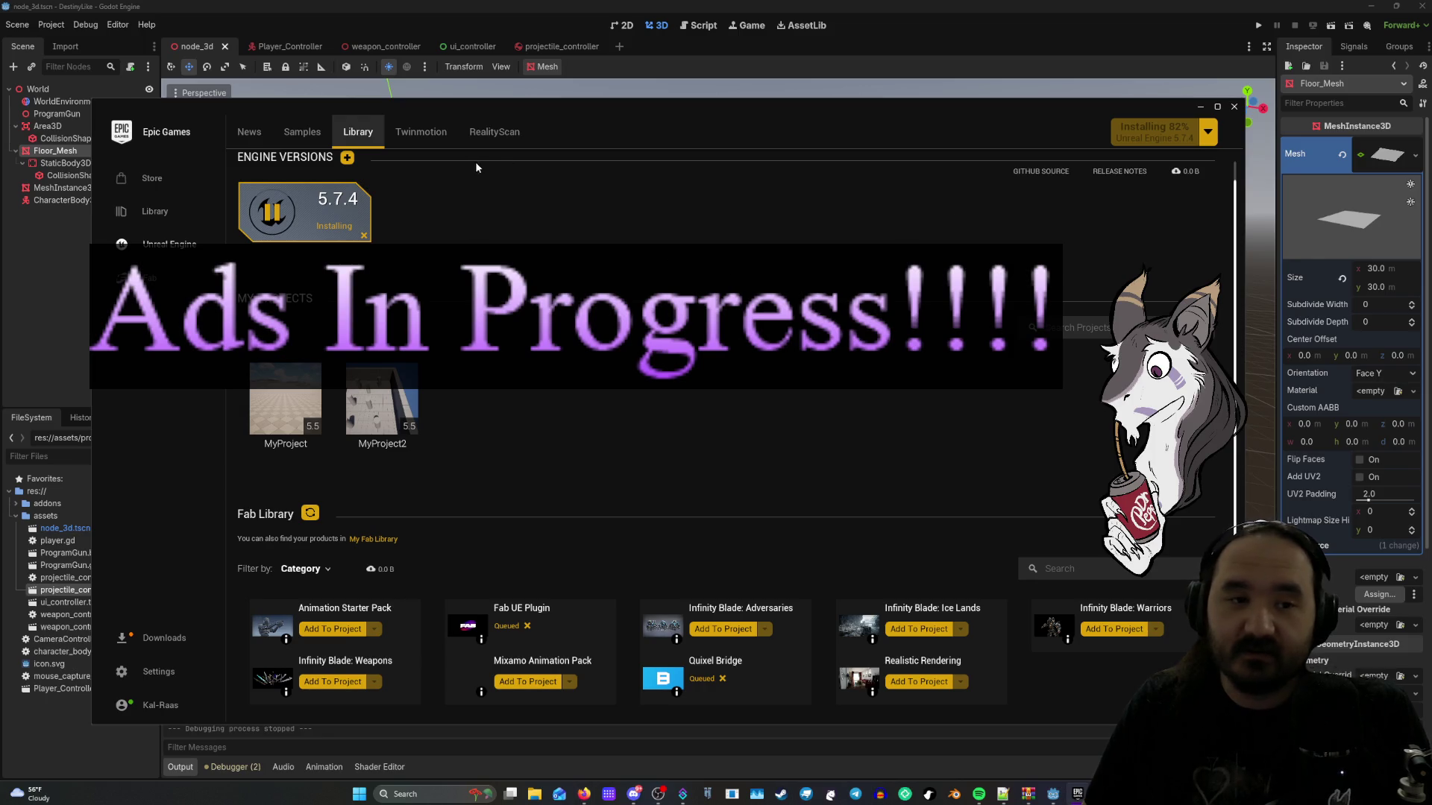
pyautogui.click(354, 134)
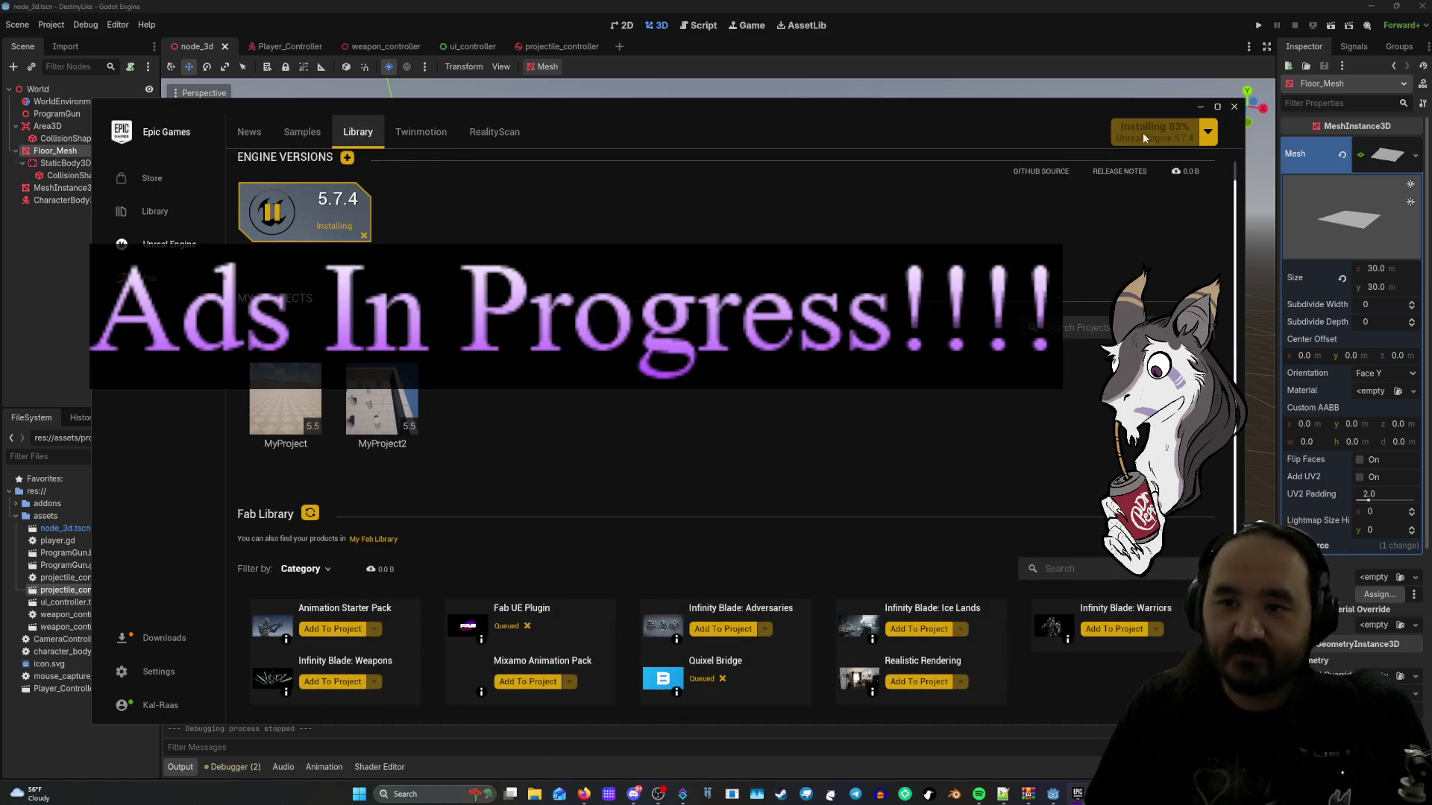
pyautogui.click(420, 132)
pyautogui.click(368, 141)
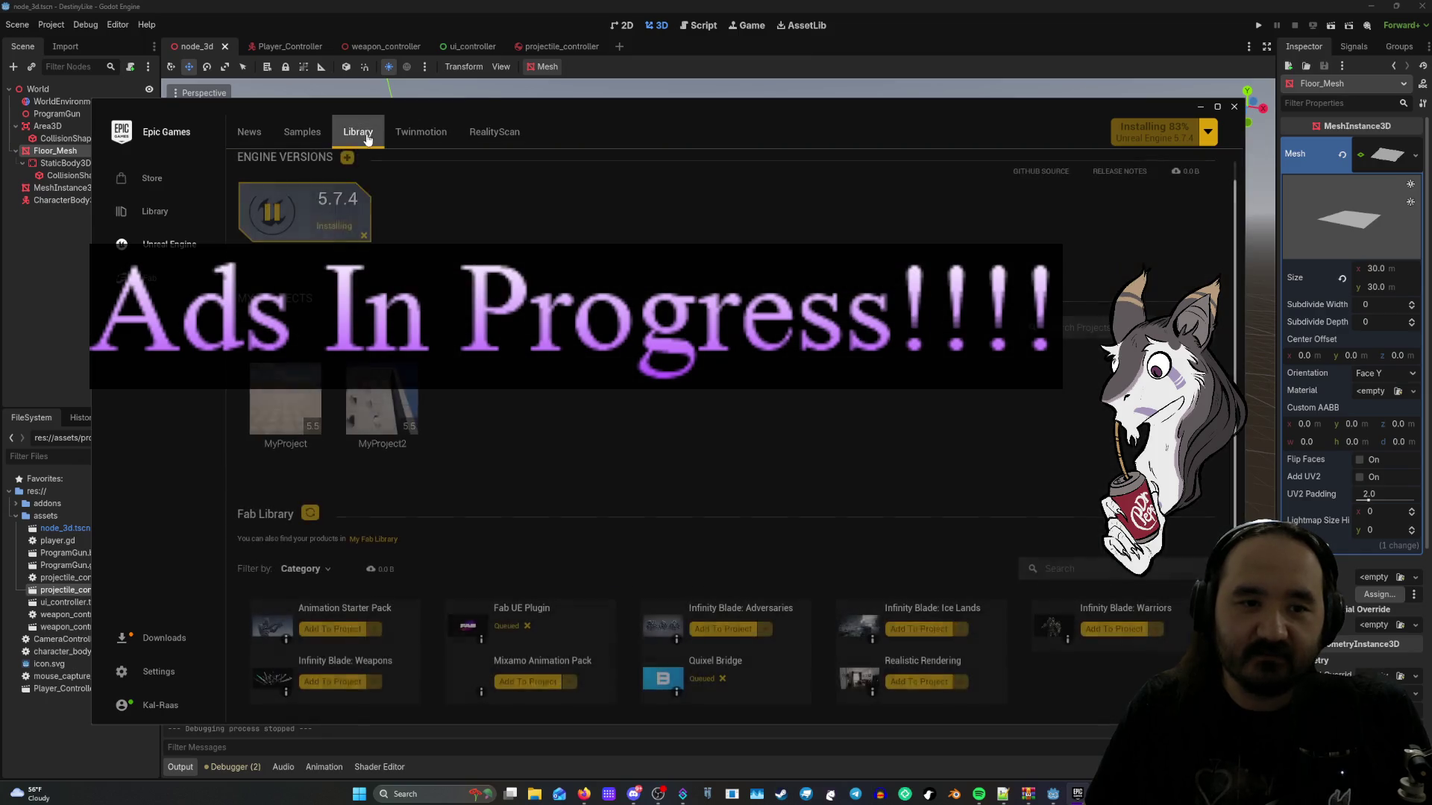
# Flip between the News and Library pages, then dismiss the Animation Starter Pack details
pyautogui.click(249, 133)
pyautogui.click(365, 133)
pyautogui.click(365, 131)
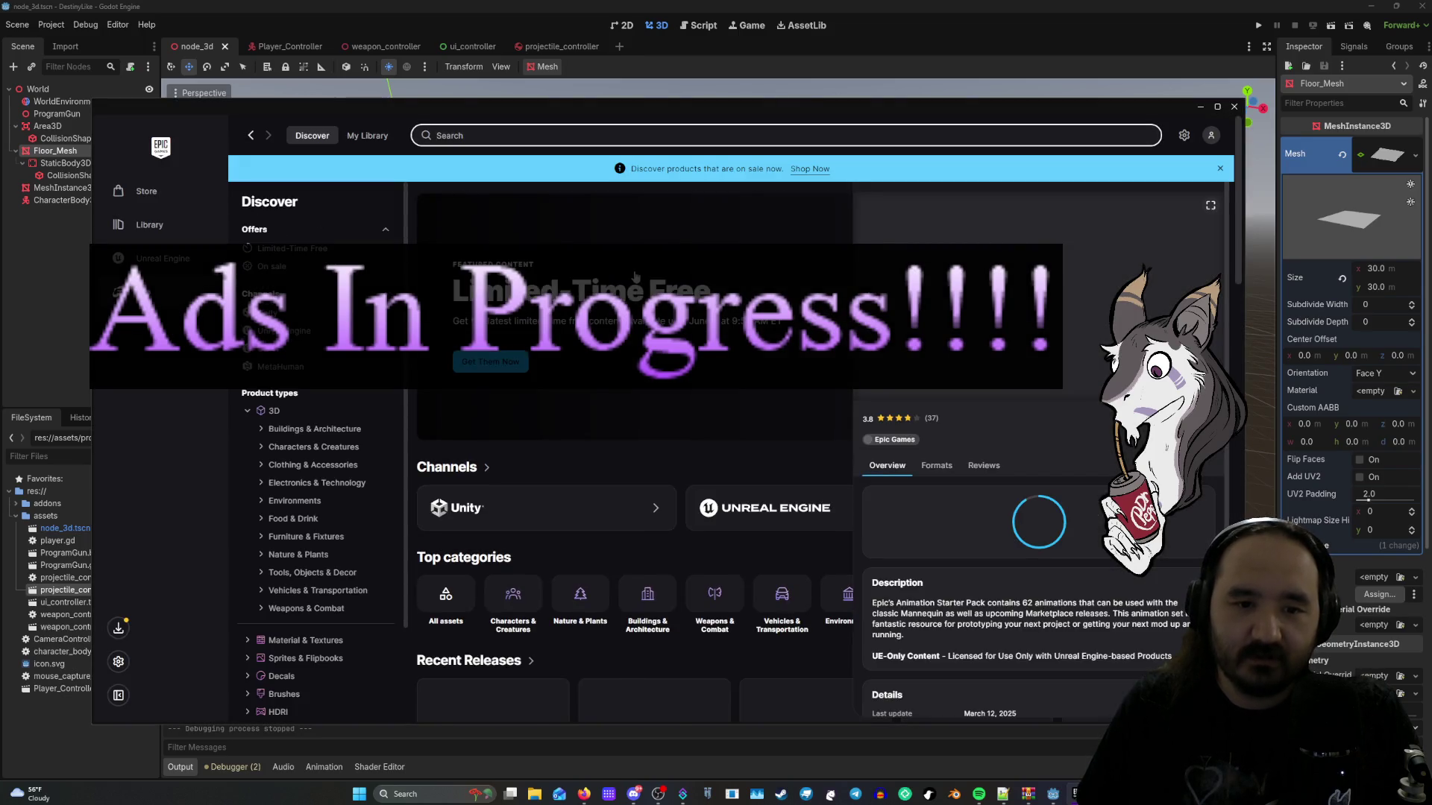
pyautogui.scroll(-3, 1006, 323)
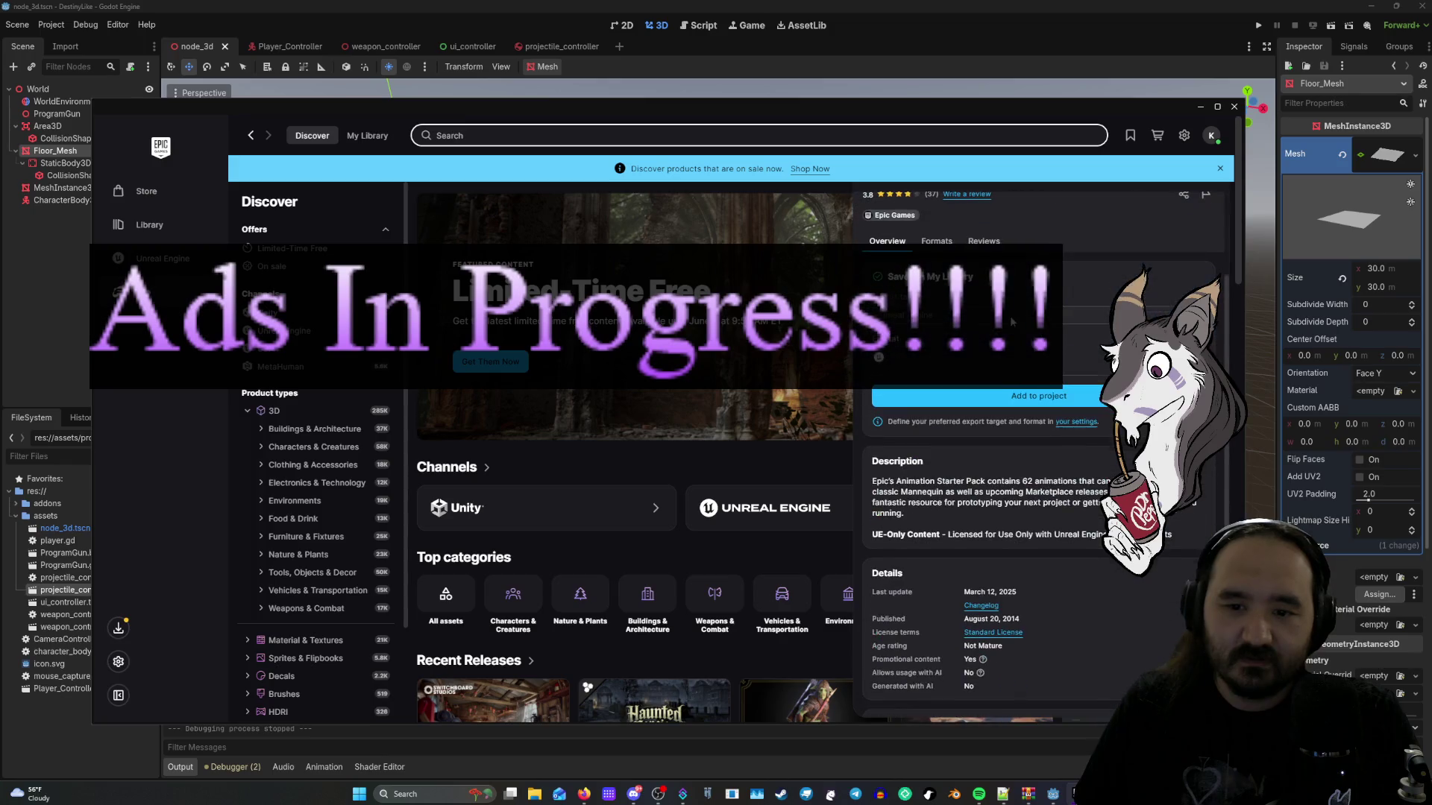
pyautogui.scroll(-4, 1020, 319)
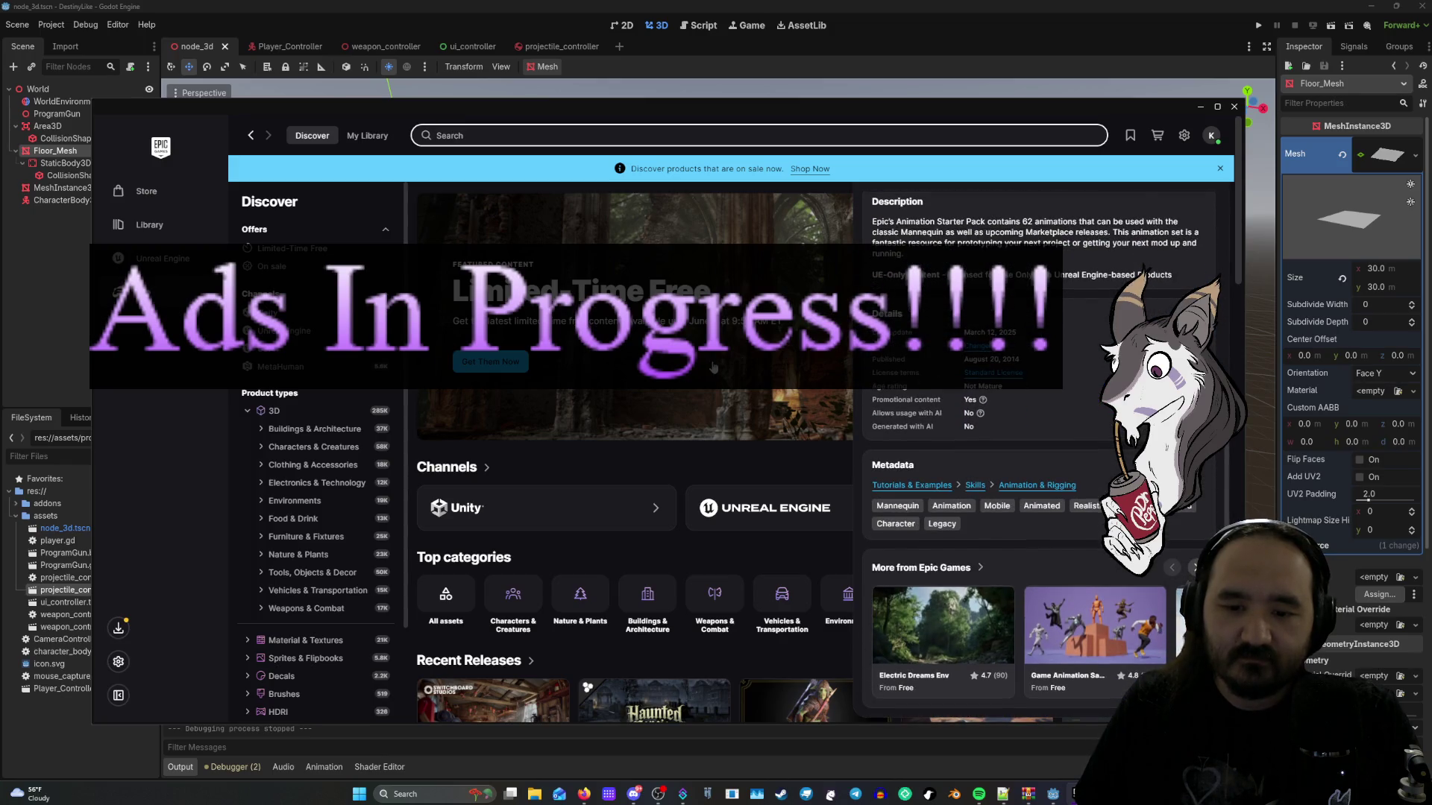
pyautogui.scroll(-3, 724, 365)
pyautogui.press('Escape')
pyautogui.scroll(3, 727, 365)
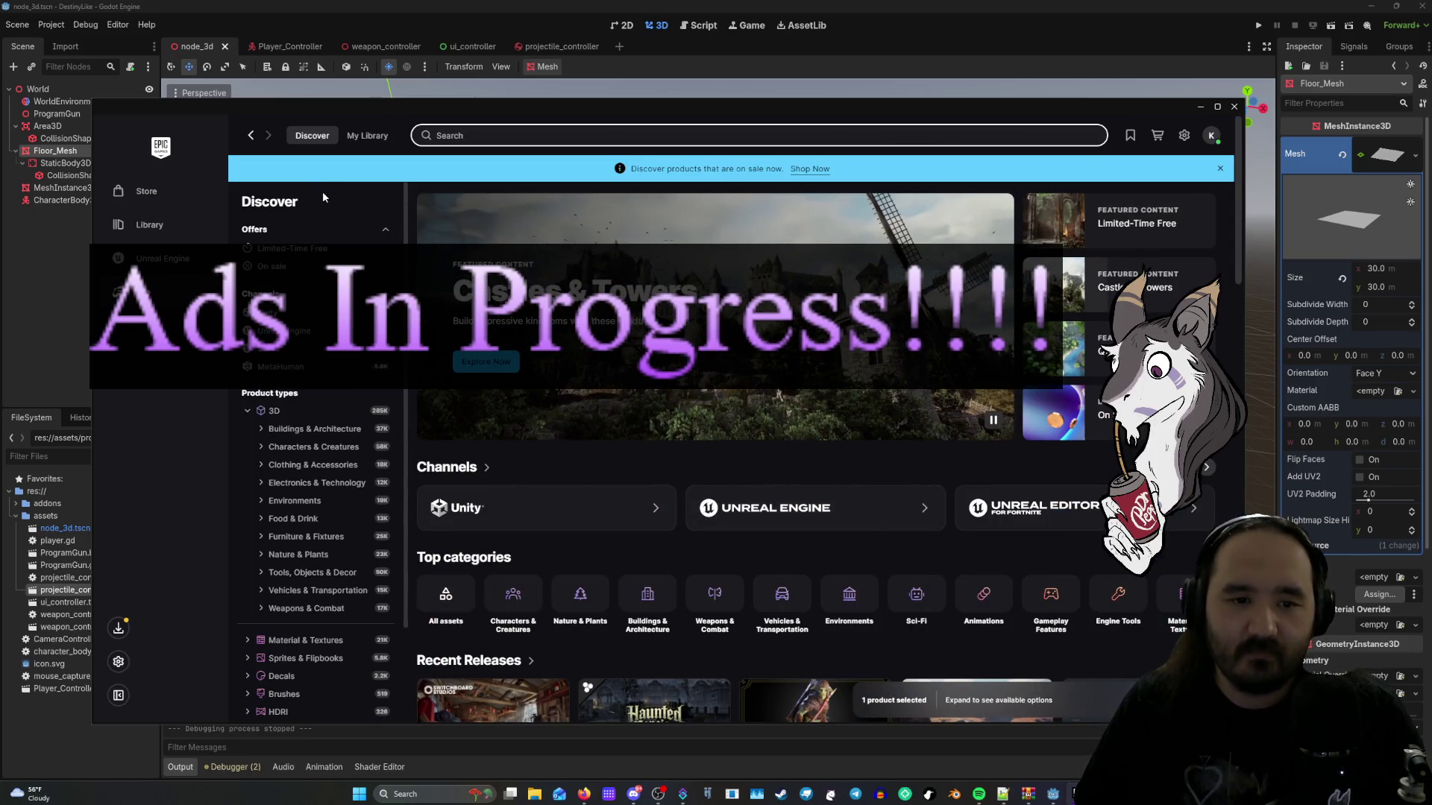
# Show Limited-Time Free products, then list all products on sale with the Discount filter
pyautogui.click(1134, 220)
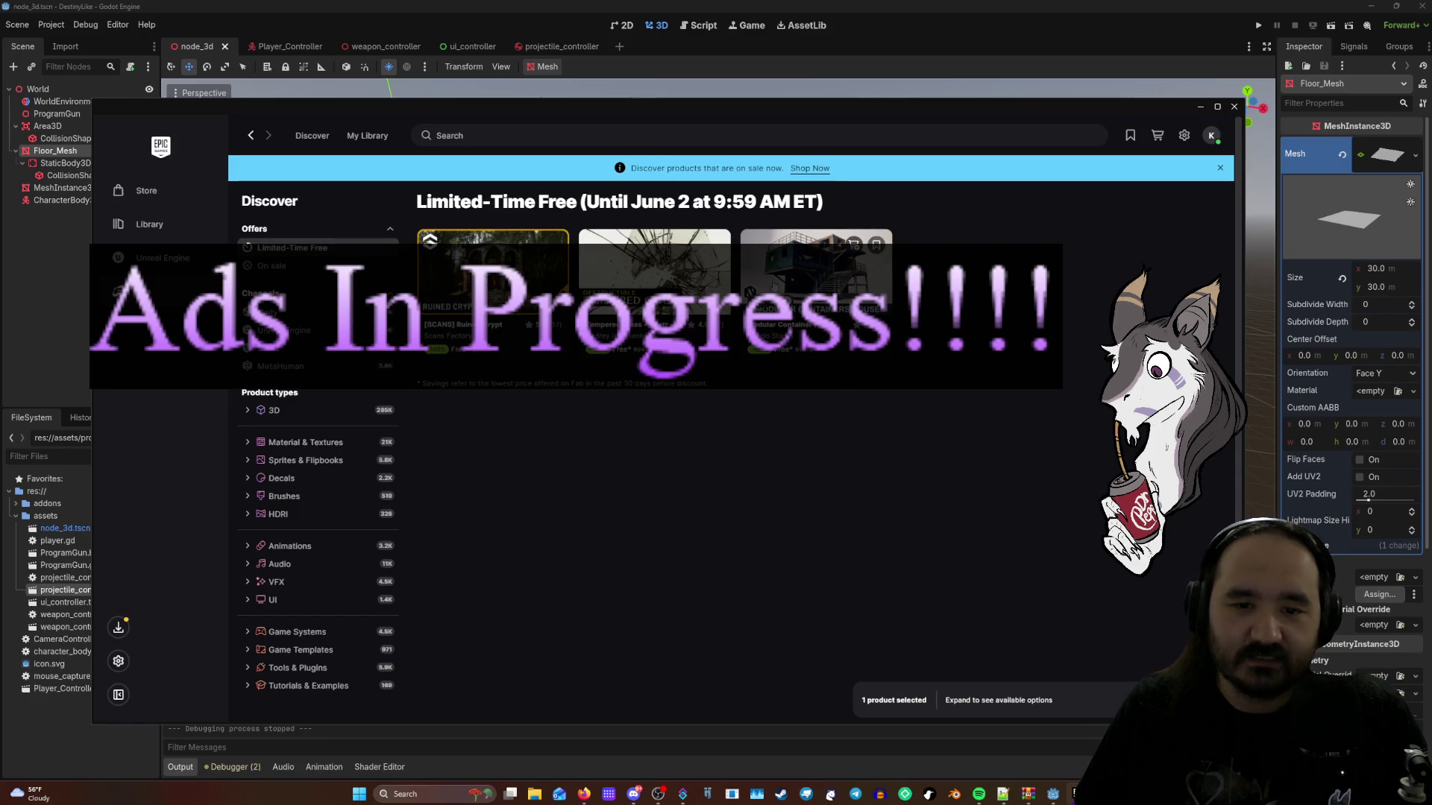
pyautogui.click(275, 267)
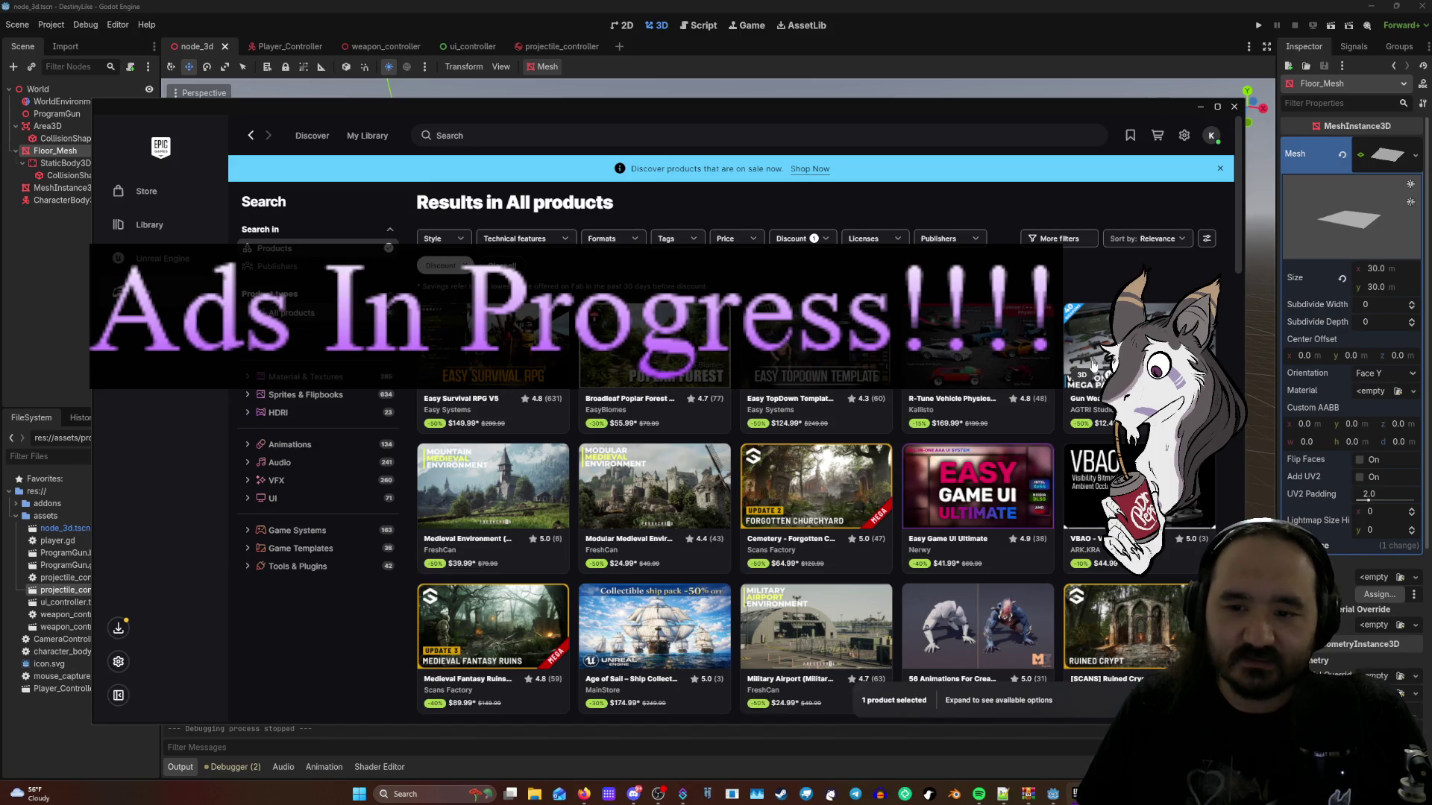
pyautogui.scroll(-4, 979, 478)
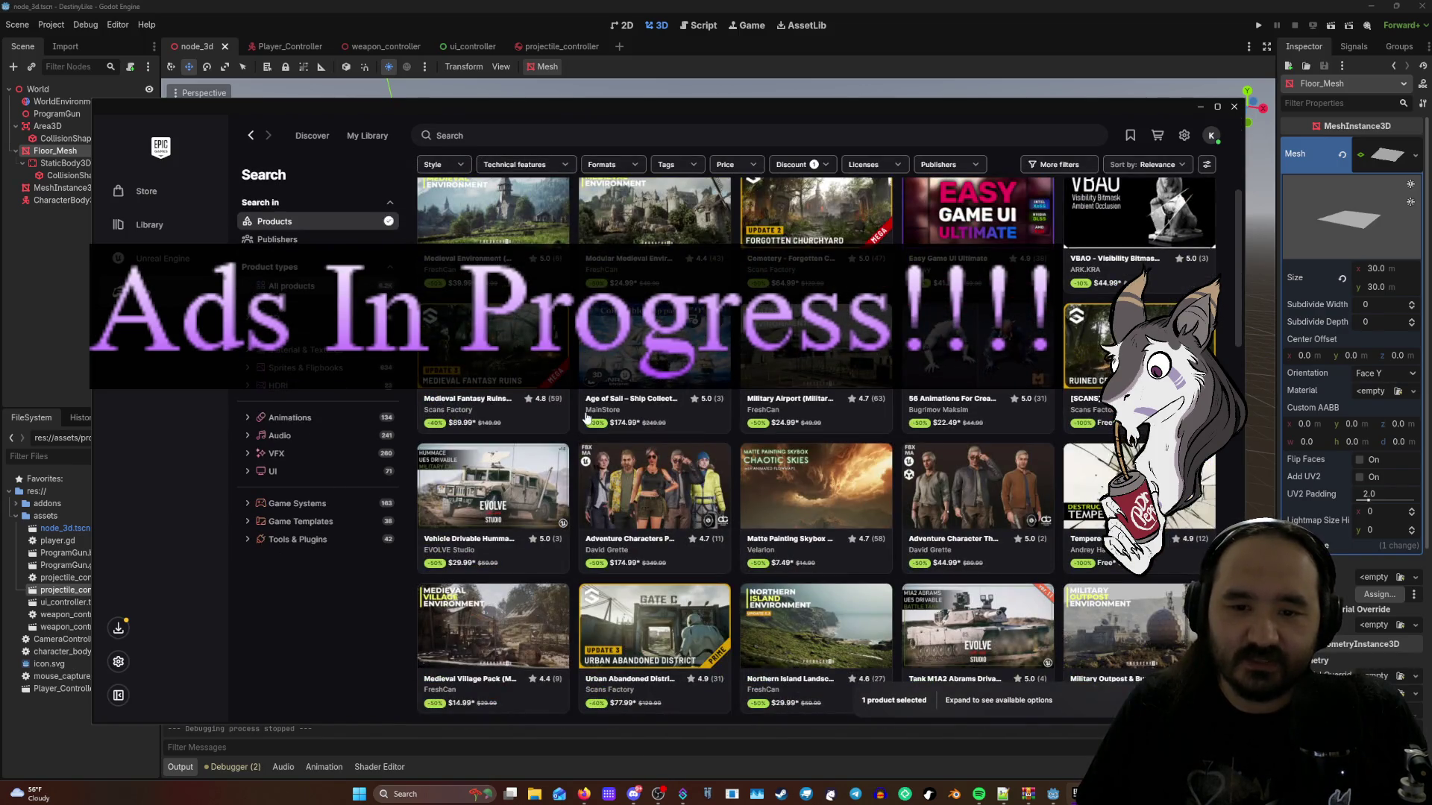
pyautogui.scroll(-3, 979, 478)
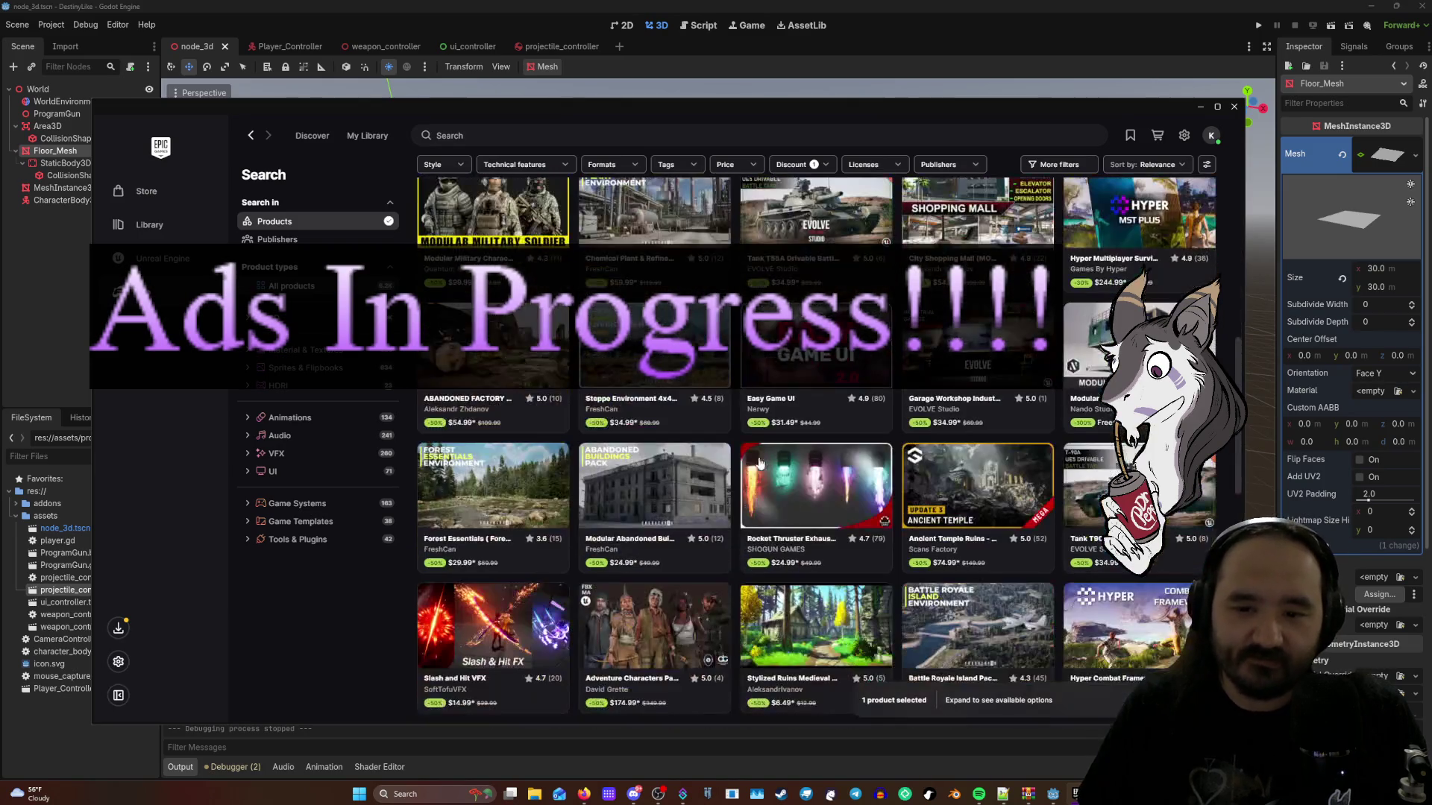
pyautogui.scroll(-3, 631, 456)
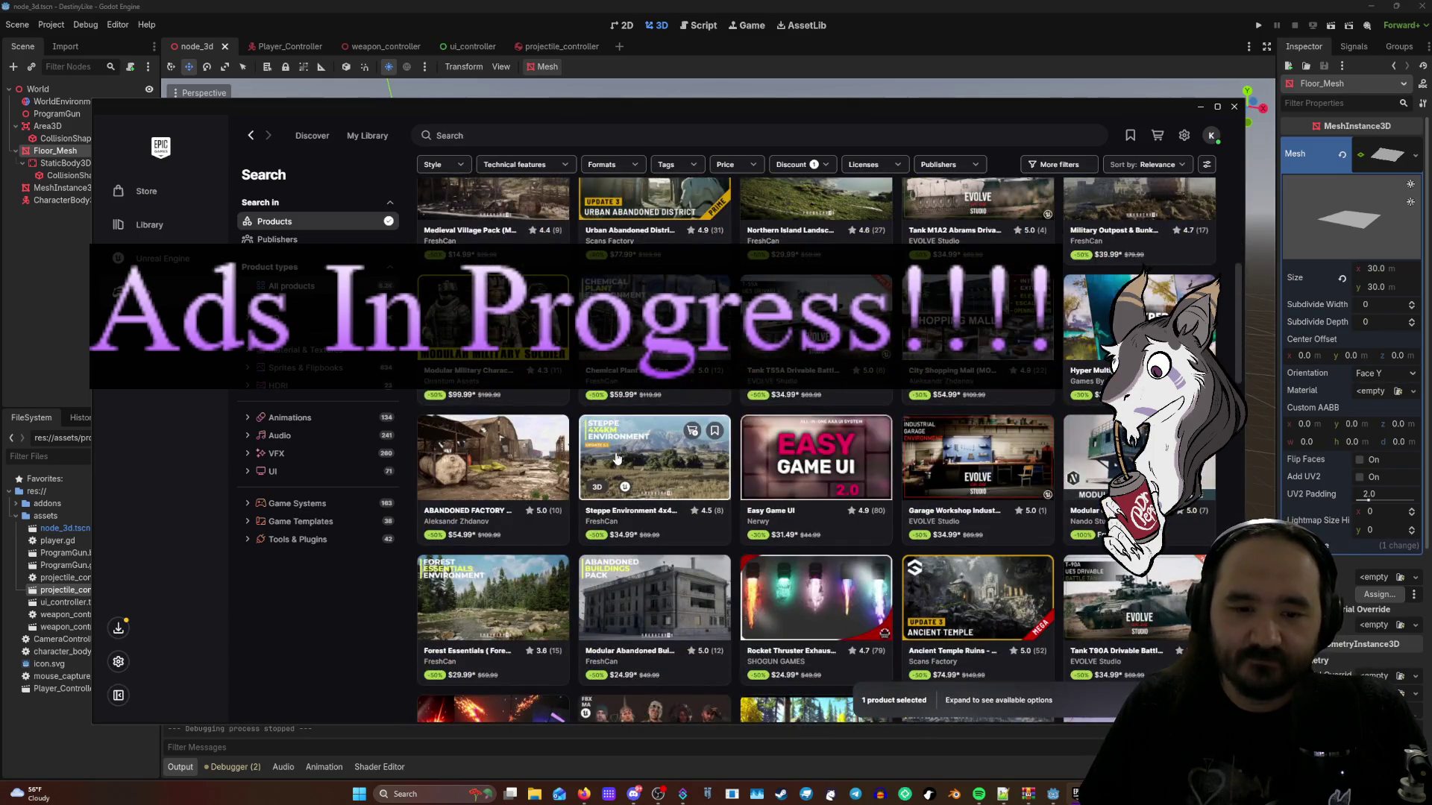
pyautogui.scroll(10, 618, 458)
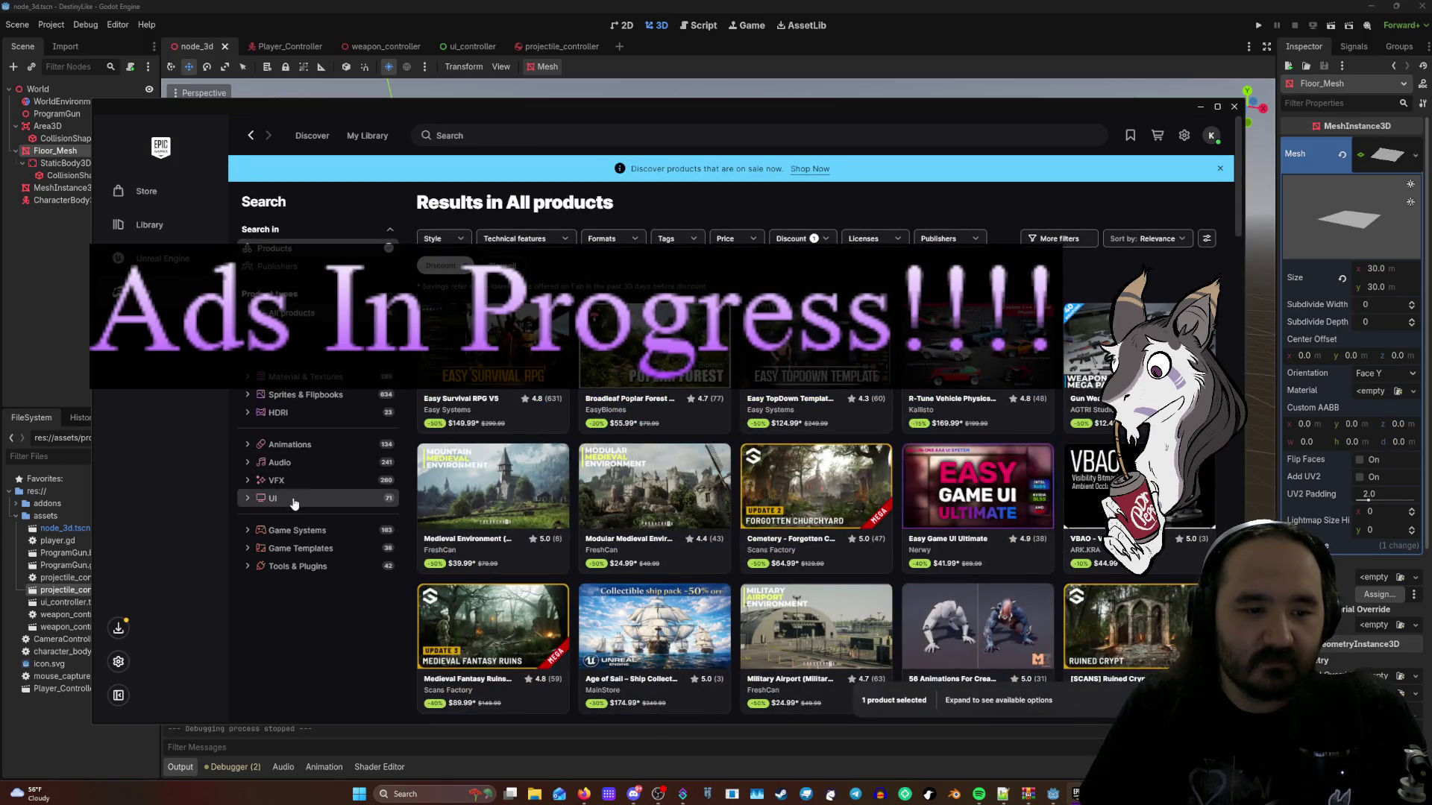
# Browse the Game Systems category and restrict the price filter to Free
pyautogui.click(336, 530)
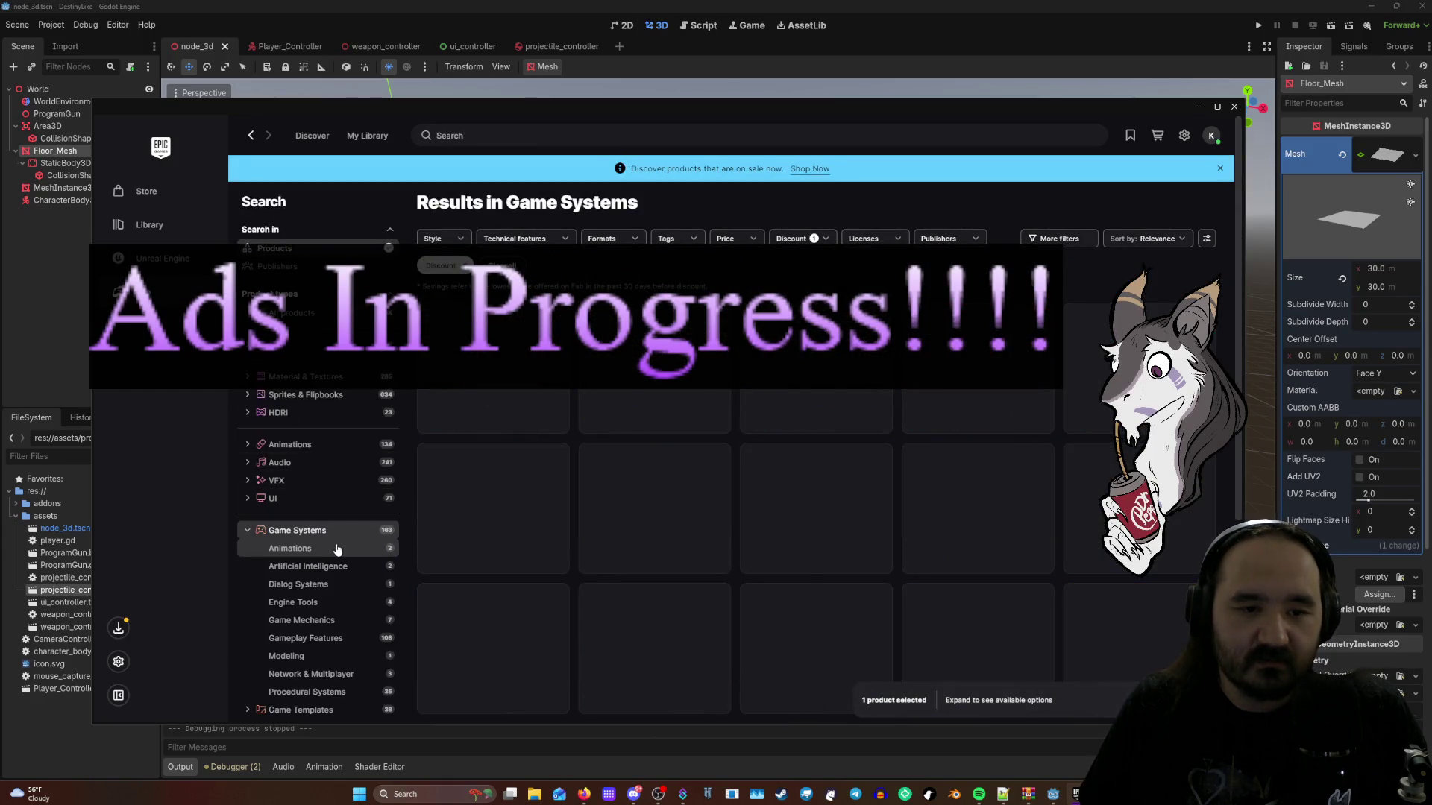
pyautogui.scroll(-1, 498, 432)
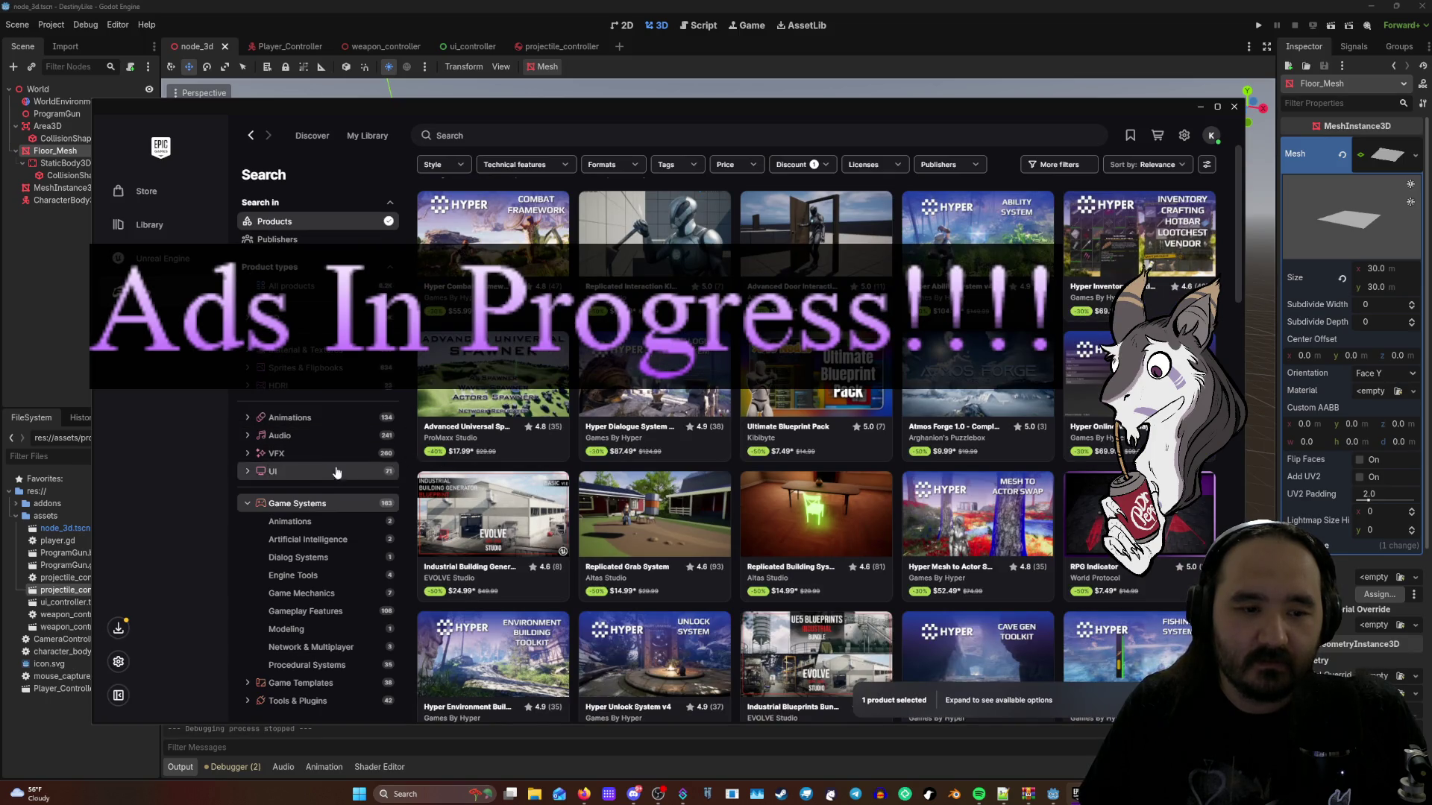
pyautogui.scroll(-3, 321, 481)
pyautogui.scroll(5, 320, 481)
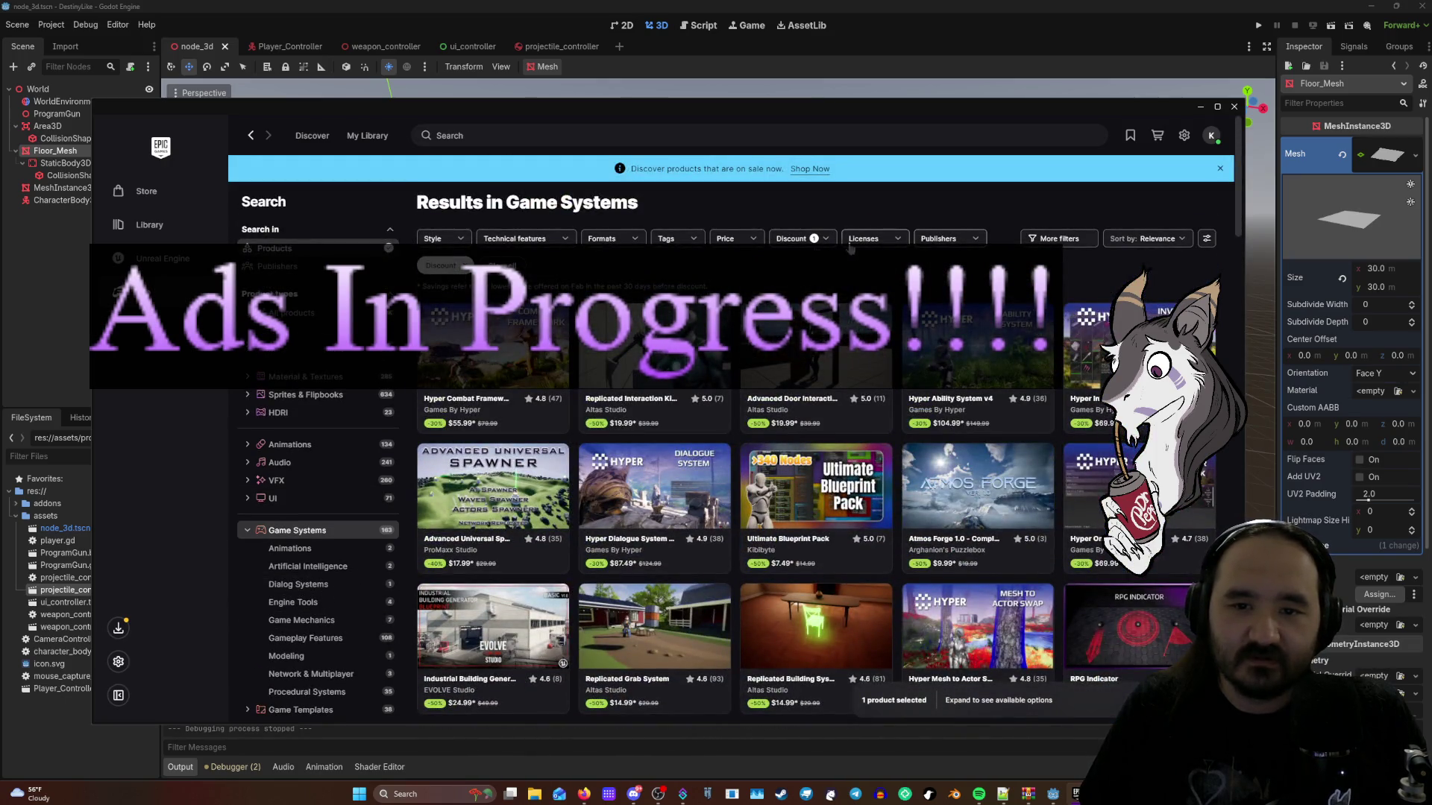
pyautogui.click(735, 238)
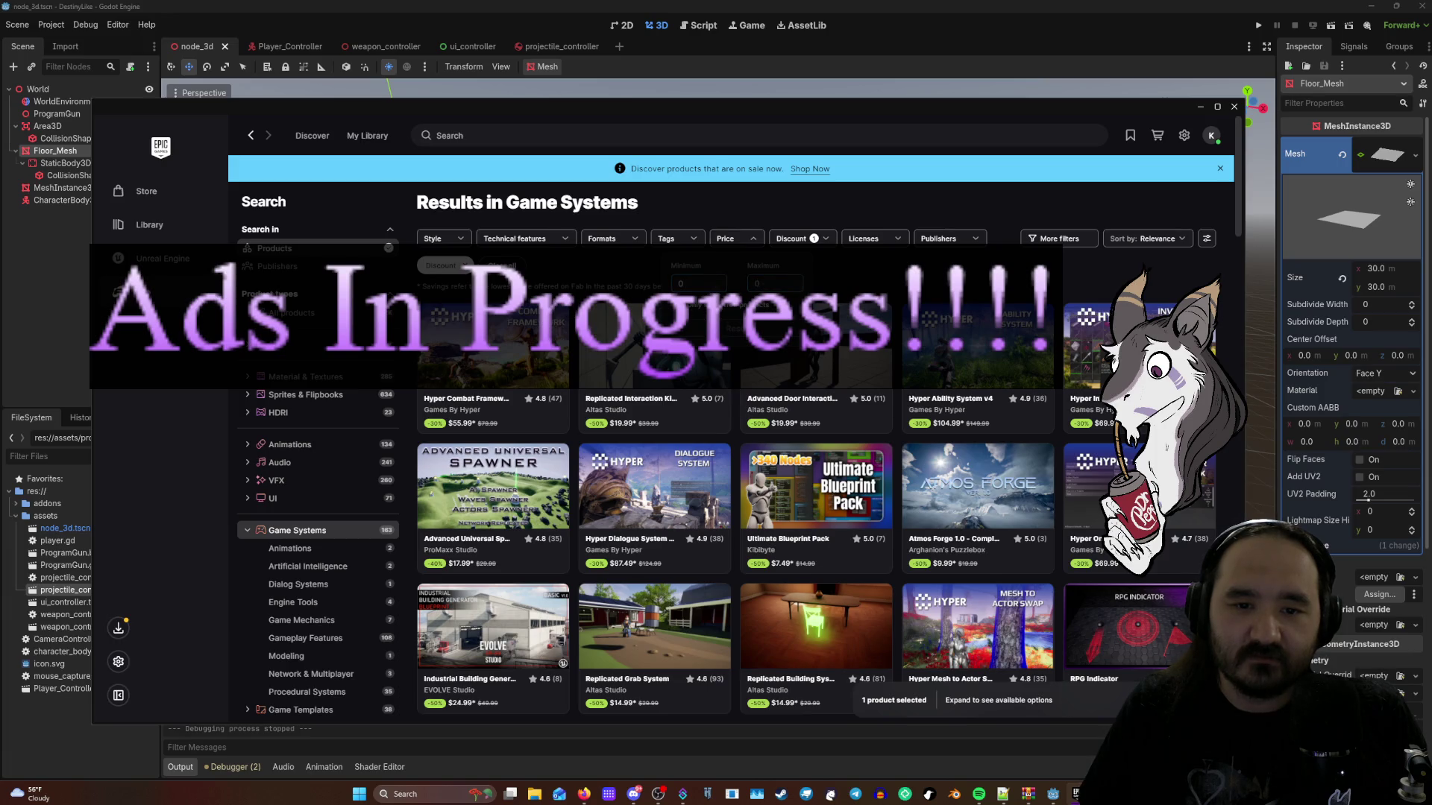
pyautogui.click(680, 305)
pyautogui.click(861, 274)
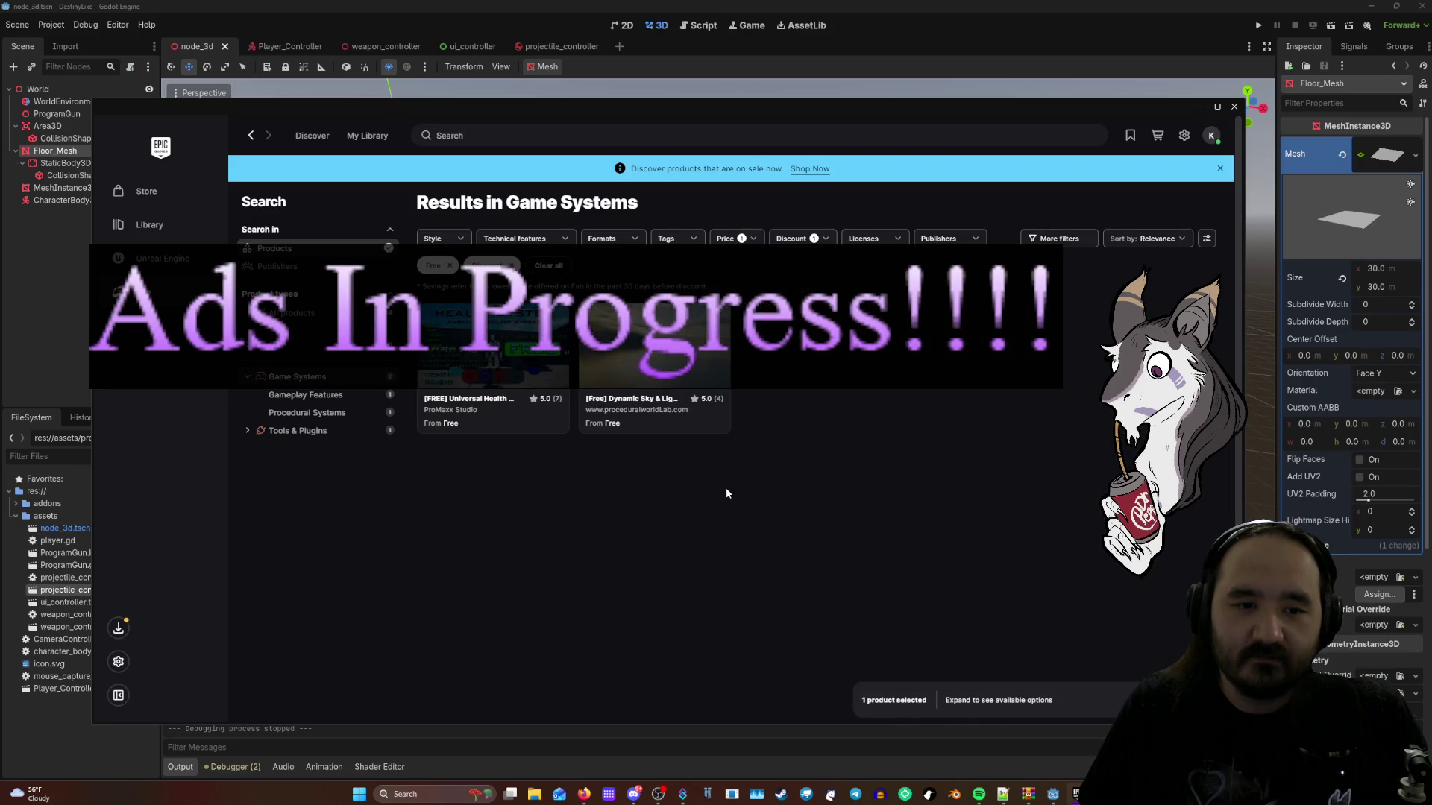
# Widen the category from Gameplay Features to All products
pyautogui.click(310, 395)
pyautogui.click(289, 323)
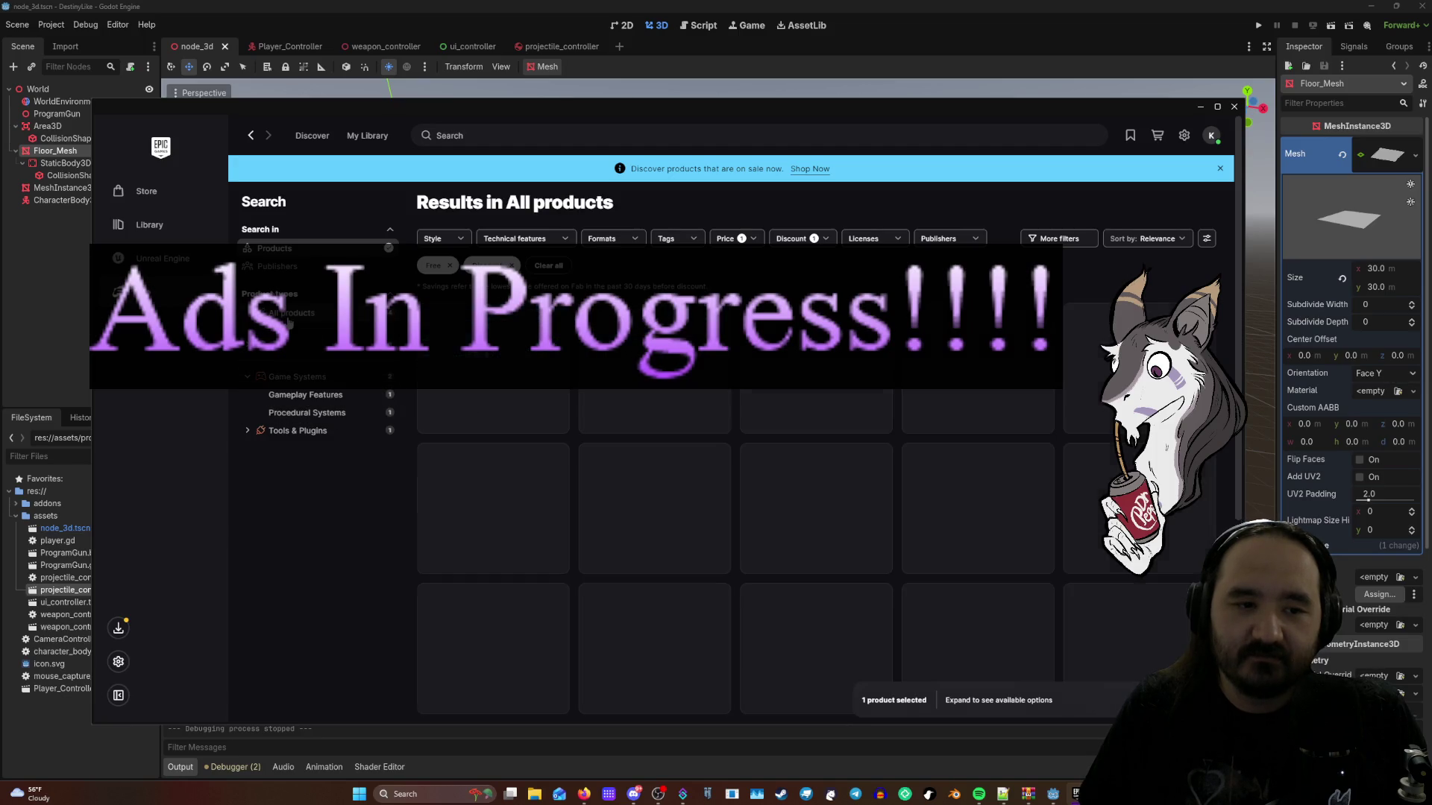
pyautogui.scroll(-1, 1141, 631)
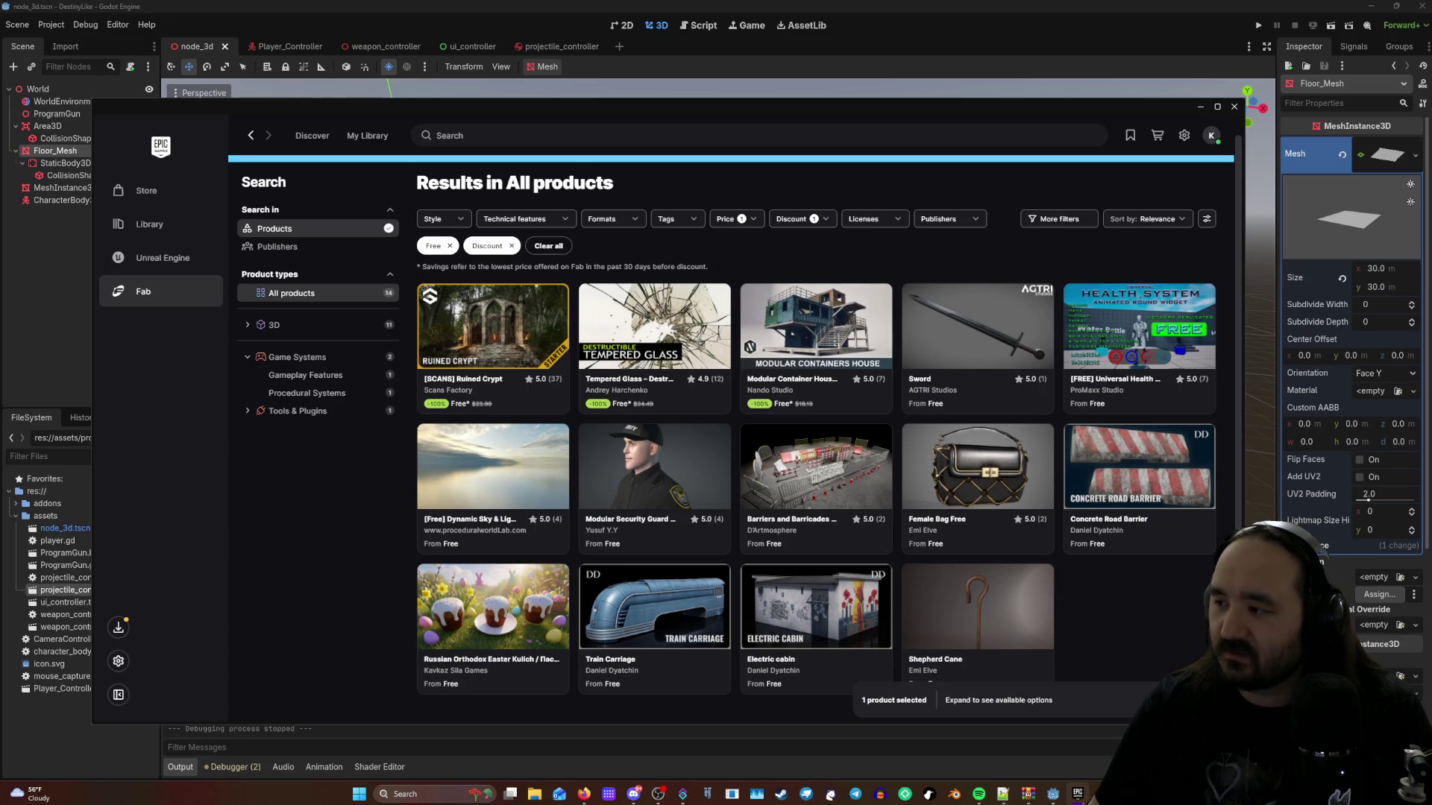
# Go from My Library to the launcher's Unreal Engine library section
pyautogui.click(358, 146)
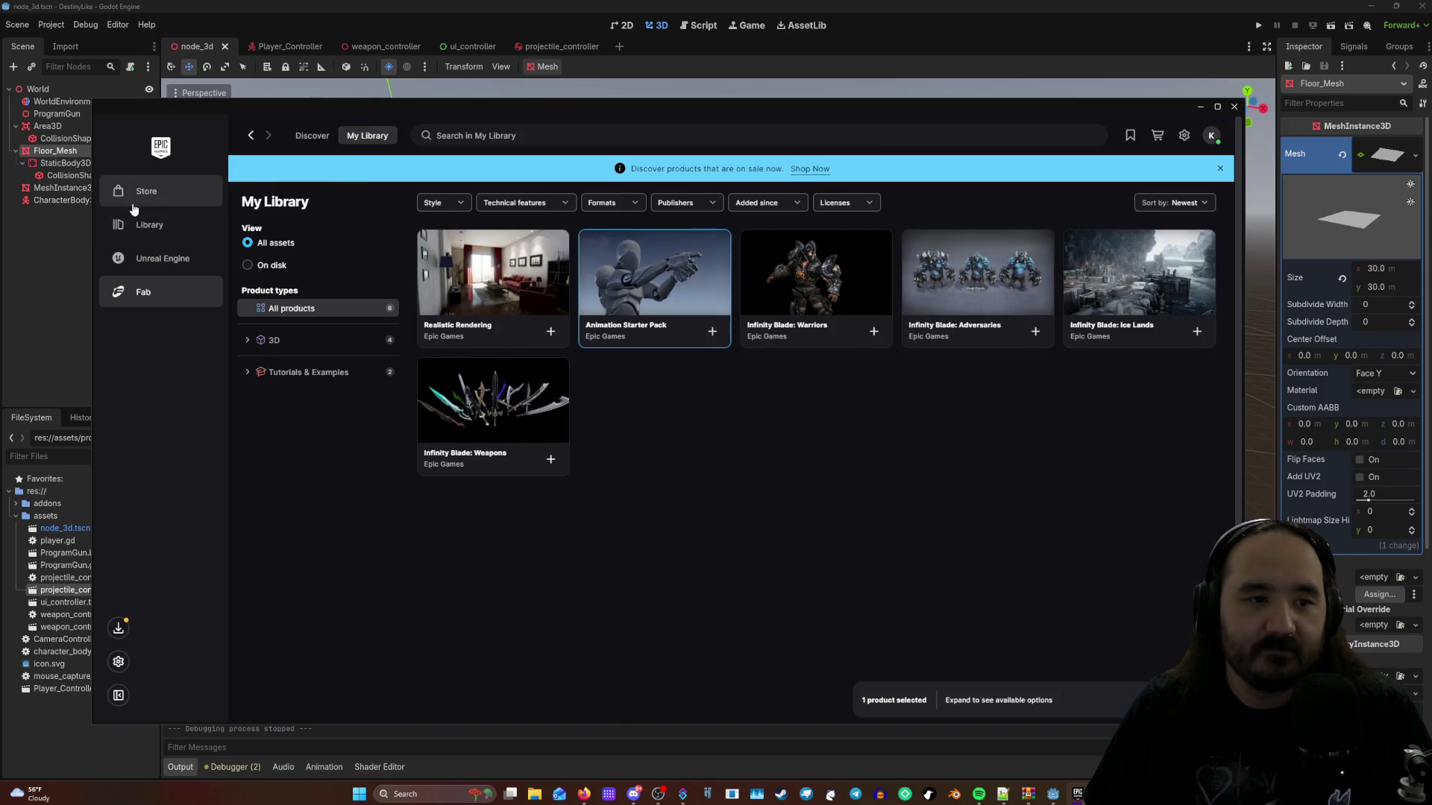
pyautogui.click(142, 225)
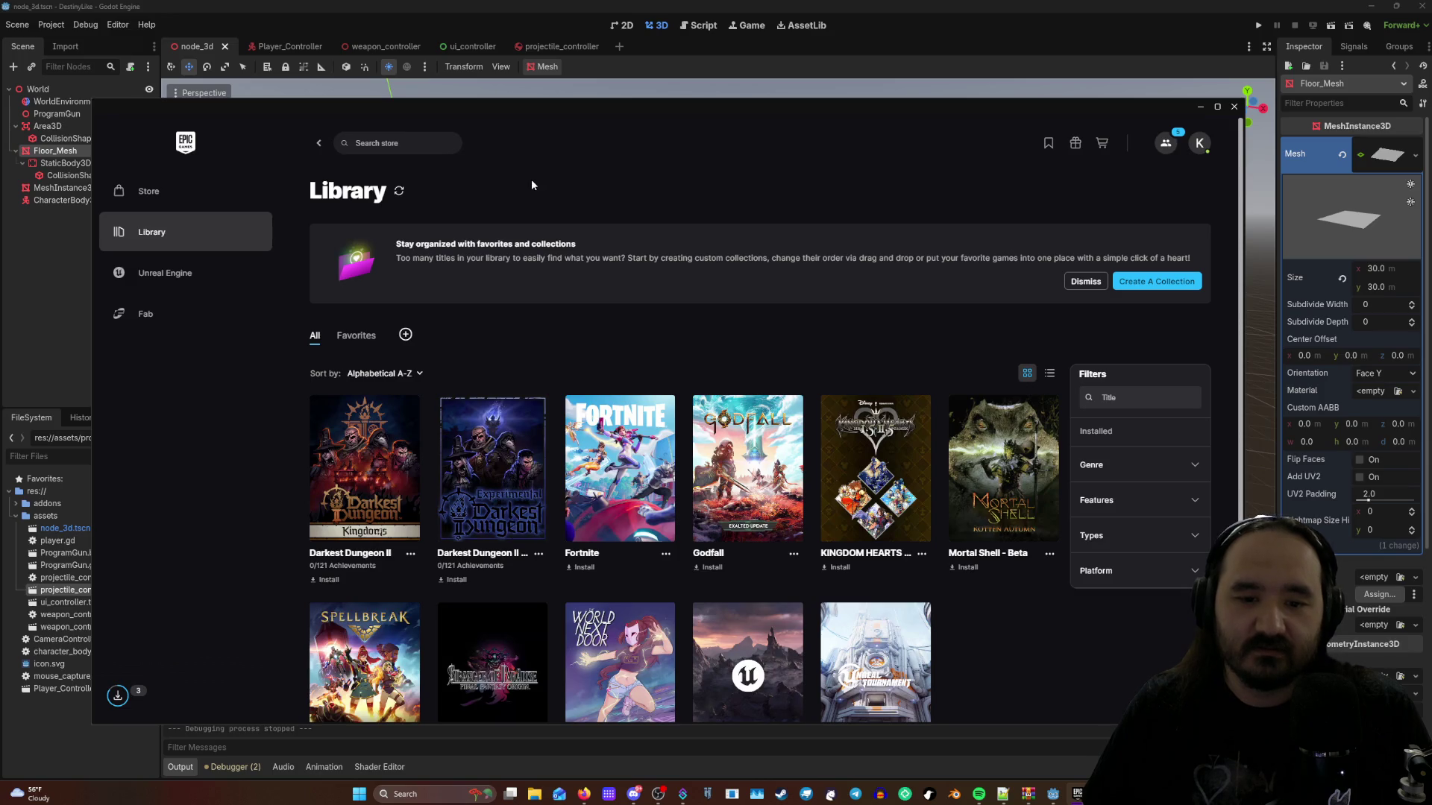
pyautogui.click(187, 276)
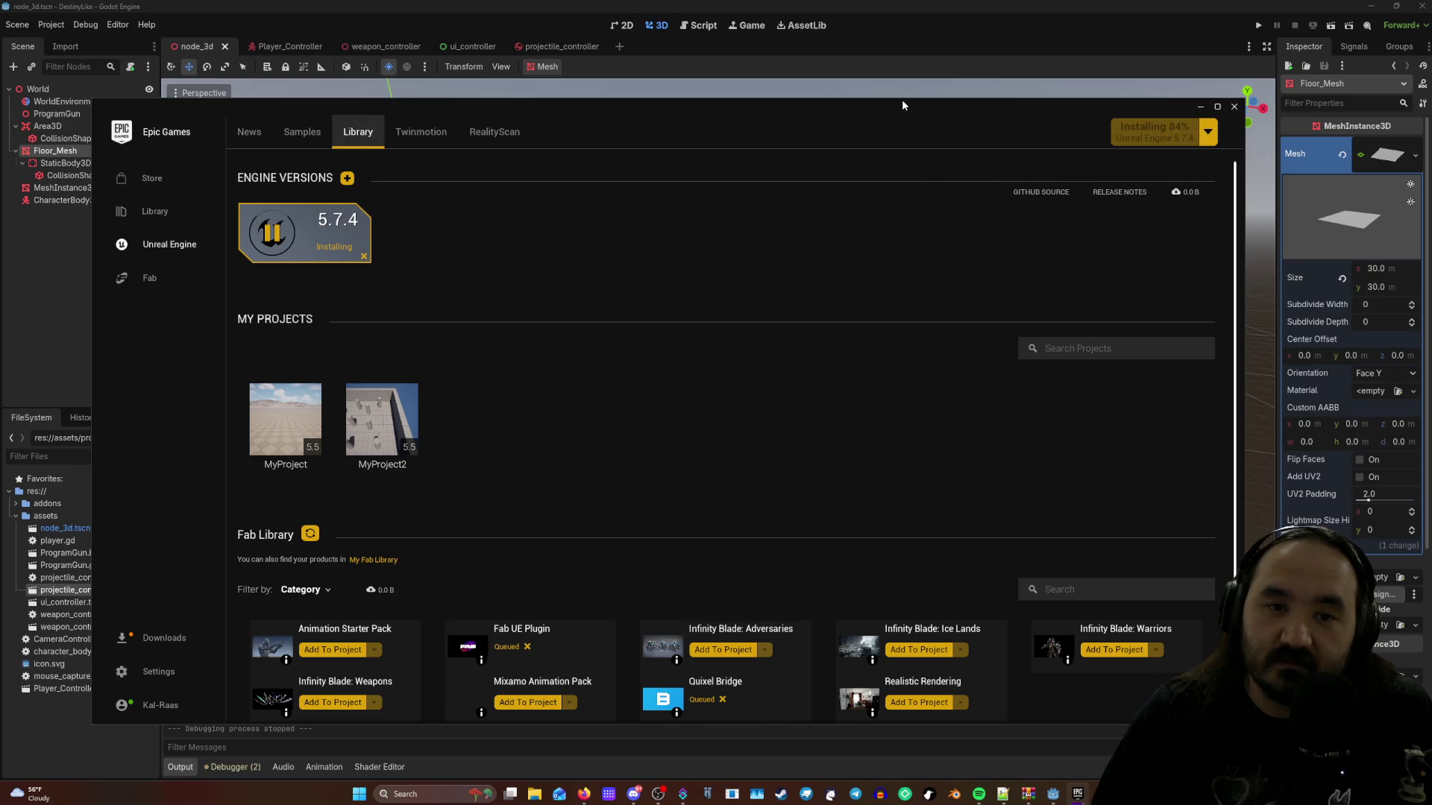
# Reposition the launcher window and reload the Unreal Engine library page
pyautogui.moveTo(832, 107)
pyautogui.mouseDown()
pyautogui.moveTo(888, 109)
pyautogui.moveTo(861, 80)
pyautogui.moveTo(809, 100)
pyautogui.moveTo(1025, 195)
pyautogui.moveTo(1000, 123)
pyautogui.moveTo(815, 194)
pyautogui.moveTo(866, 160)
pyautogui.moveTo(861, 113)
pyautogui.moveTo(766, 152)
pyautogui.moveTo(886, 42)
pyautogui.moveTo(912, 45)
pyautogui.moveTo(857, 101)
pyautogui.moveTo(876, 156)
pyautogui.moveTo(763, 83)
pyautogui.moveTo(859, 106)
pyautogui.moveTo(917, 93)
pyautogui.moveTo(813, 120)
pyautogui.moveTo(899, 135)
pyautogui.moveTo(885, 144)
pyautogui.moveTo(847, 47)
pyautogui.moveTo(838, 96)
pyautogui.moveTo(878, 193)
pyautogui.moveTo(901, 48)
pyautogui.moveTo(848, 109)
pyautogui.mouseUp()
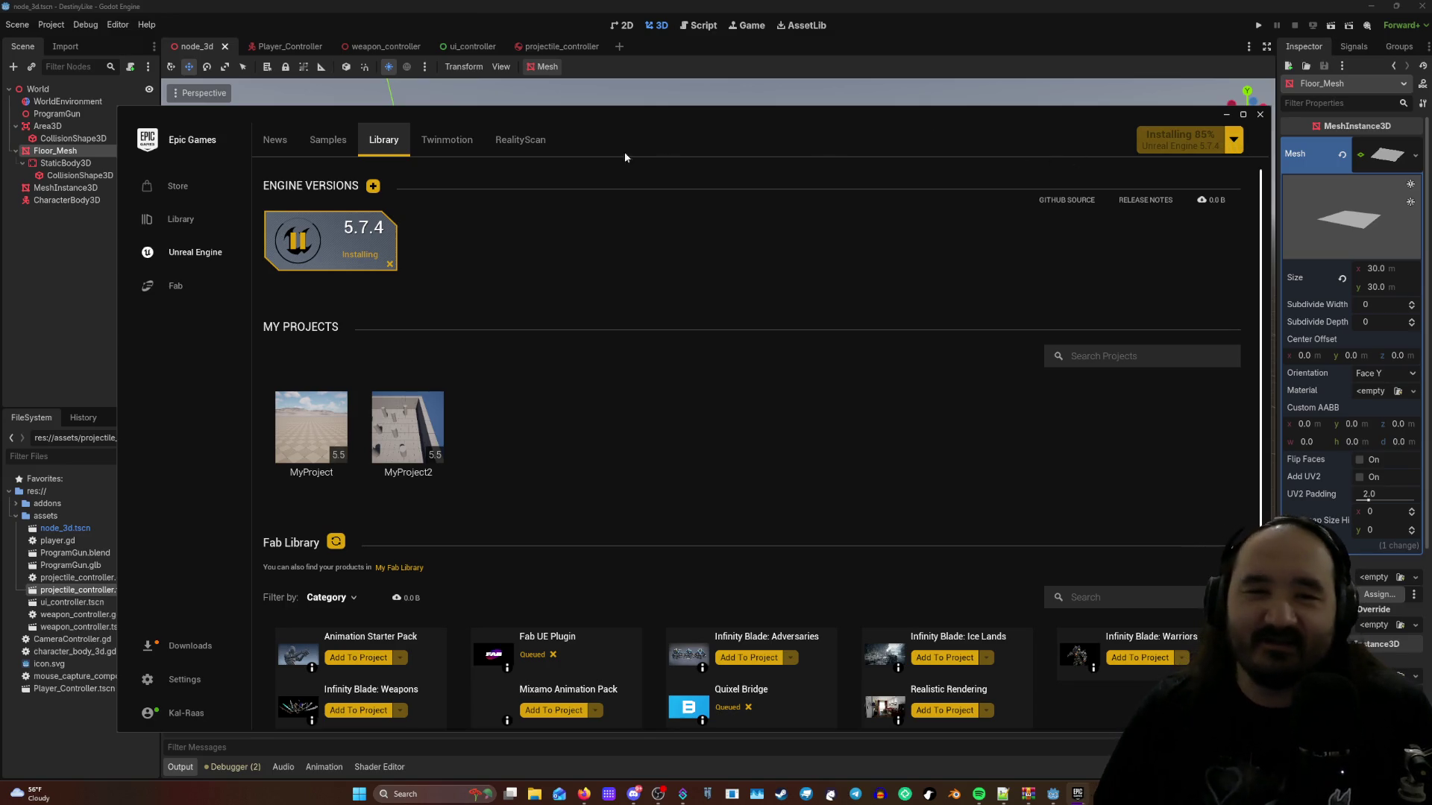
pyautogui.moveTo(723, 110)
pyautogui.mouseDown()
pyautogui.moveTo(847, 102)
pyautogui.moveTo(820, 129)
pyautogui.moveTo(731, 106)
pyautogui.moveTo(750, 78)
pyautogui.moveTo(862, 177)
pyautogui.moveTo(777, 73)
pyautogui.moveTo(730, 83)
pyautogui.moveTo(741, 95)
pyautogui.moveTo(719, 88)
pyautogui.mouseUp()
pyautogui.click(363, 132)
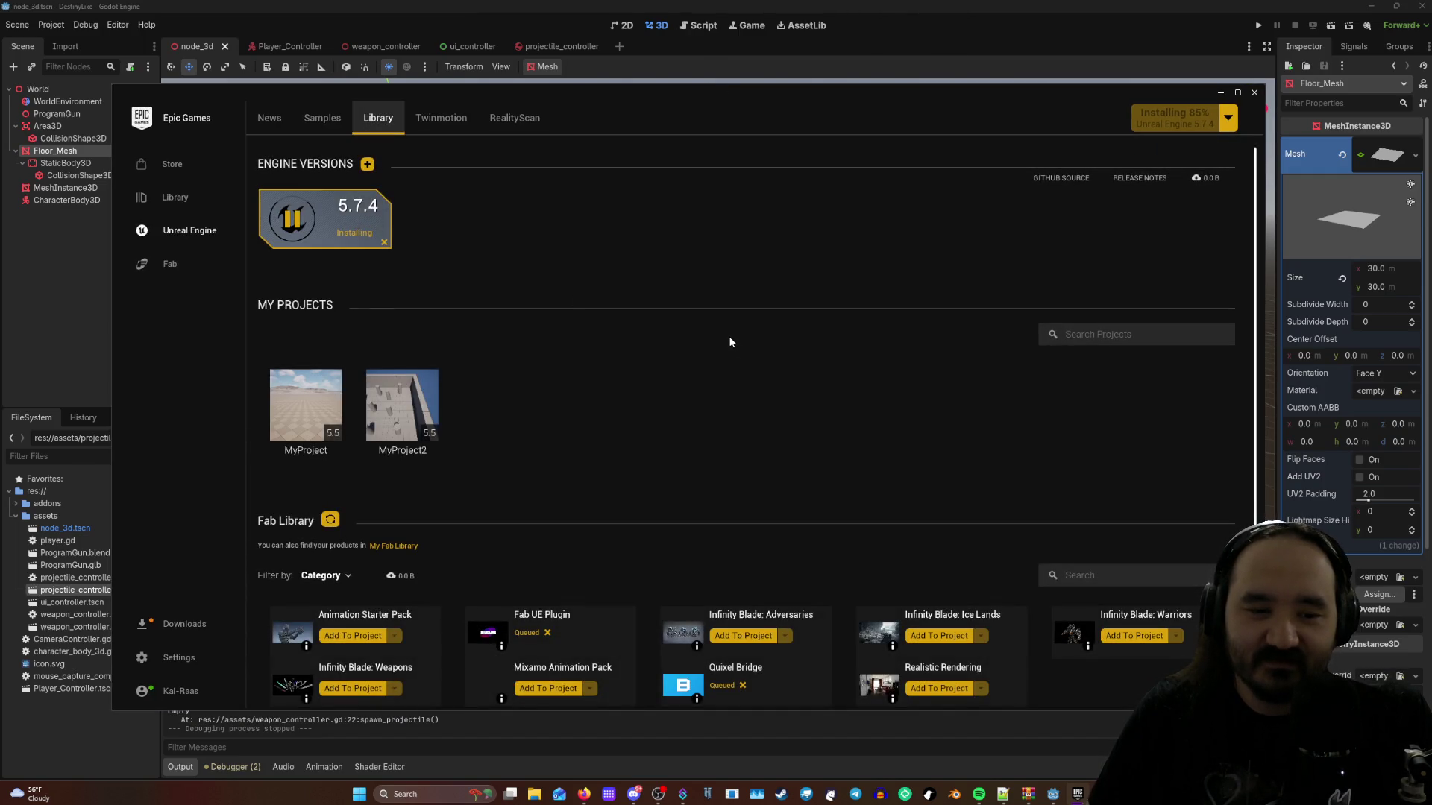
# Minimize the launcher and zoom the Godot 3D viewport in and out
pyautogui.click(1220, 95)
pyautogui.scroll(-3, 810, 328)
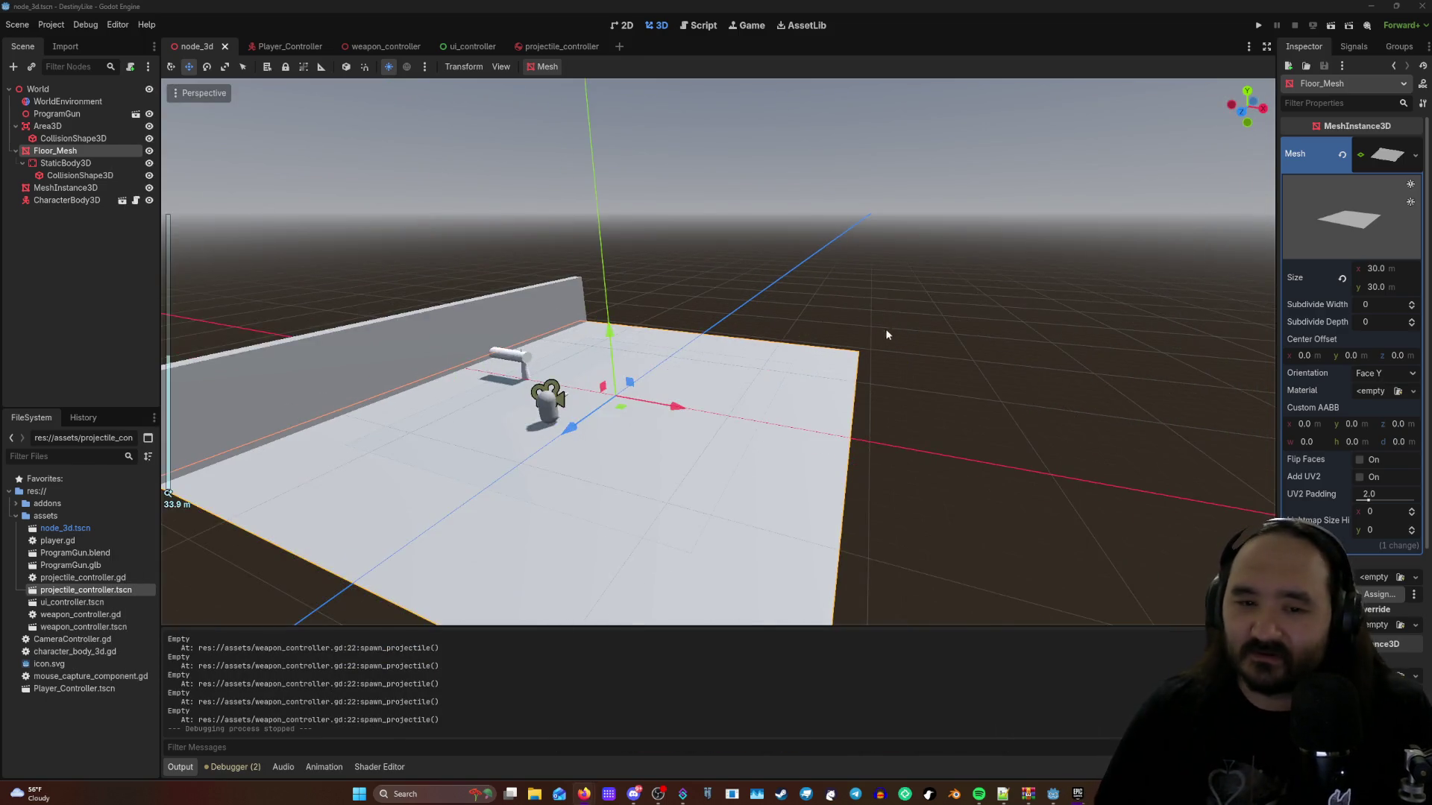
pyautogui.scroll(2, 836, 345)
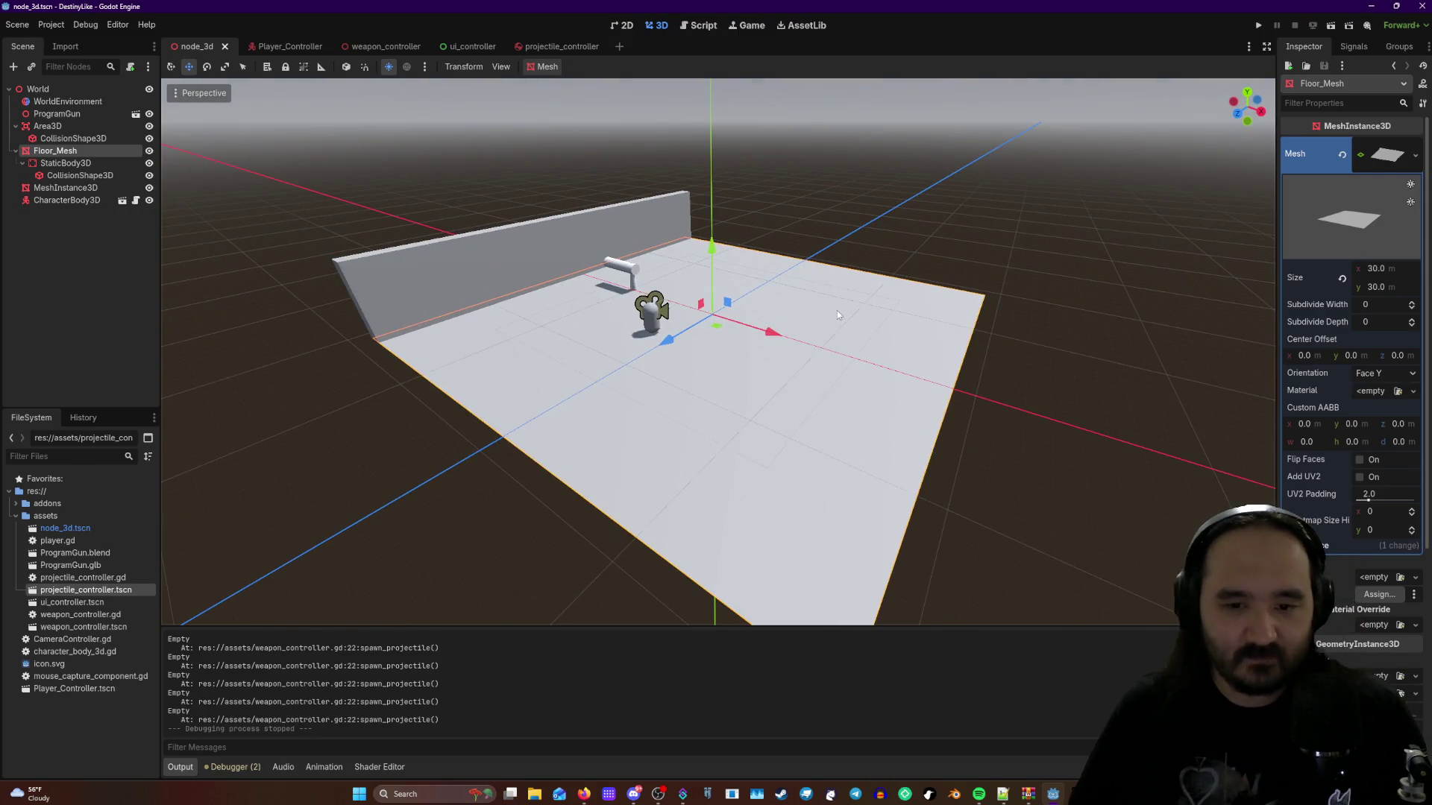
pyautogui.scroll(-2, 836, 310)
pyautogui.scroll(2, 796, 304)
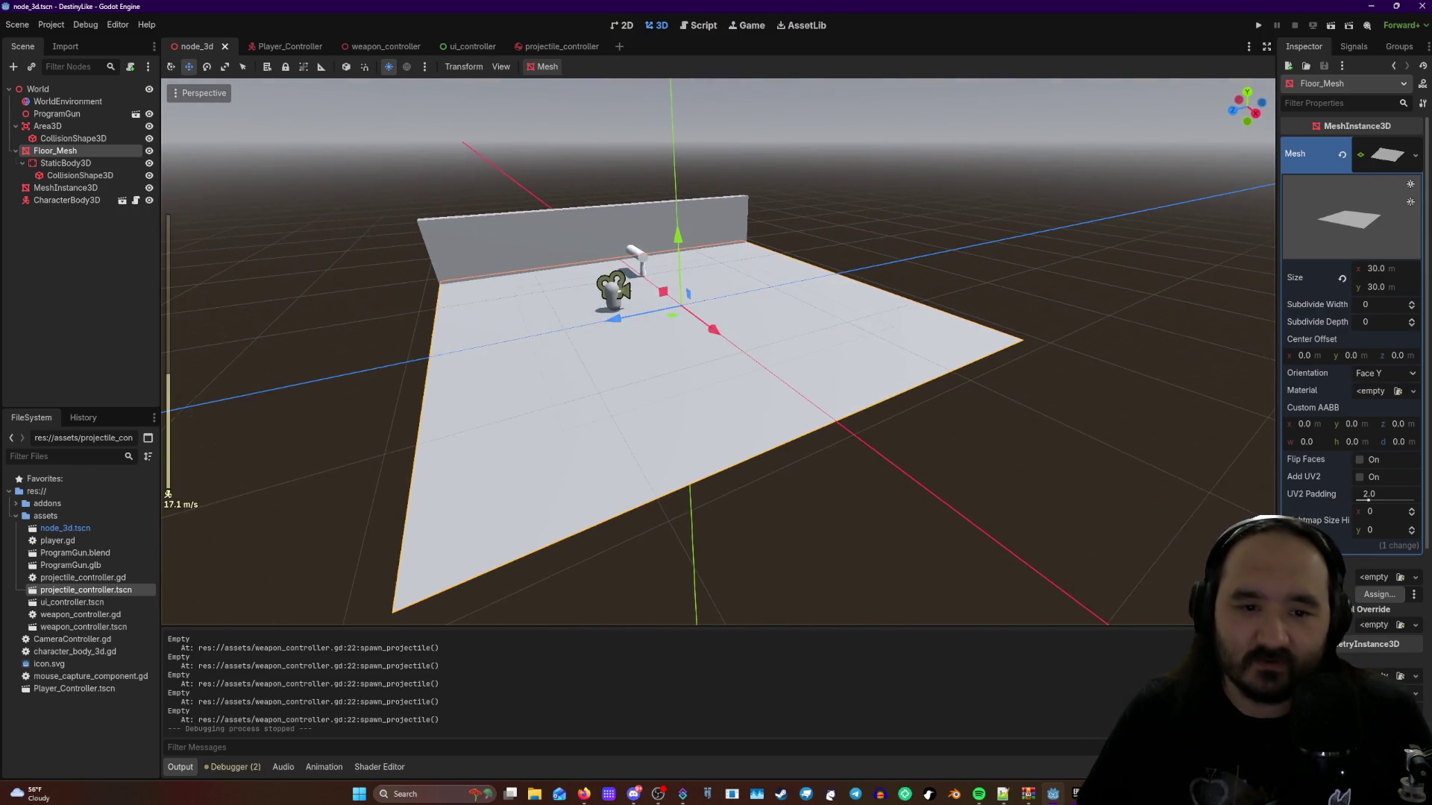
pyautogui.scroll(-2, 803, 295)
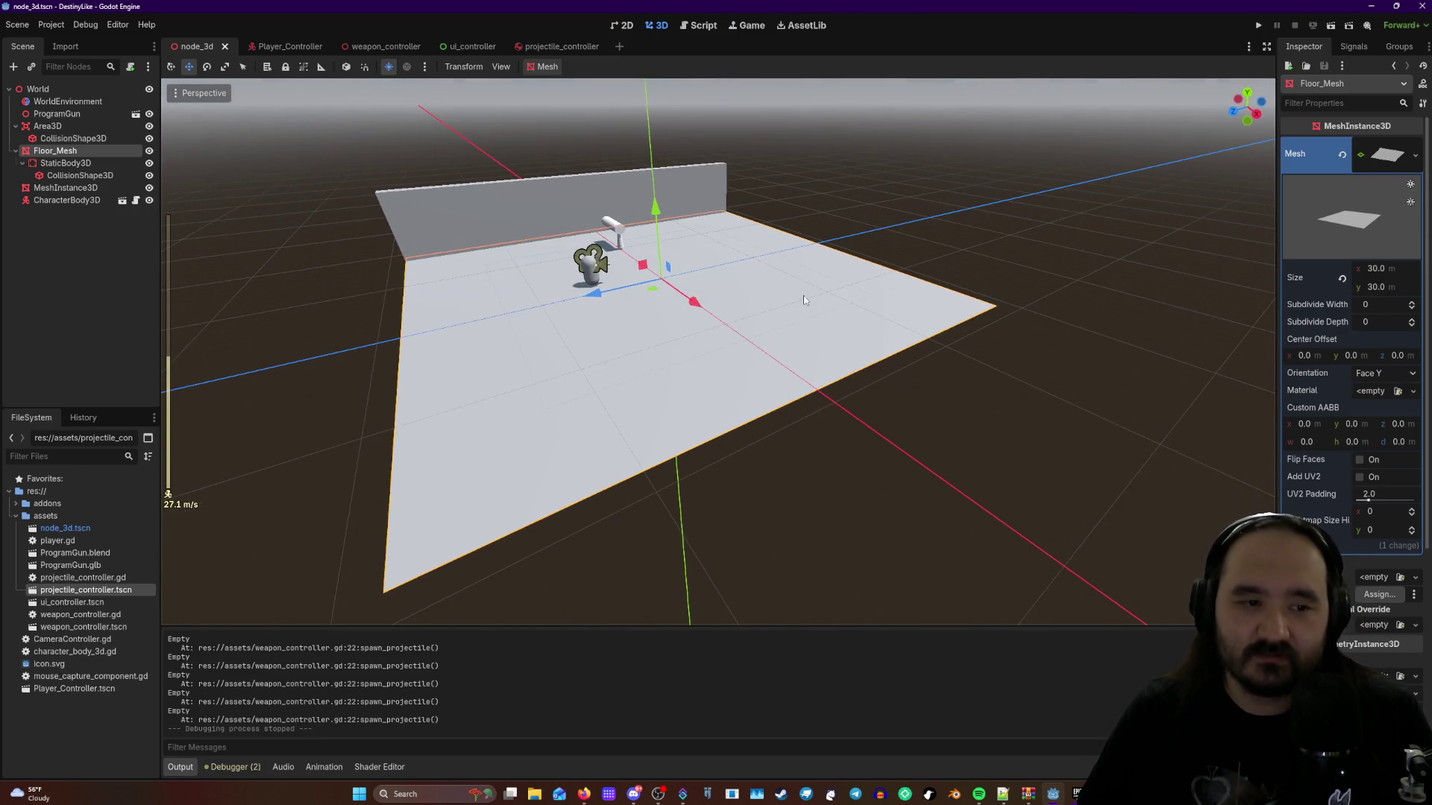
pyautogui.scroll(2, 803, 295)
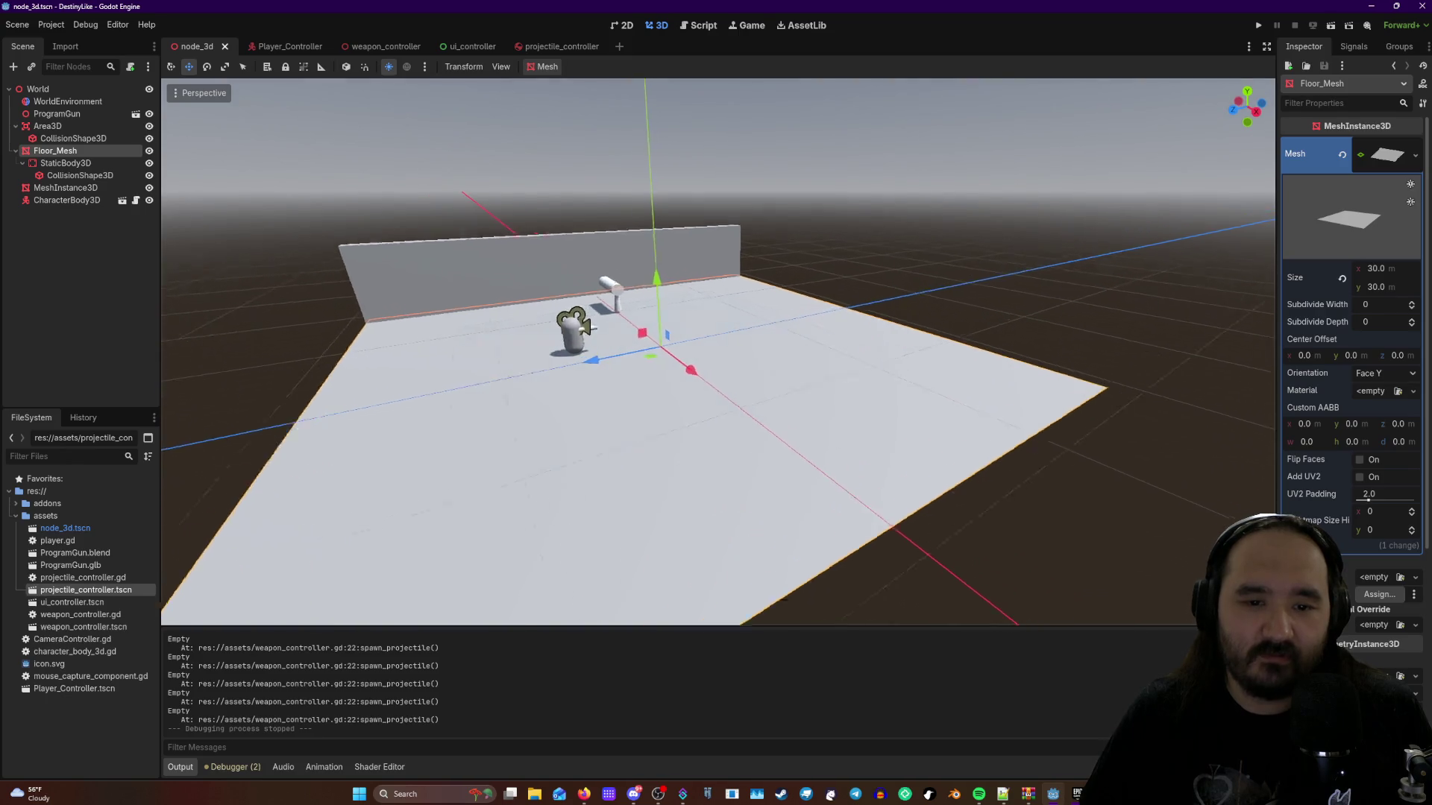
pyautogui.scroll(3, 798, 325)
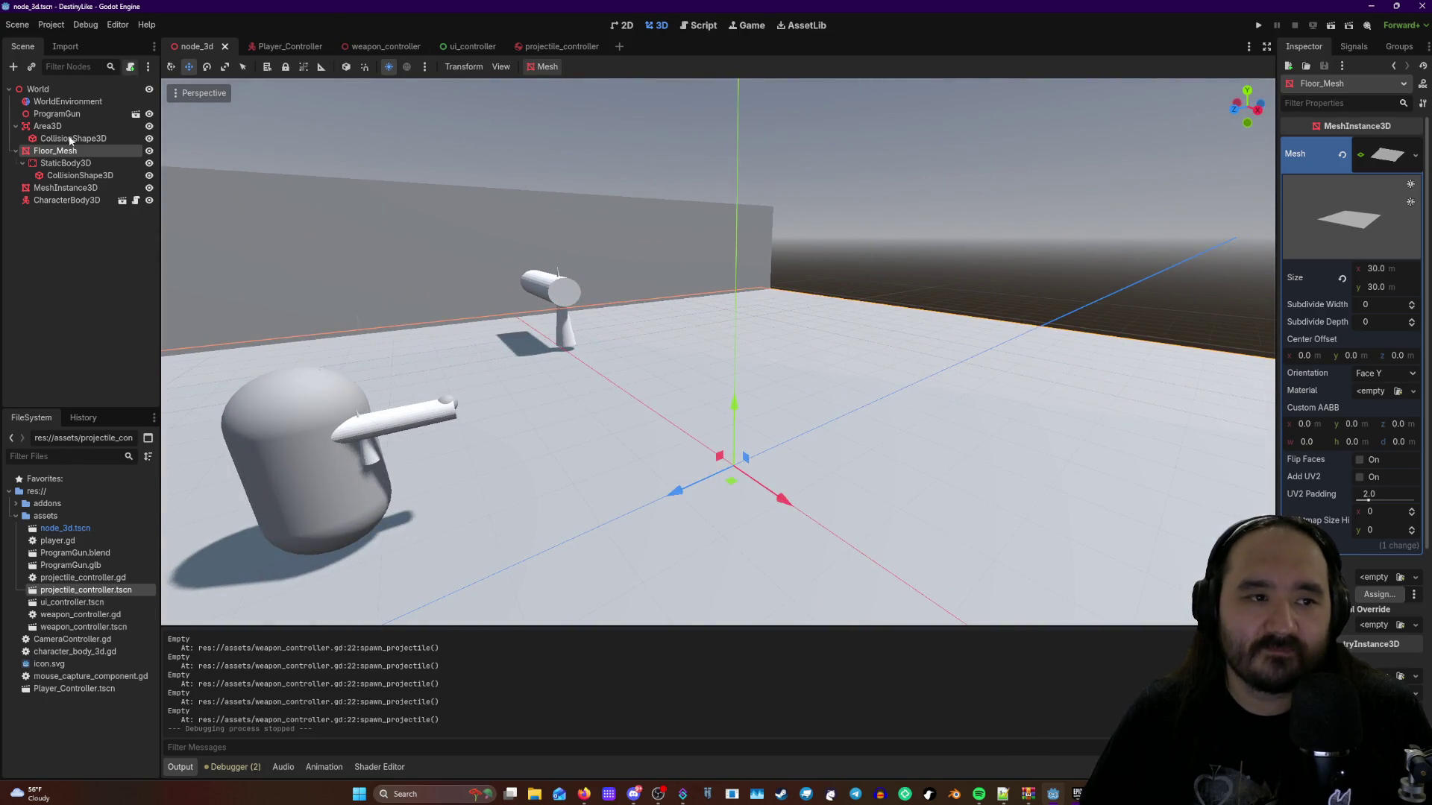
# Select the CollisionShape3D, wall MeshInstance3D and CharacterBody3D nodes in the scene tree
pyautogui.click(71, 175)
pyautogui.click(63, 187)
pyautogui.click(59, 201)
pyautogui.click(58, 201)
# Inspect the Cone and WeaponController nodes, then switch to the projectile_controller scene
pyautogui.click(388, 45)
pyautogui.click(50, 99)
pyautogui.click(75, 88)
pyautogui.click(552, 46)
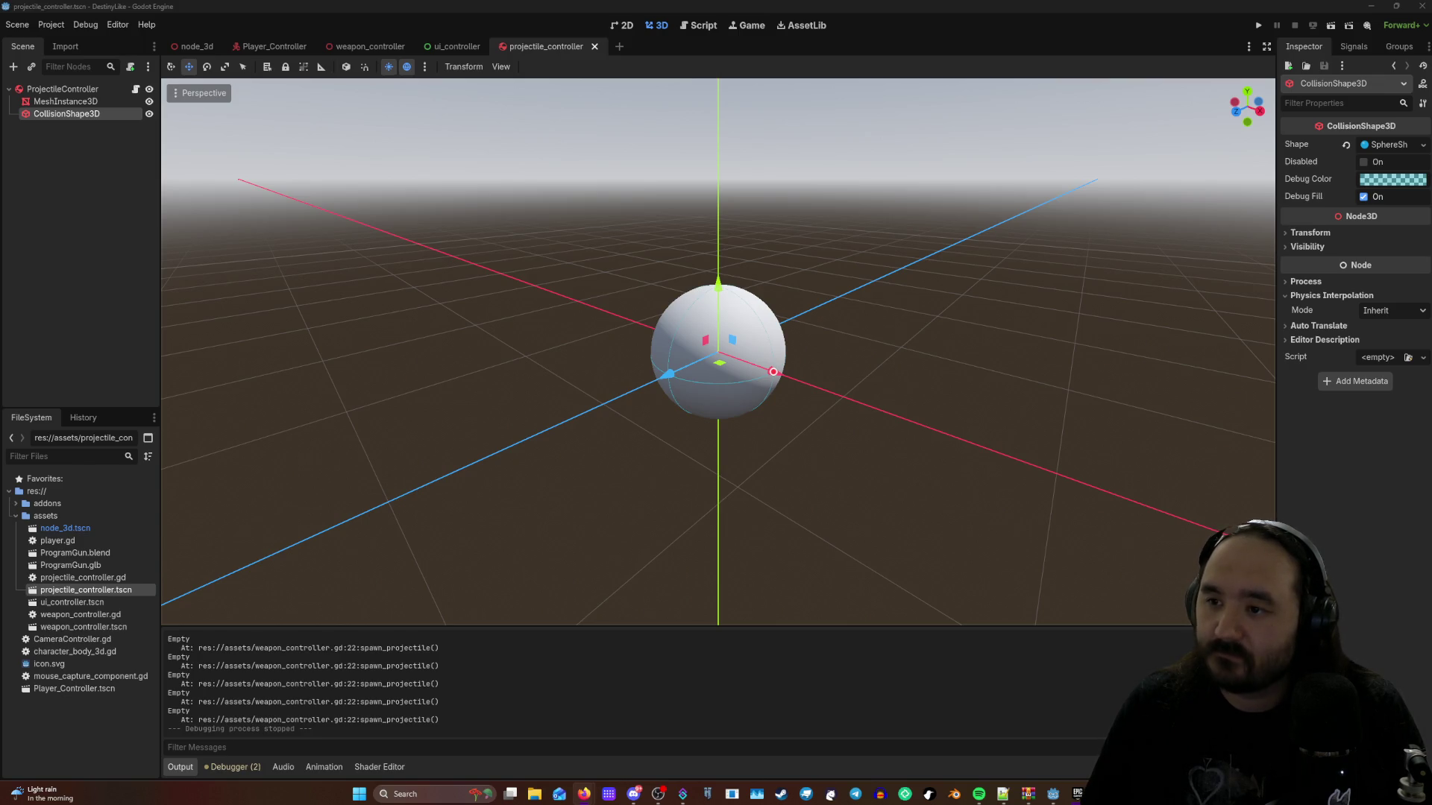
# Open WeaponController's attached weapon_controller.gd script and place the cursor on line 6
pyautogui.click(446, 277)
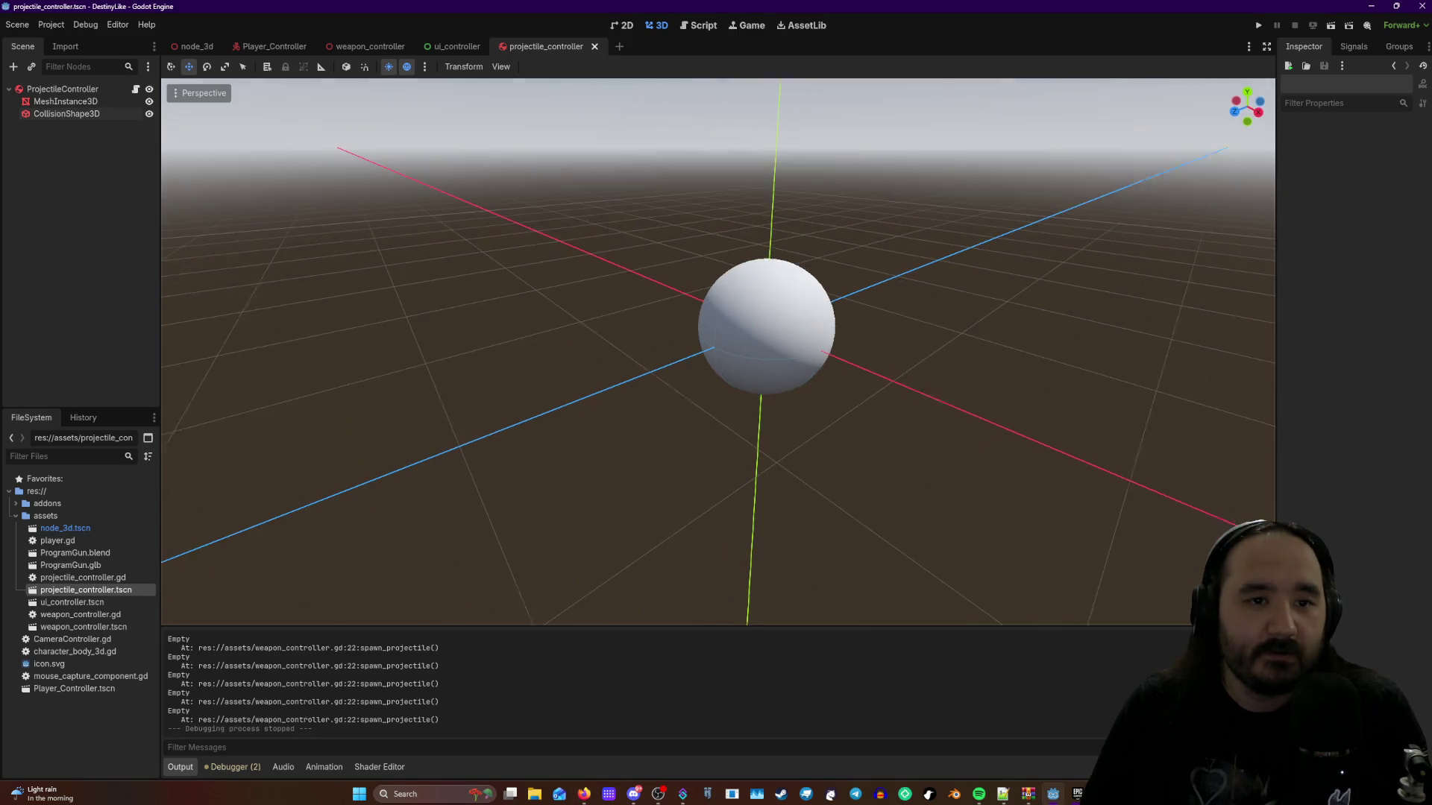
pyautogui.click(552, 46)
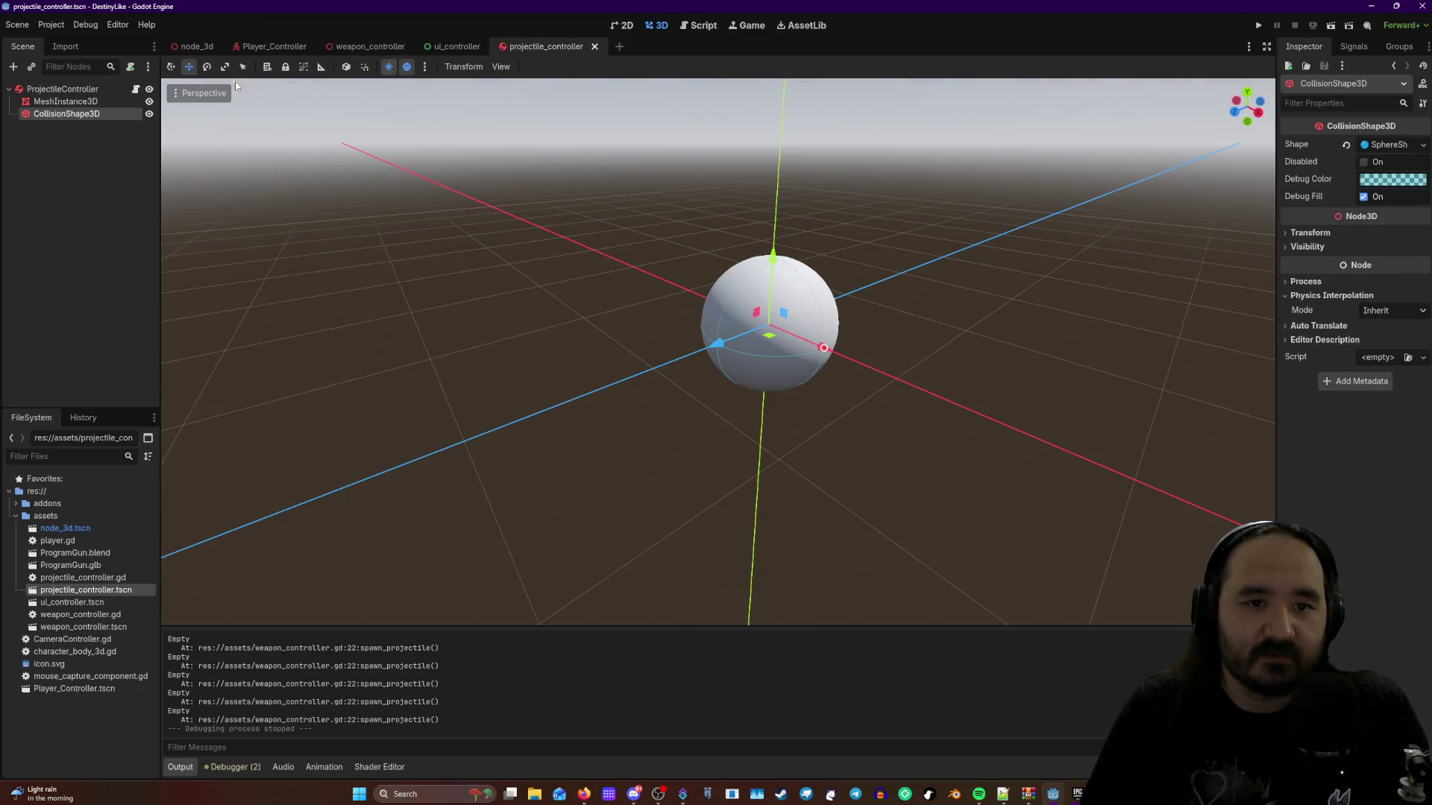
pyautogui.click(370, 46)
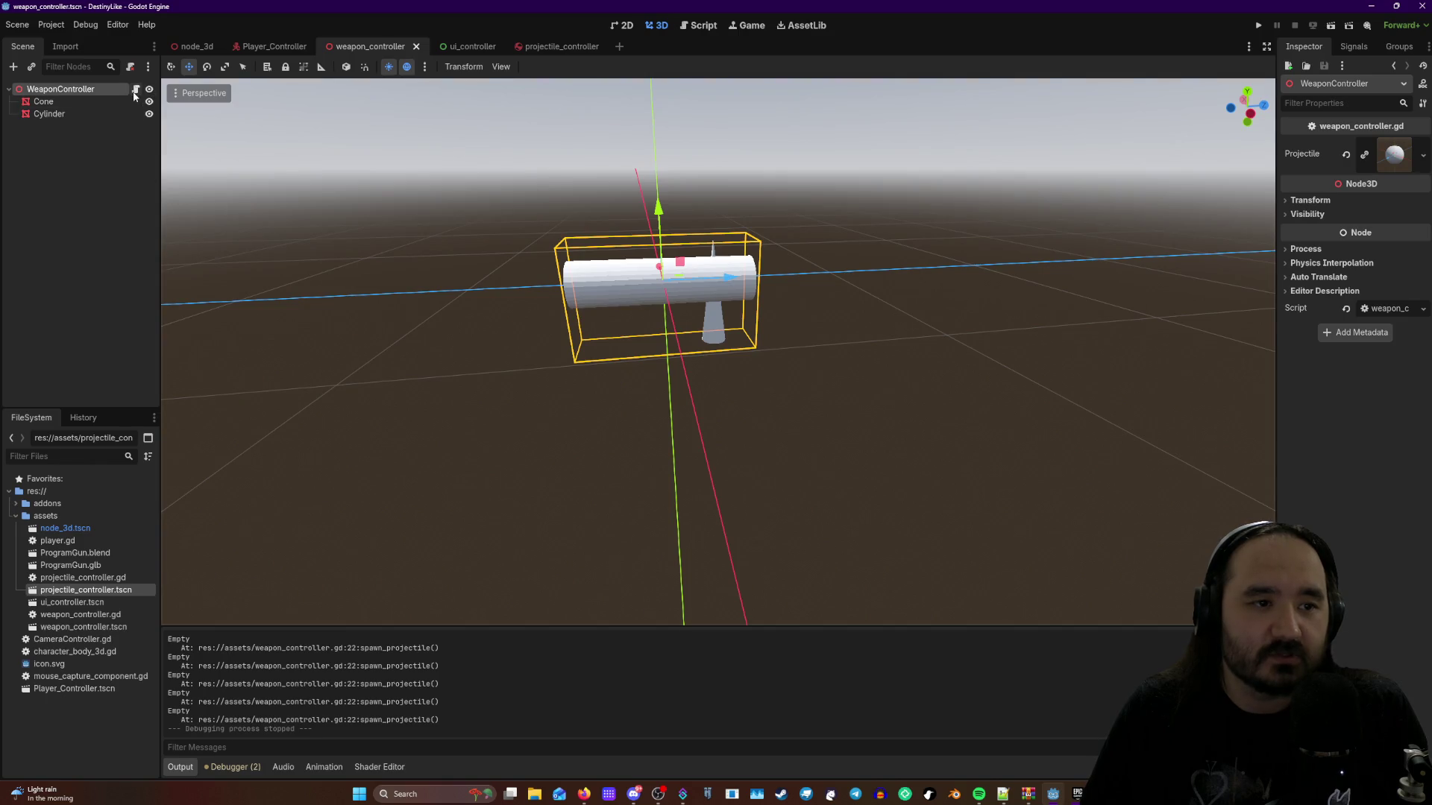
pyautogui.click(136, 89)
pyautogui.click(587, 412)
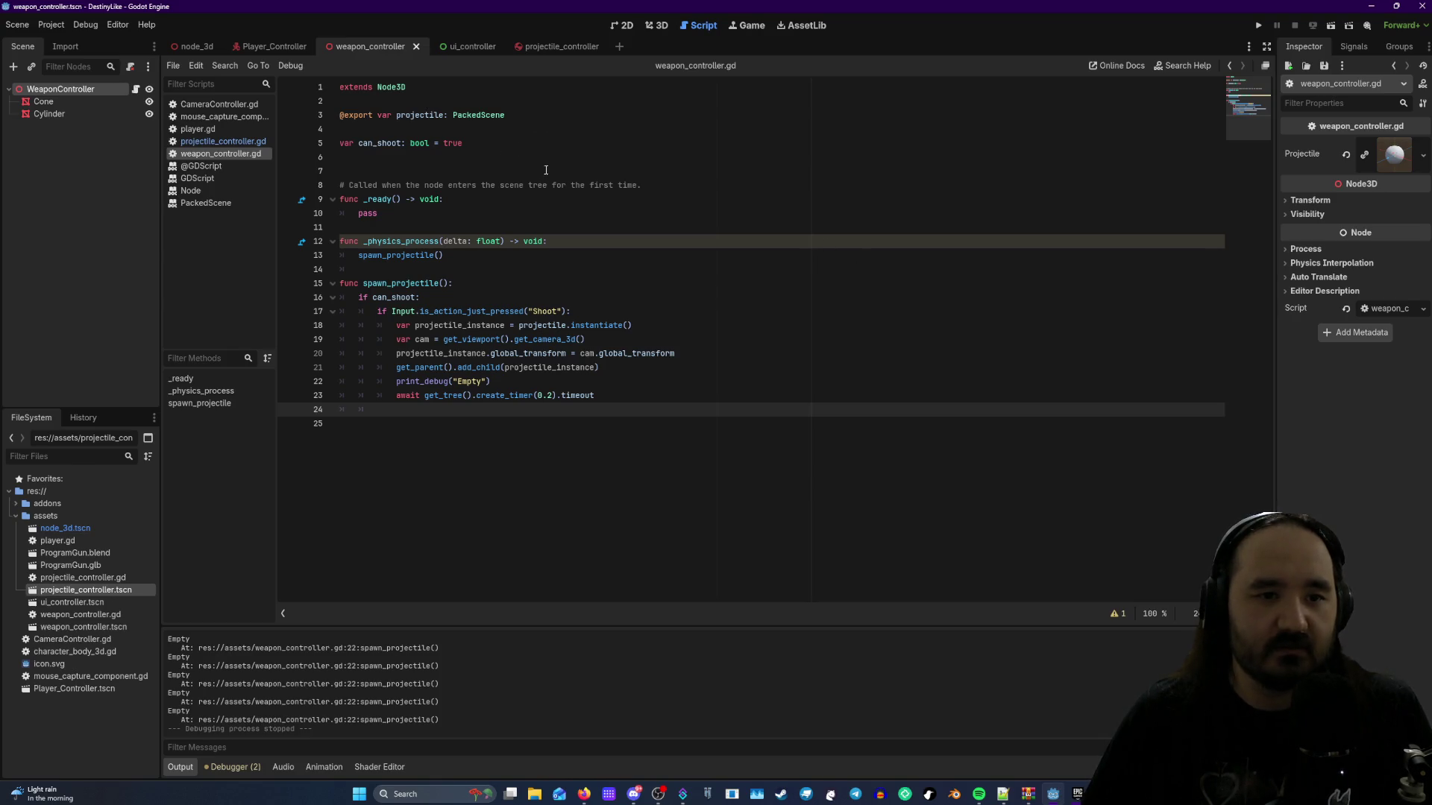
pyautogui.click(506, 159)
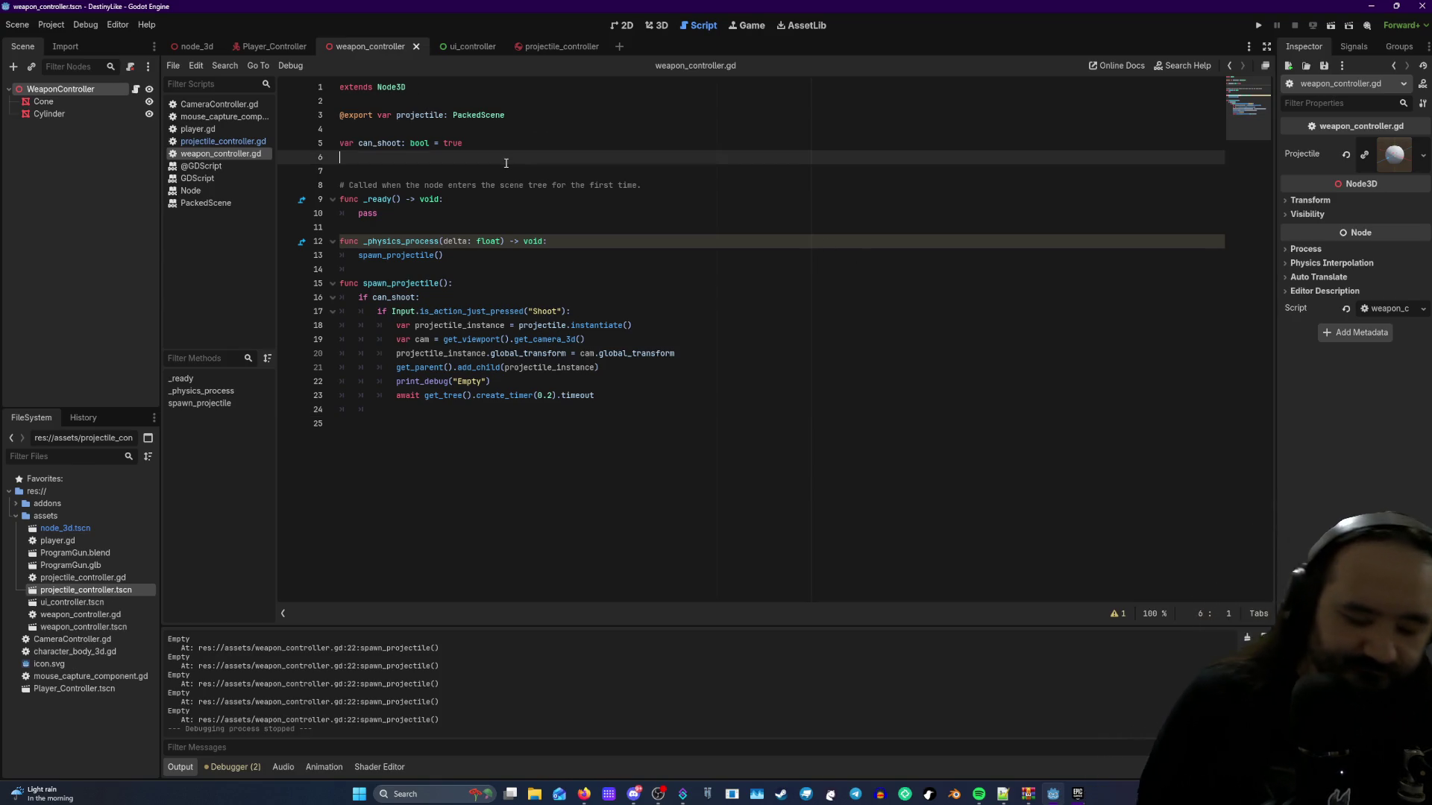
# Try a 'public class Gun' declaration on new line 7, then delete it, leaving it blank
pyautogui.press('Return')
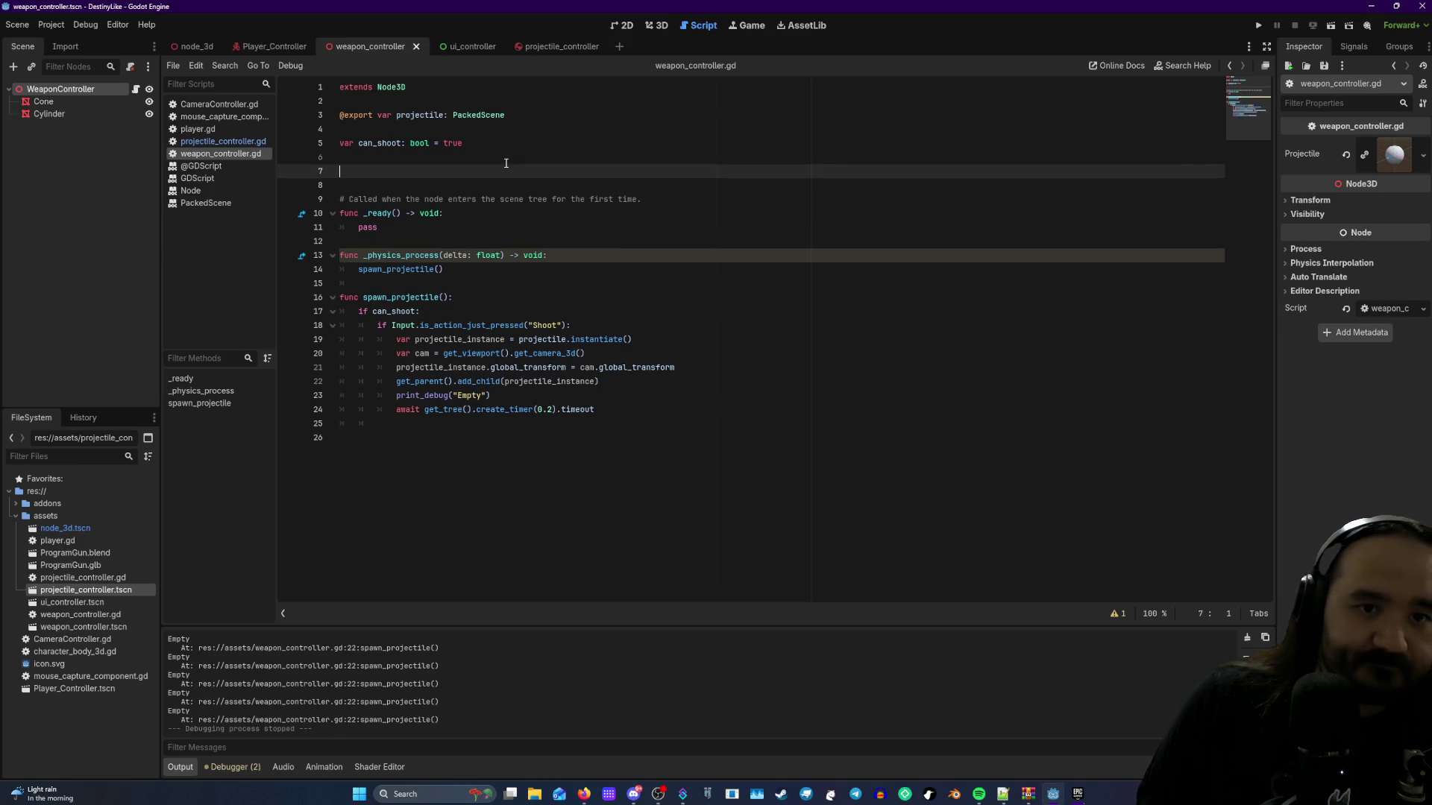
pyautogui.write('class')
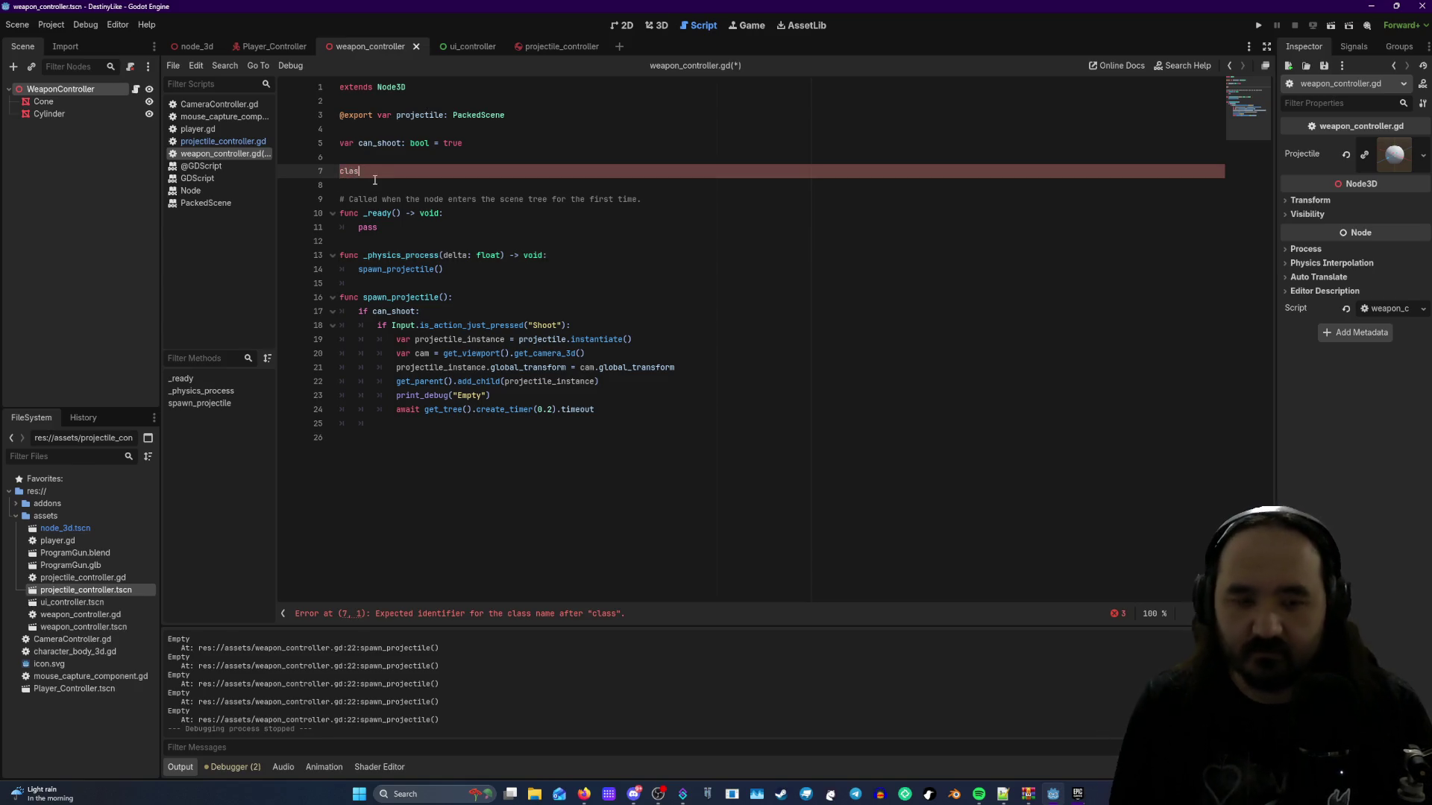
pyautogui.hotkey('ctrl', 'BackSpace')
pyautogui.write('public ')
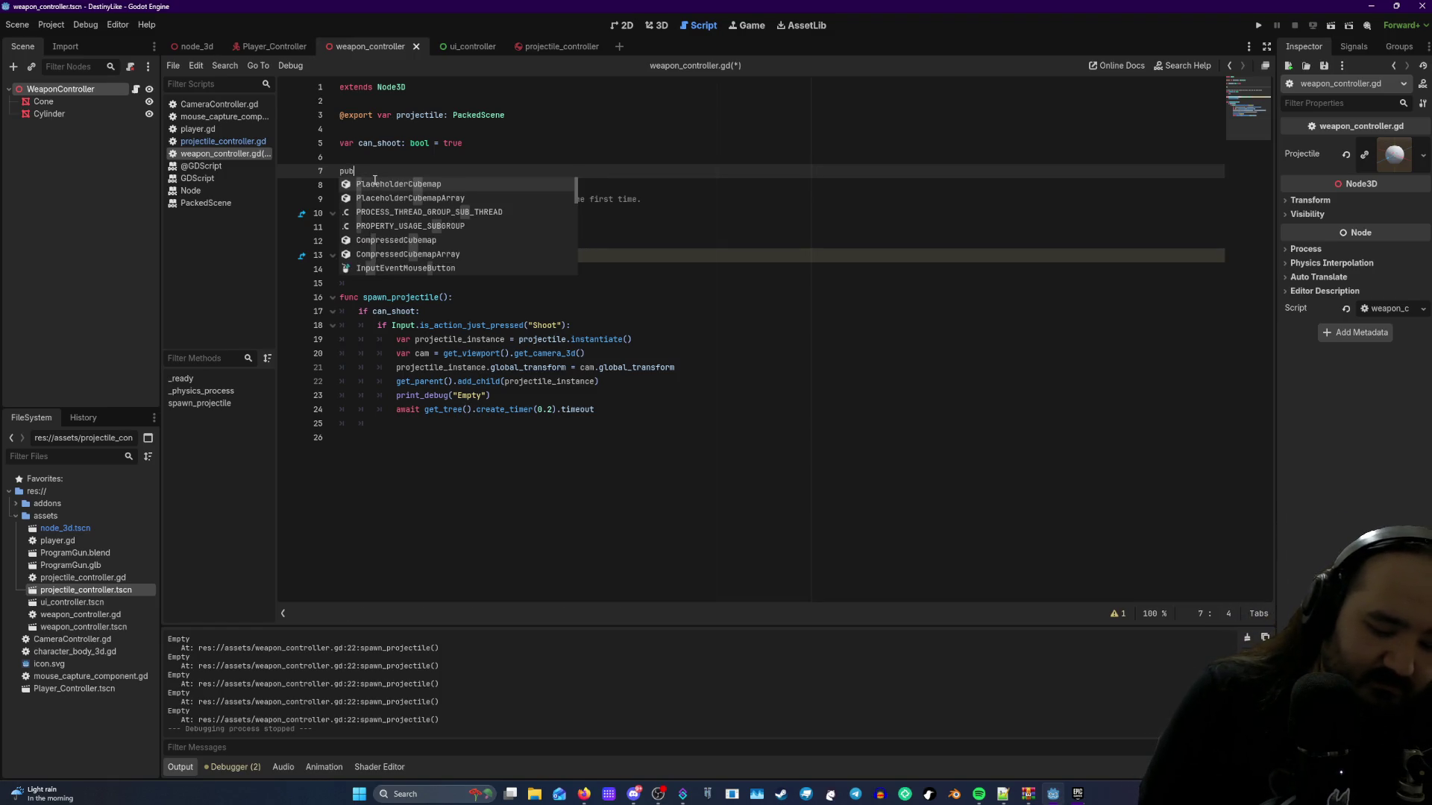
pyautogui.write('class')
pyautogui.moveTo(399, 176); pyautogui.dragTo(334, 172)
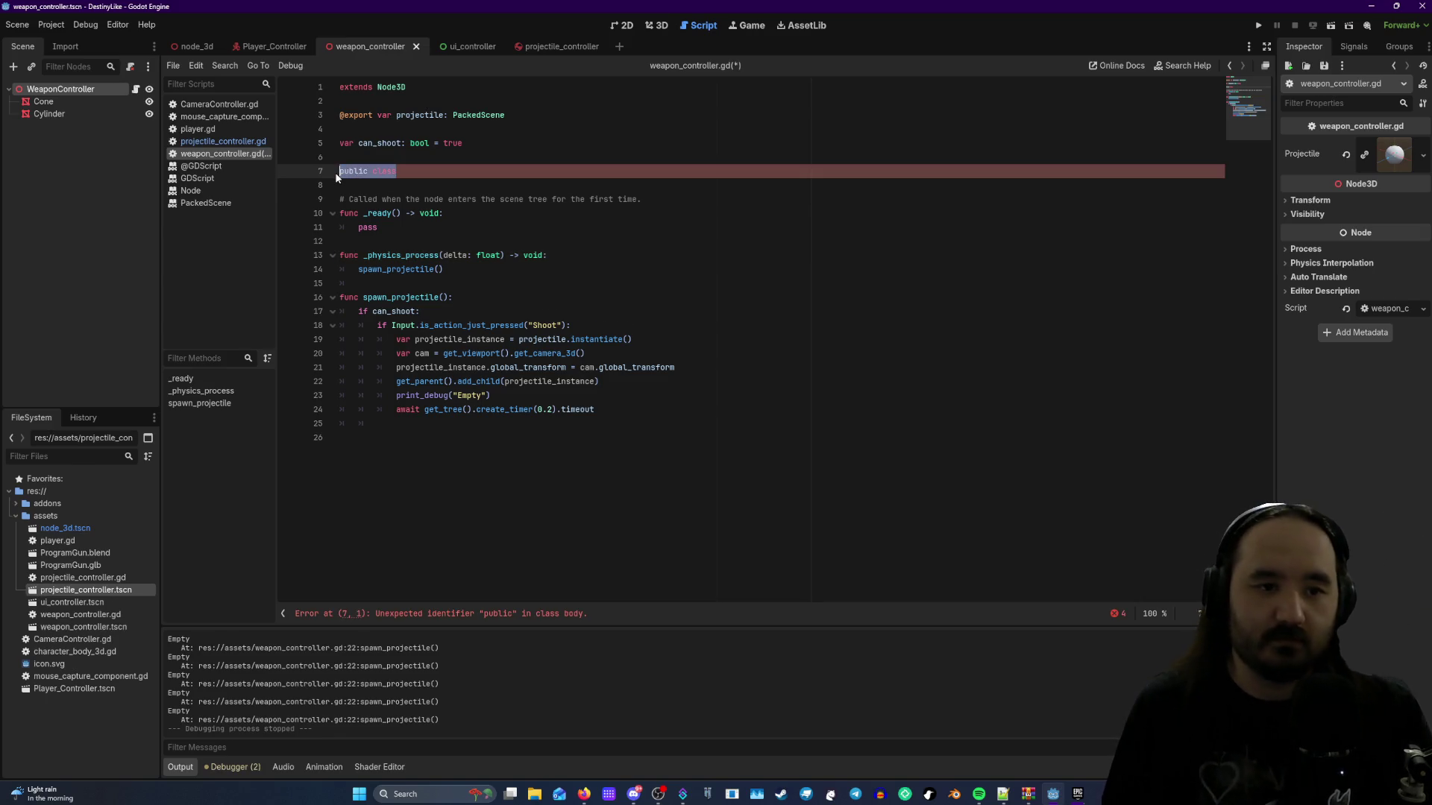
pyautogui.write('class')
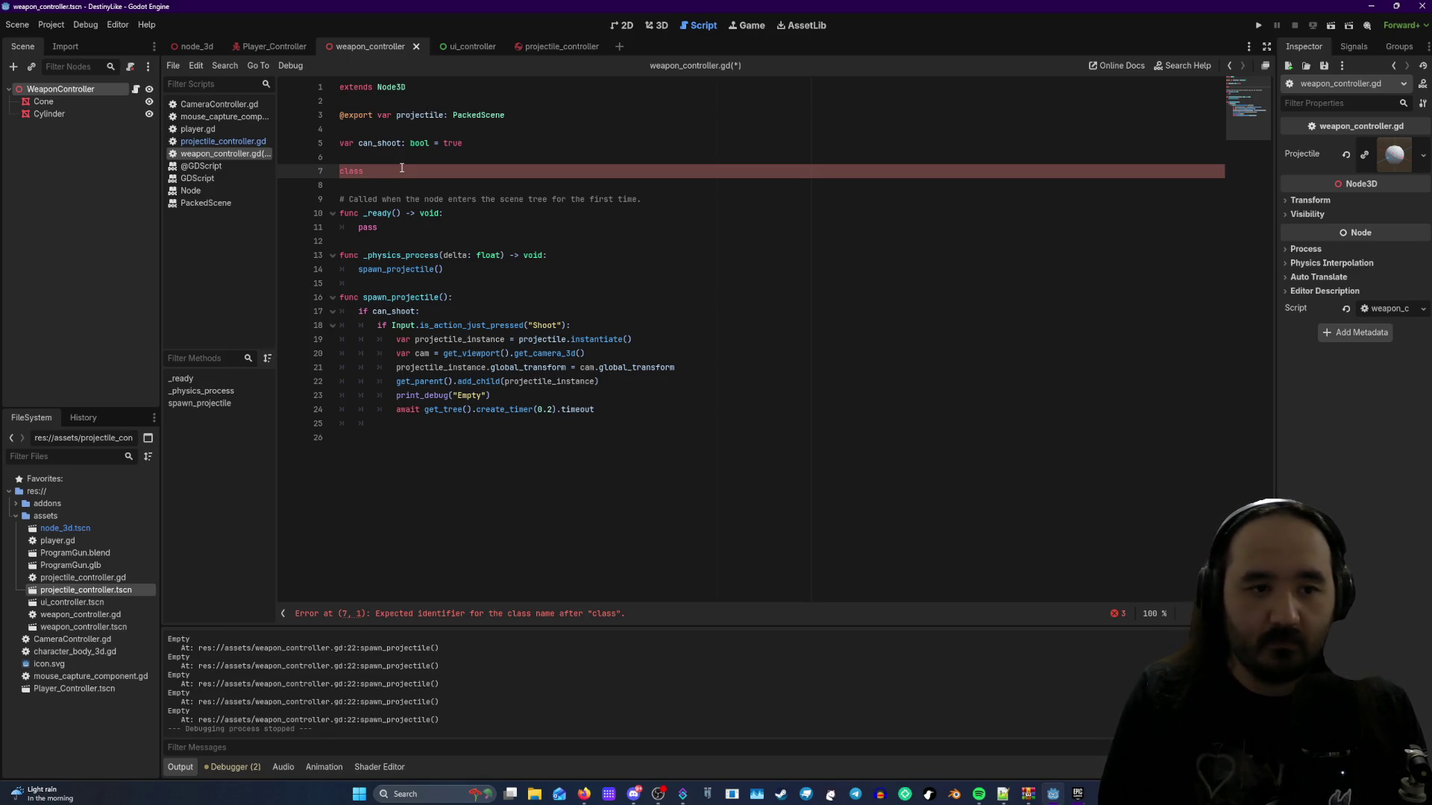
pyautogui.write('un')
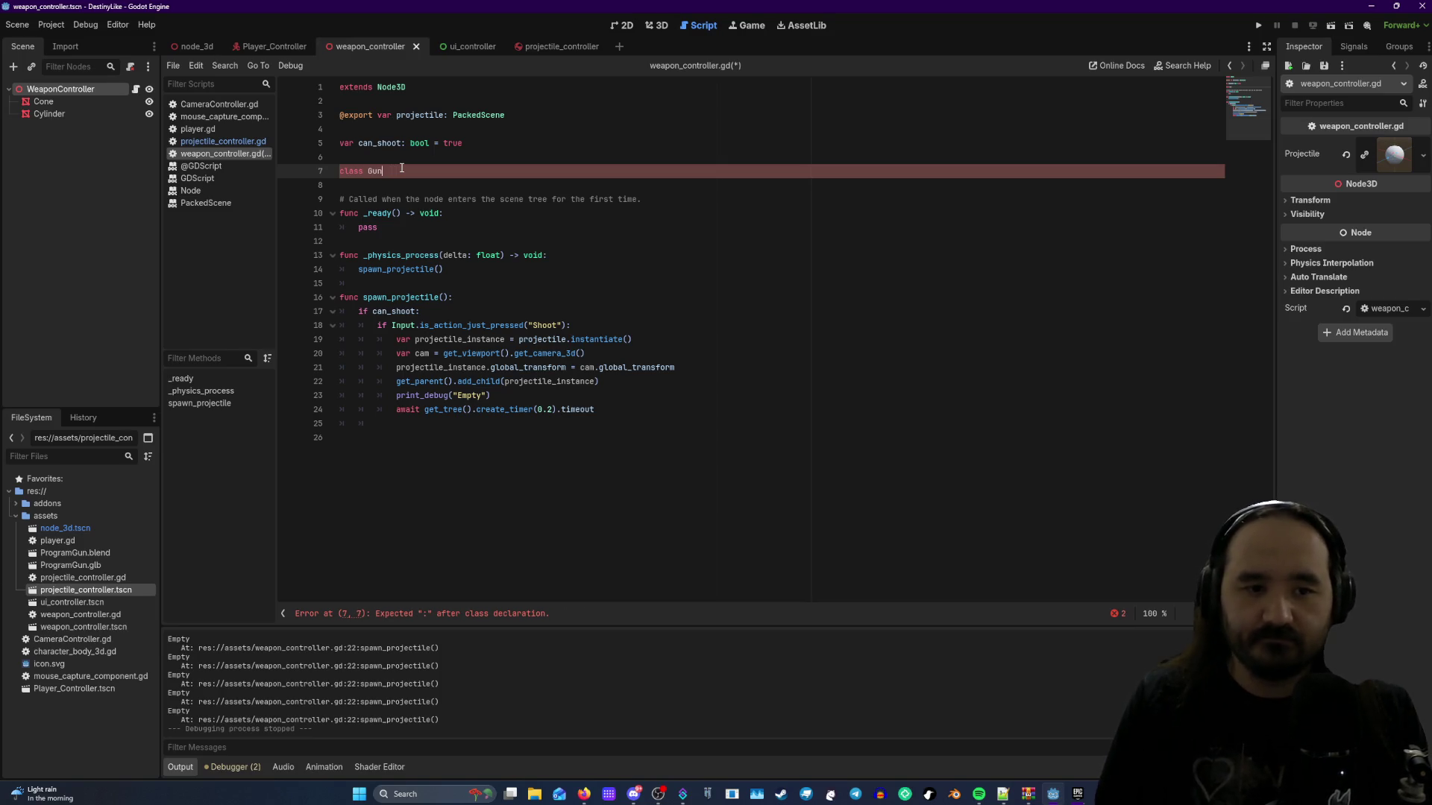
pyautogui.press('BackSpace')
pyautogui.press('BackSpace')
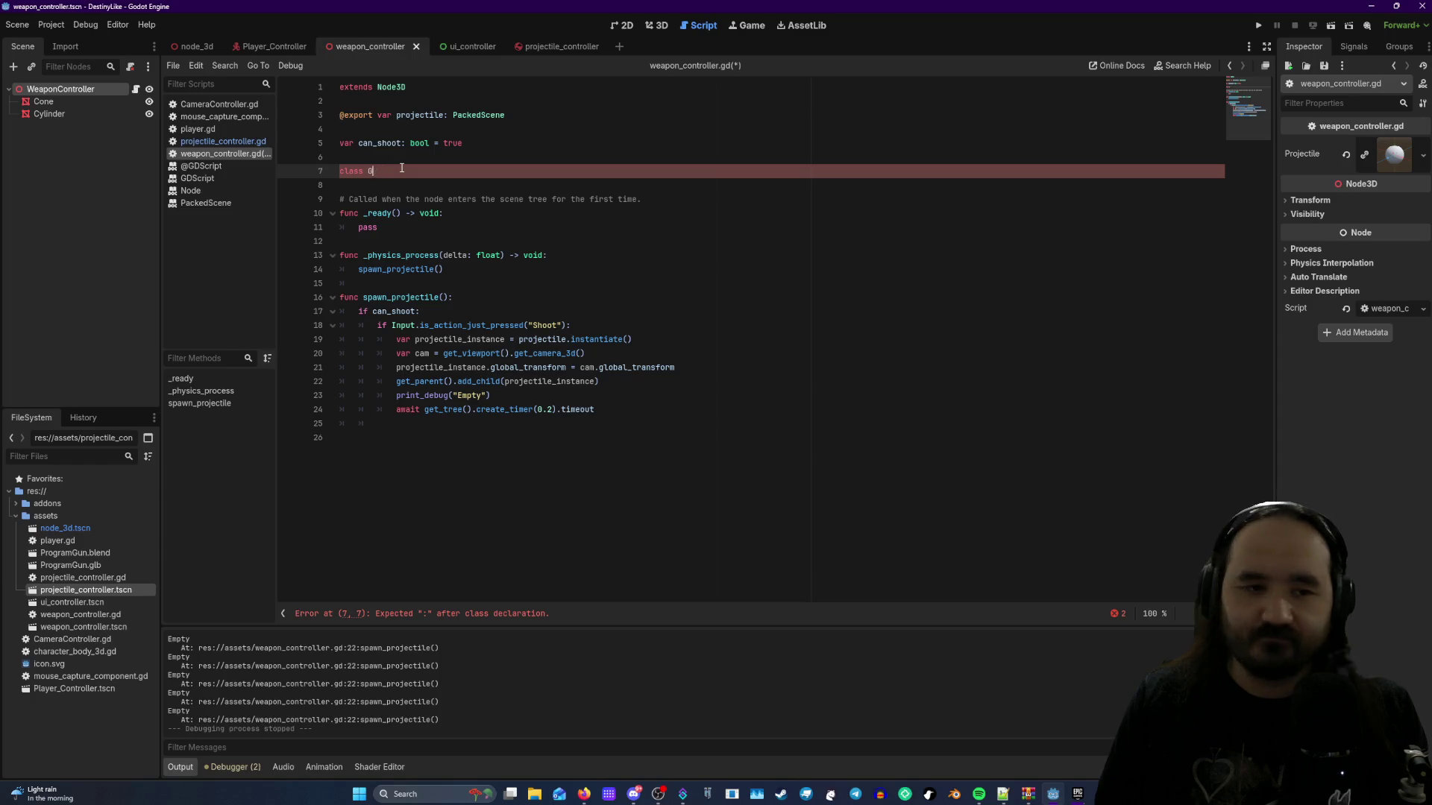
pyautogui.press('BackSpace')
pyautogui.press('BackSpace')
pyautogui.press('BackSpace')
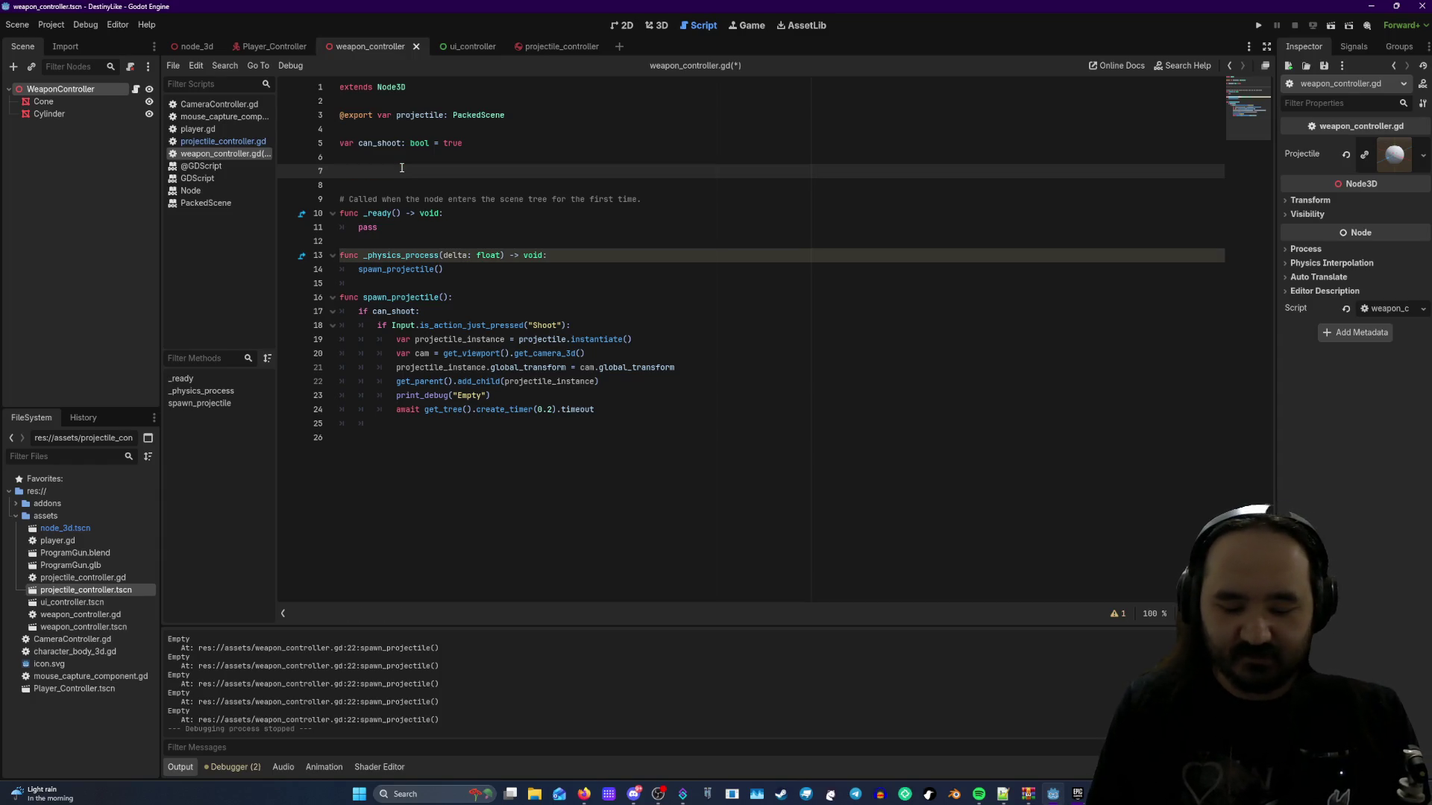
# Open a braces block and add a [header("Weapon Type")] line inside it
pyautogui.write('{')
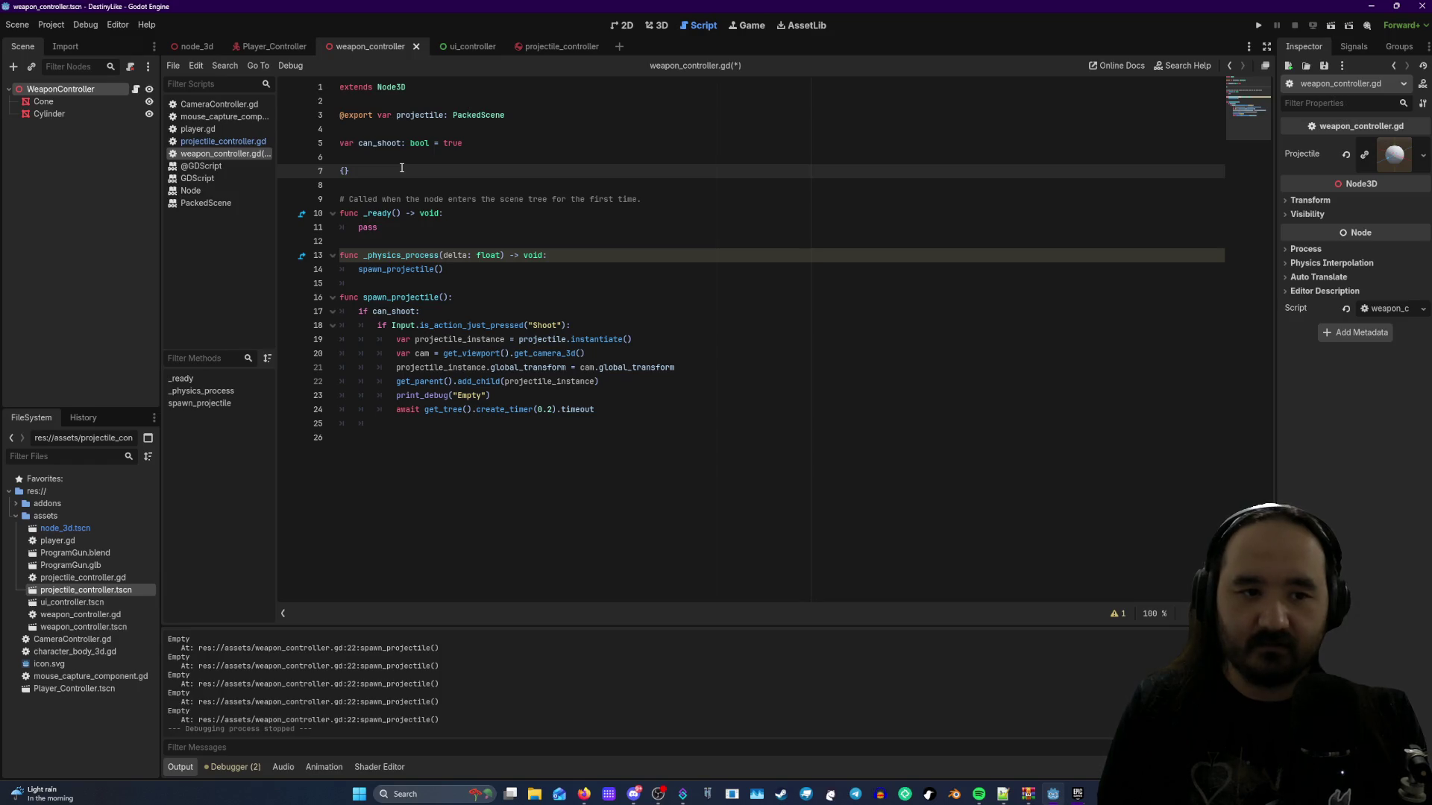
pyautogui.press('Return')
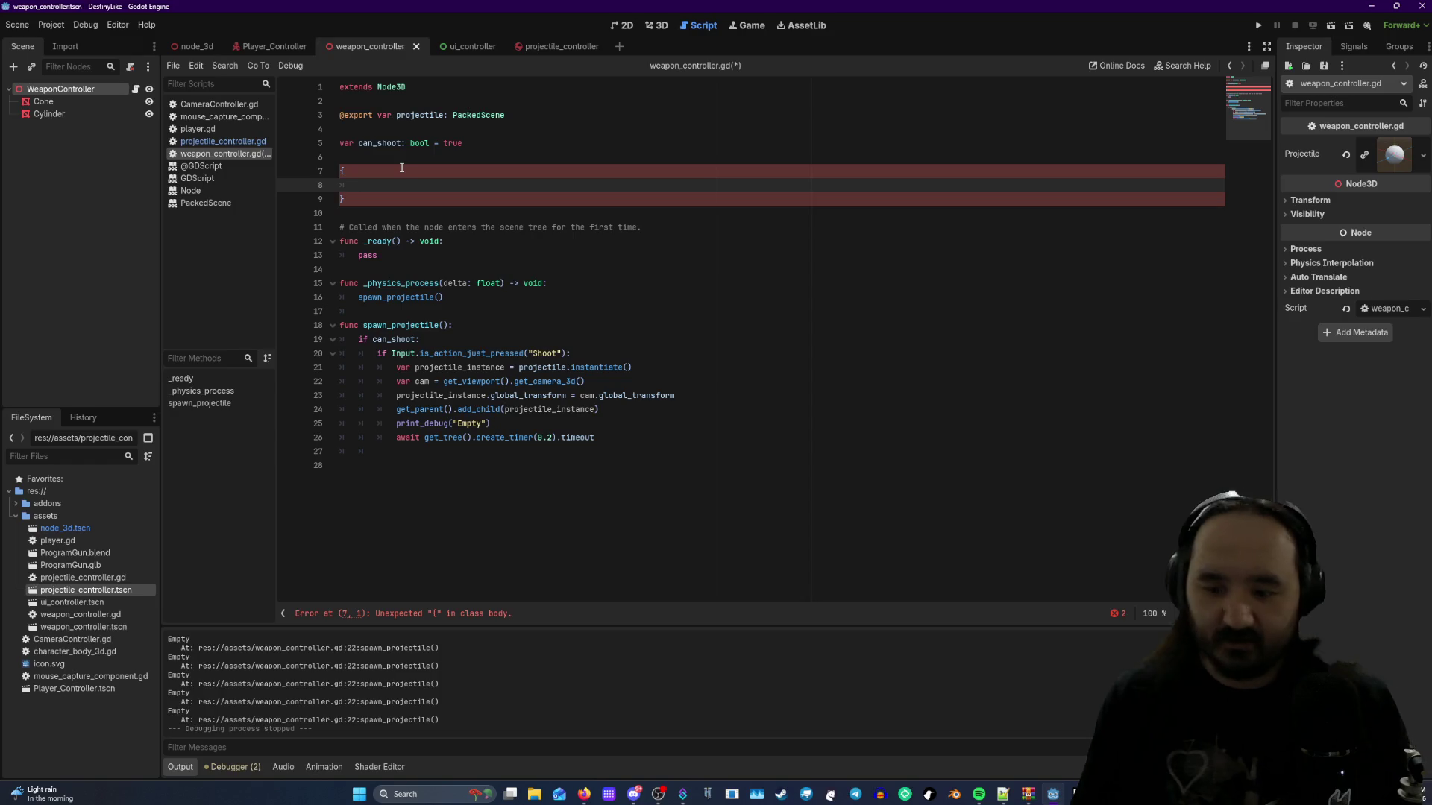
pyautogui.write('{header')
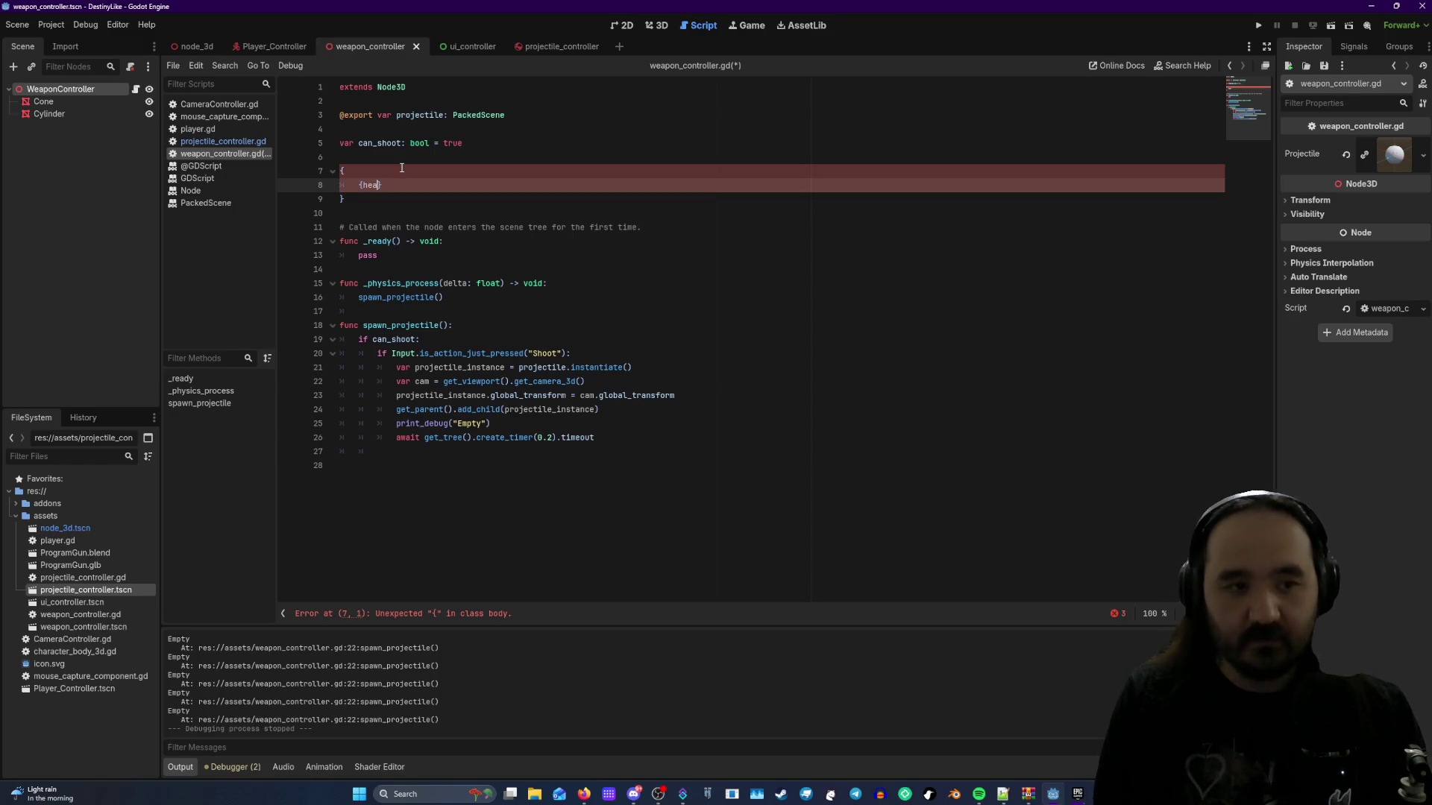
pyautogui.press('BackSpace')
pyautogui.write('=')
pyautogui.press('BackSpace')
pyautogui.press('BackSpace')
pyautogui.press('BackSpace')
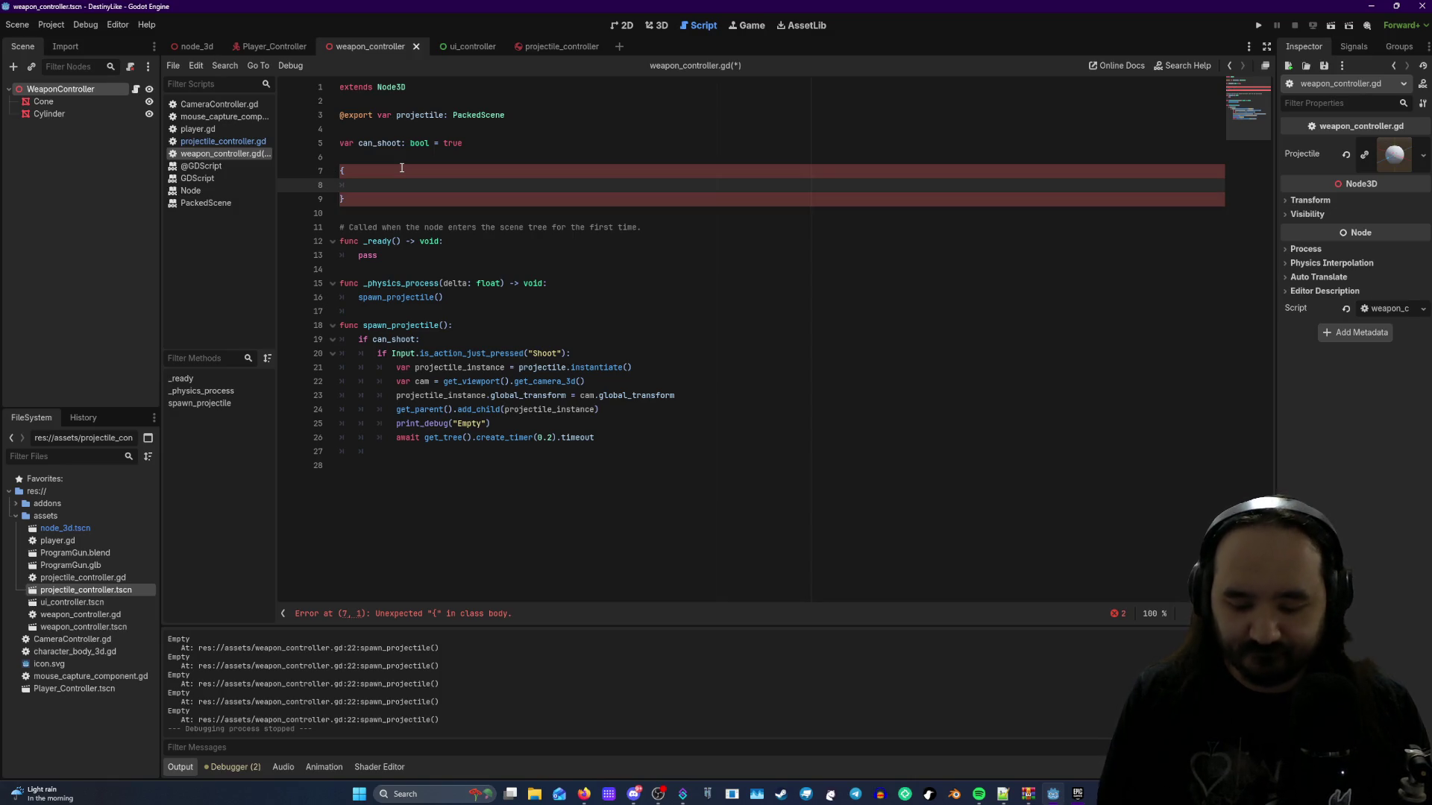
pyautogui.write('[head')
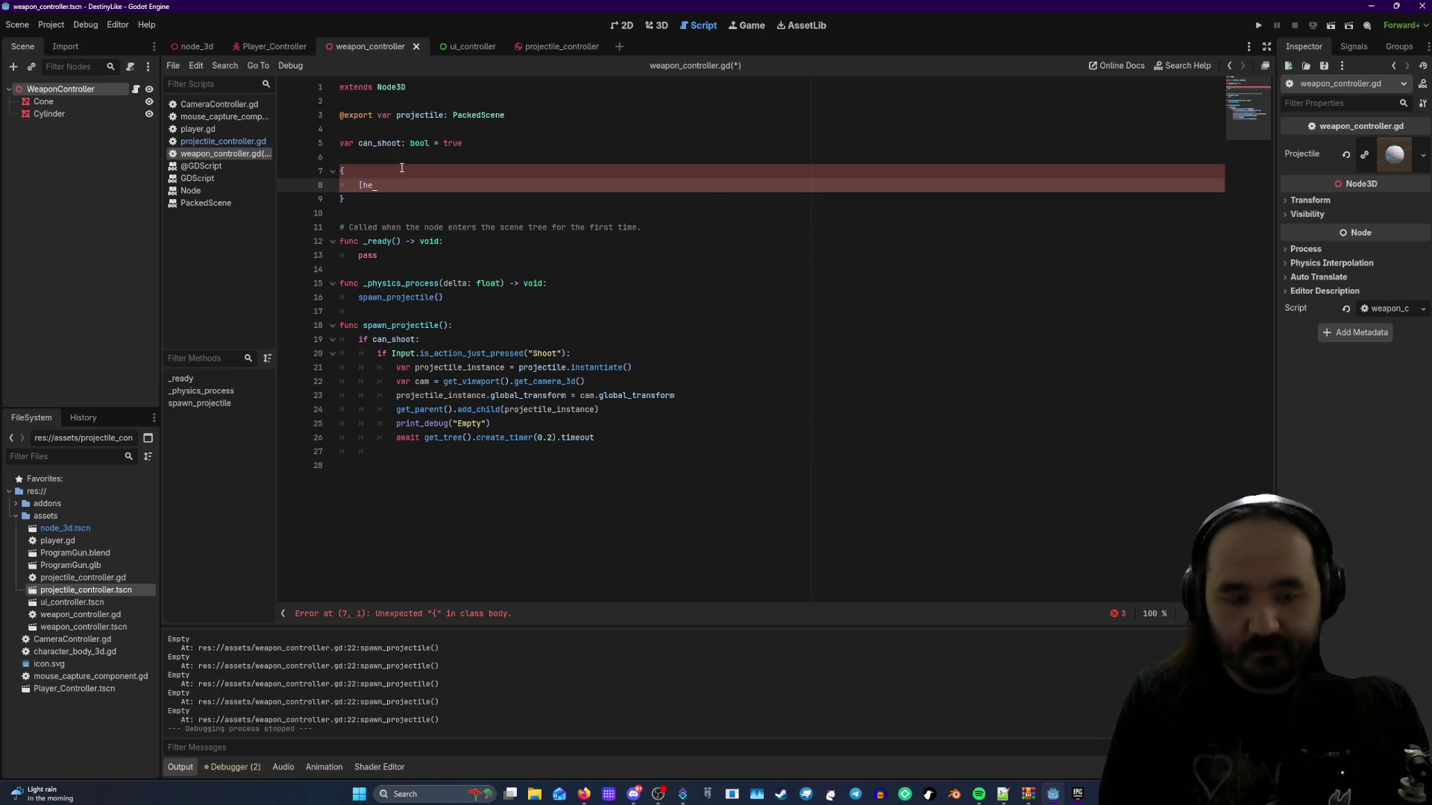
pyautogui.write('er')
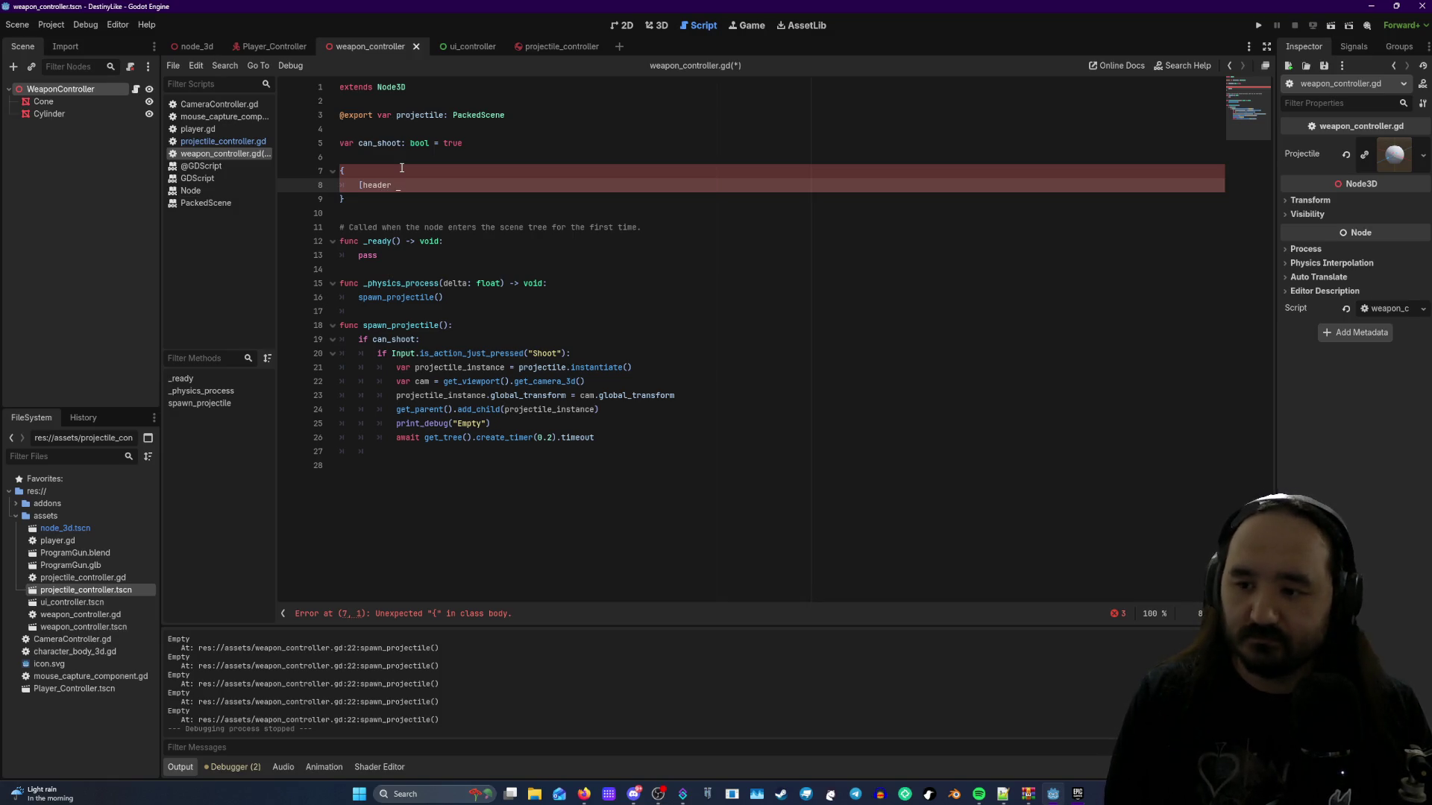
pyautogui.write('(weap_')
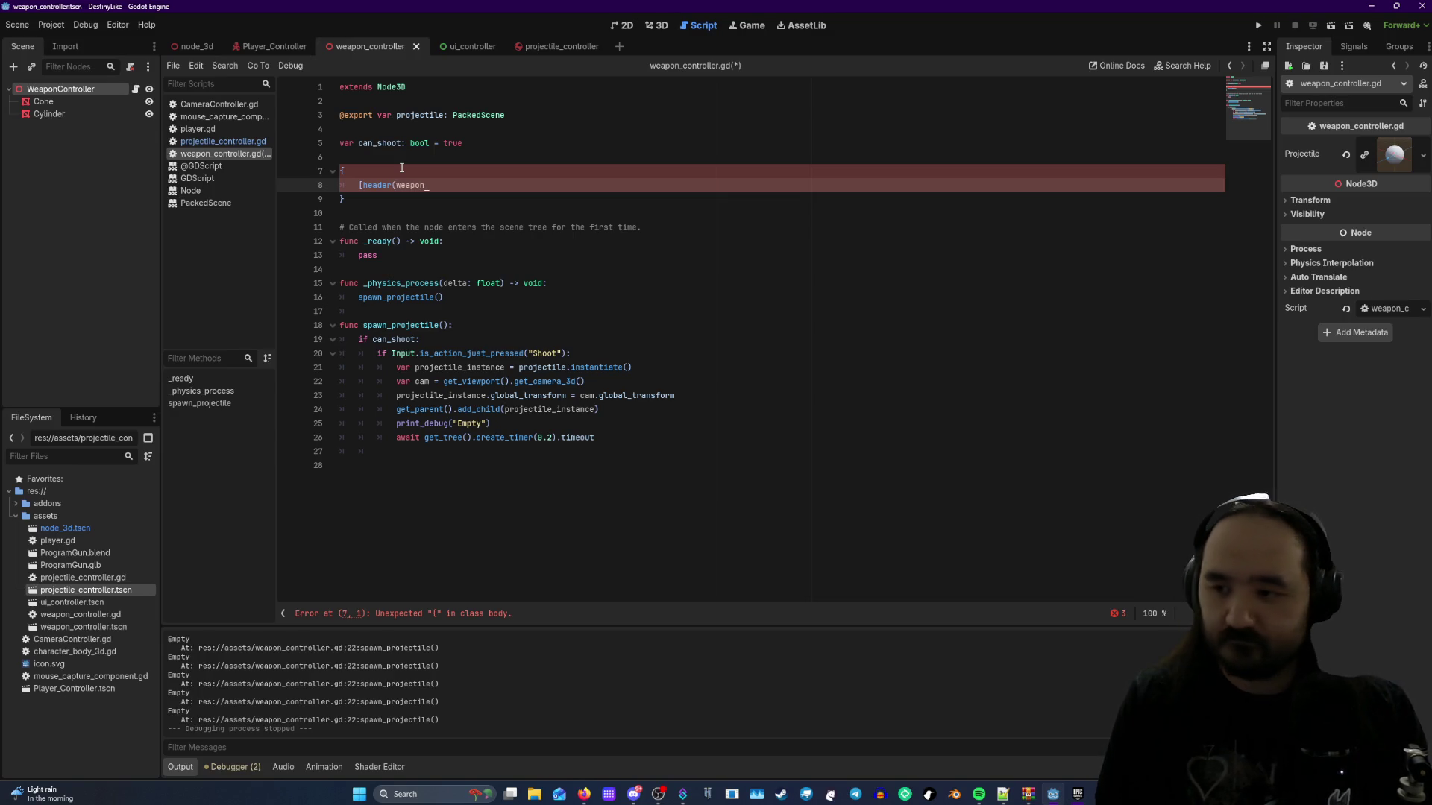
pyautogui.press('BackSpace')
pyautogui.press('BackSpace')
pyautogui.press('BackSpace')
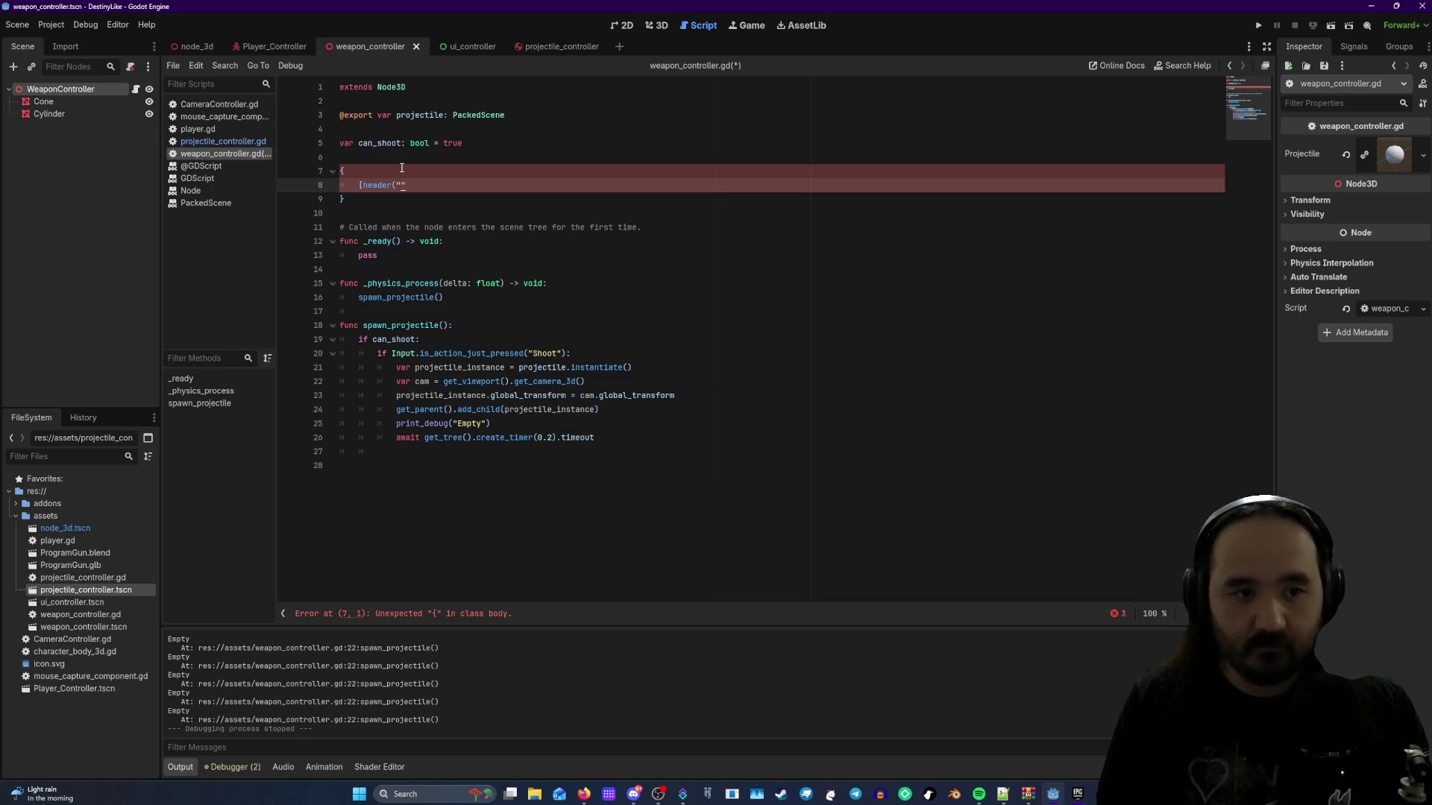
pyautogui.write('Wea')
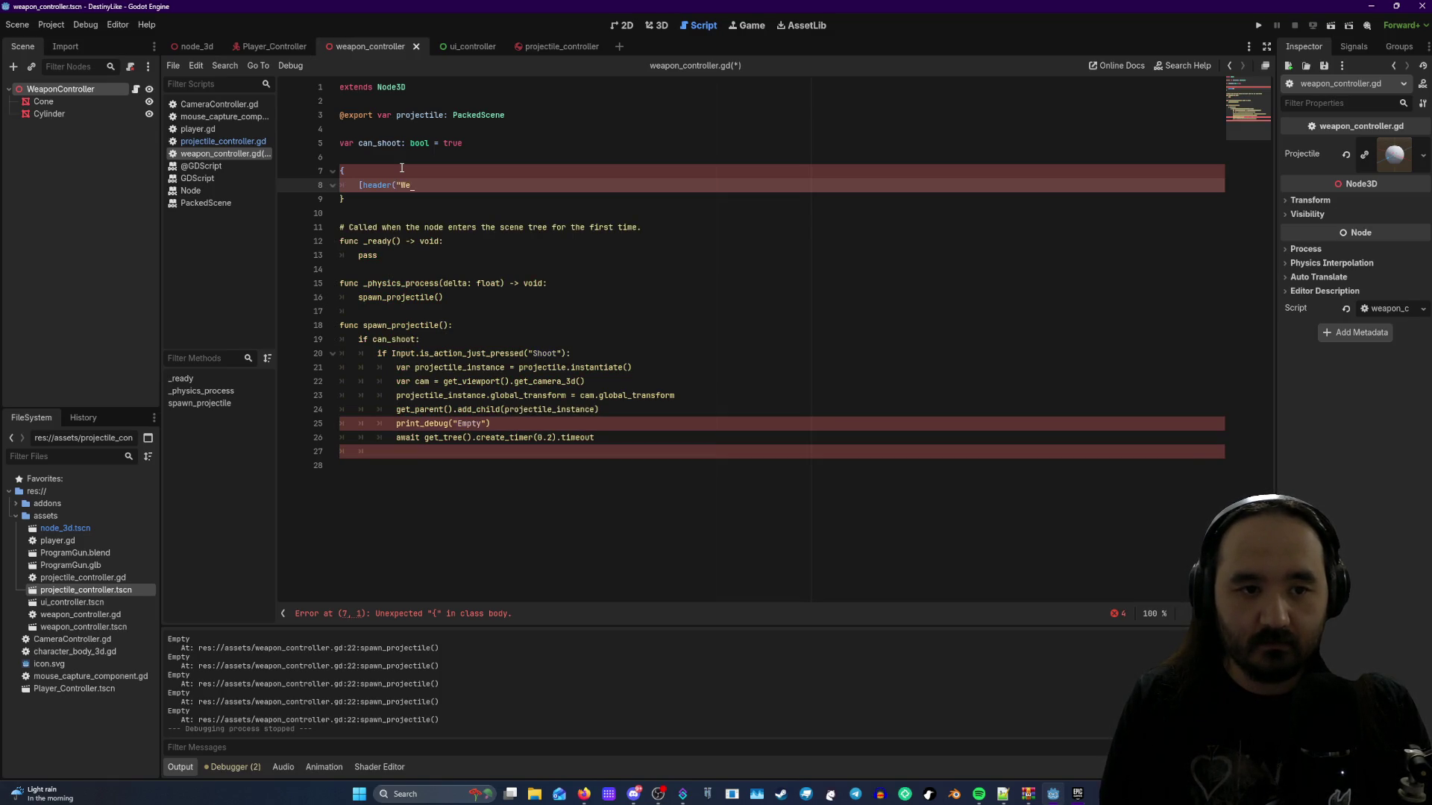
pyautogui.write('pon Ty')
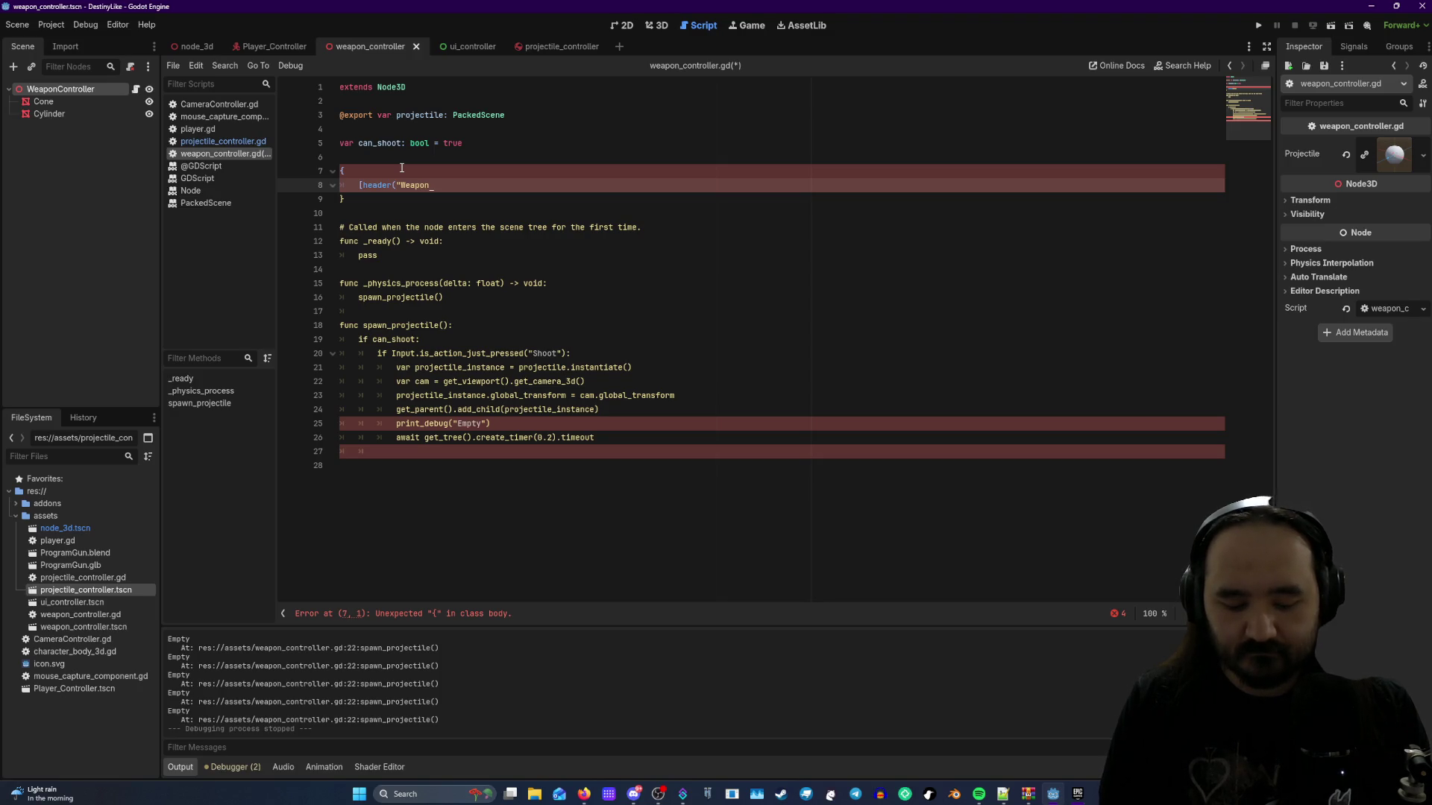
pyautogui.write('pe"')
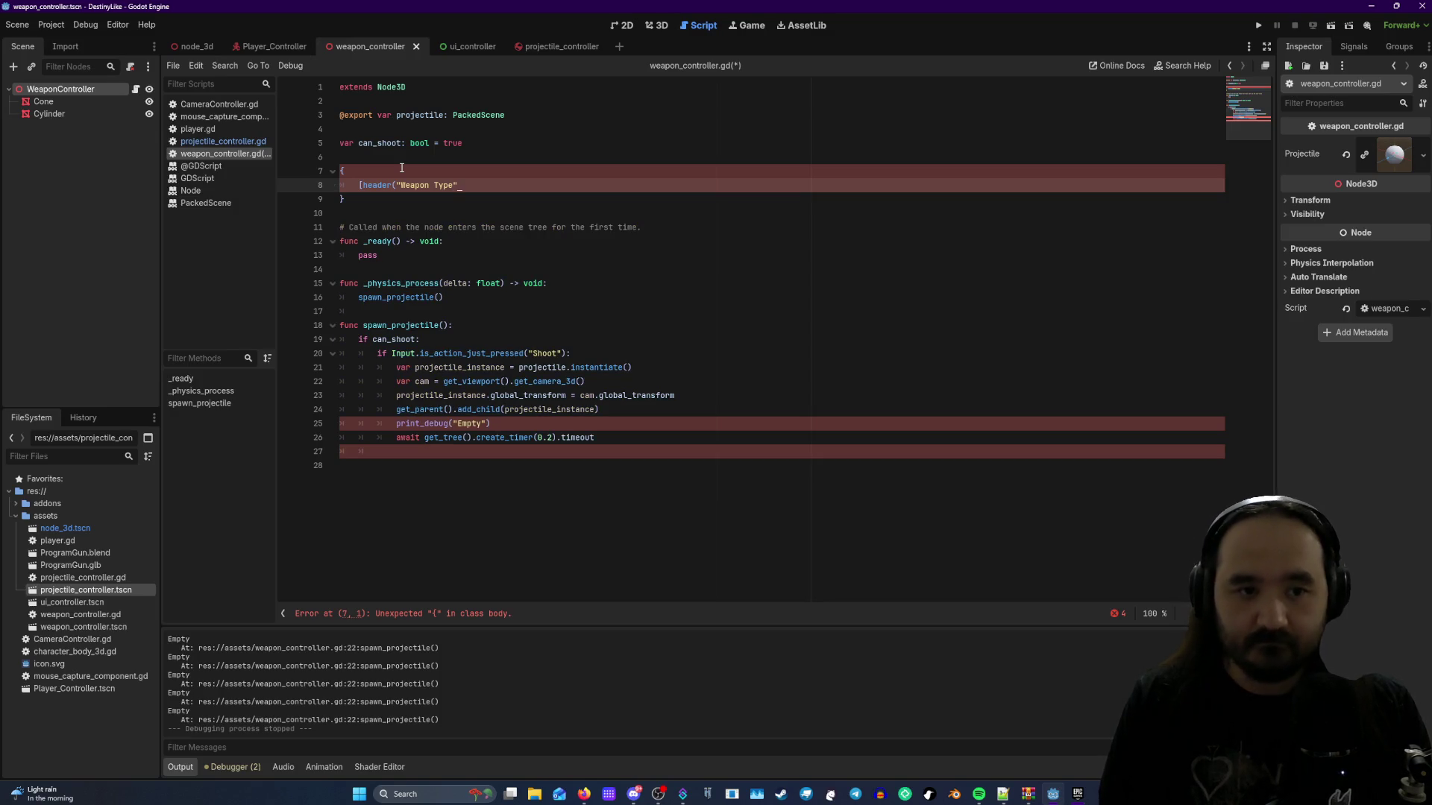
pyautogui.write(')')
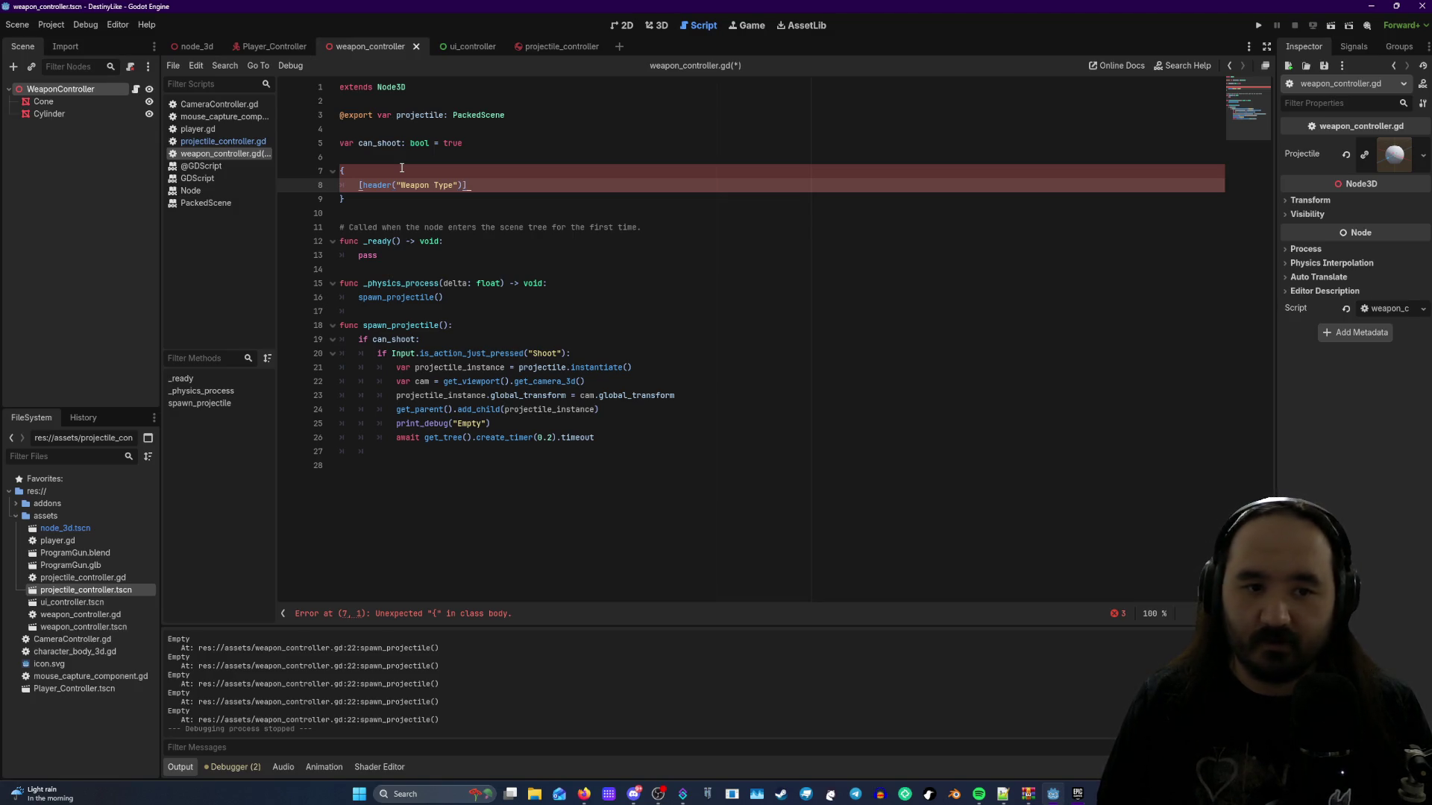
pyautogui.press('Return')
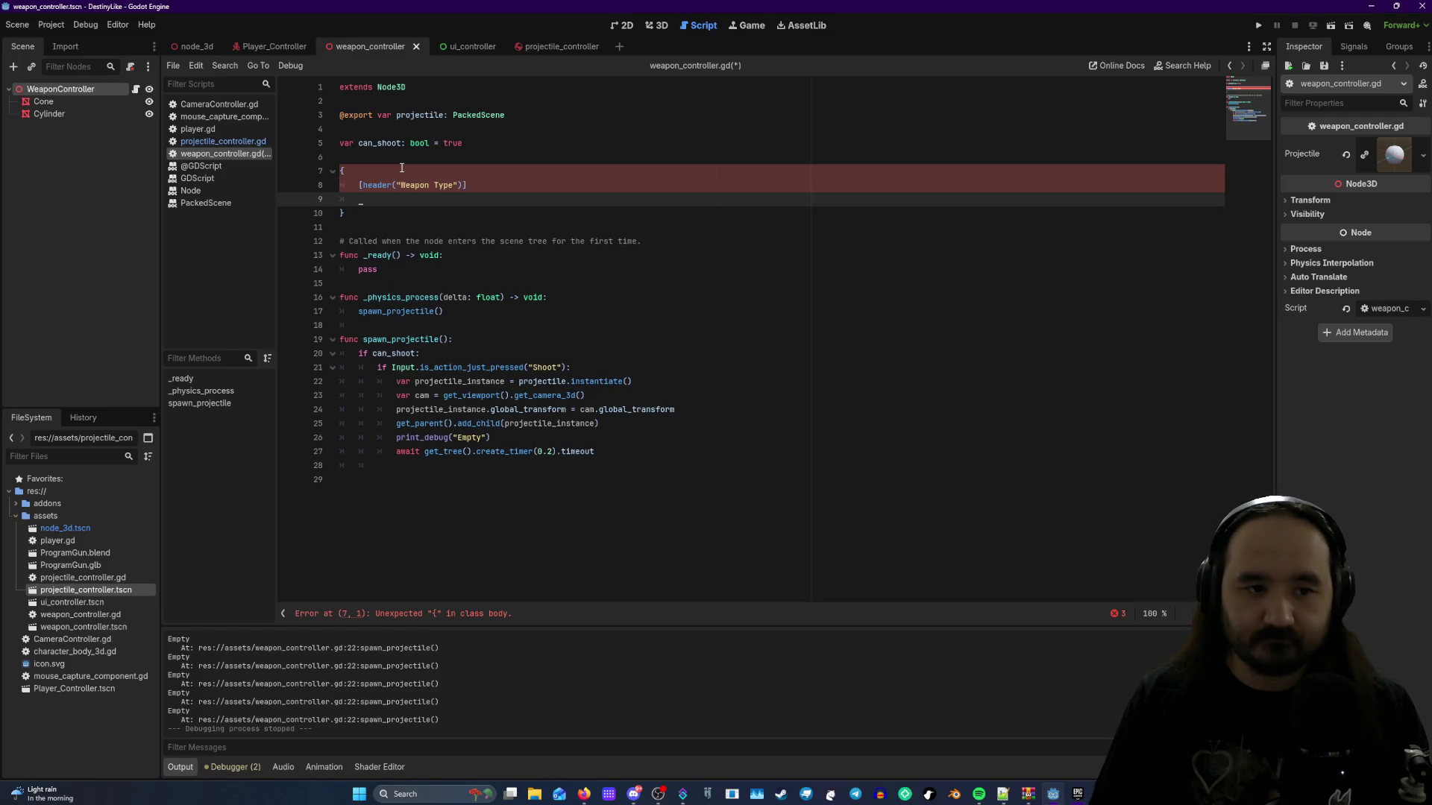
# Declare 'float damage = 10' and 'float range = 95;' under the Weapon Type header
pyautogui.write('floa')
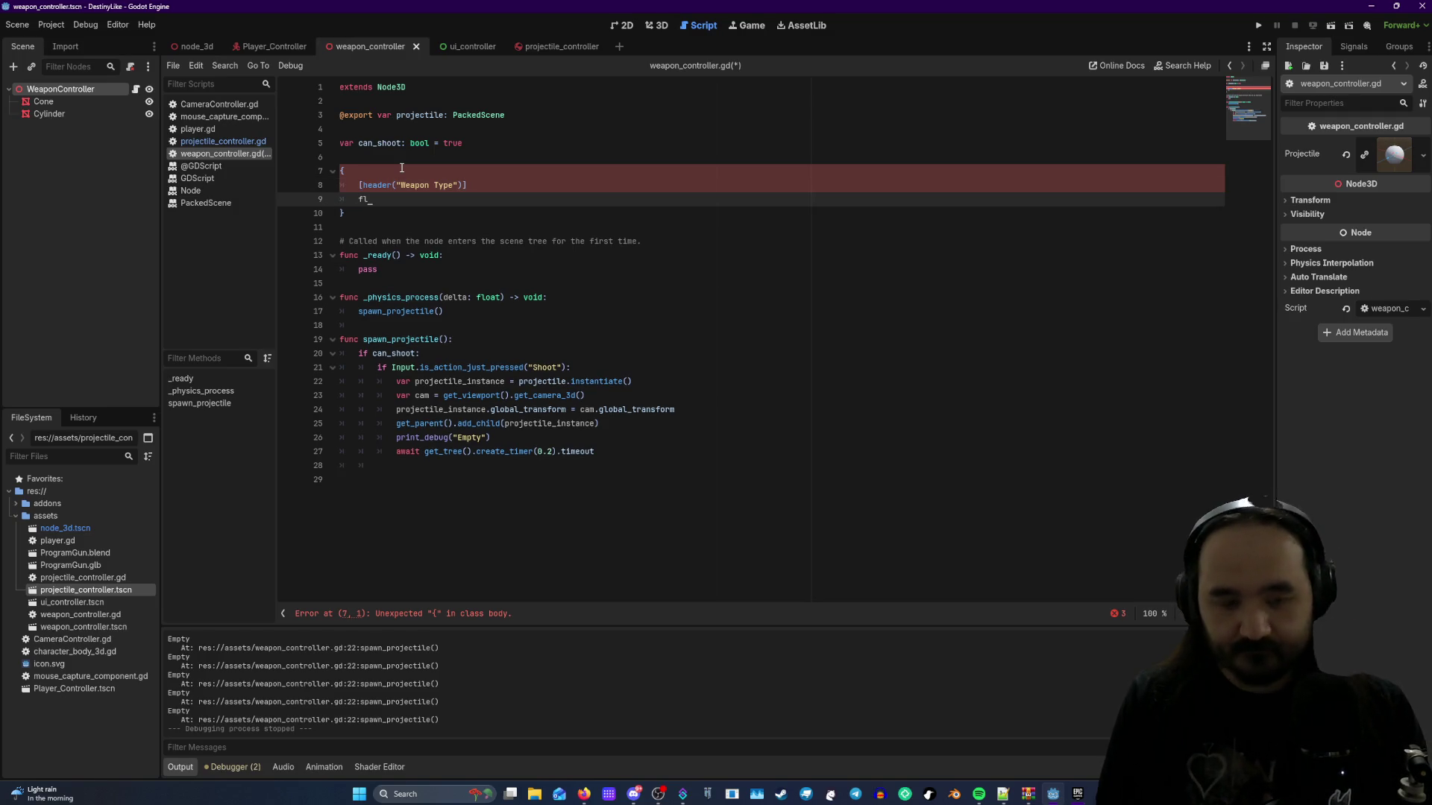
pyautogui.write('t ')
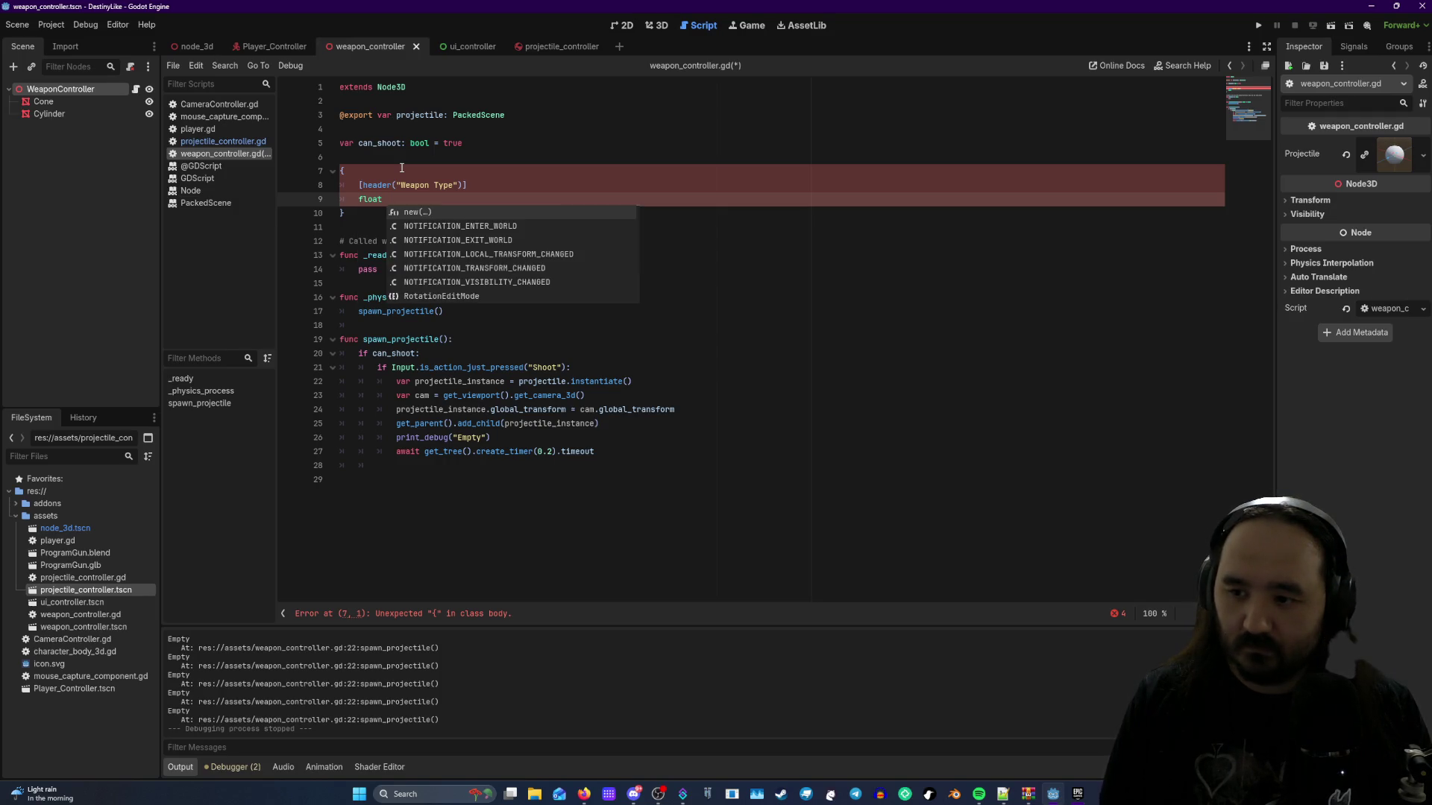
pyautogui.write('damage = ')
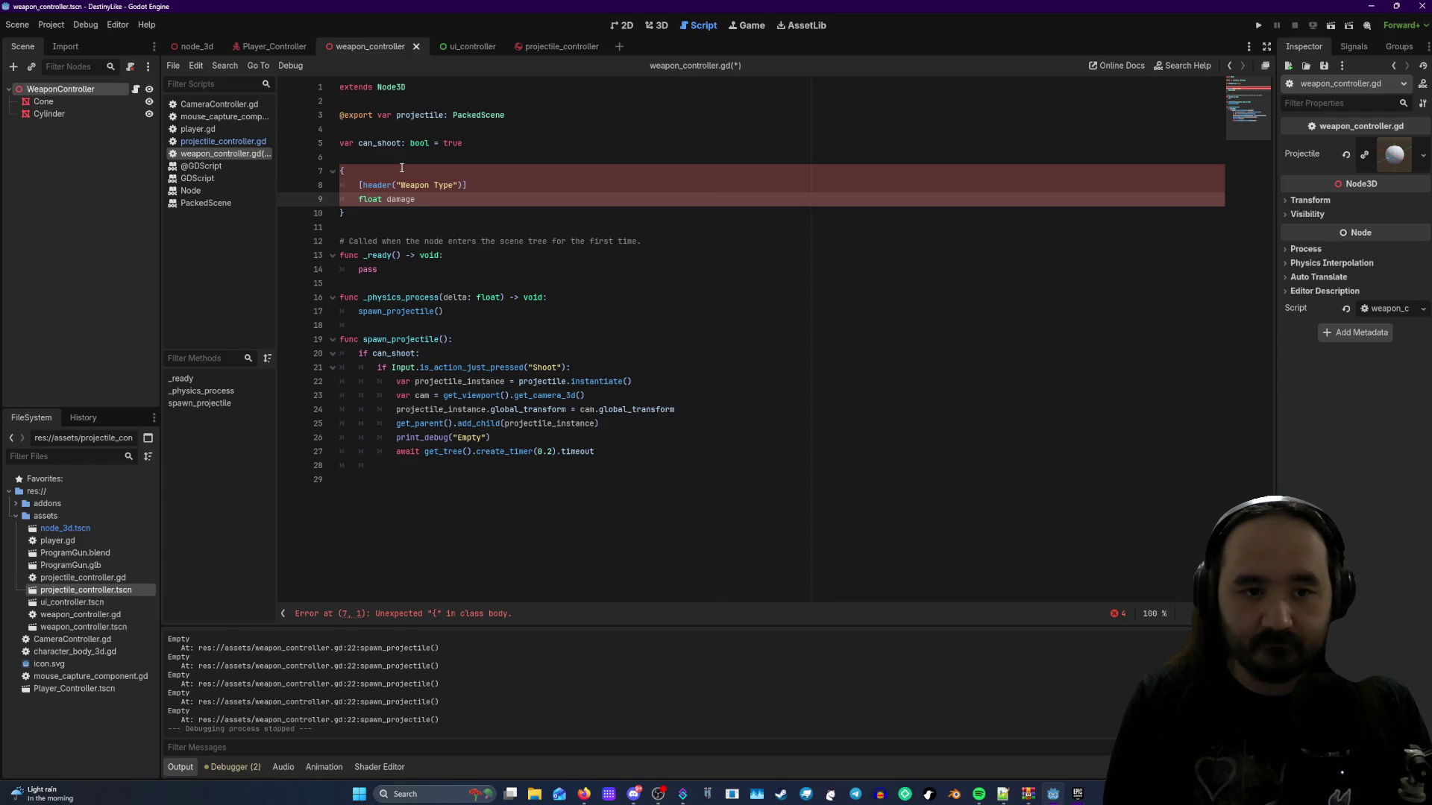
pyautogui.write('10;')
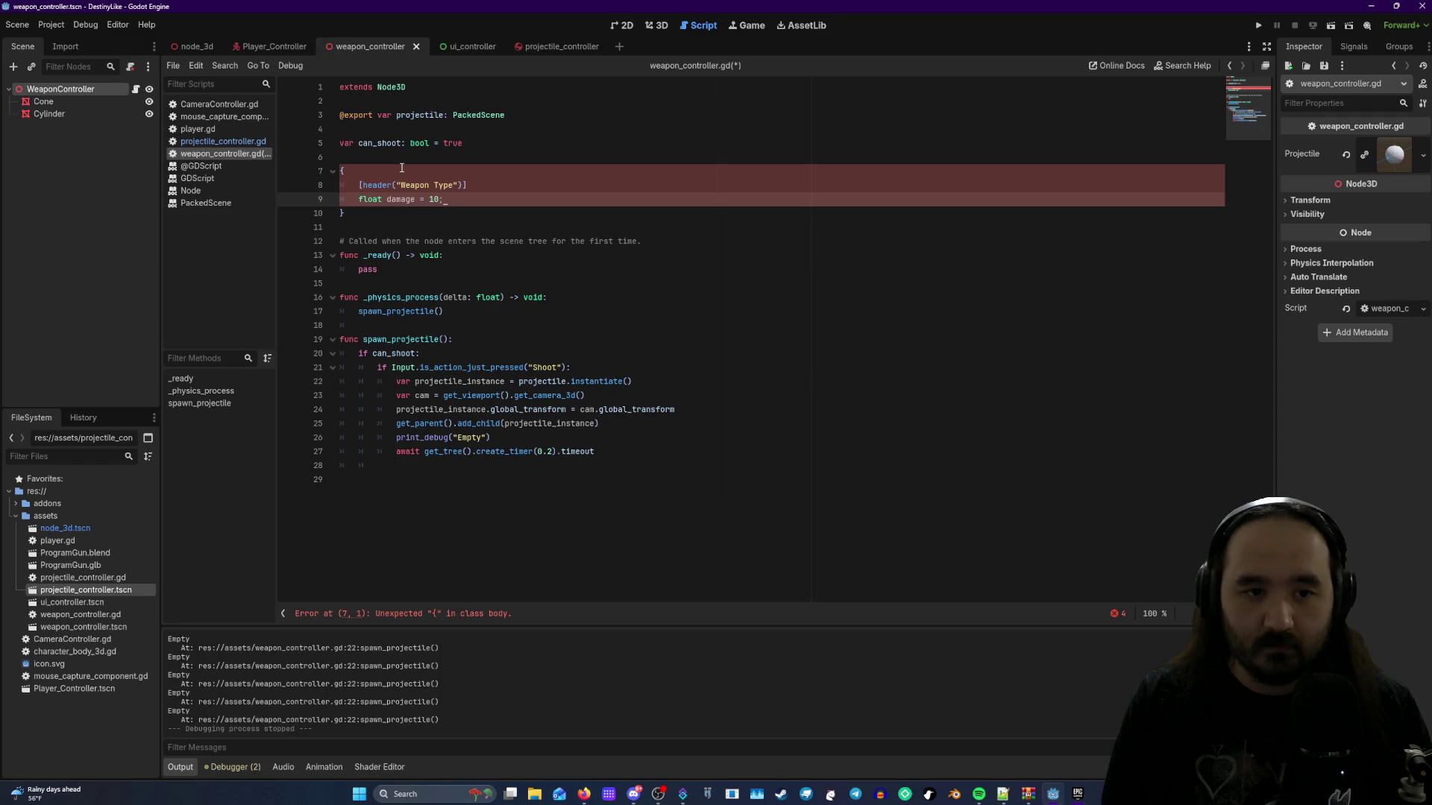
pyautogui.press('BackSpace')
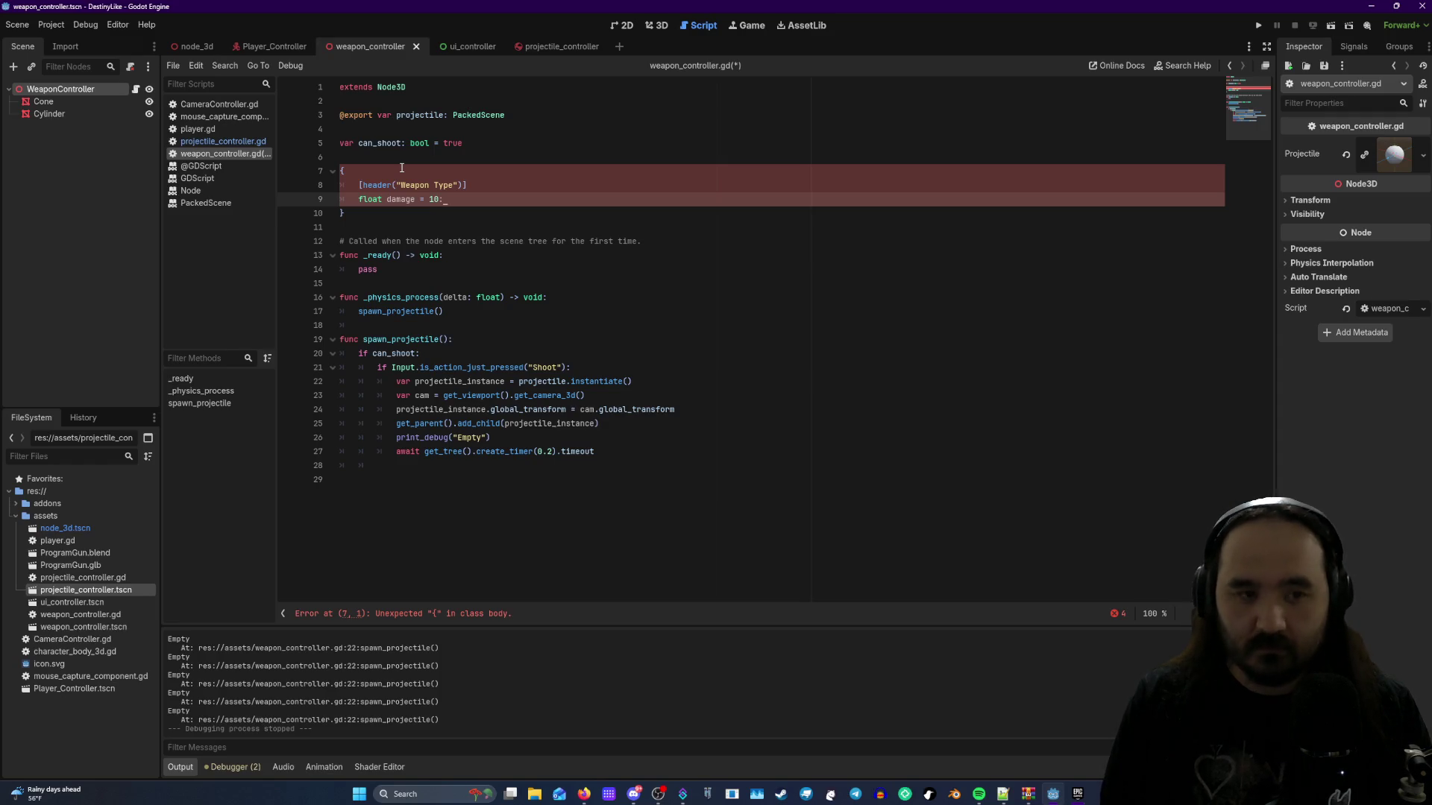
pyautogui.press('Return')
pyautogui.press('BackSpace')
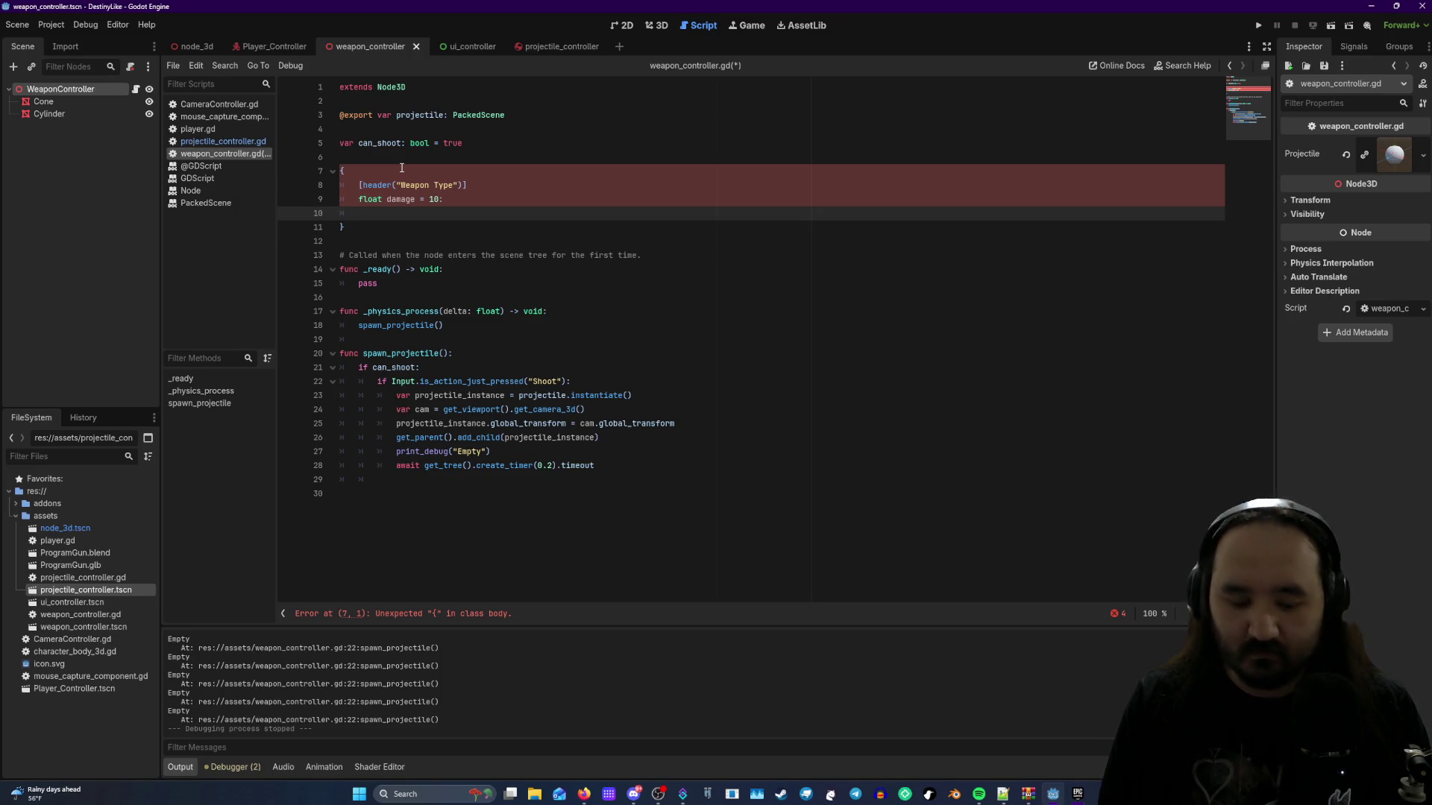
pyautogui.write('oat r')
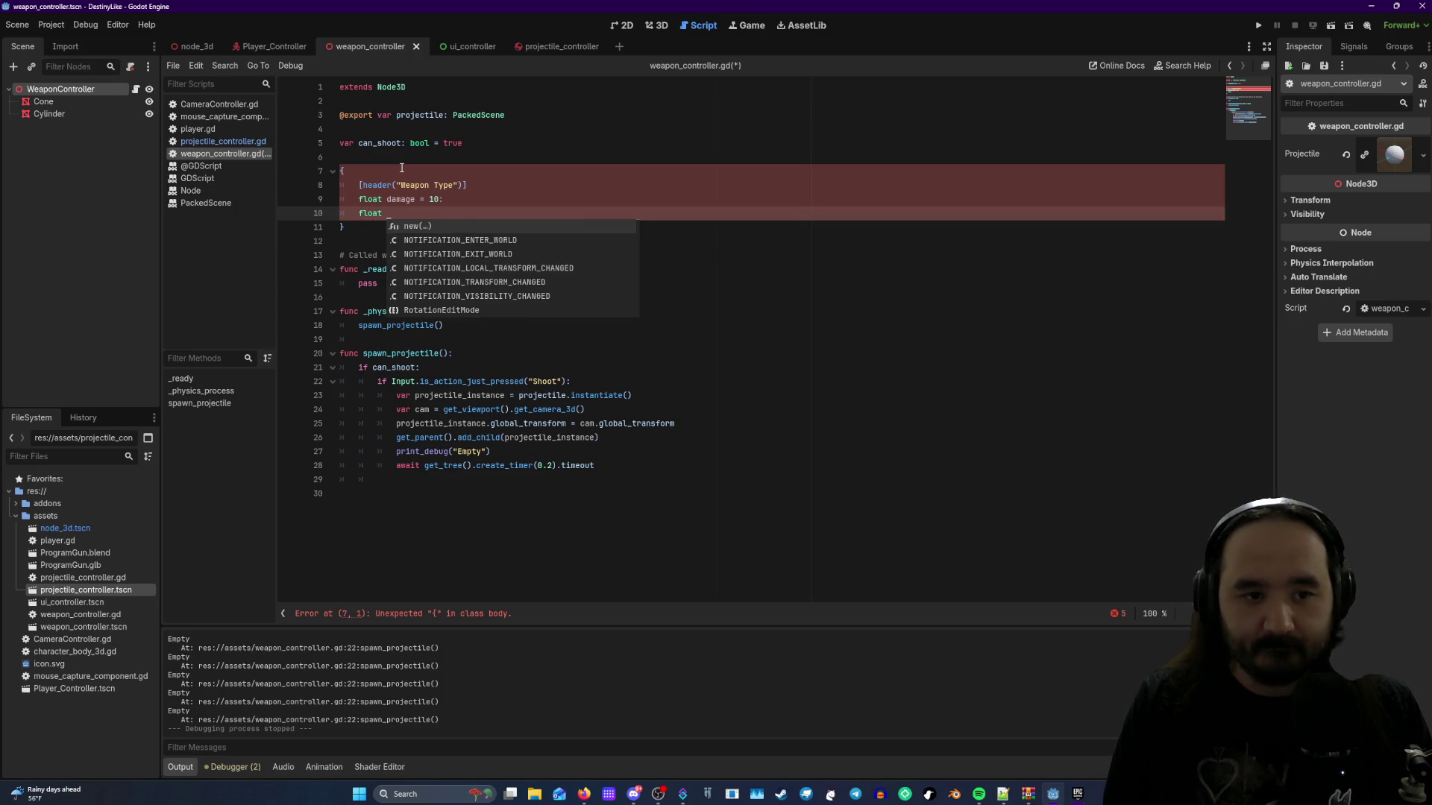
pyautogui.write('ange =')
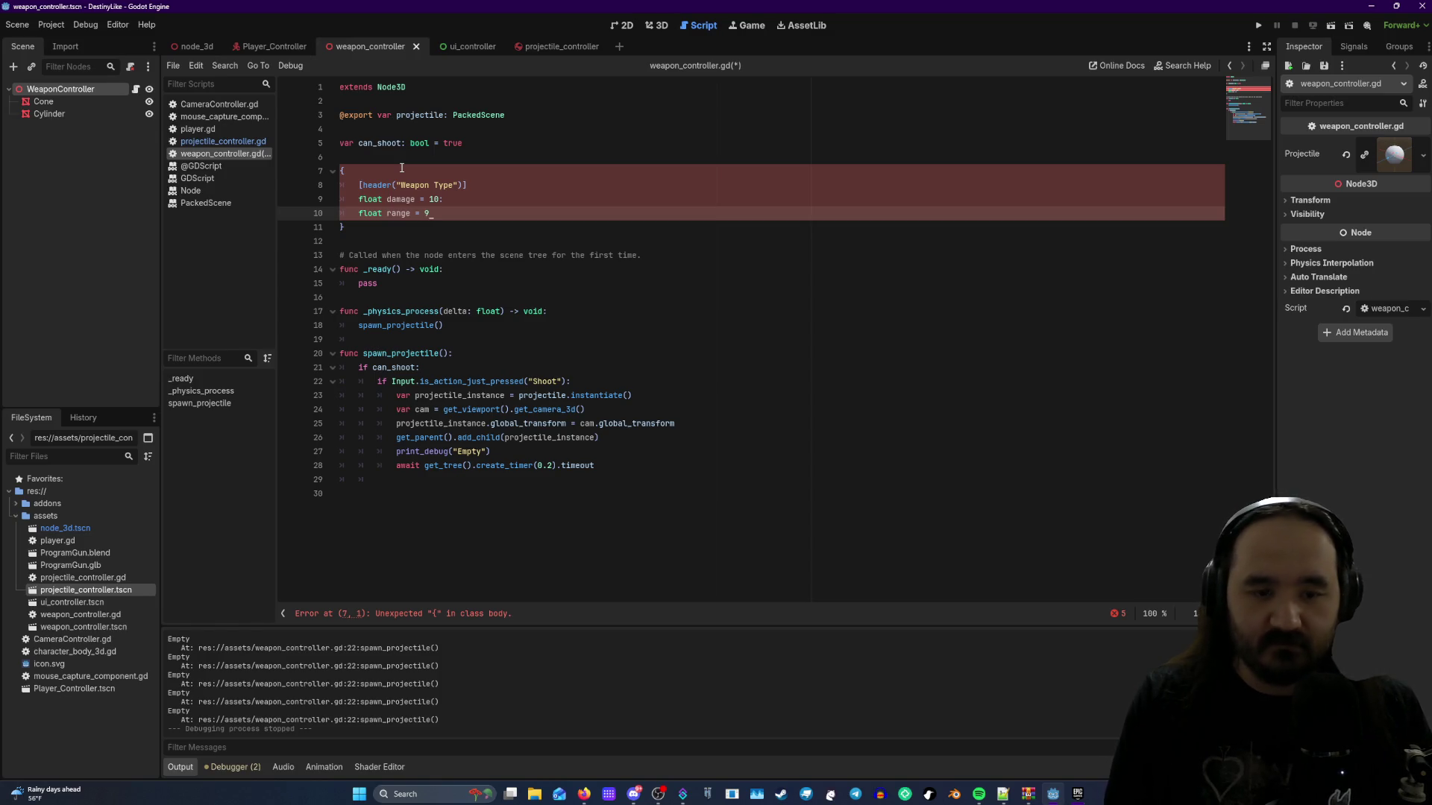
pyautogui.write('95')
pyautogui.press('Return')
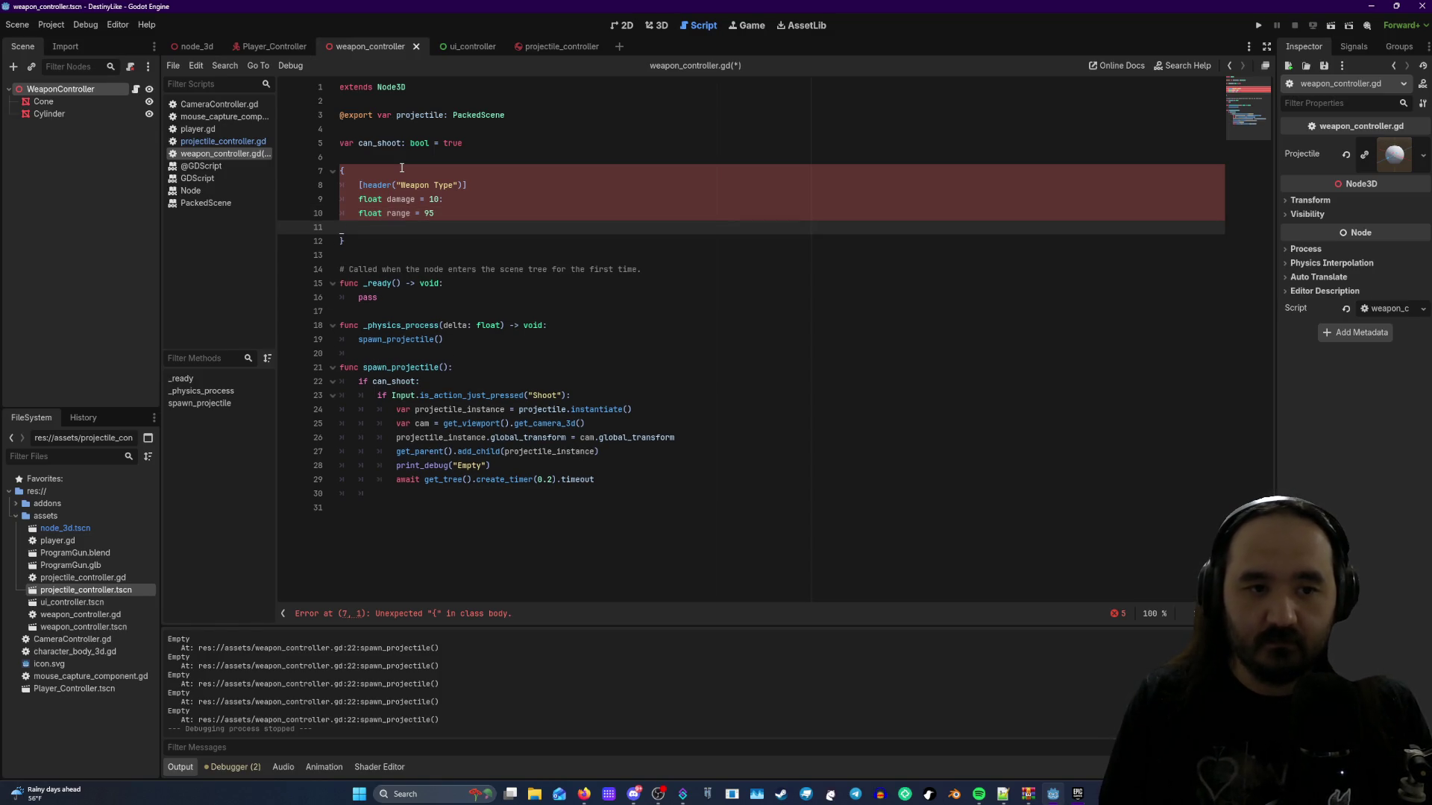
pyautogui.press('BackSpace')
pyautogui.write(';')
pyautogui.press('Return')
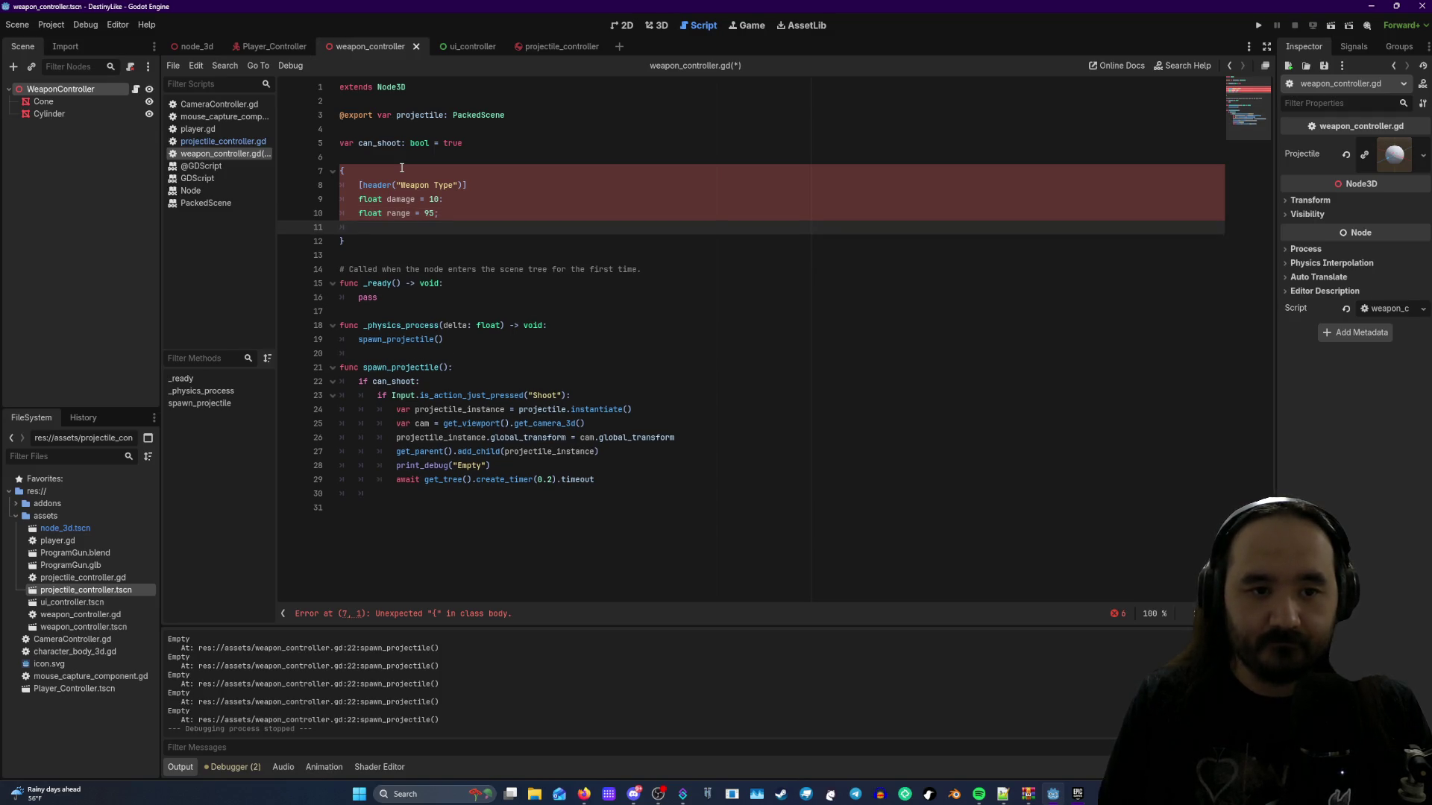
pyautogui.press('BackSpace')
# Add a third float, firerate, set to 100 on line 11 below range
pyautogui.write(':')
pyautogui.press('Return')
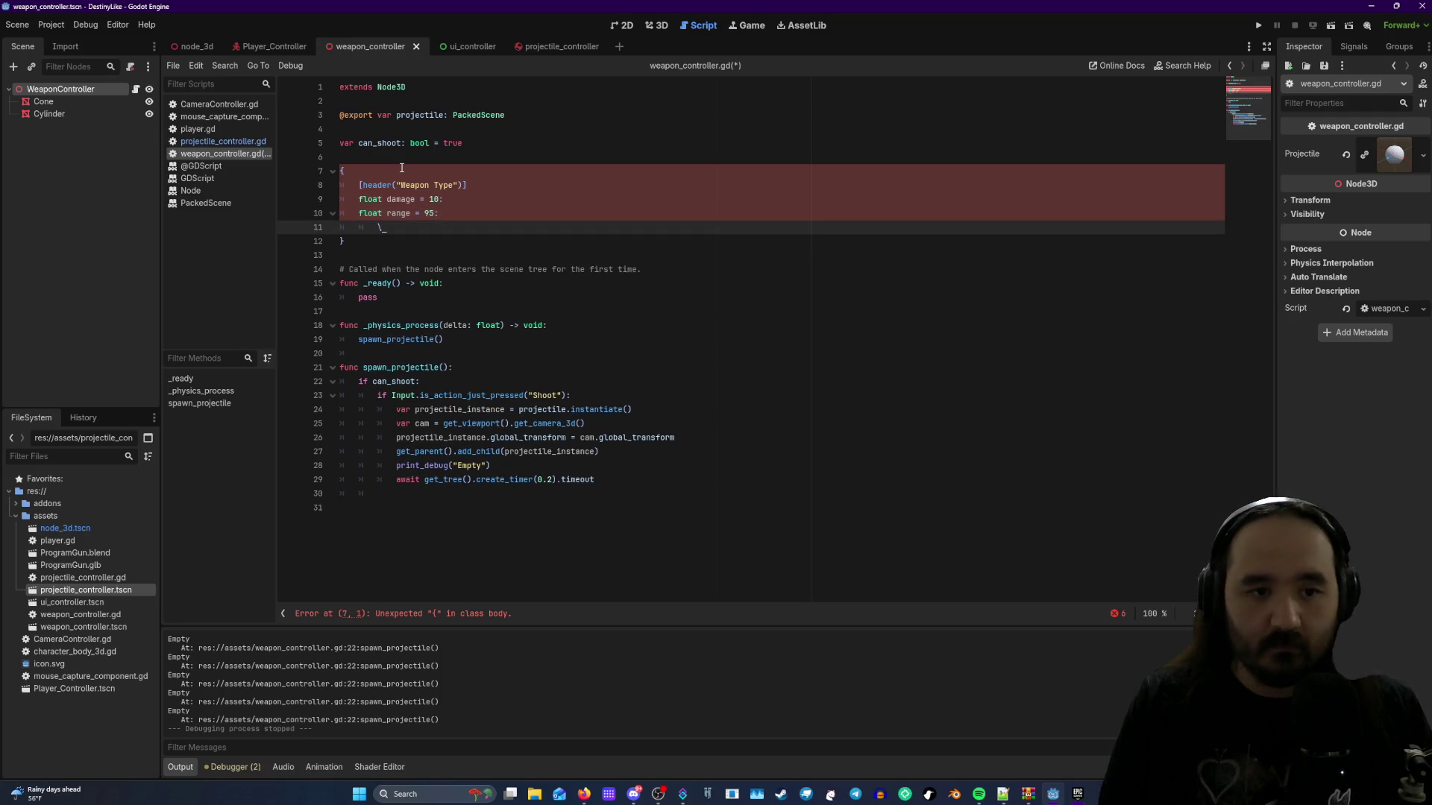
pyautogui.press('BackSpace')
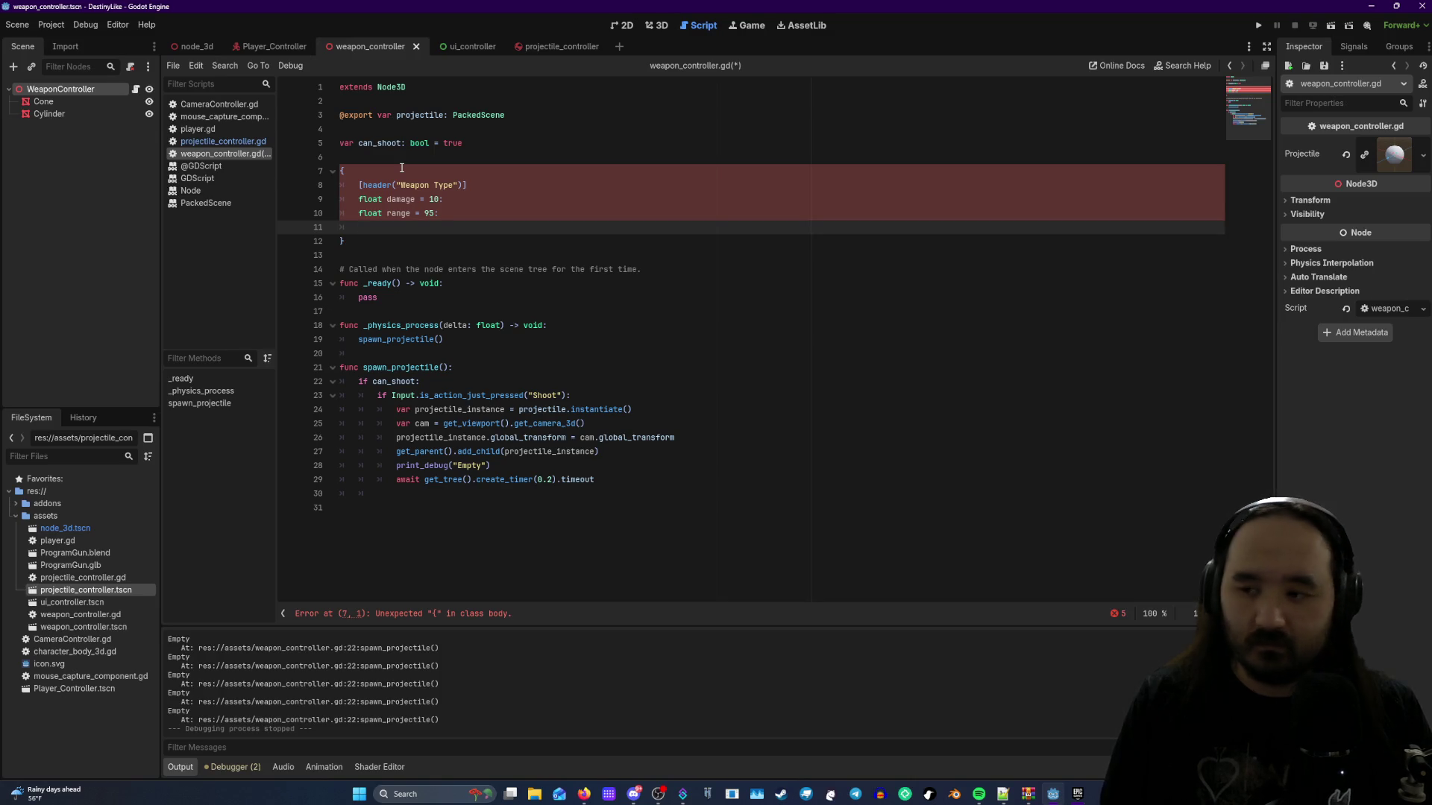
pyautogui.write('float')
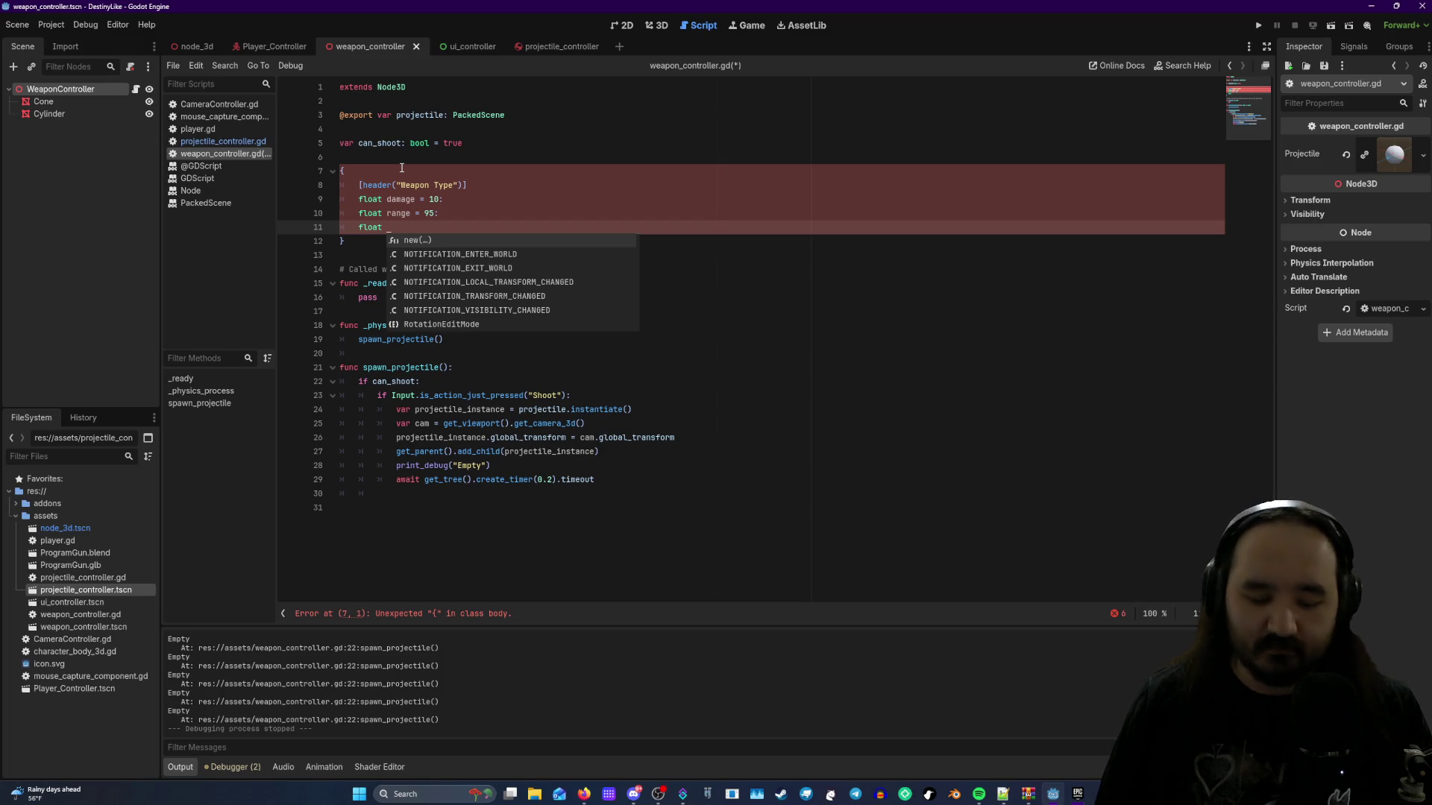
pyautogui.write('fir')
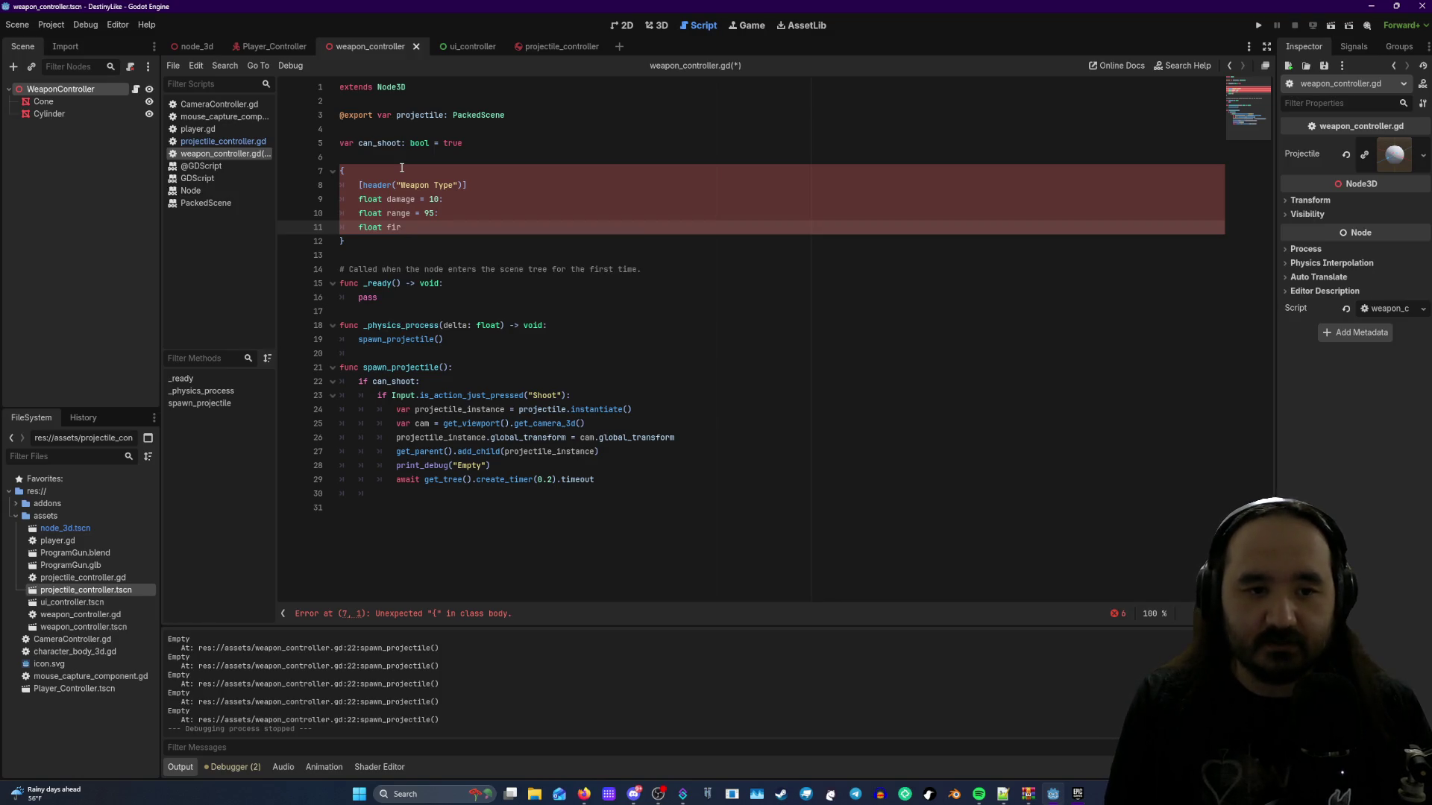
pyautogui.press('BackSpace')
pyautogui.press('BackSpace')
pyautogui.write('_')
pyautogui.press('BackSpace')
pyautogui.press('BackSpace')
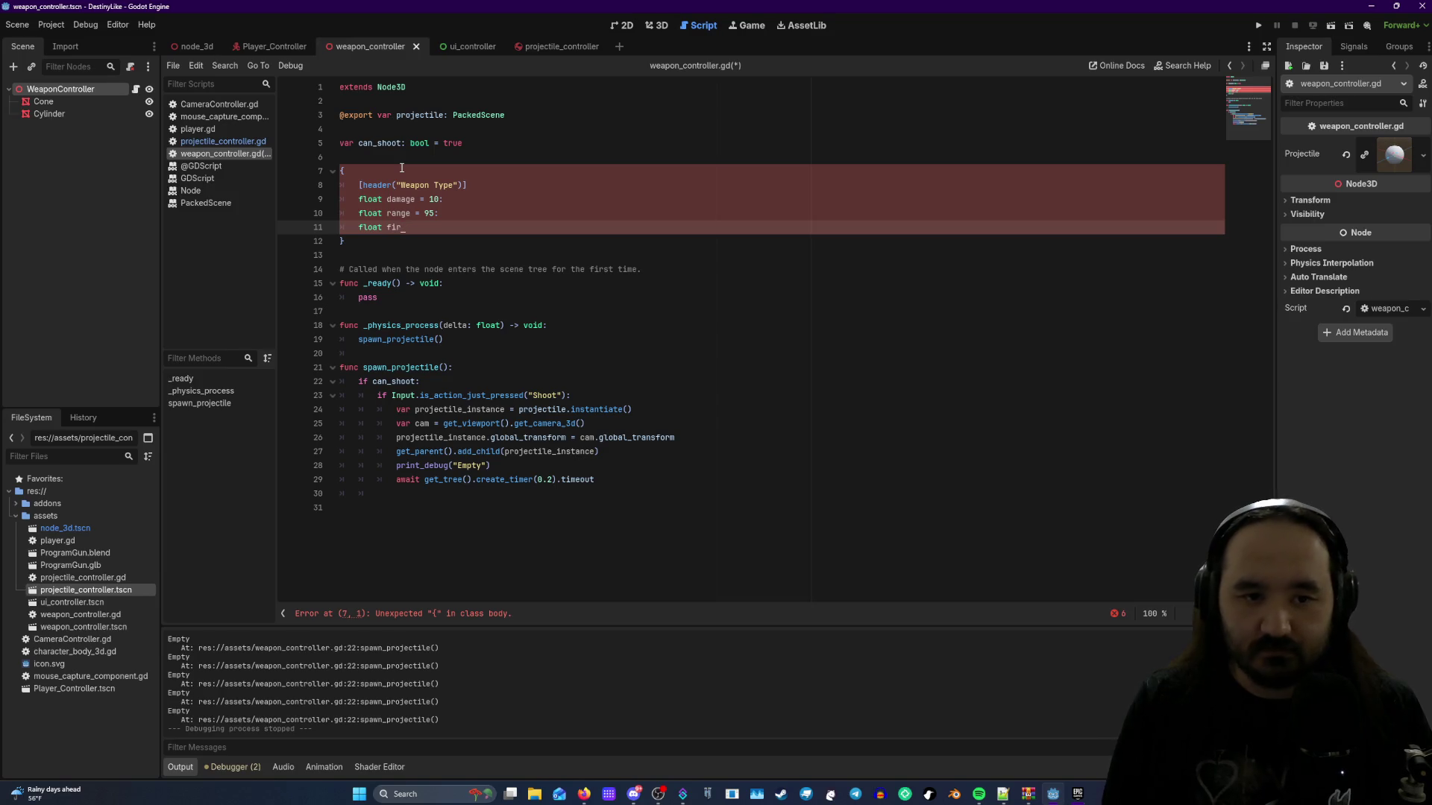
pyautogui.write('rate = ')
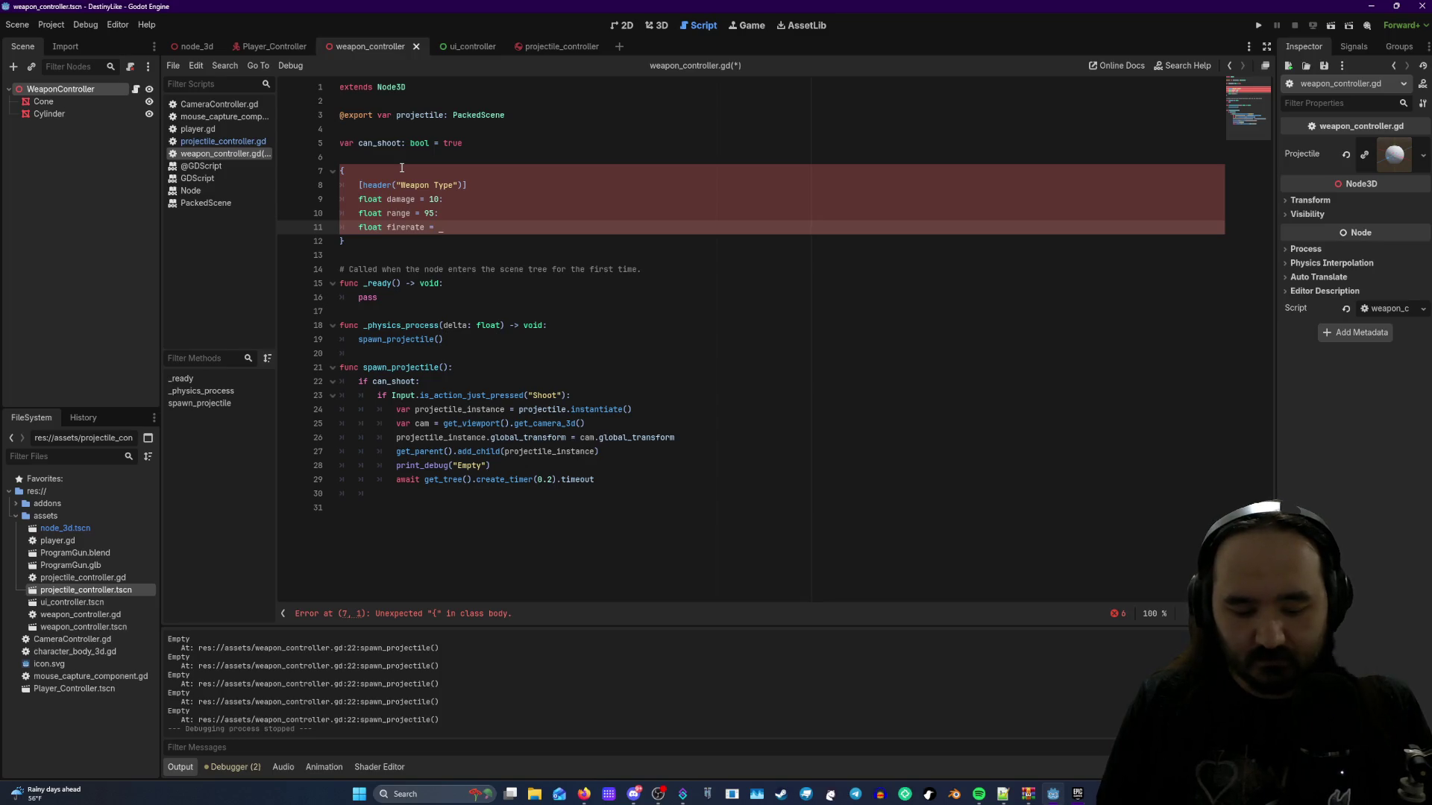
pyautogui.write('100')
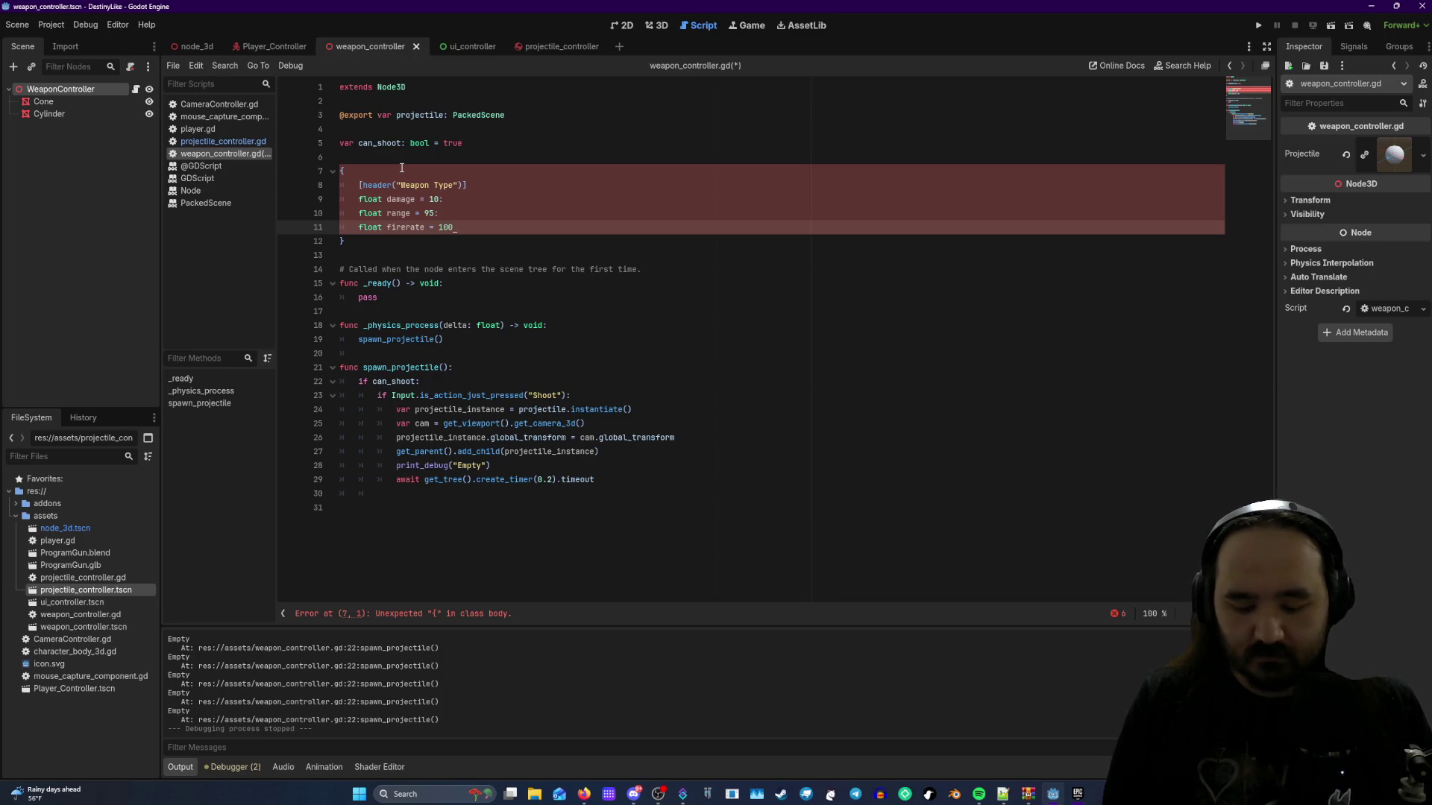
pyautogui.write('FPM<')
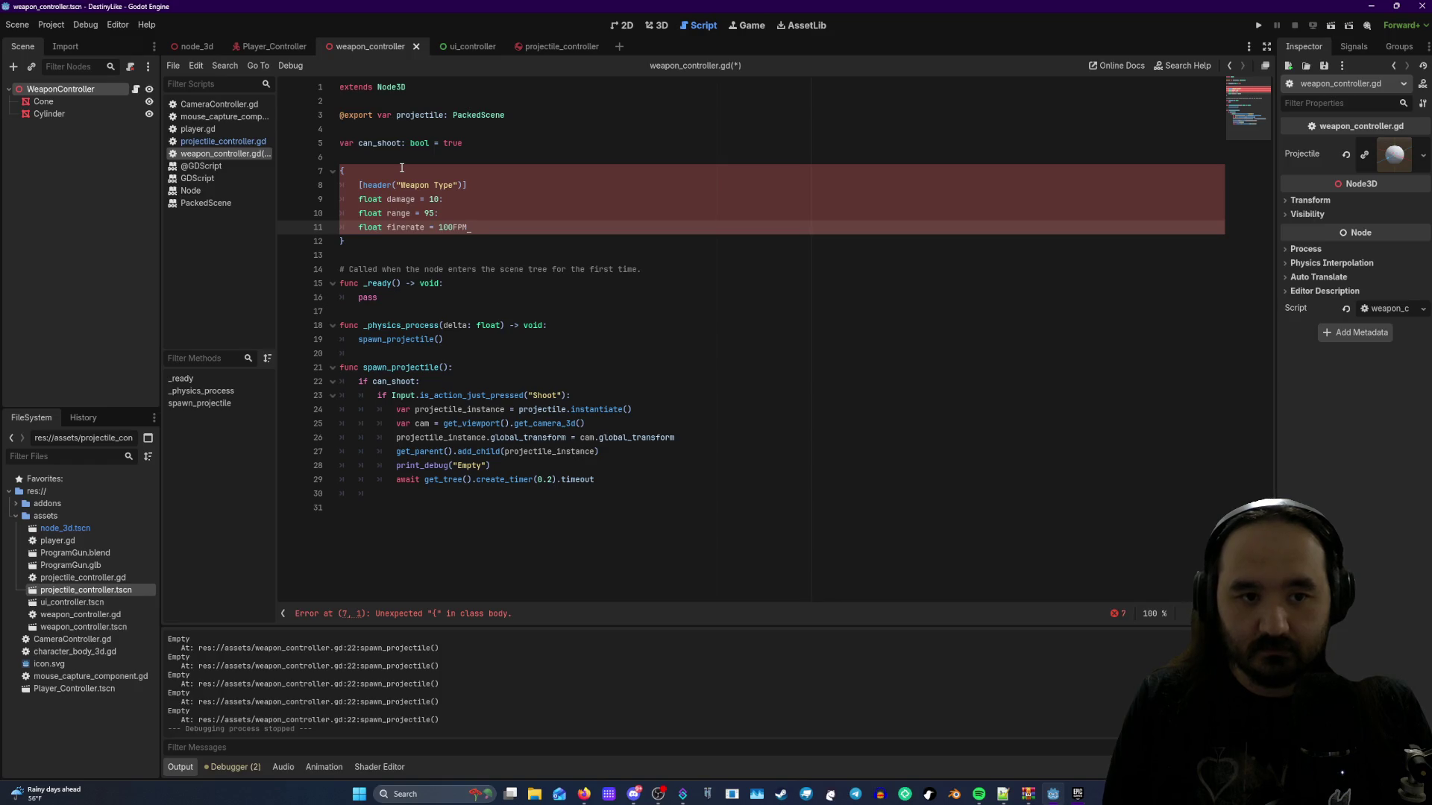
# Drop the stray FPM unit so line 11 reads 'float firerate = 100;', then add lines below
pyautogui.press('Return')
pyautogui.press('BackSpace')
pyautogui.press('BackSpace')
pyautogui.write(';')
pyautogui.press('Return')
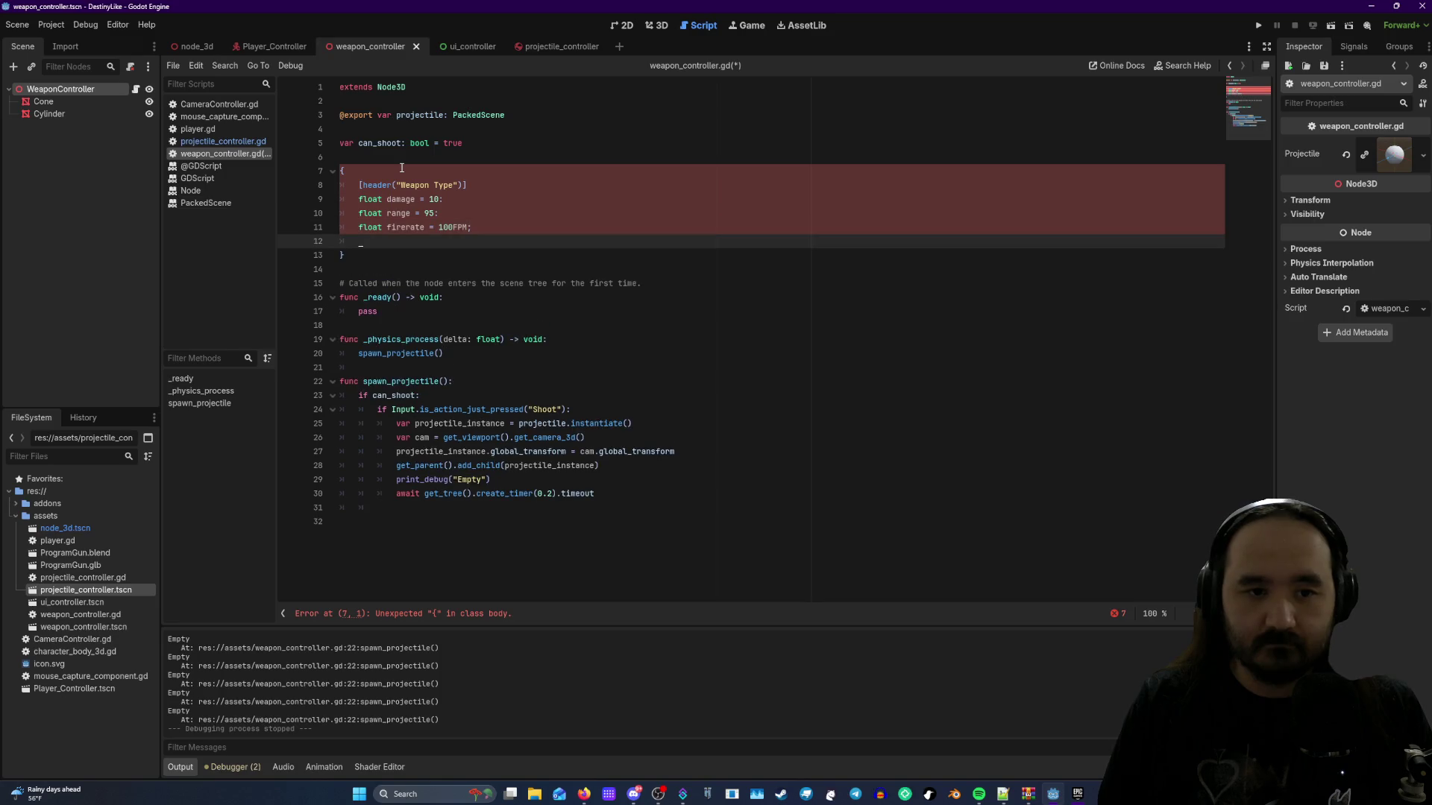
pyautogui.press('BackSpace')
pyautogui.press('BackSpace')
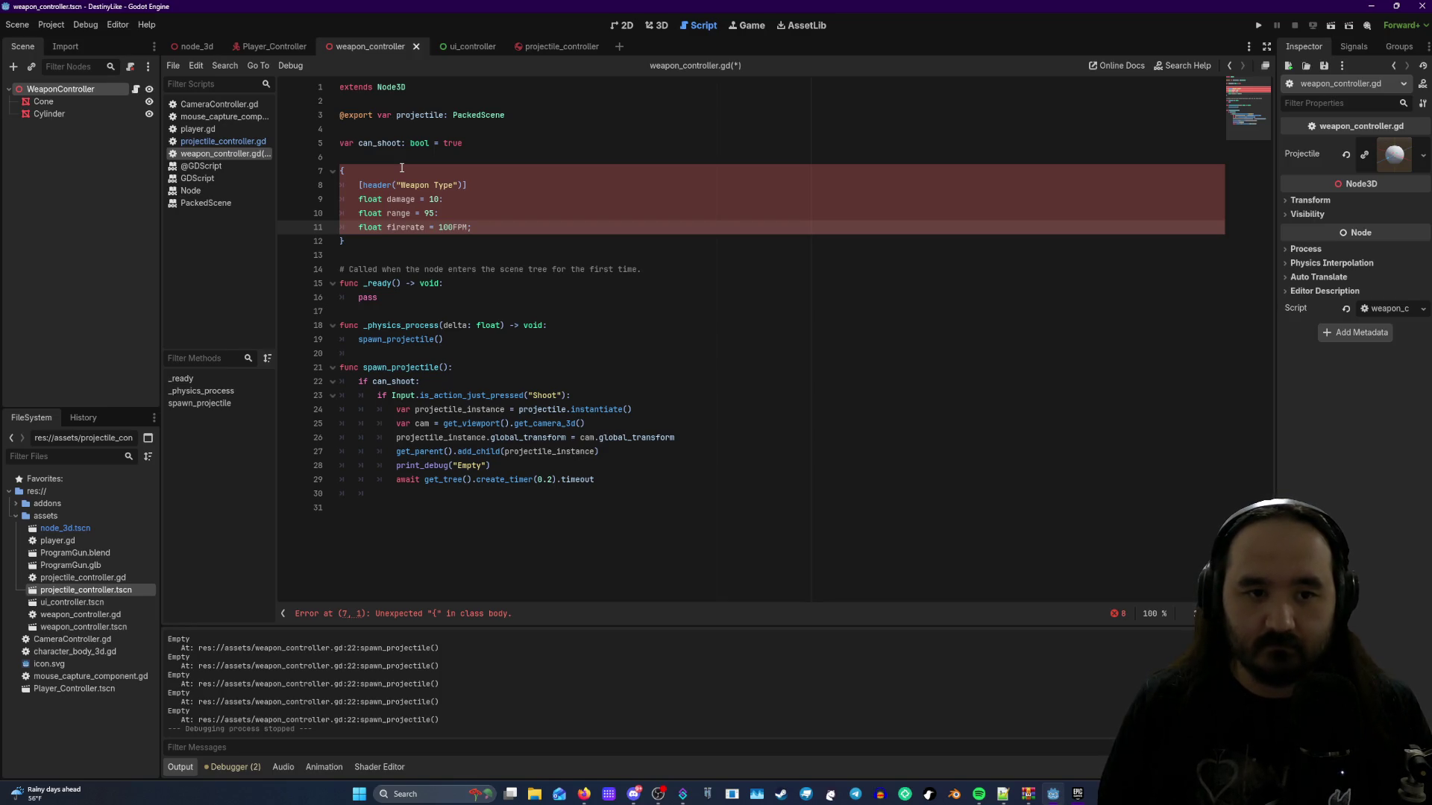
pyautogui.press('BackSpace')
pyautogui.press('BackSpace')
pyautogui.press('BackSpace')
pyautogui.write(';')
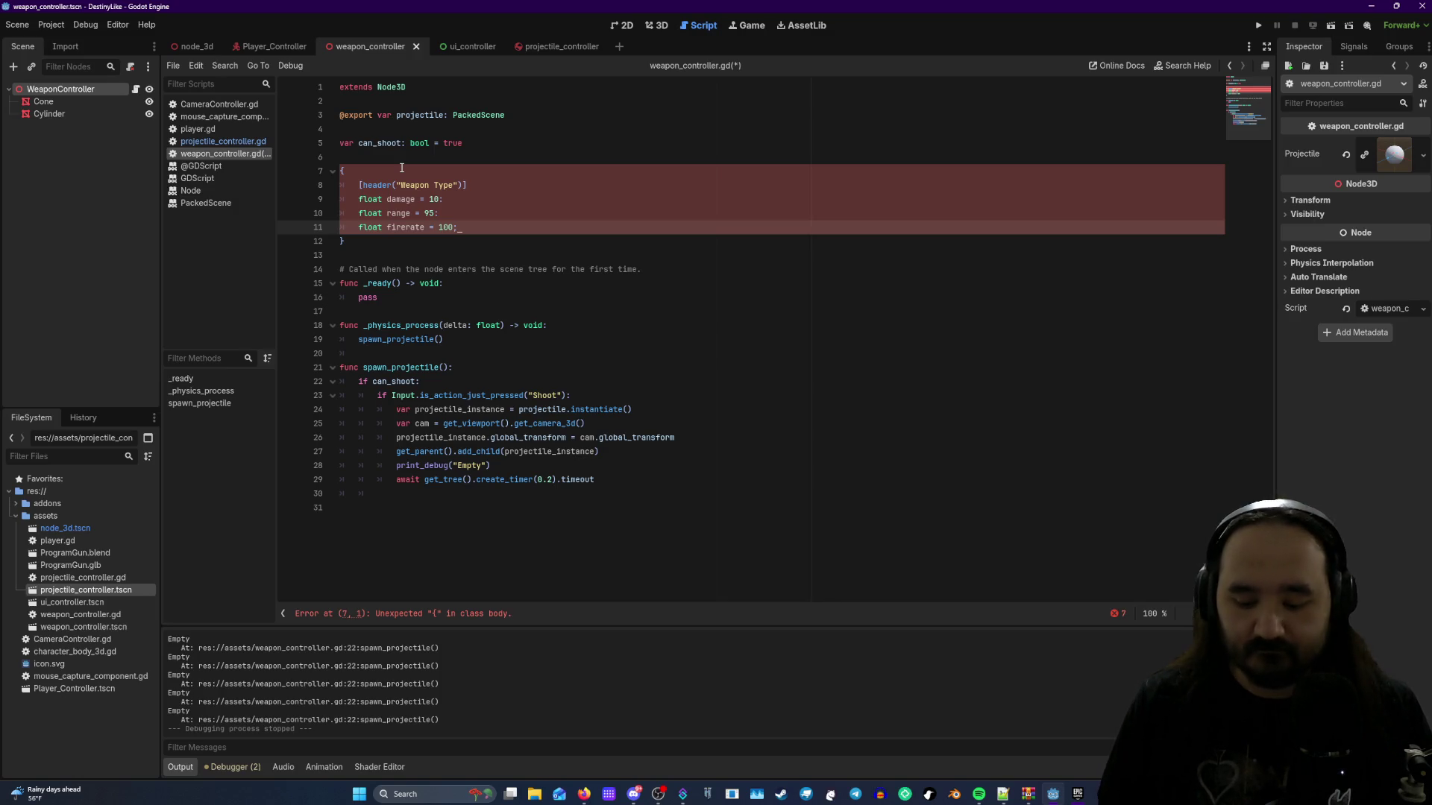
pyautogui.press('Return')
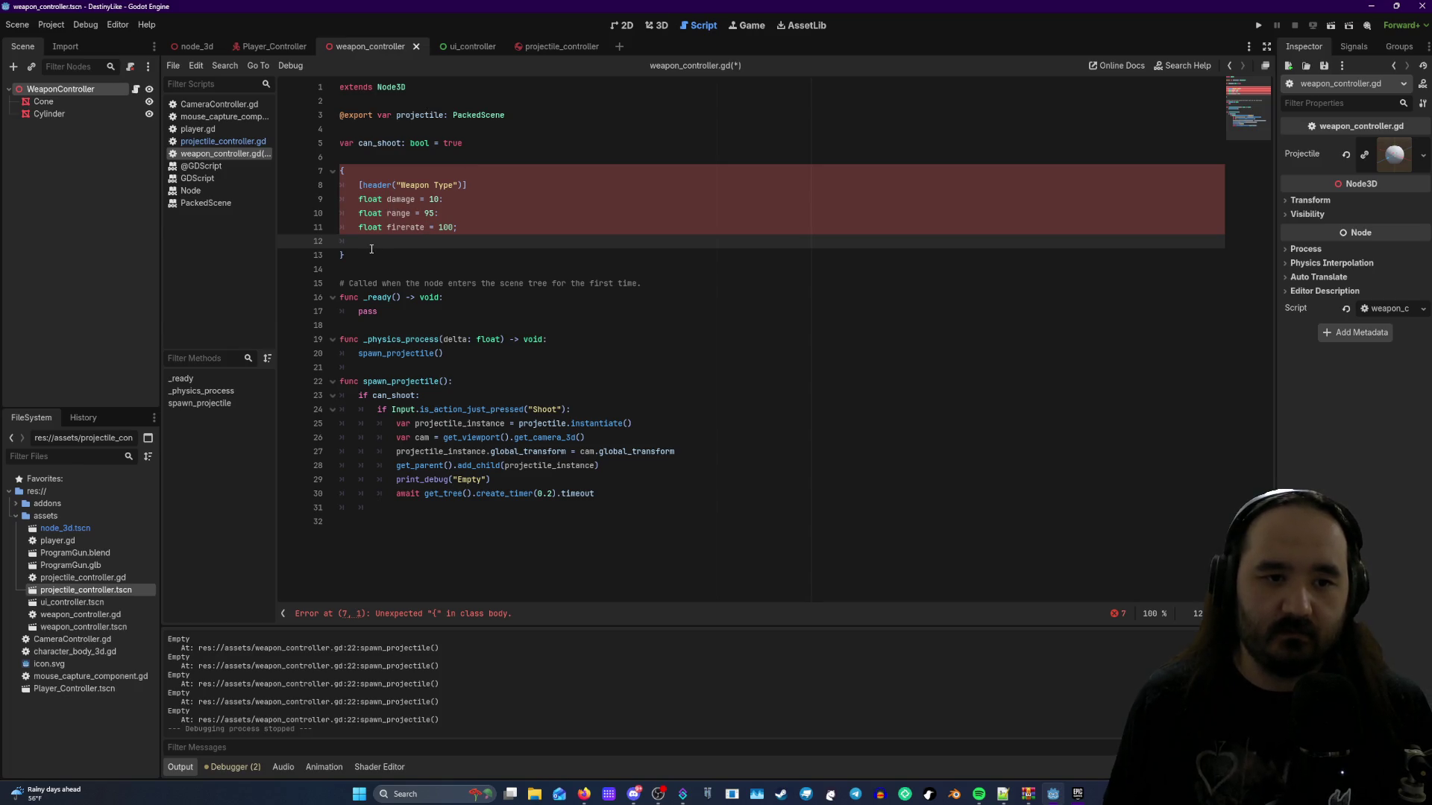
pyautogui.write('_')
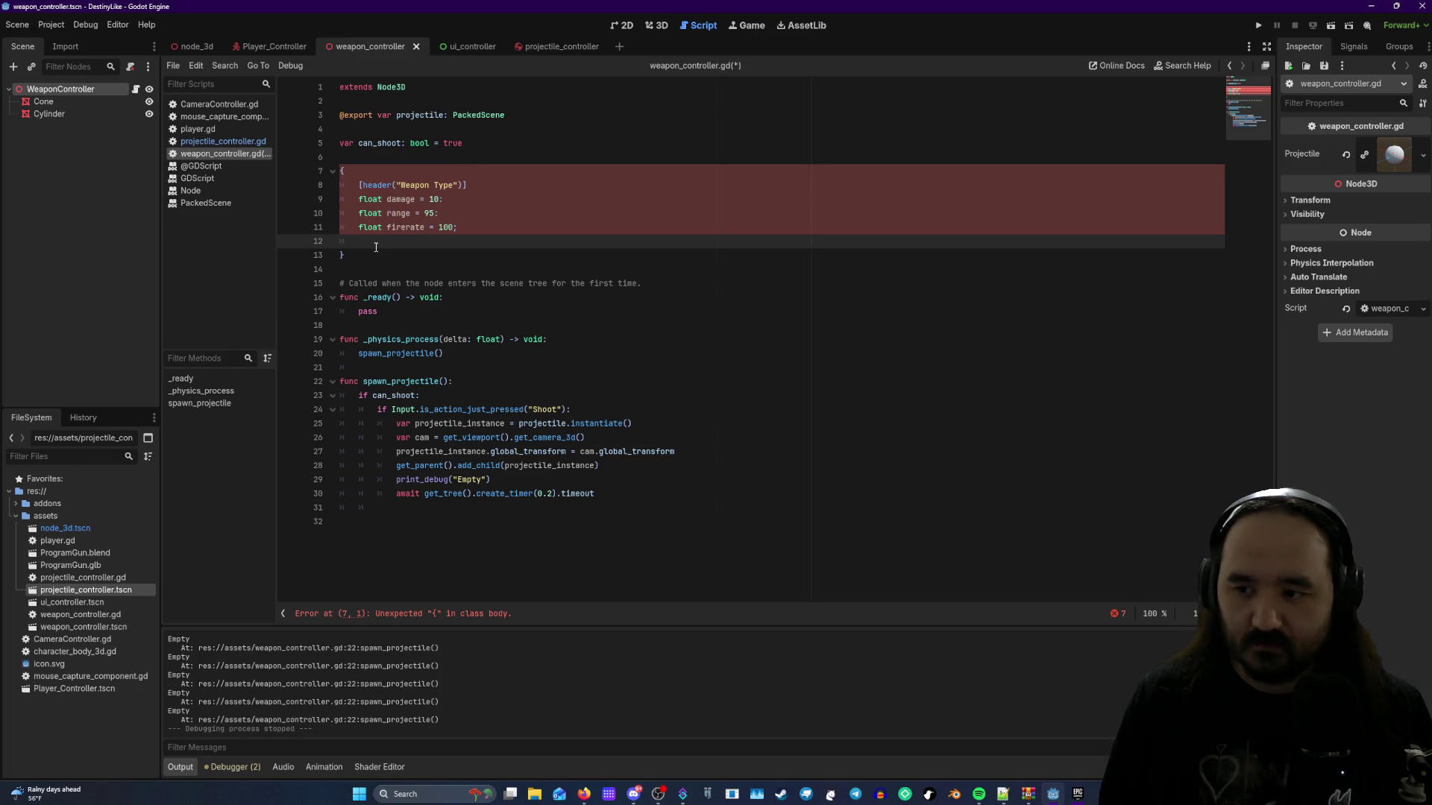
pyautogui.press('Return')
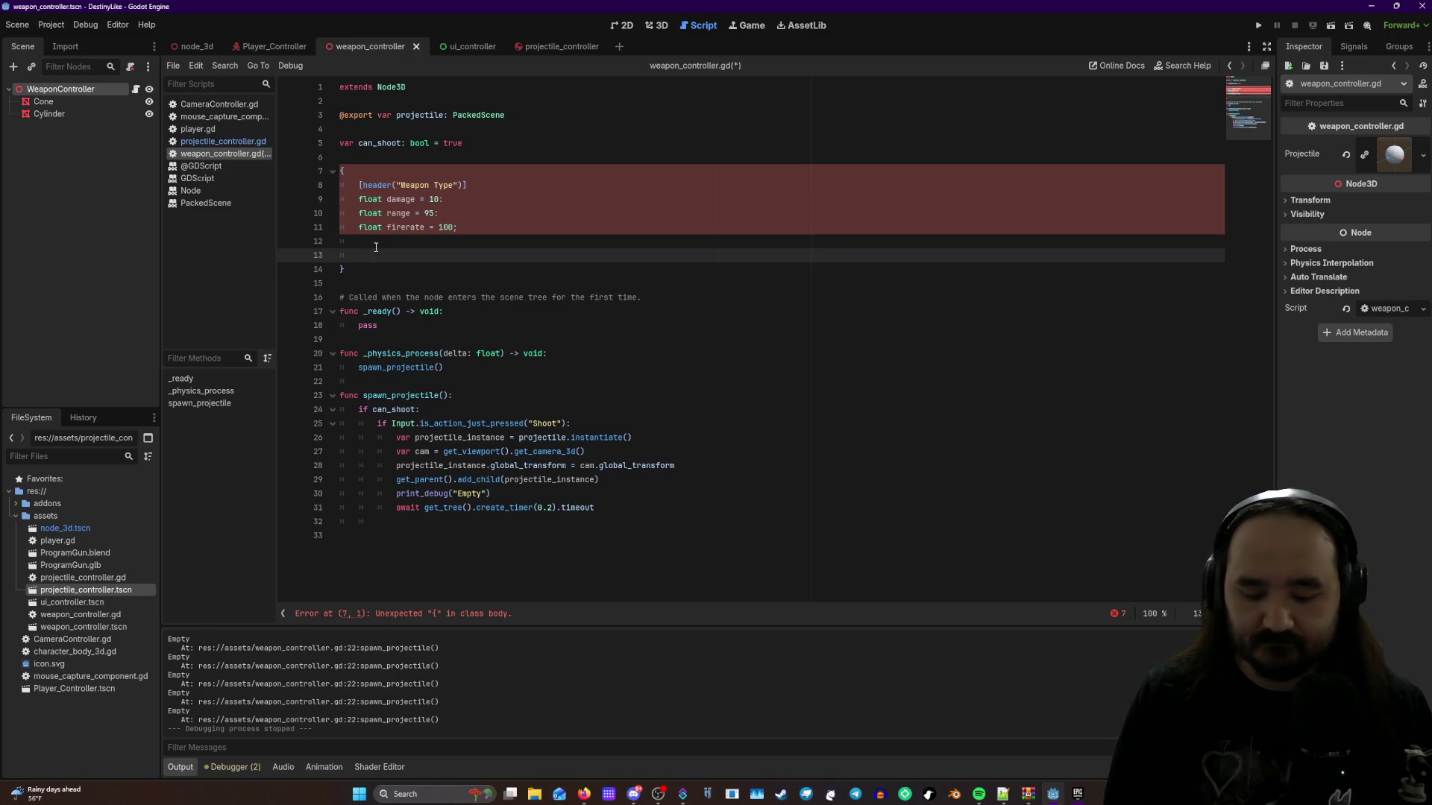
# Add a [header("ammo")] line followed by 'int maxammo = 20;' under the Weapon Type floats
pyautogui.write('[head')
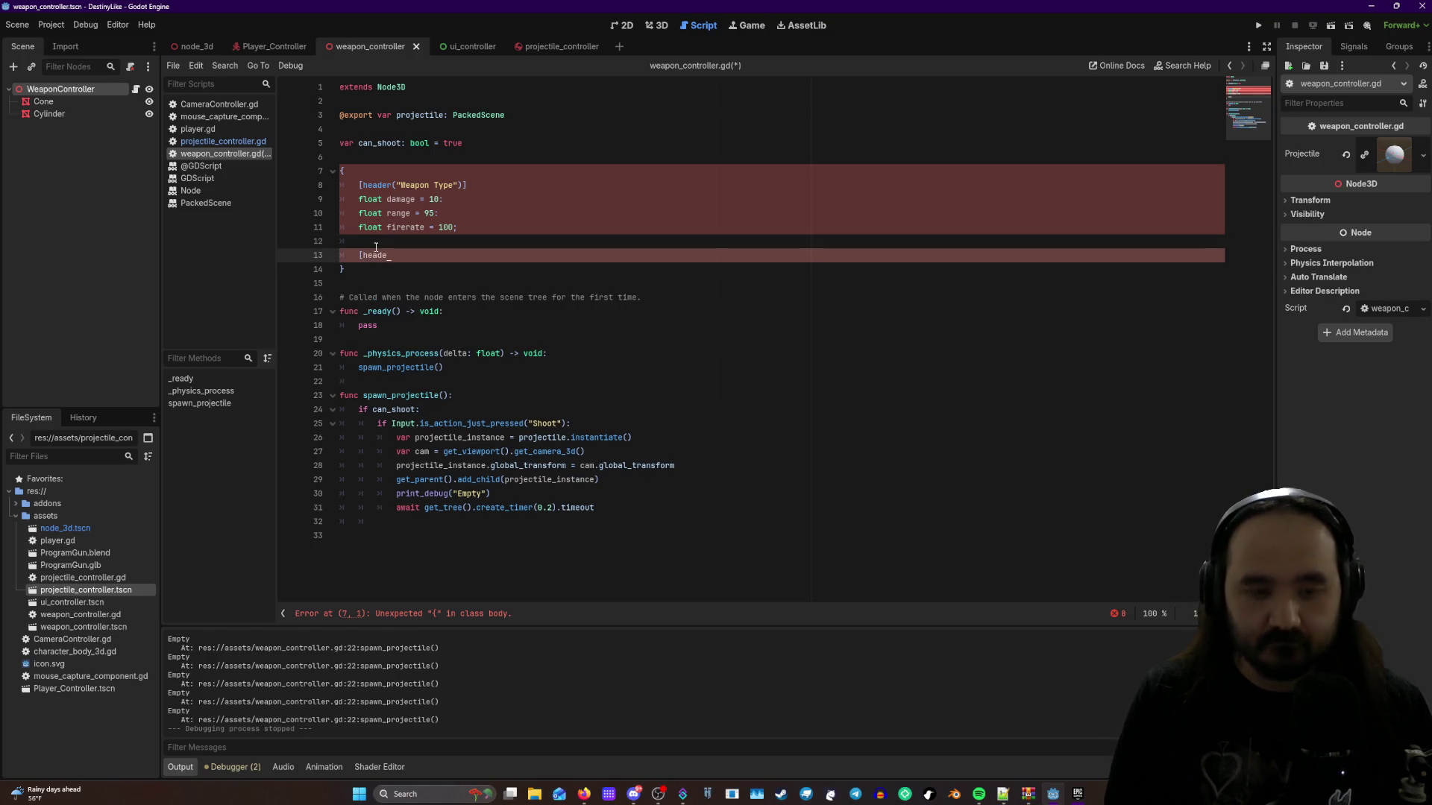
pyautogui.write('e')
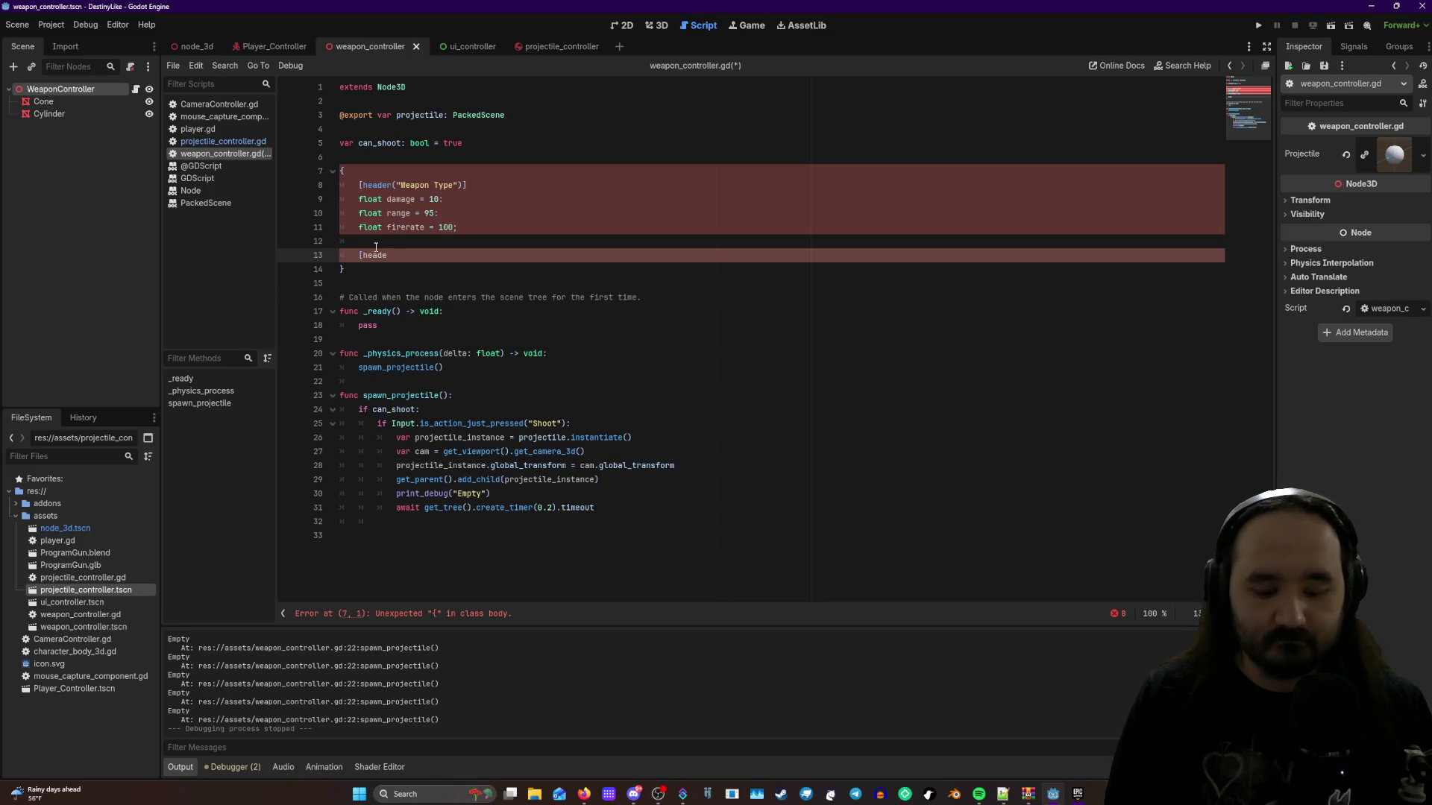
pyautogui.write('r(')
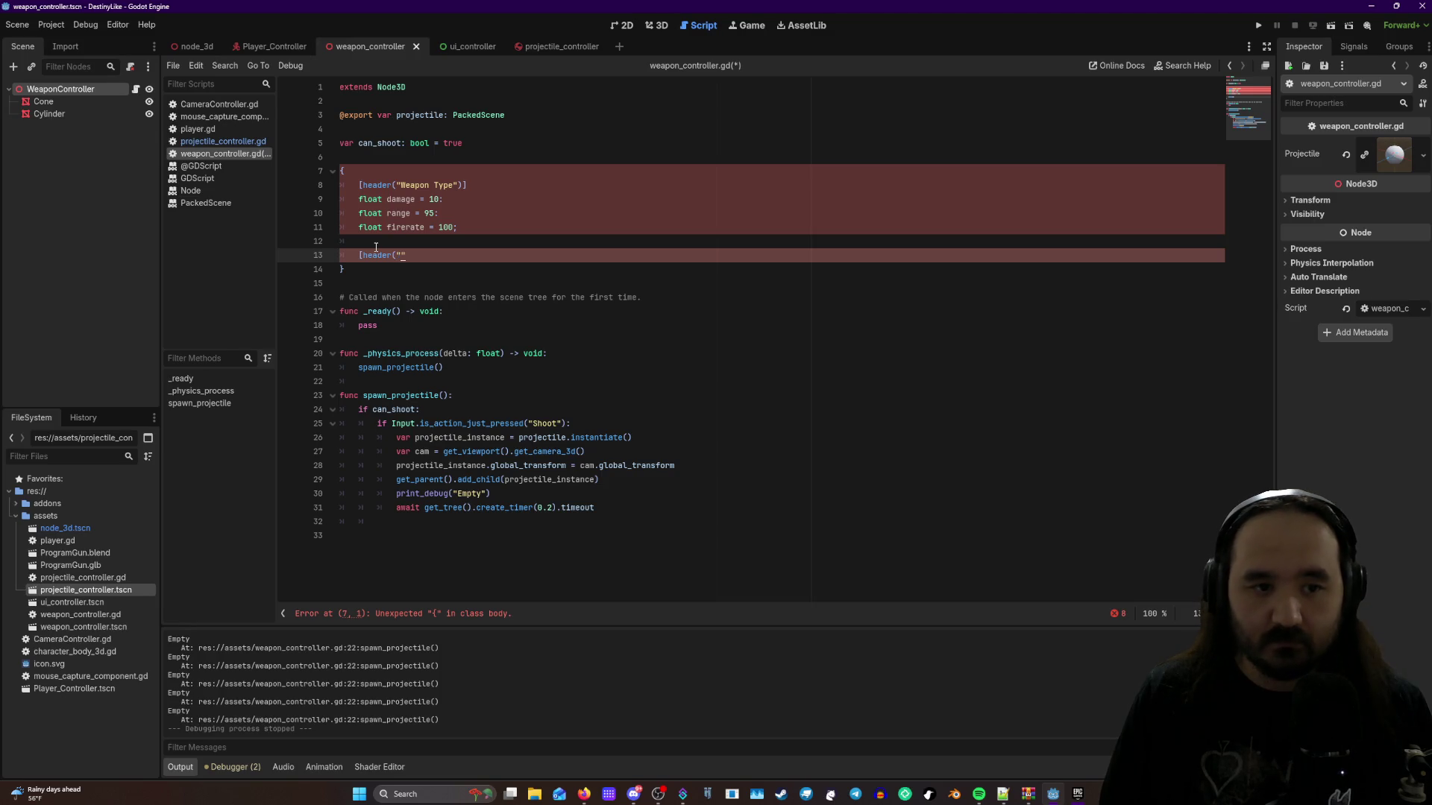
pyautogui.press('BackSpace')
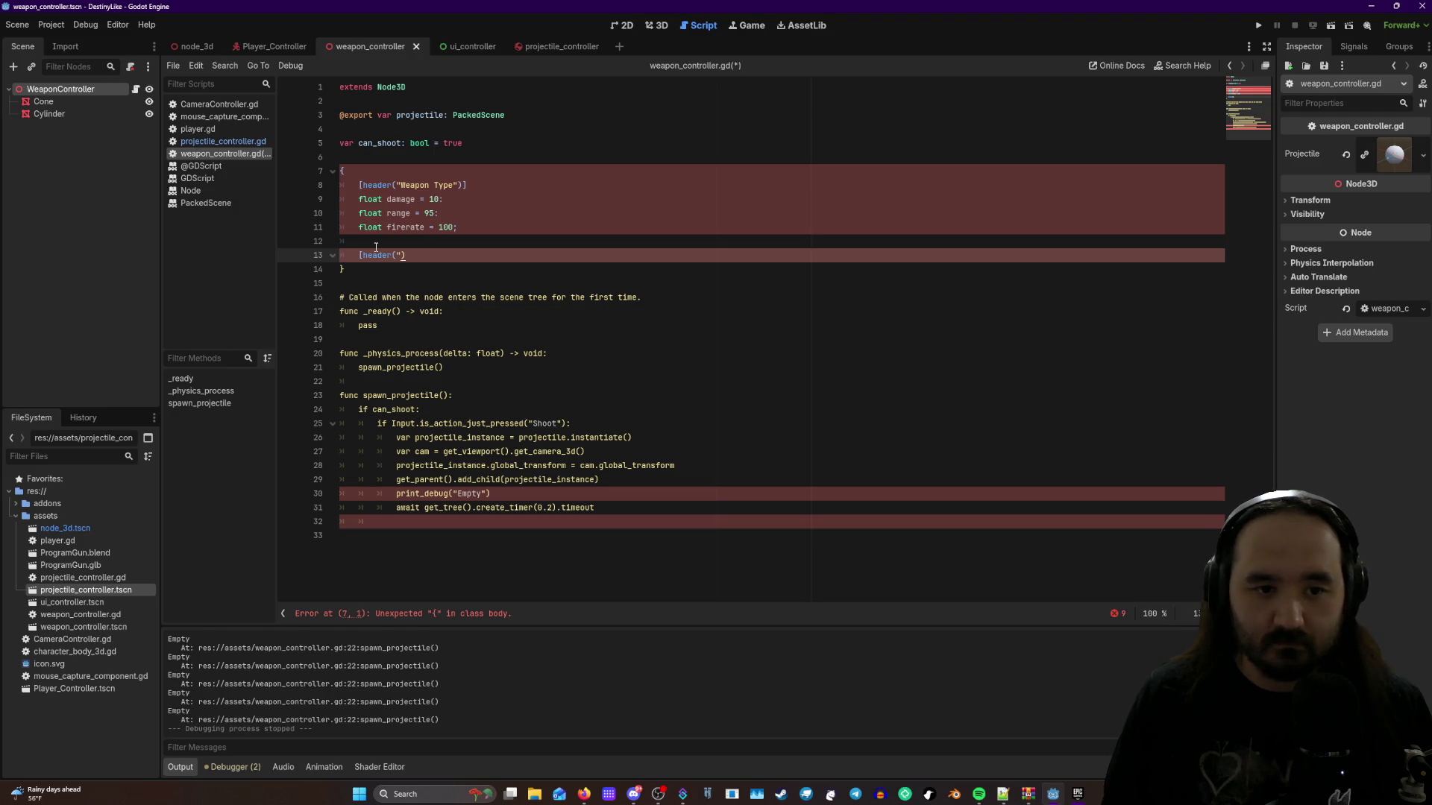
pyautogui.write('"')
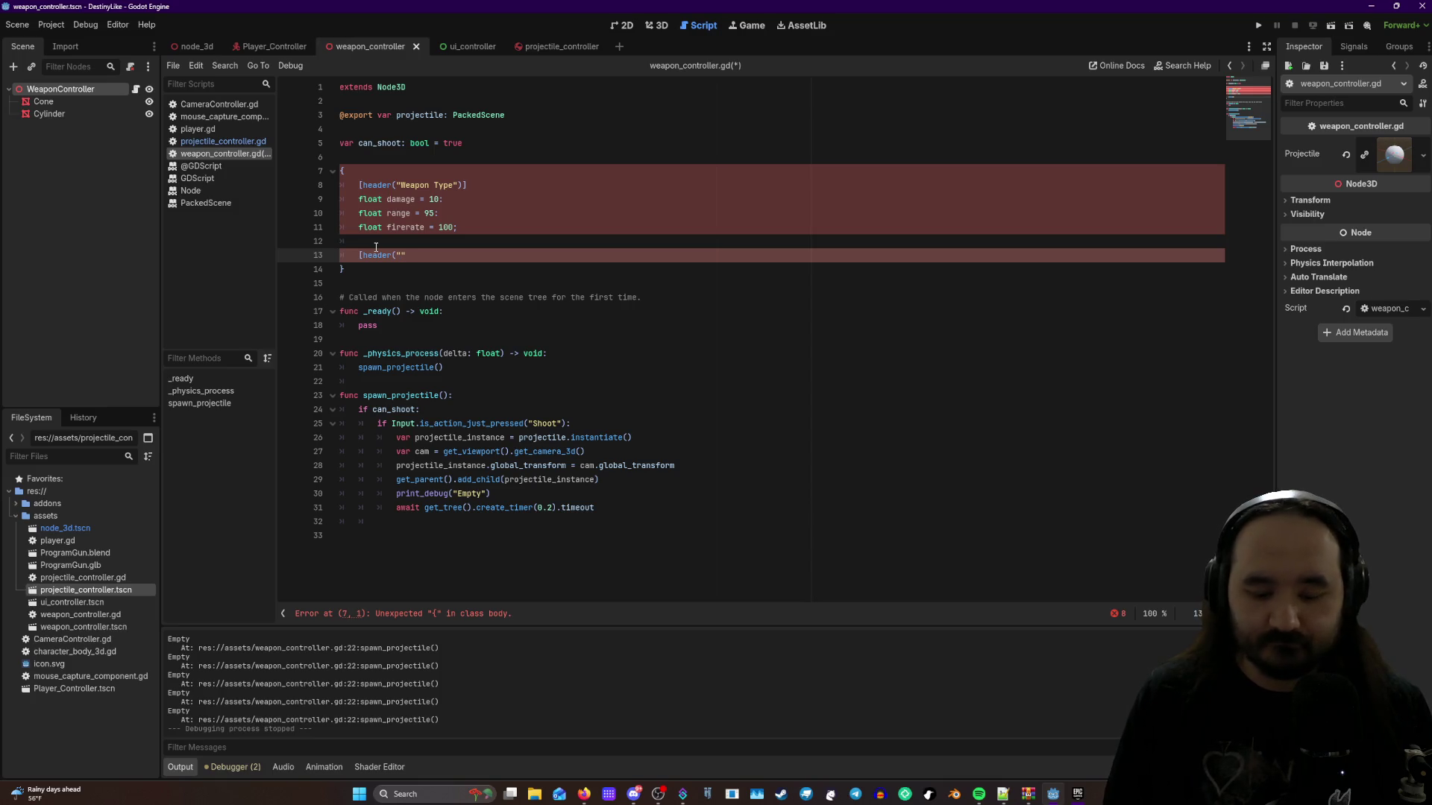
pyautogui.write('h')
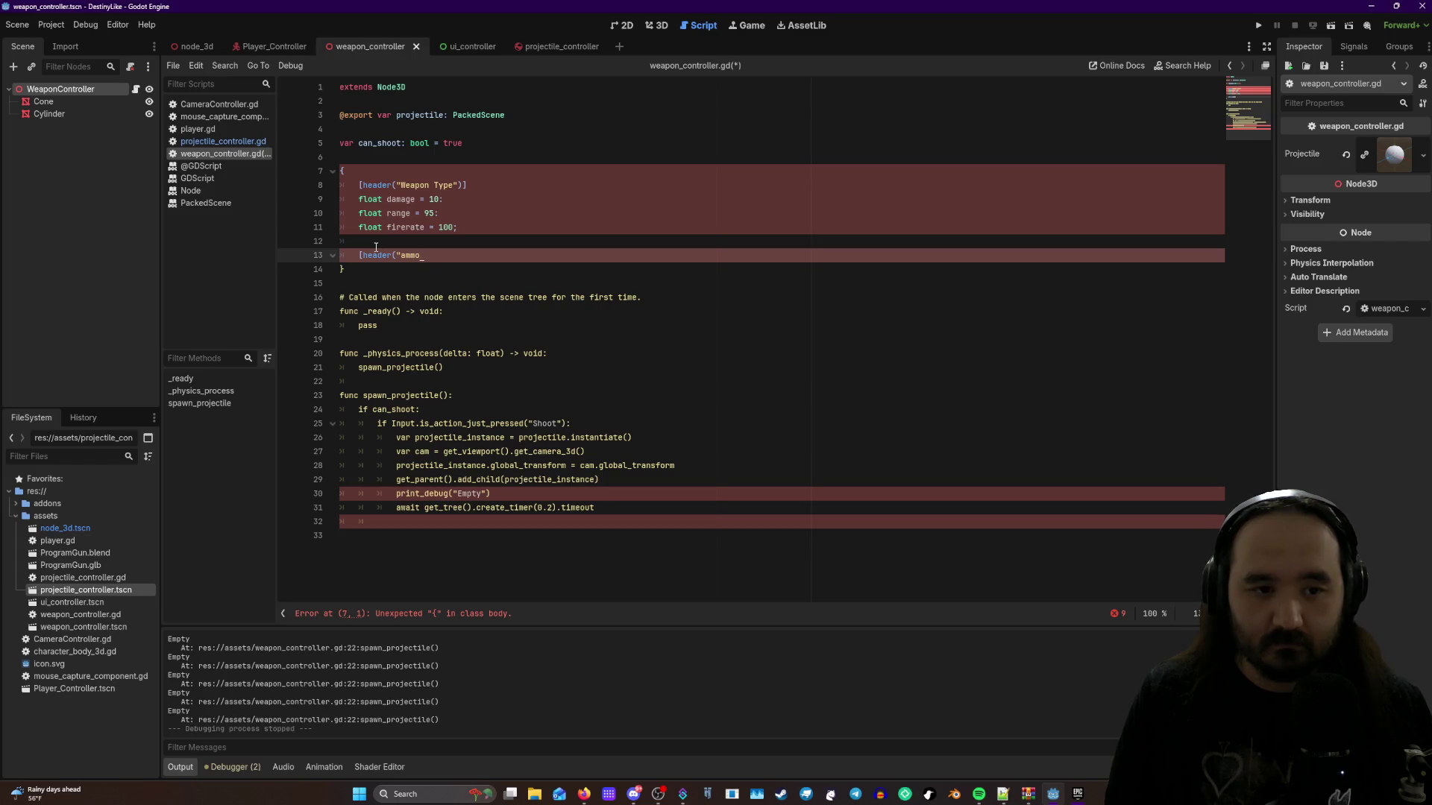
pyautogui.write('")')
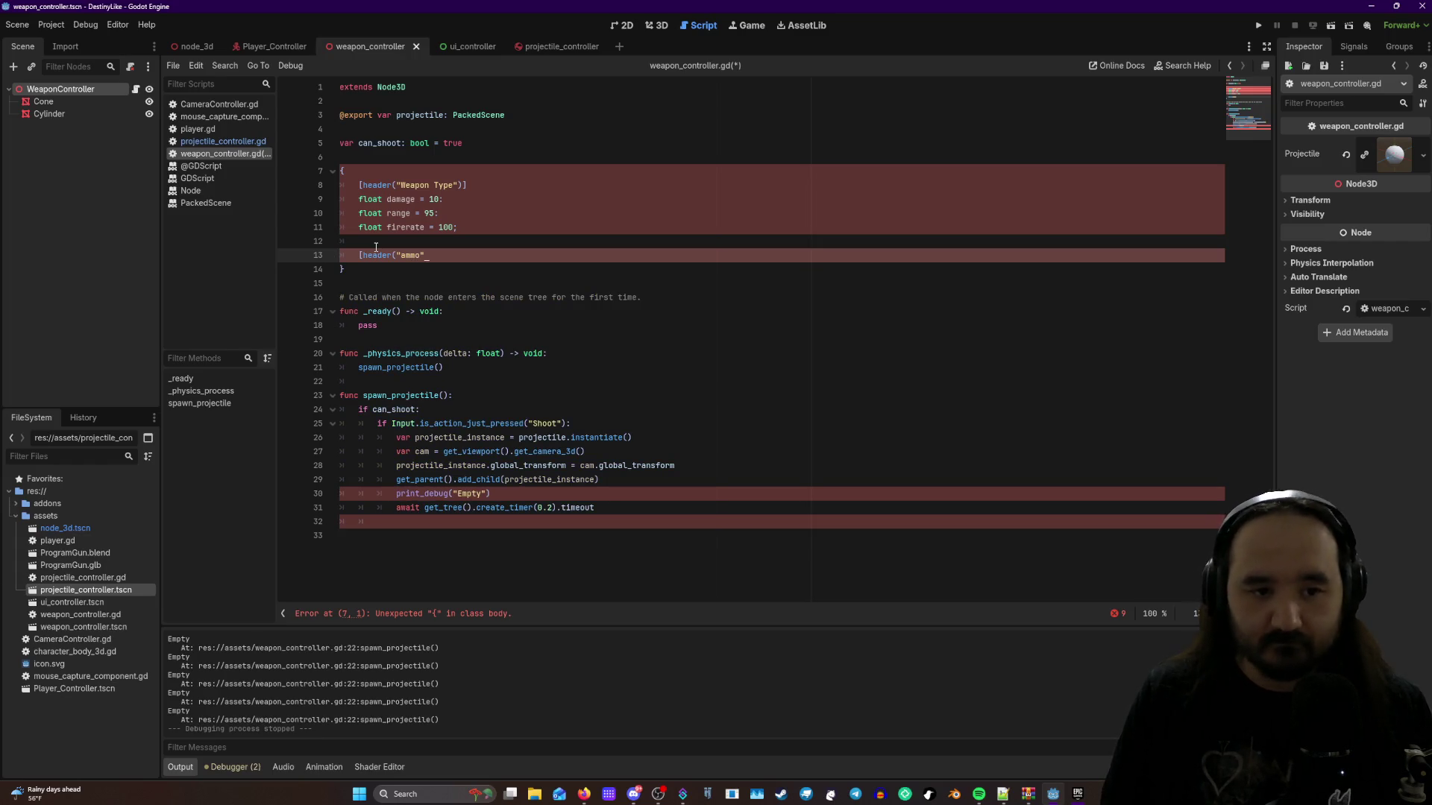
pyautogui.write(']')
pyautogui.press('Return')
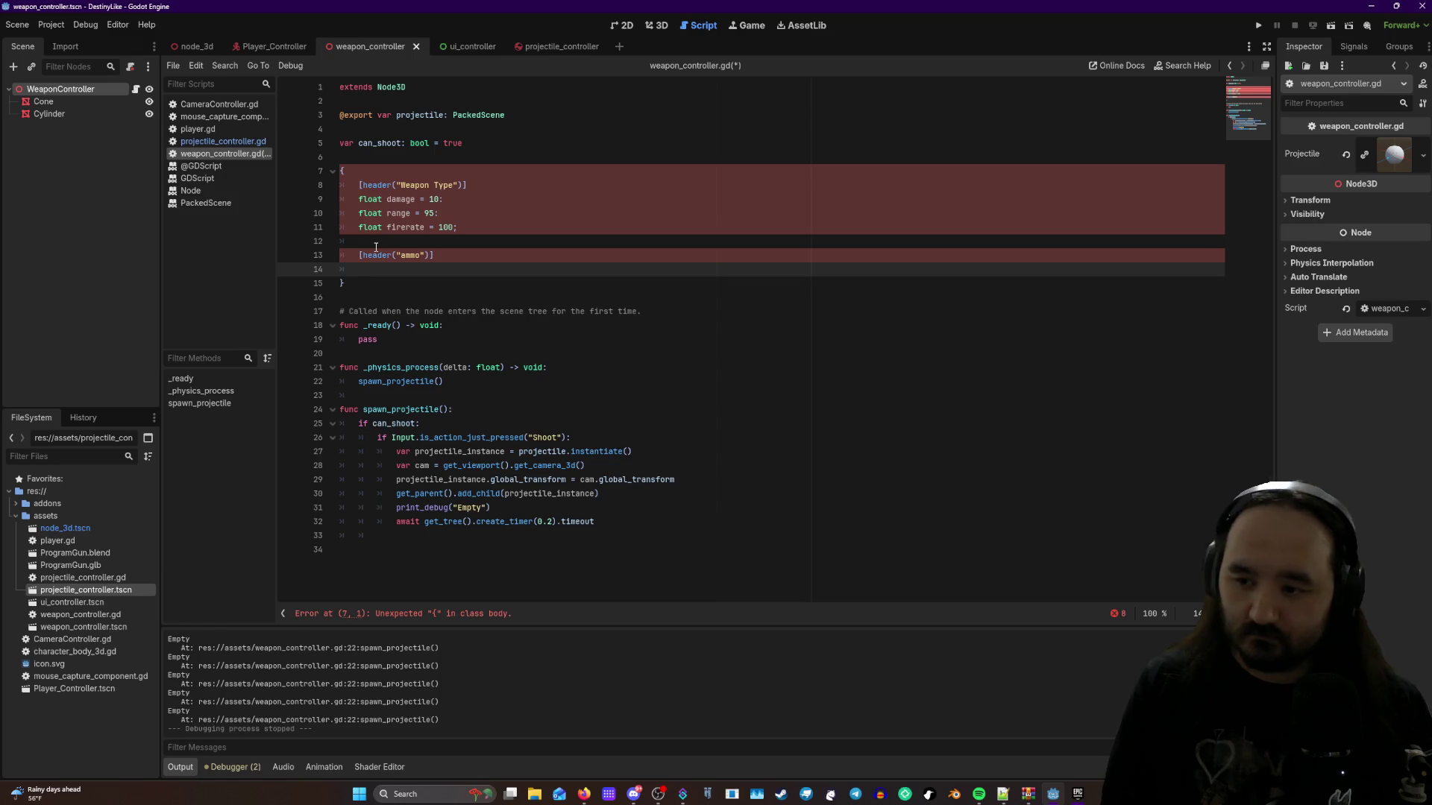
pyautogui.write('float')
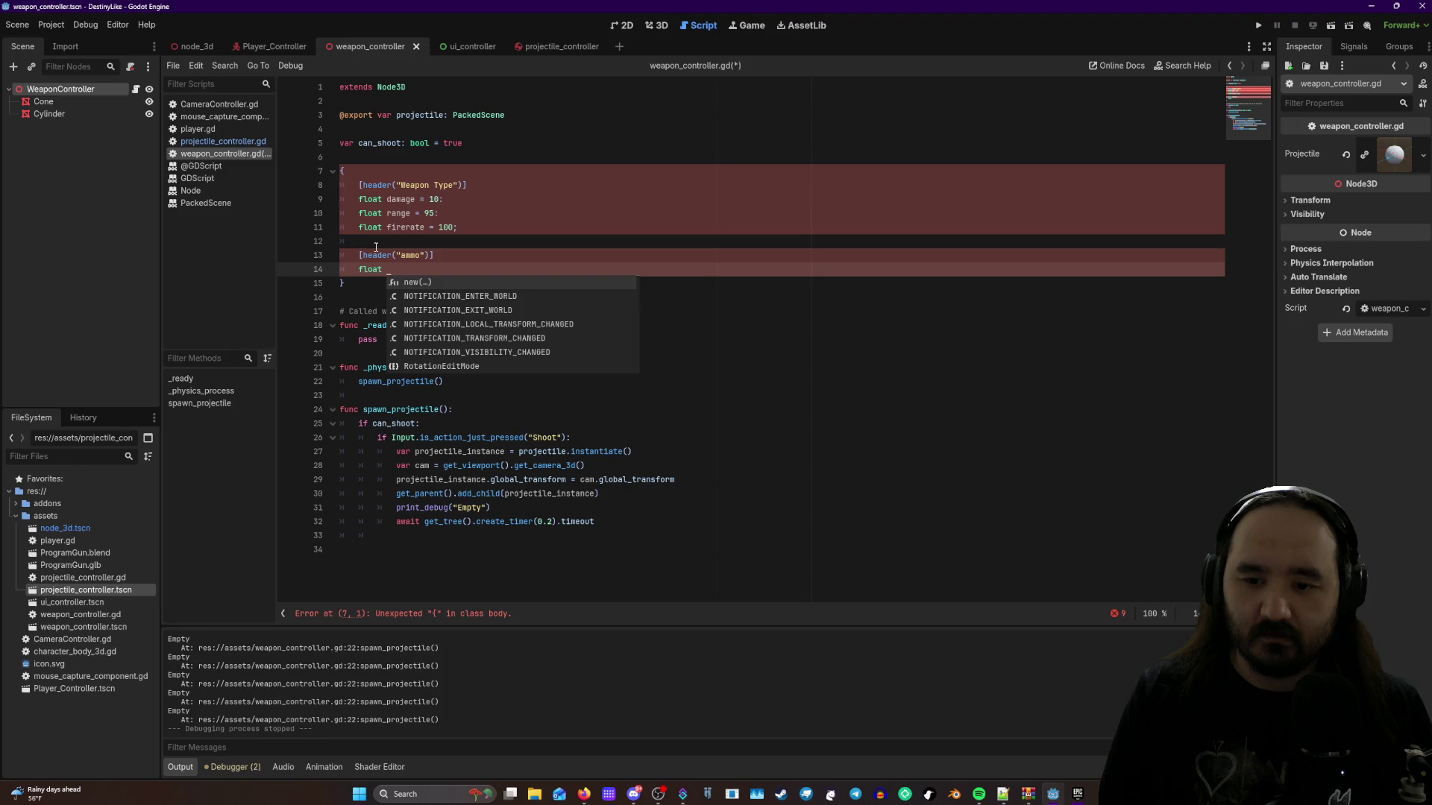
pyautogui.press('BackSpace')
pyautogui.press('BackSpace')
pyautogui.press('BackSpace')
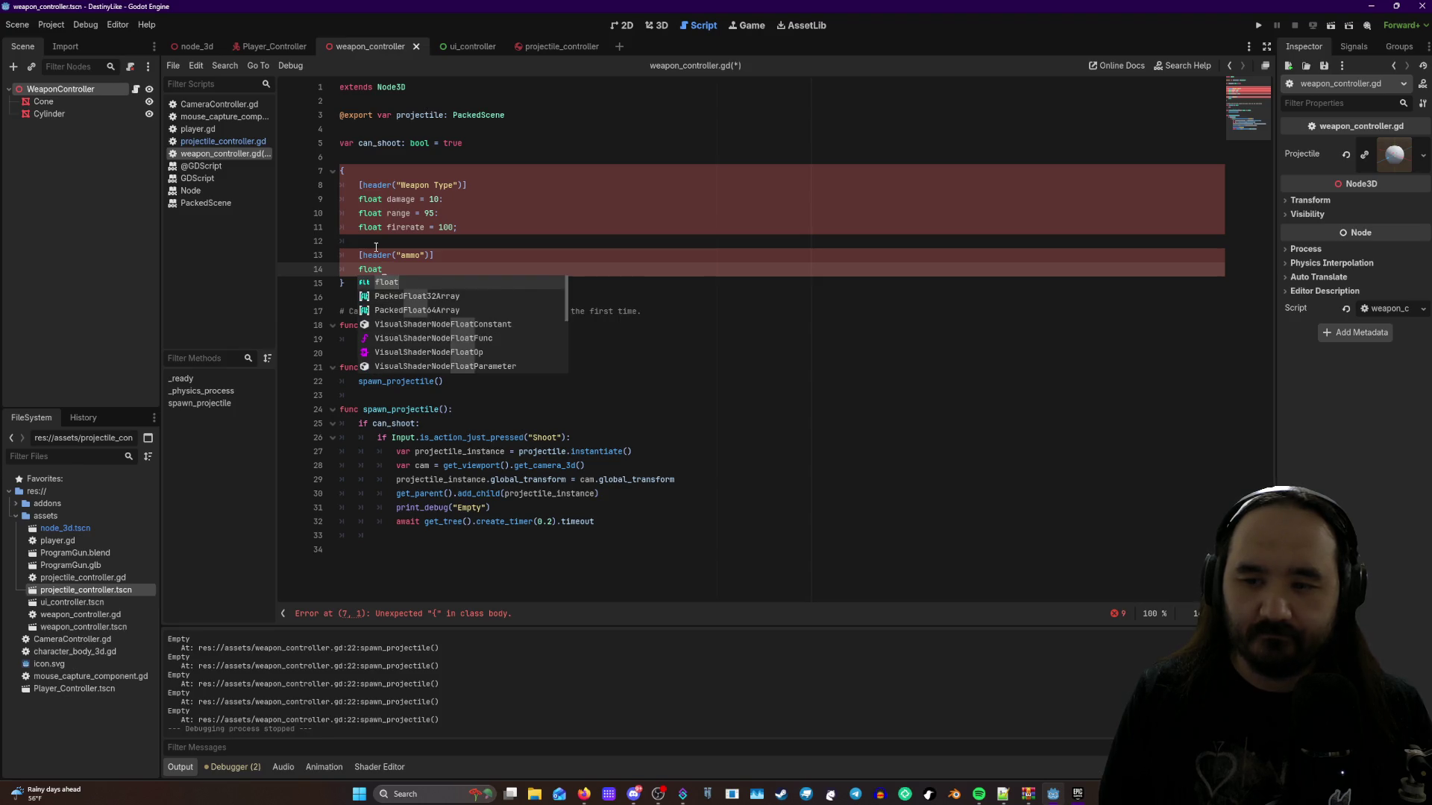
pyautogui.write('int maxammo = 20')
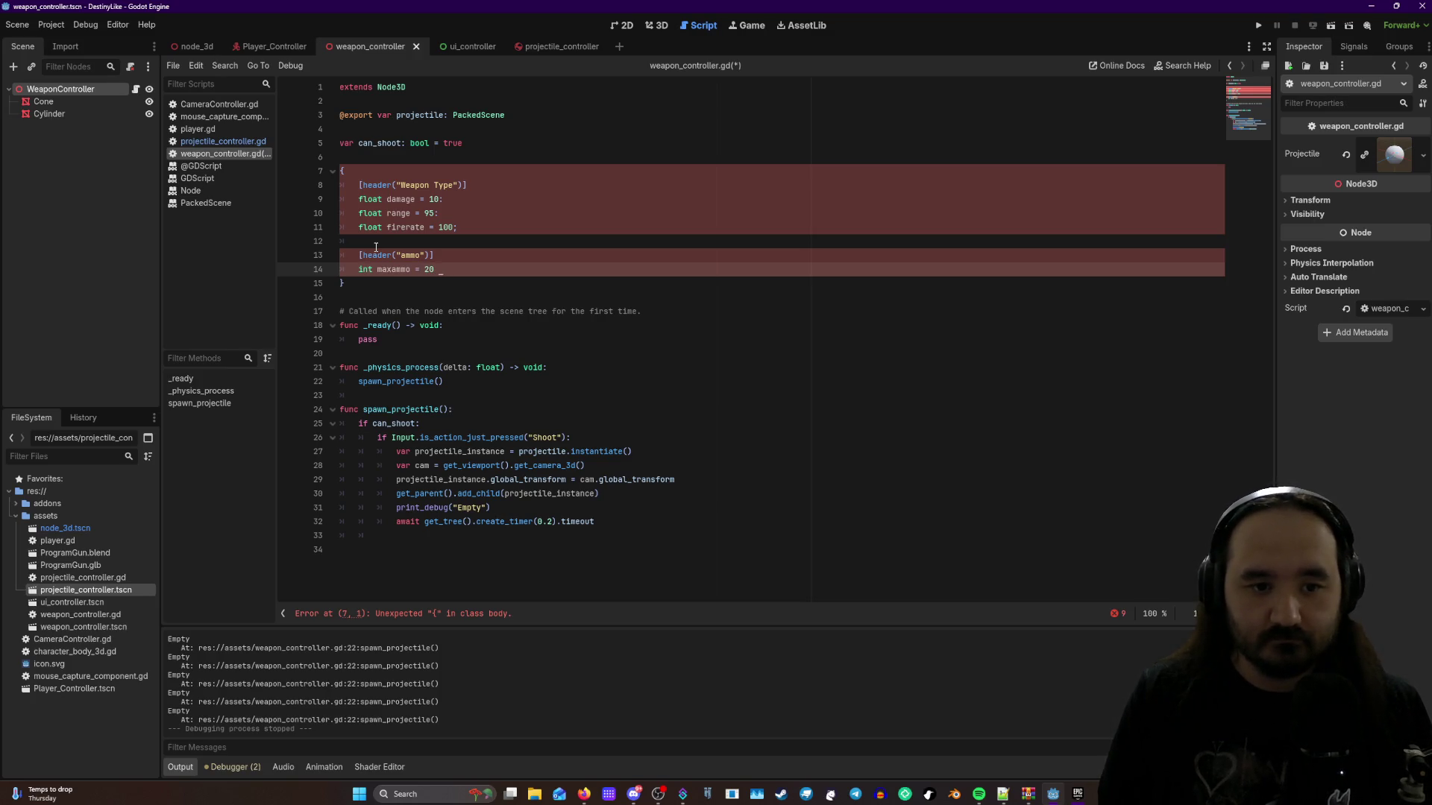
pyautogui.write(';')
pyautogui.press('Return')
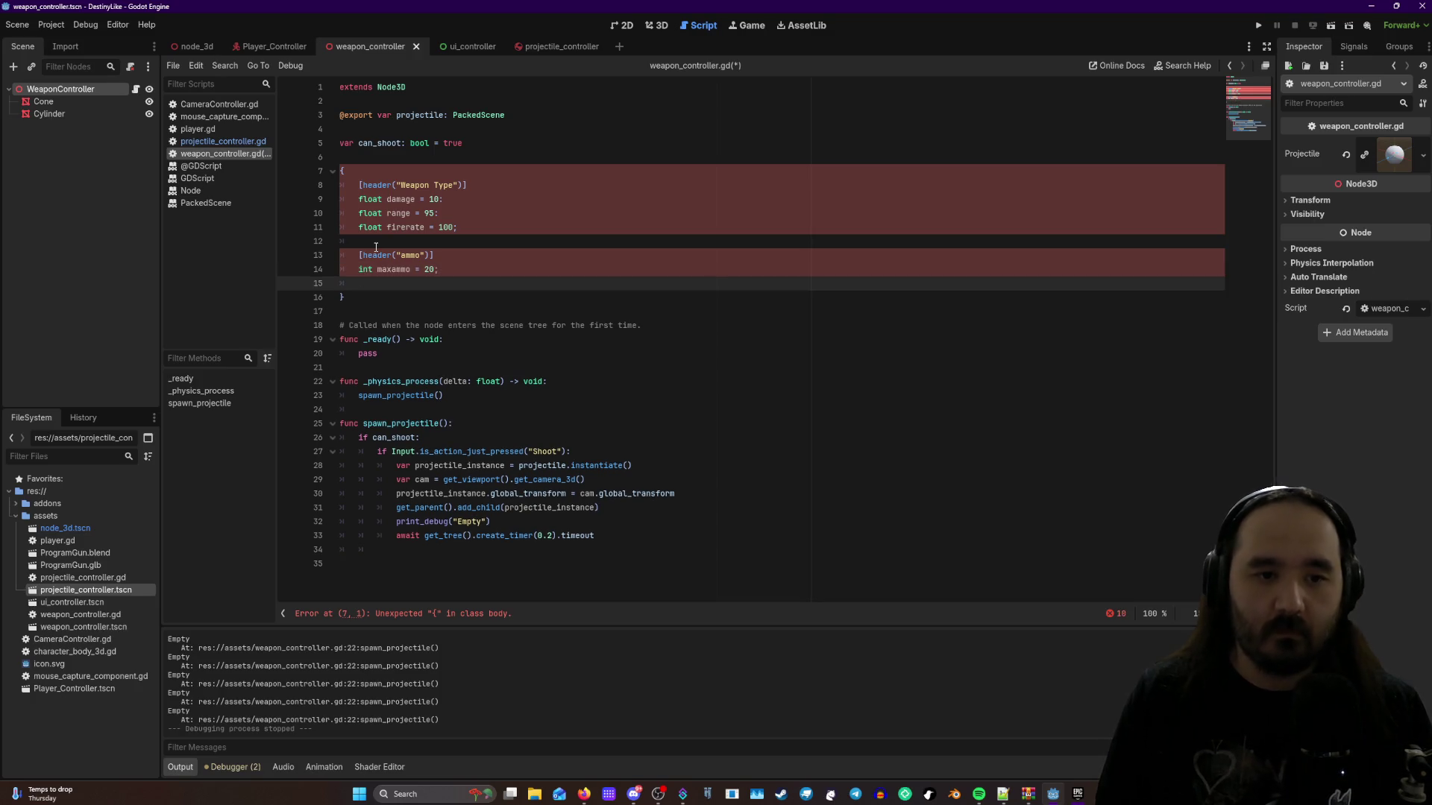
pyautogui.press('BackSpace')
pyautogui.press('BackSpace')
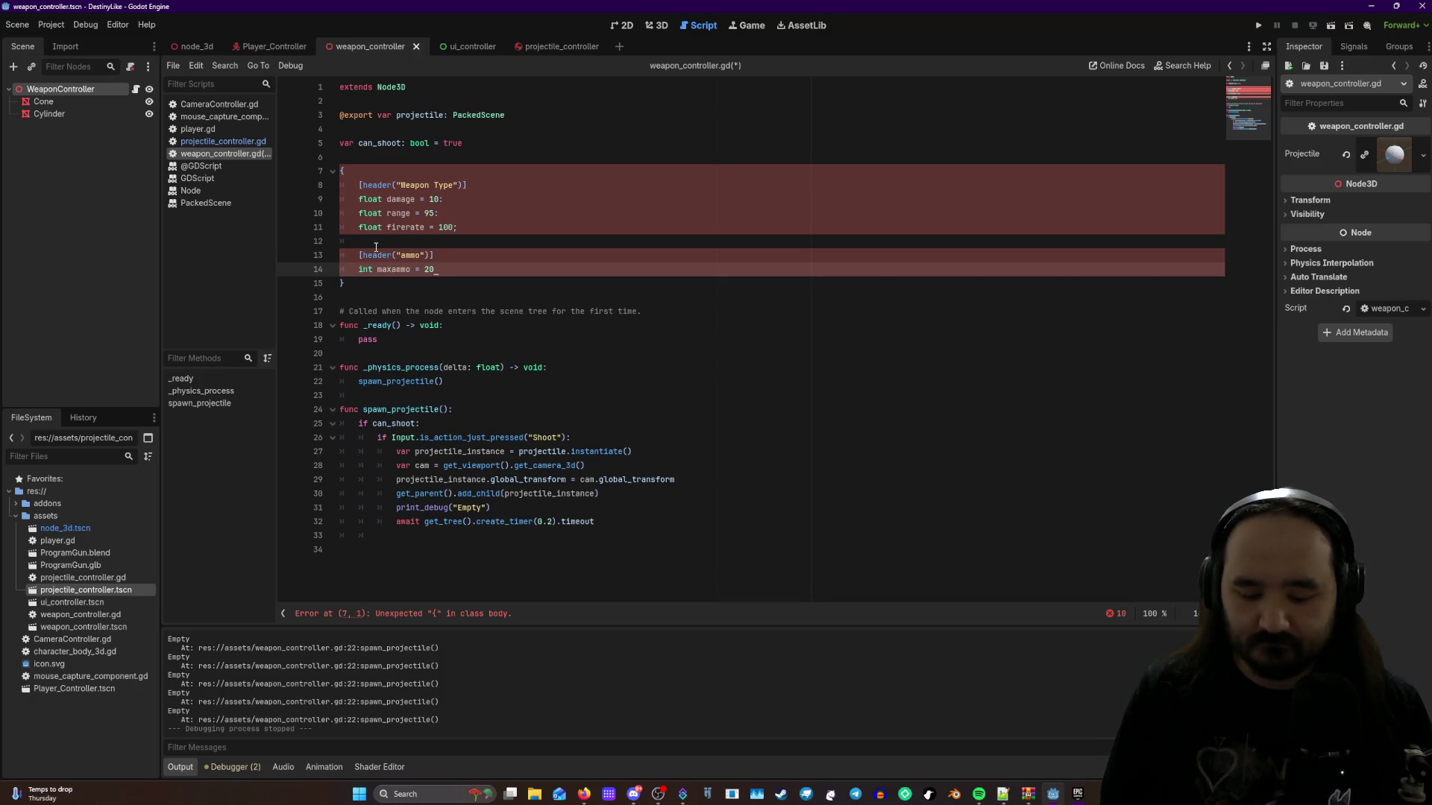
pyautogui.press('Return')
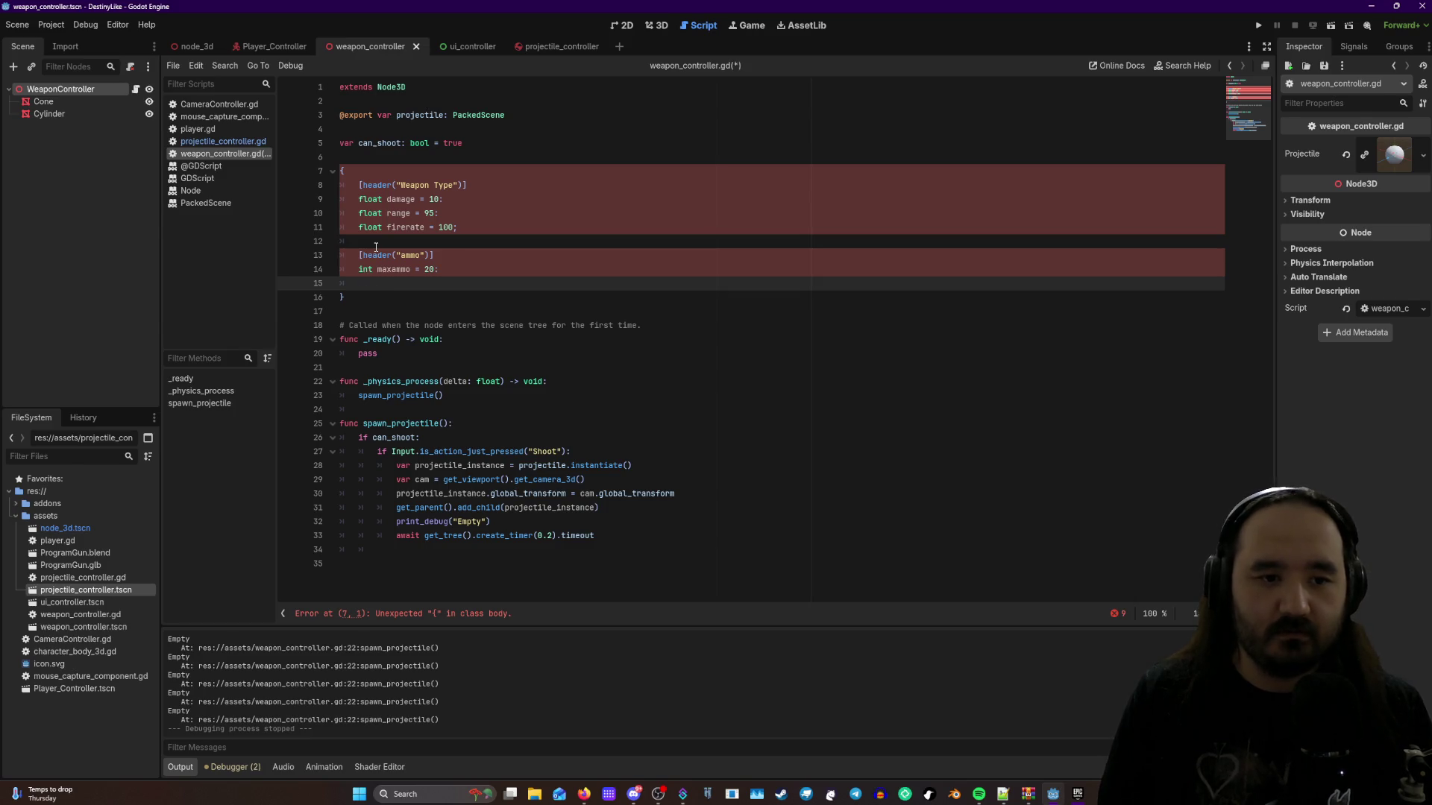
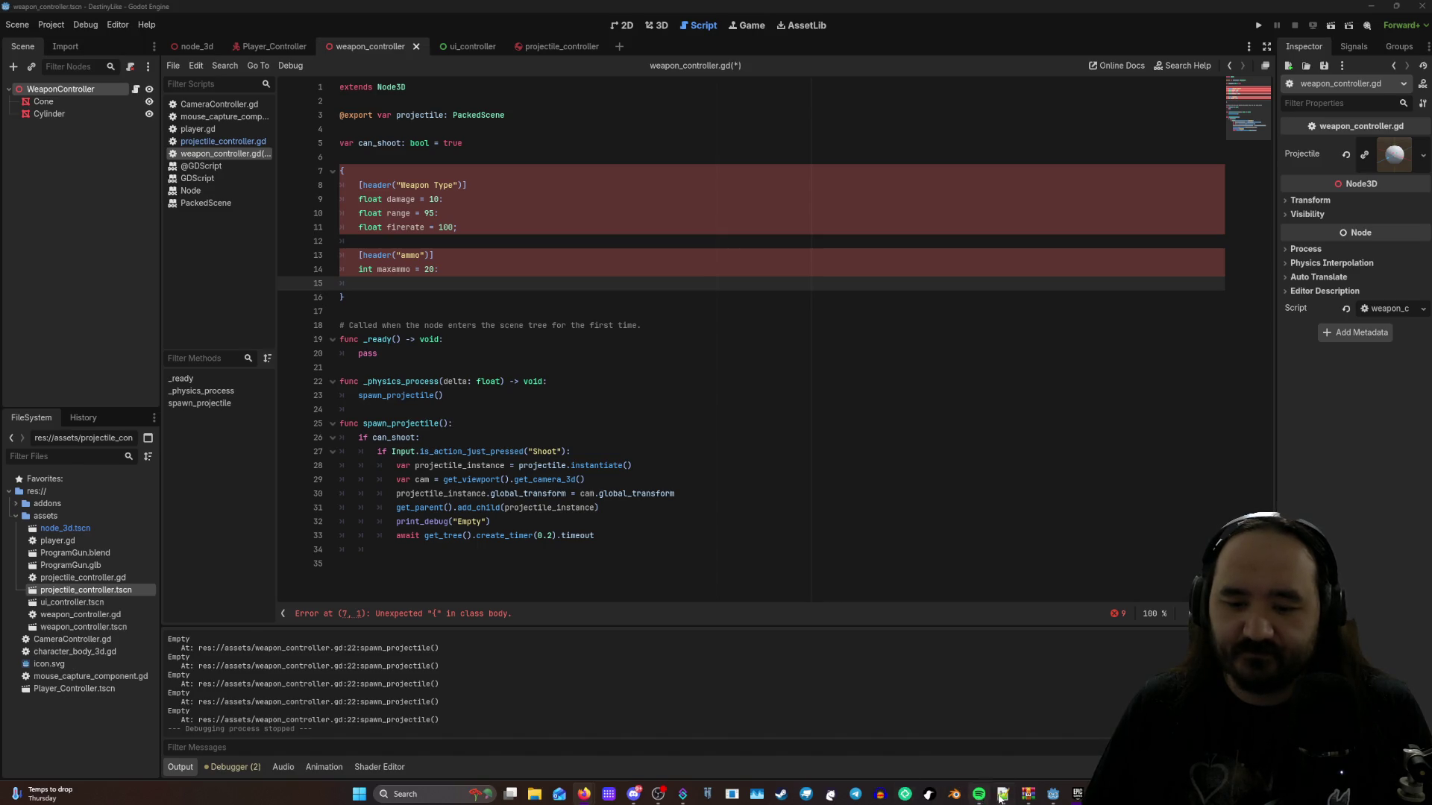
# Delete the broken lines 7–16 brace block of weapon and ammo variables, plus leftover blank lines
pyautogui.click(1077, 795)
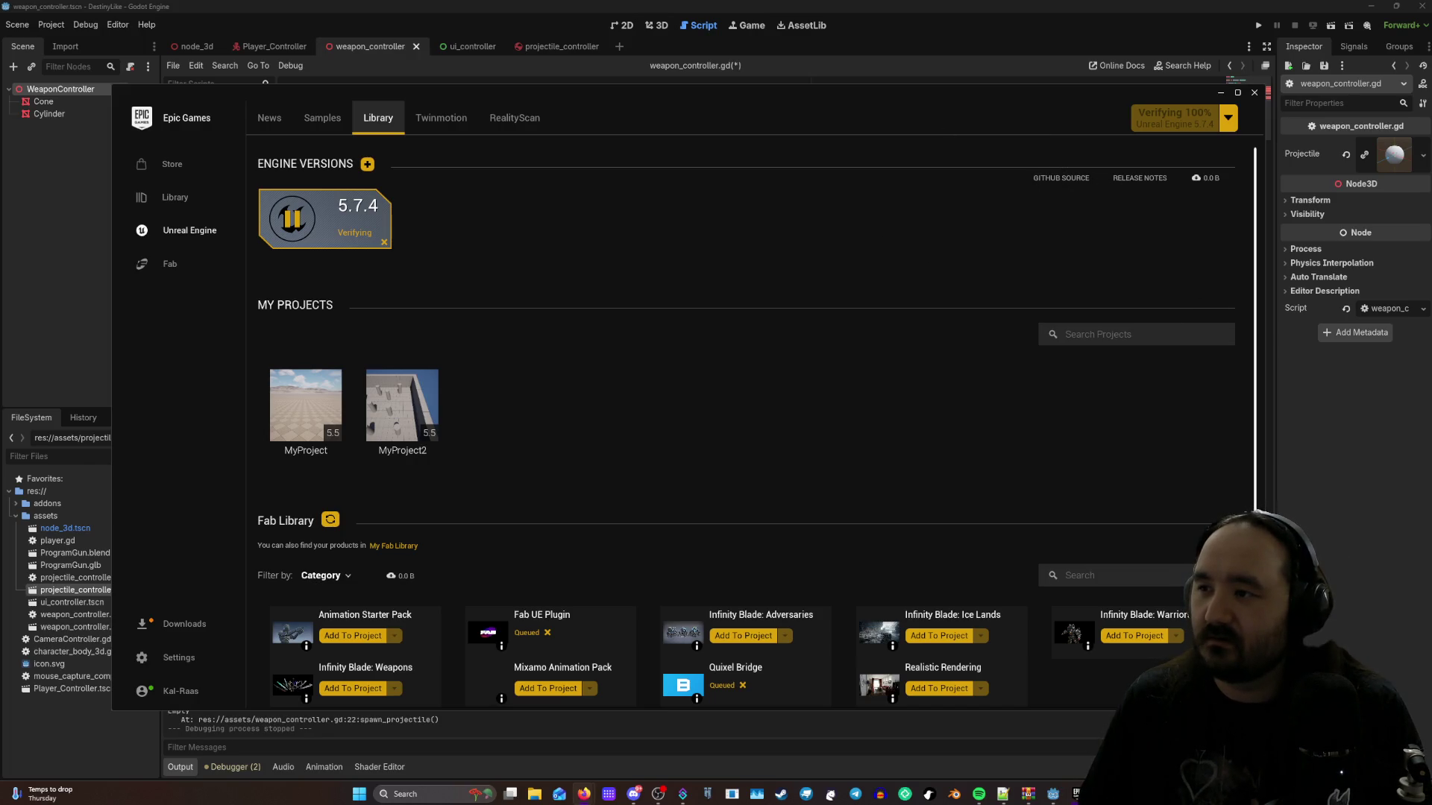
pyautogui.click(1220, 93)
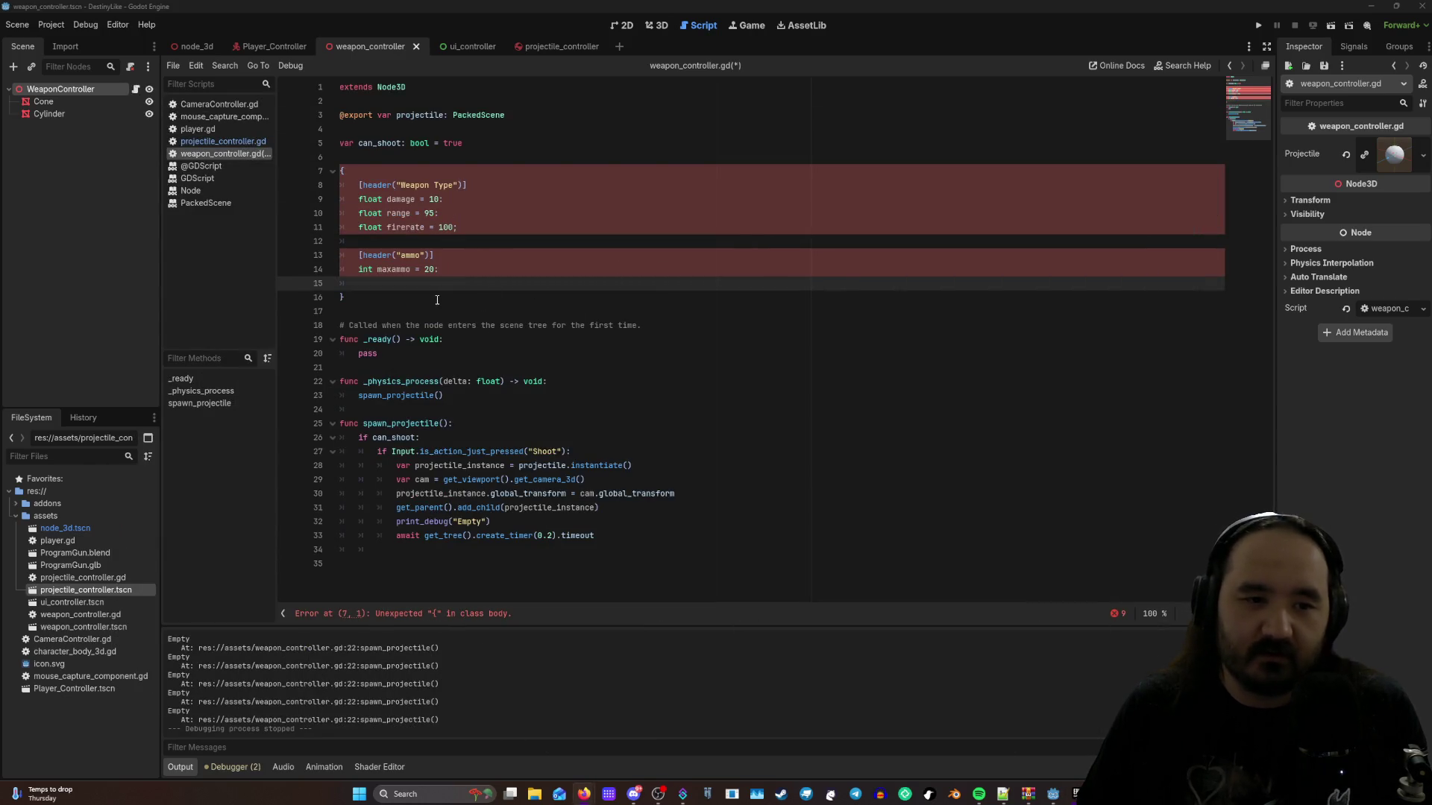
pyautogui.moveTo(437, 300); pyautogui.dragTo(341, 174)
pyautogui.press('BackSpace')
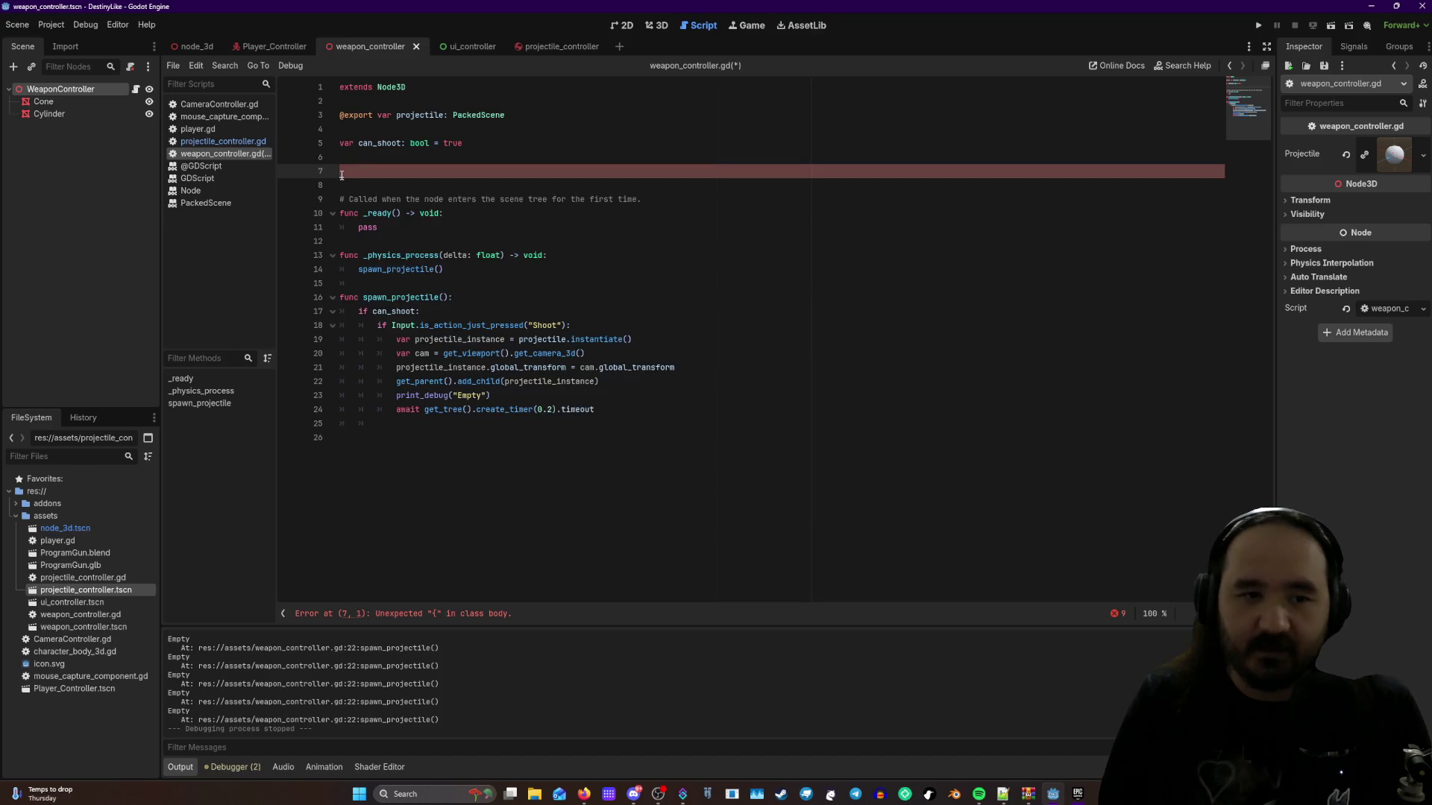
pyautogui.press('BackSpace')
pyautogui.press('Delete')
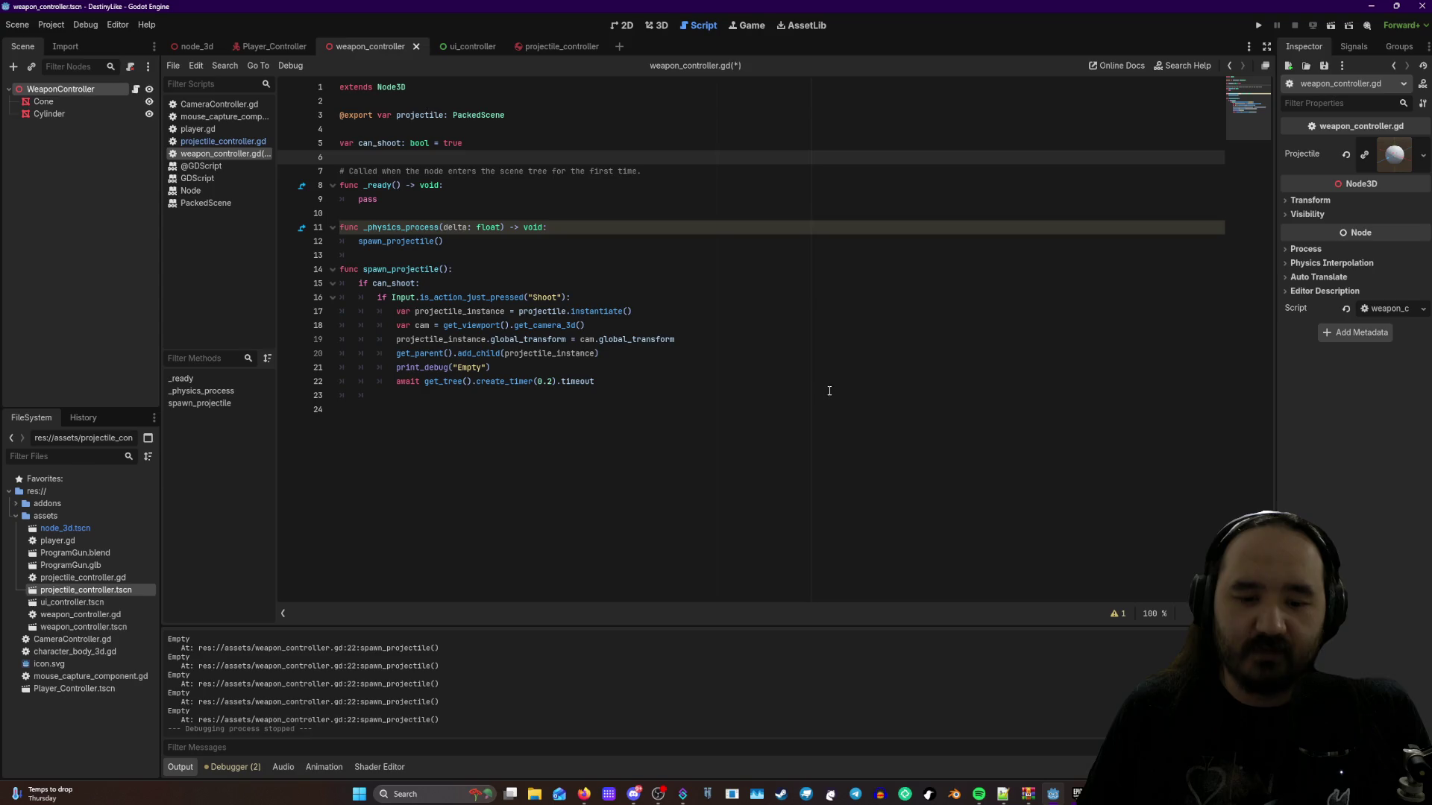
pyautogui.click(1055, 797)
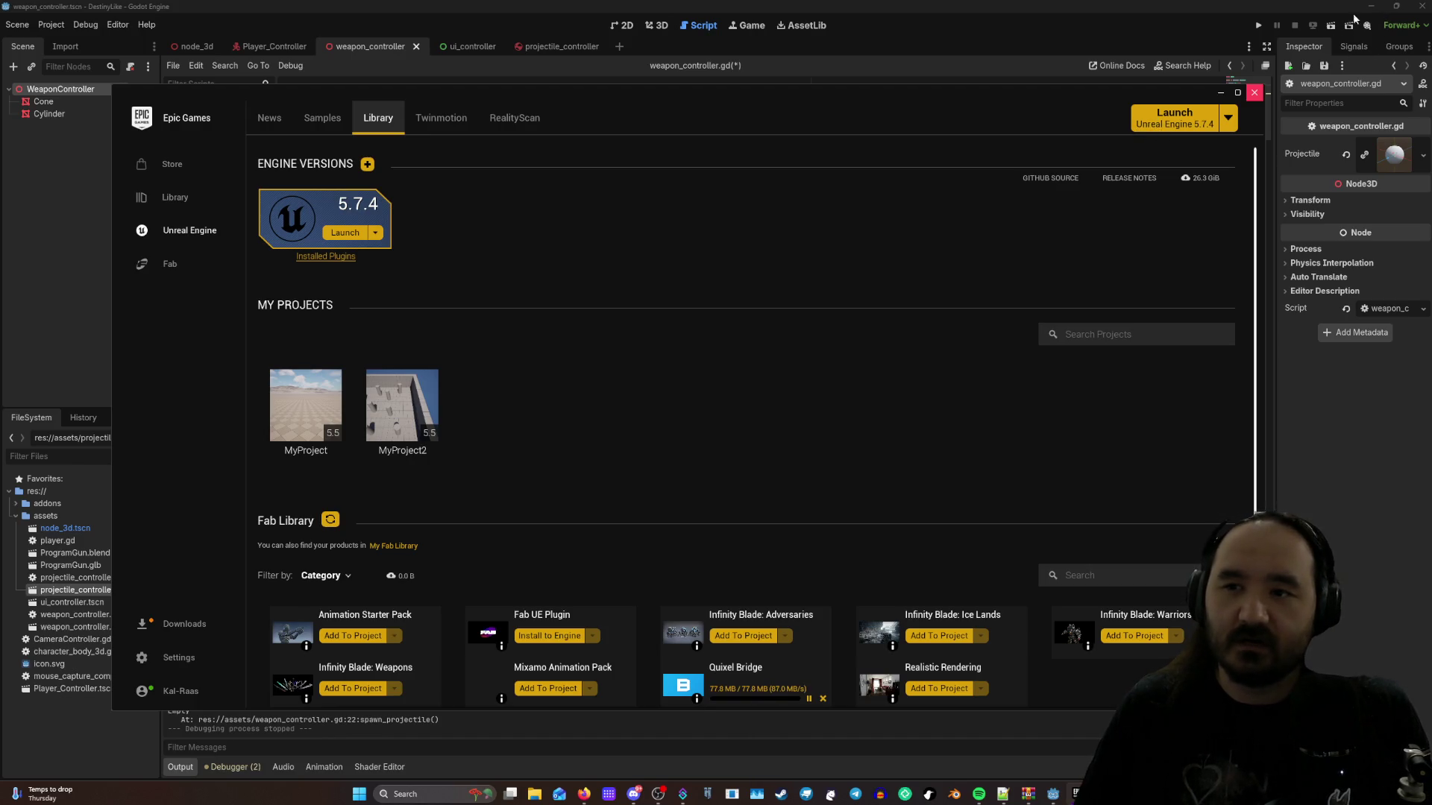
# Save the weapon_controller scene with Save Scene As
pyautogui.click(1254, 93)
pyautogui.click(17, 24)
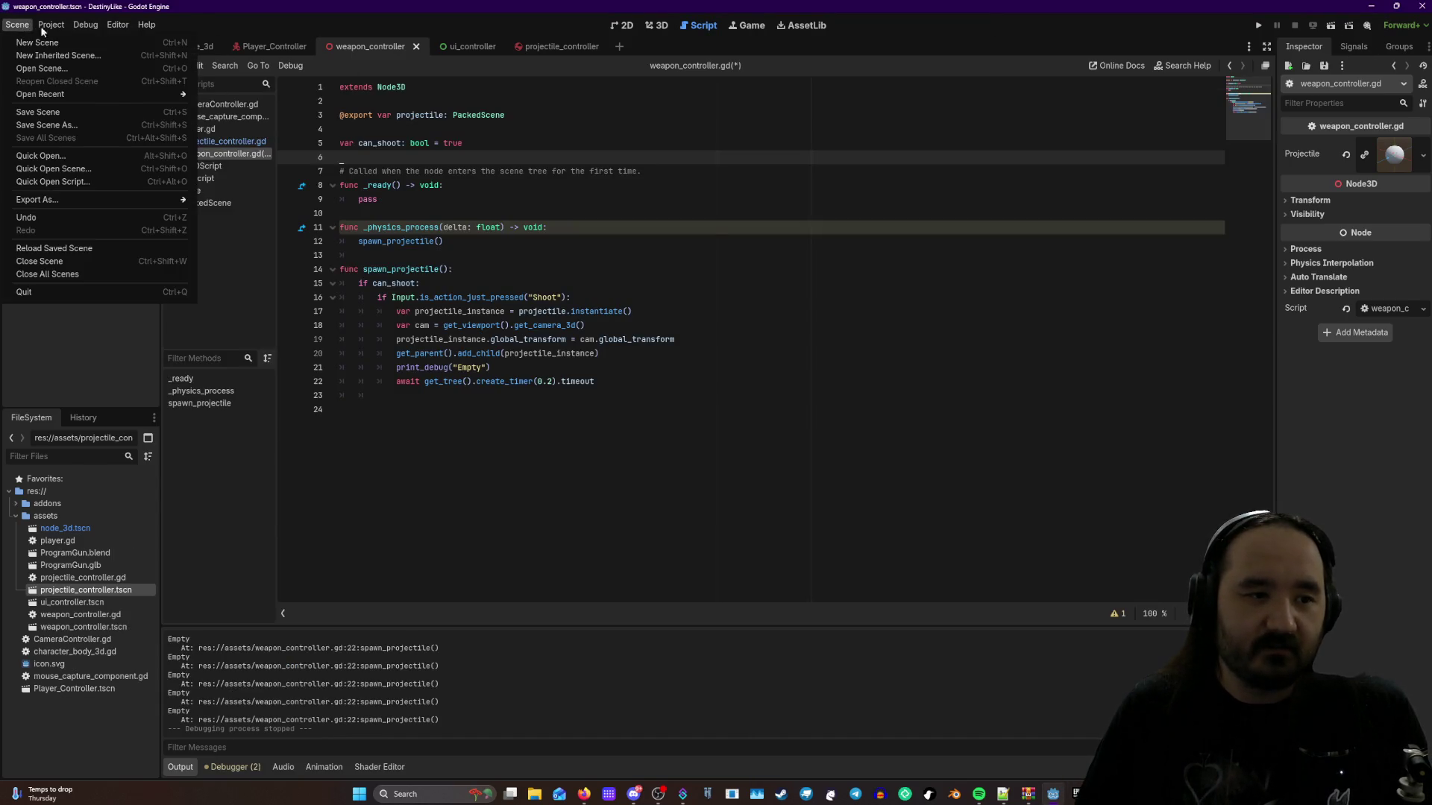
pyautogui.click(17, 24)
pyautogui.click(53, 126)
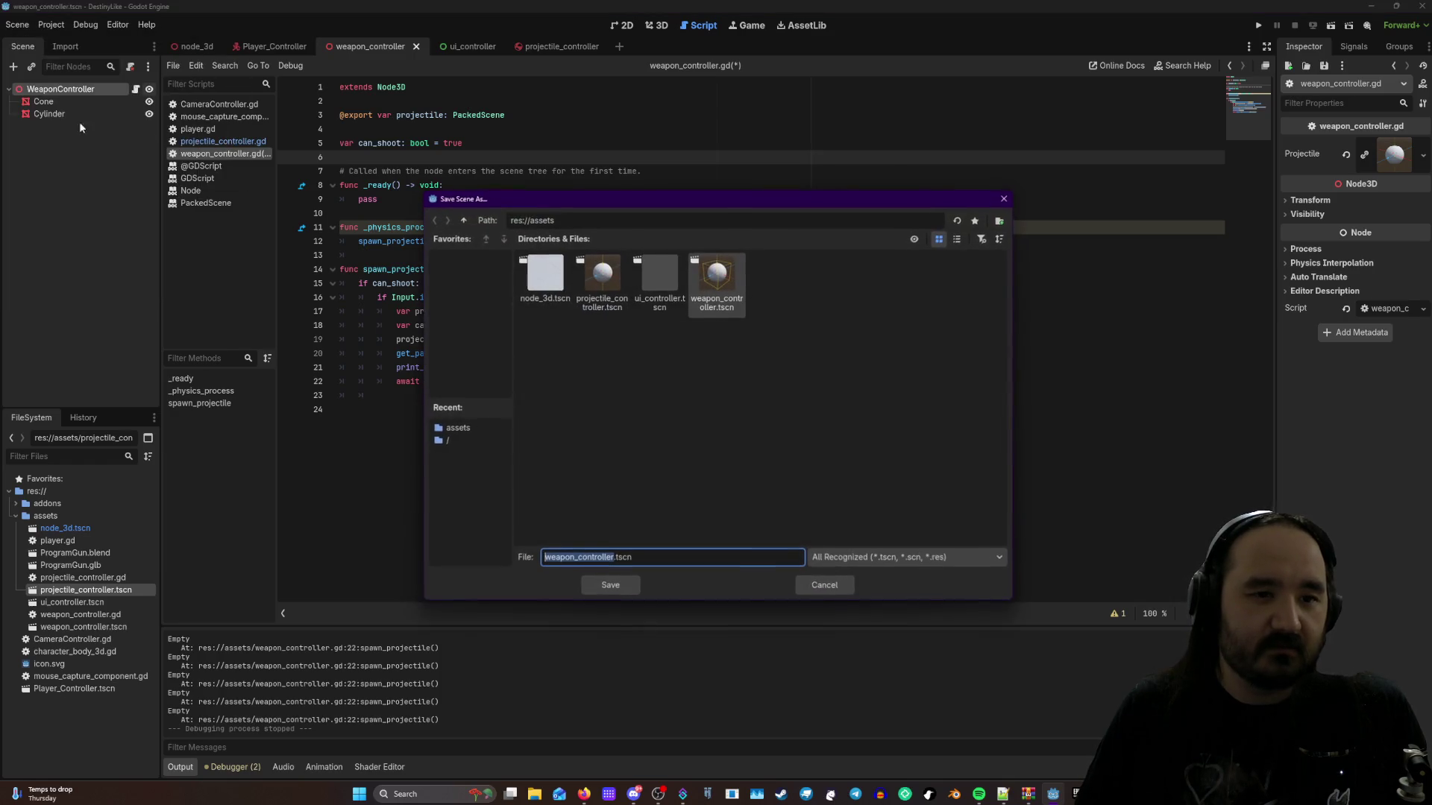
pyautogui.click(828, 585)
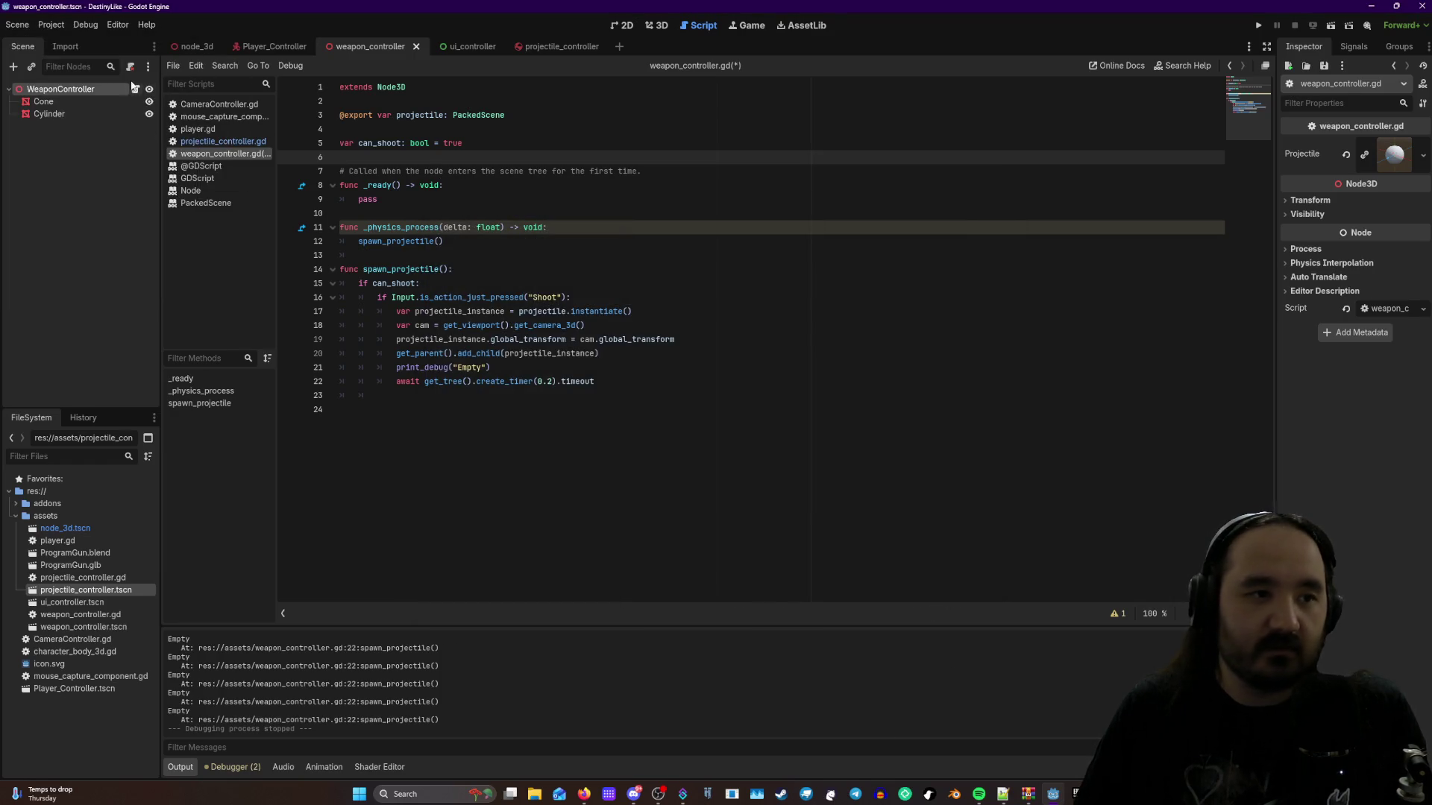
# Show projectile_controller.gd in the script editor, then quit Godot
pyautogui.click(50, 26)
pyautogui.moveTo(19, 26)
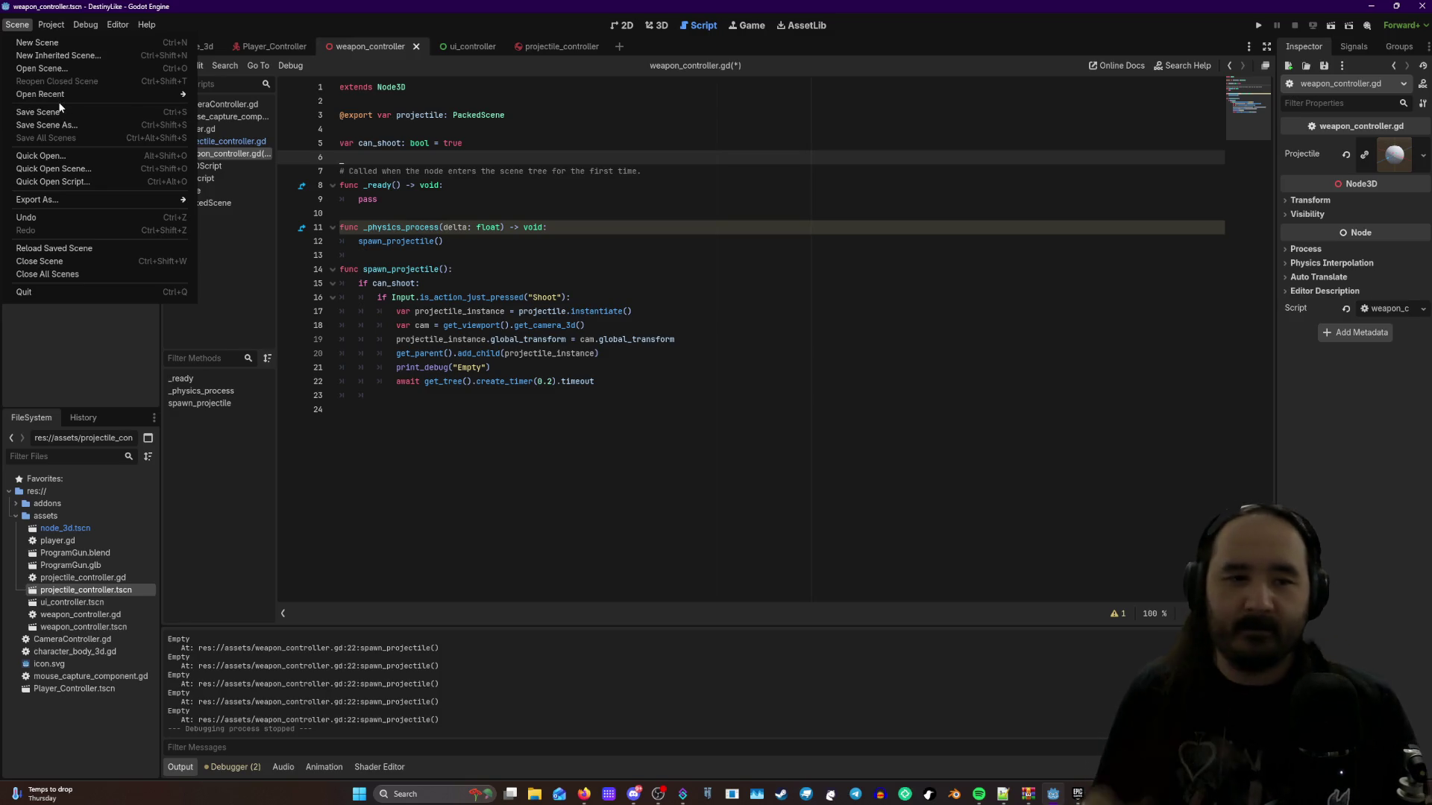
pyautogui.click(806, 441)
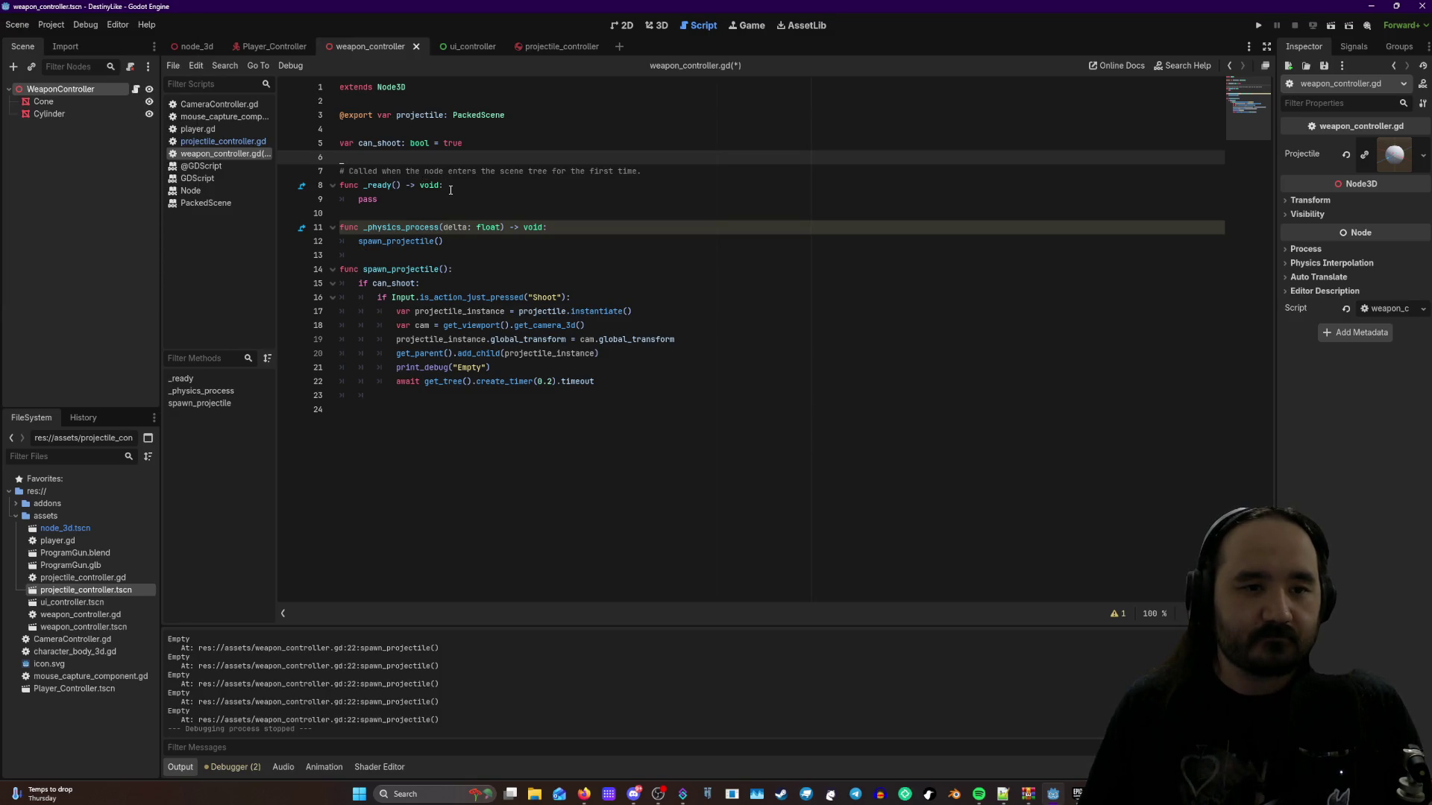
pyautogui.click(224, 141)
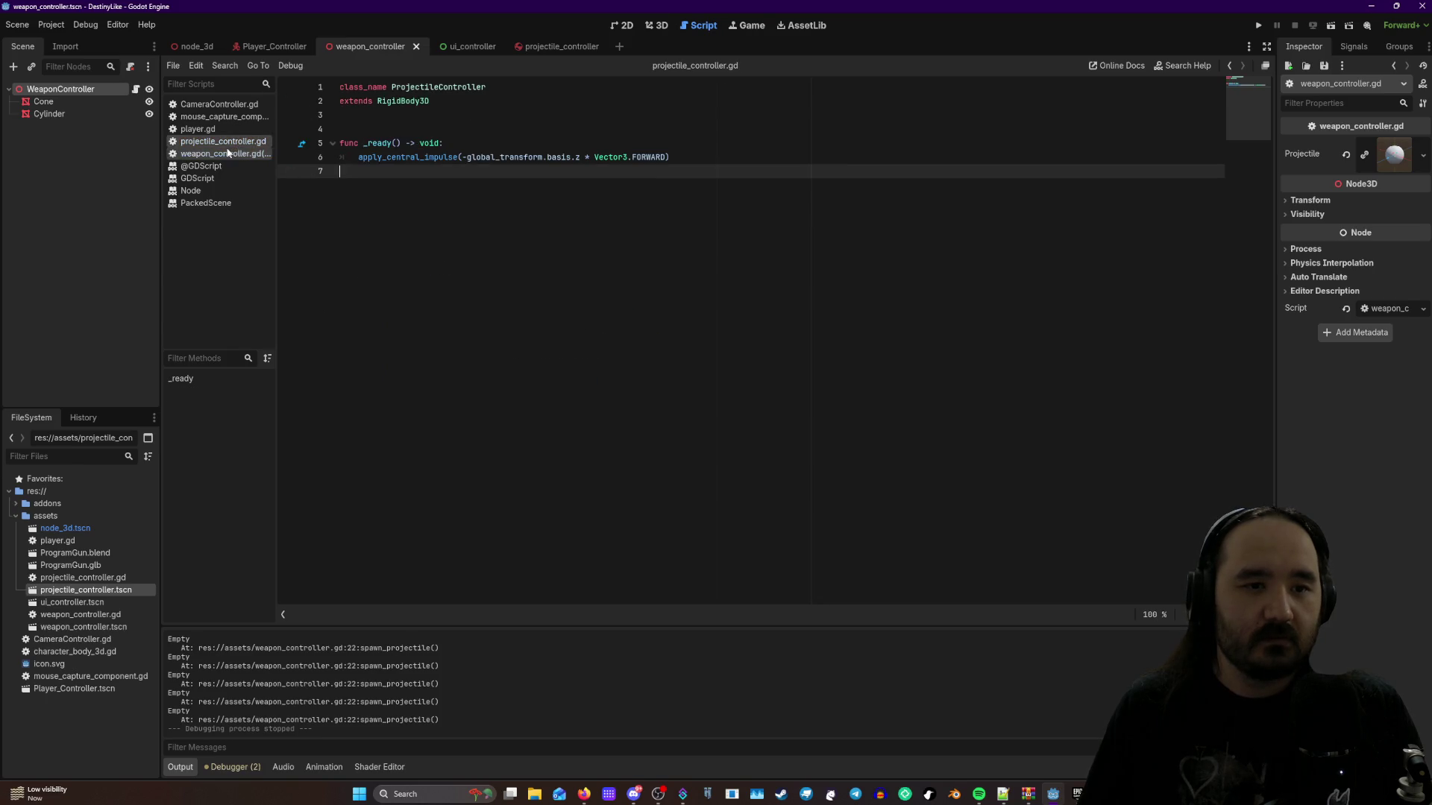
pyautogui.click(1420, 6)
# Save weapon_controller.gd on quit, launch Unreal Engine 5.7.4, and allow both firewall prompts
pyautogui.click(656, 419)
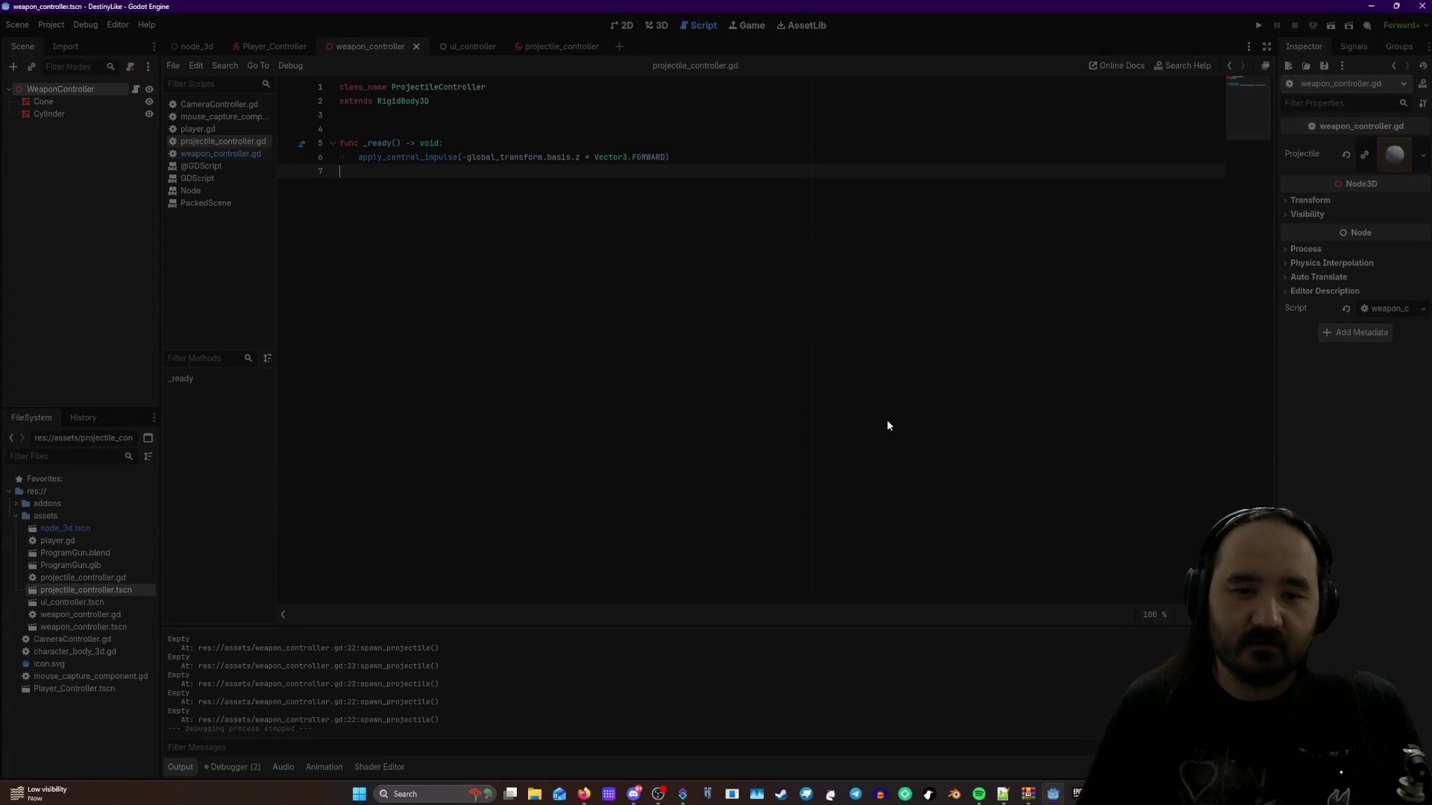
pyautogui.moveTo(1077, 796)
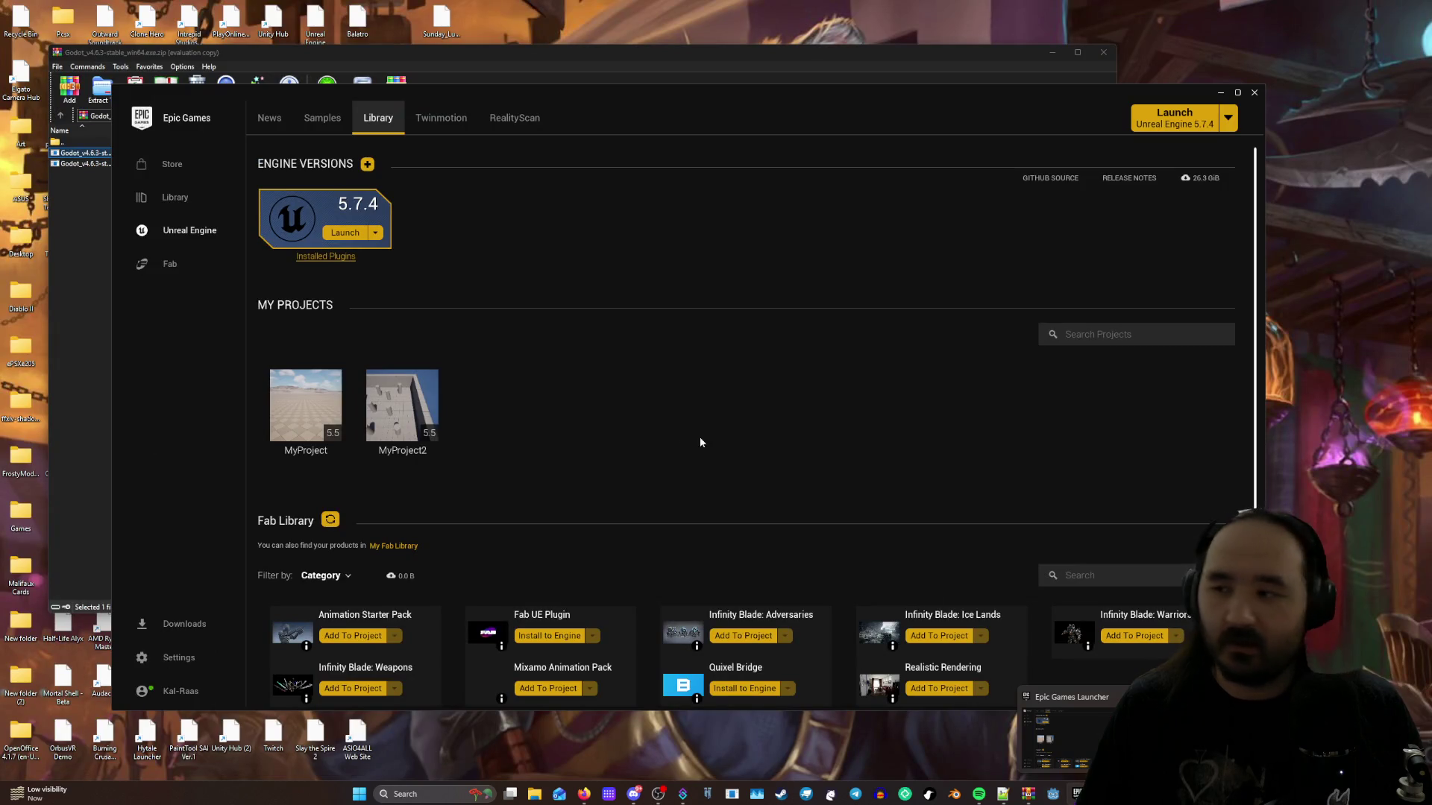
pyautogui.click(350, 234)
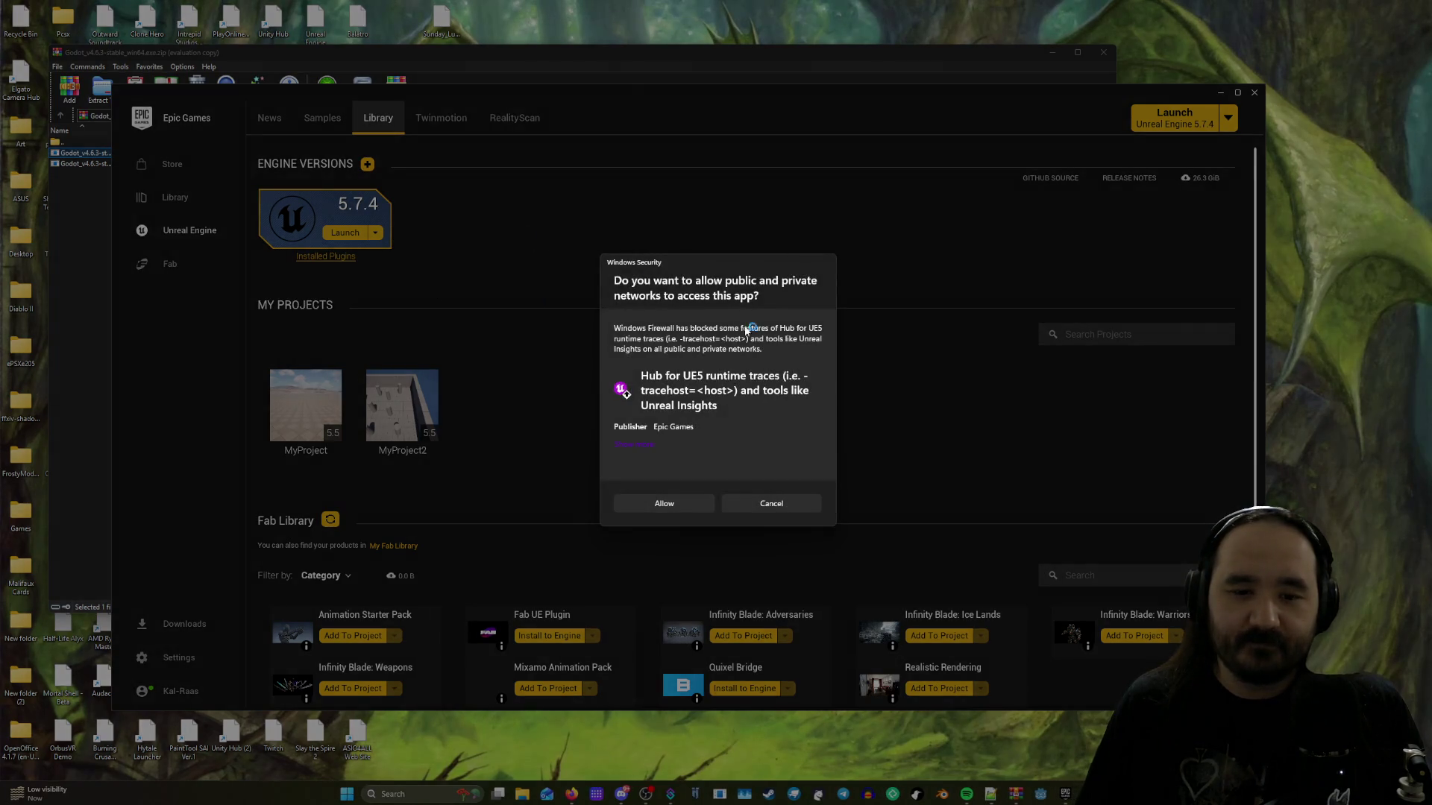
pyautogui.click(663, 504)
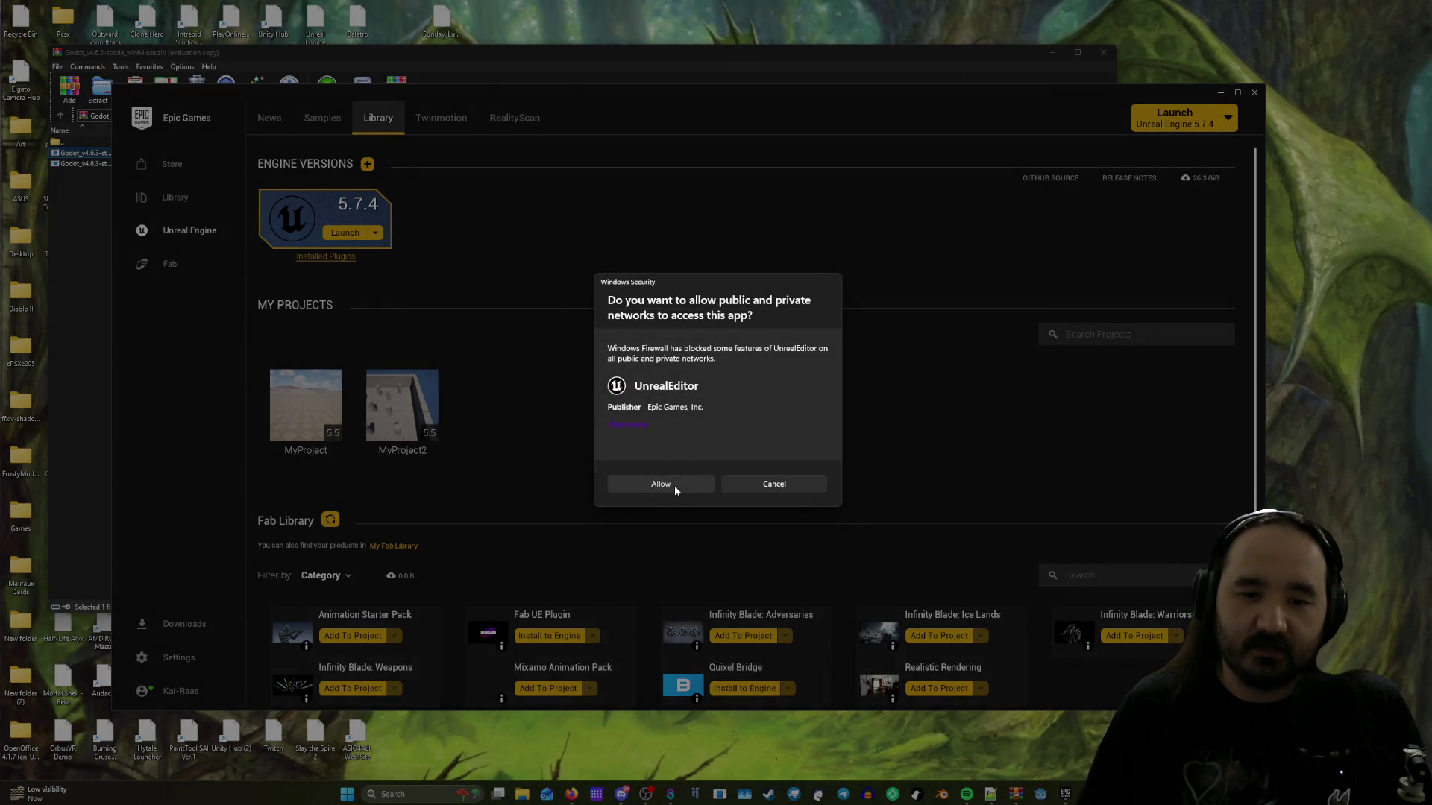
pyautogui.click(675, 485)
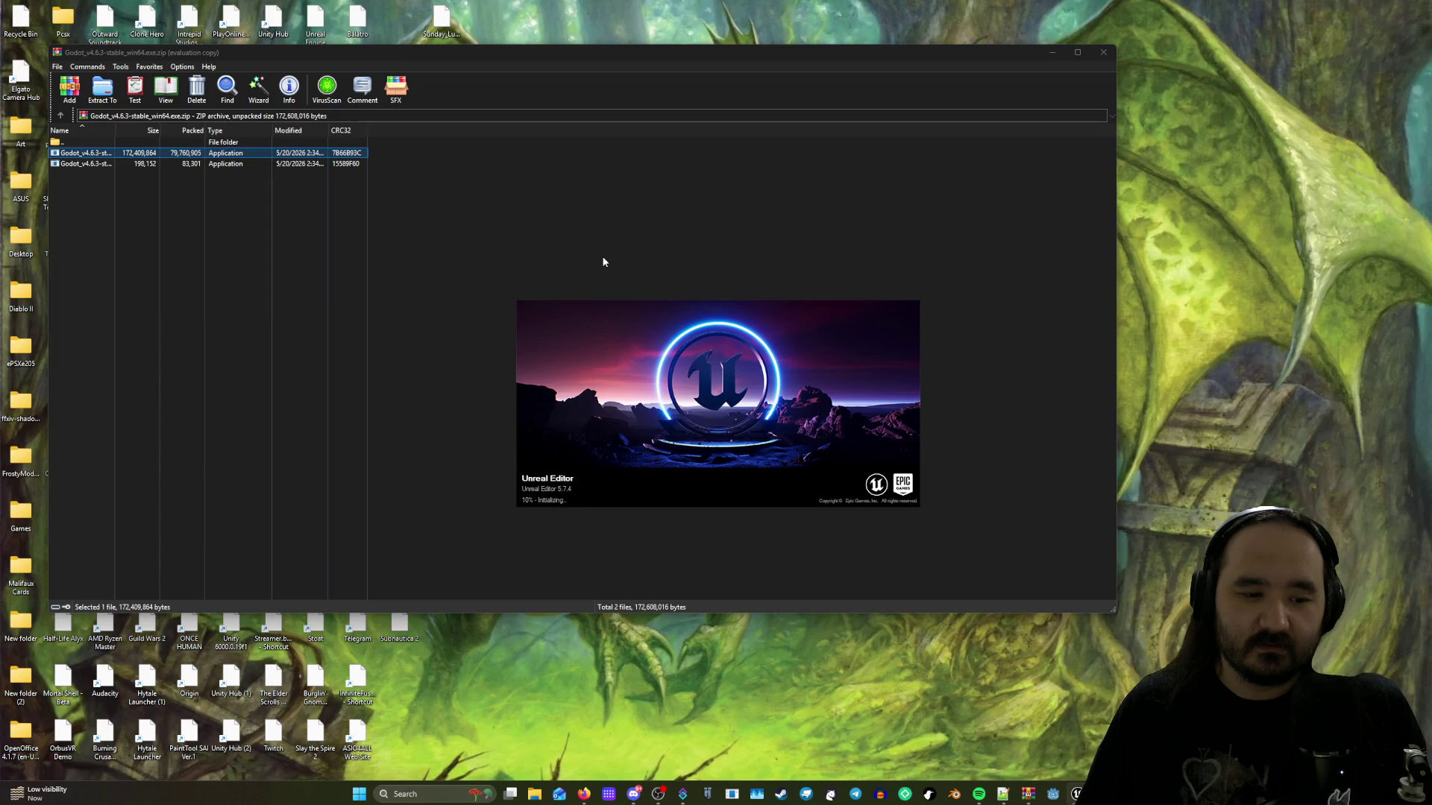
# Maximize the archive window, then bring the Unreal Engine 5.7 Project Browser forward
pyautogui.click(1071, 57)
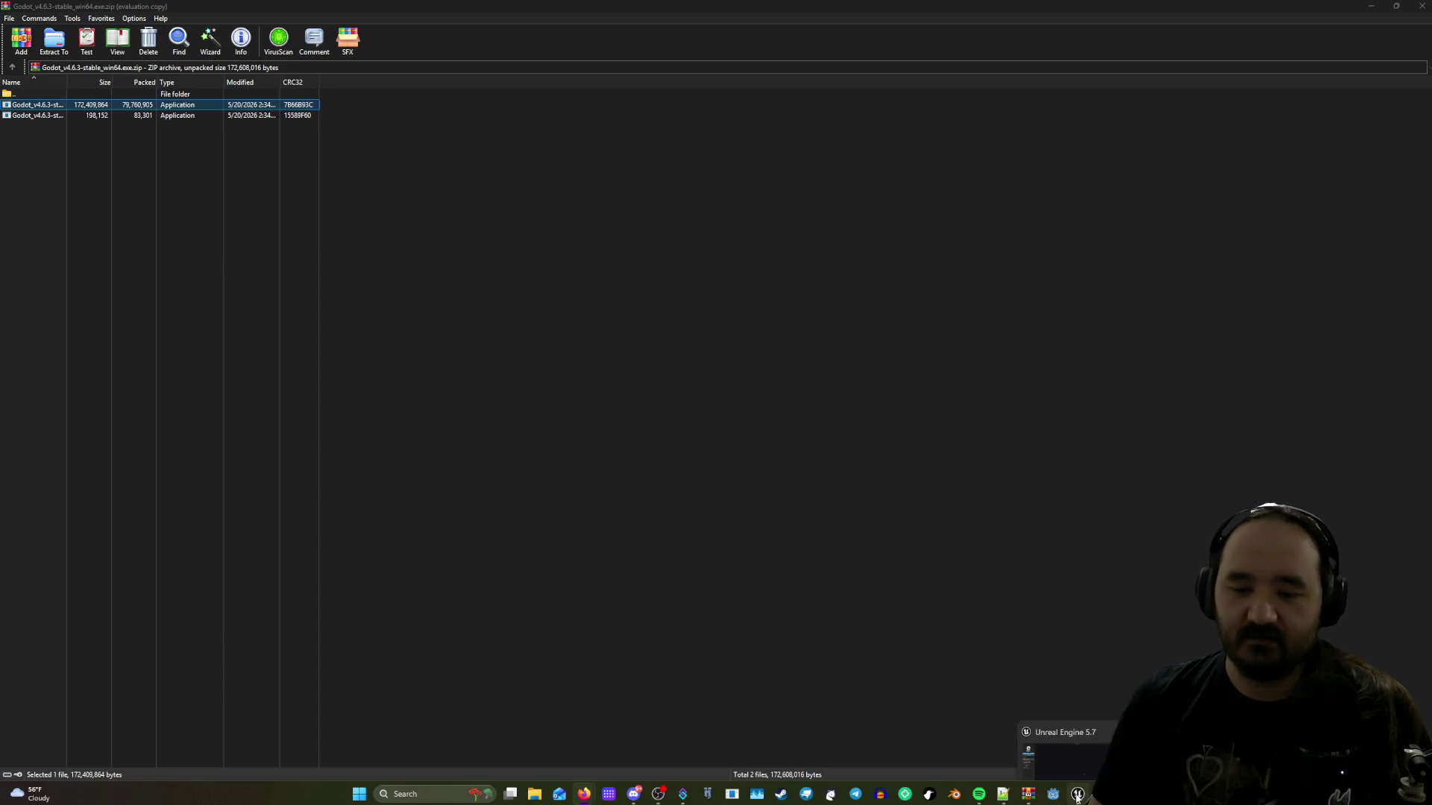
pyautogui.click(1077, 796)
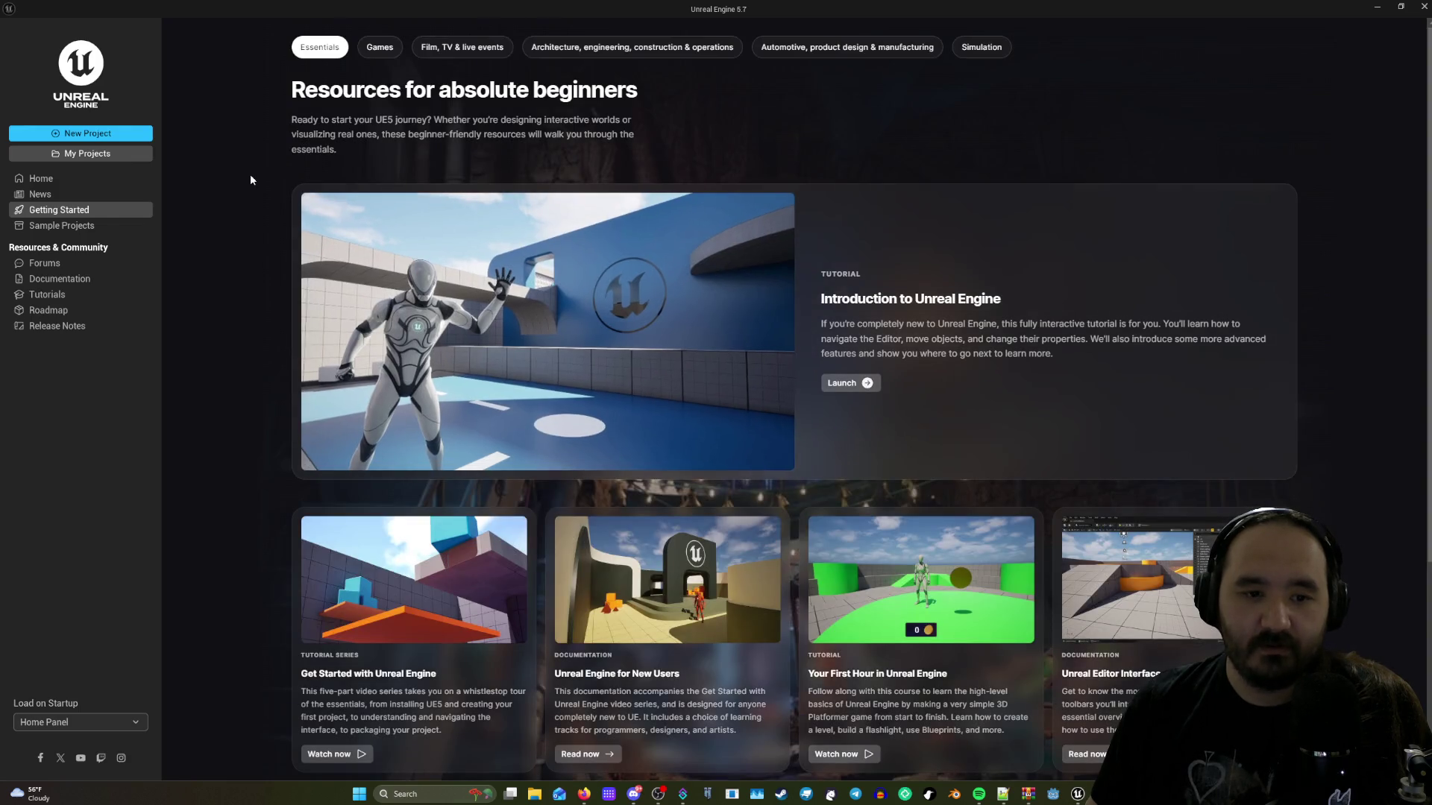
# Create a Blueprint project from the First Person template named DestinyLike
pyautogui.click(66, 135)
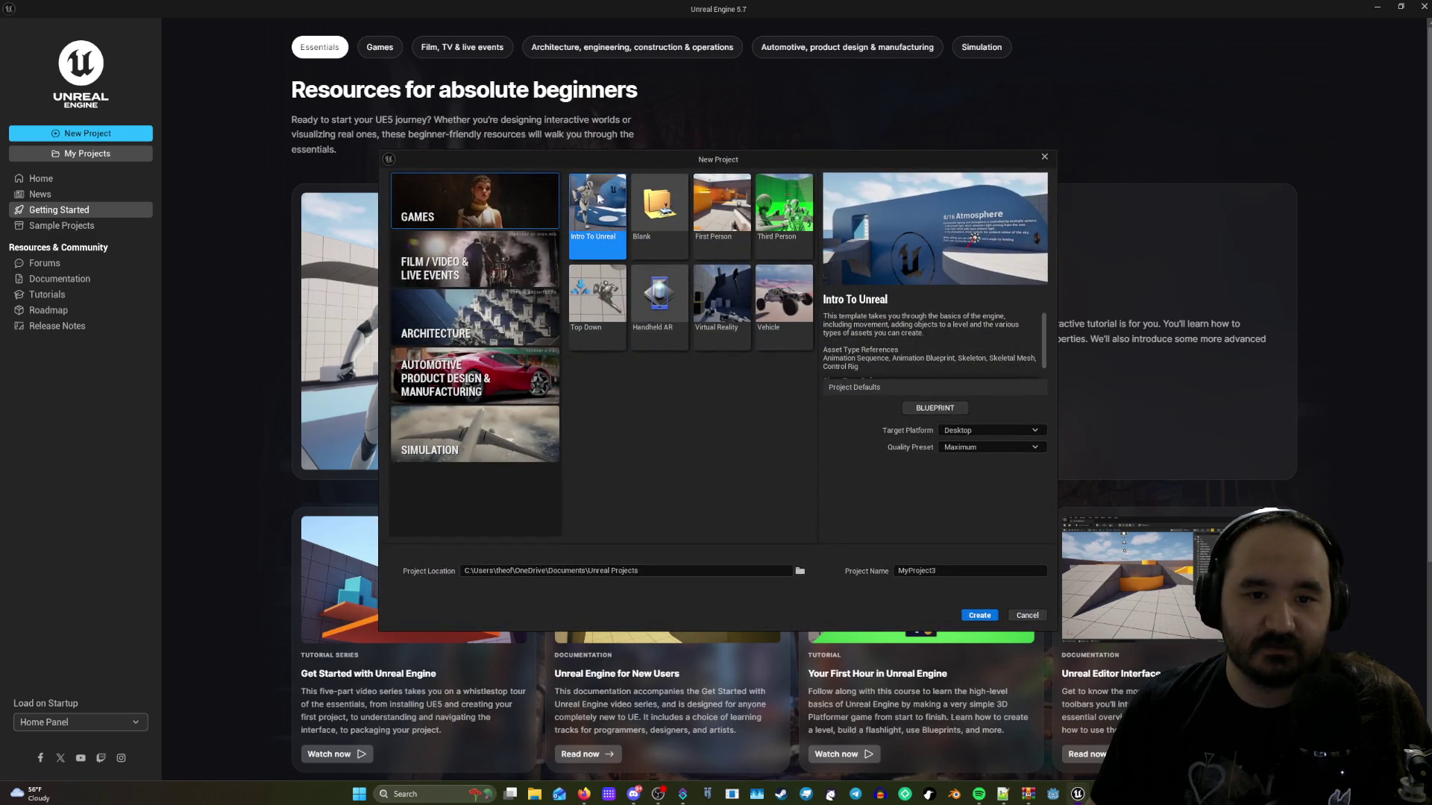
pyautogui.click(717, 206)
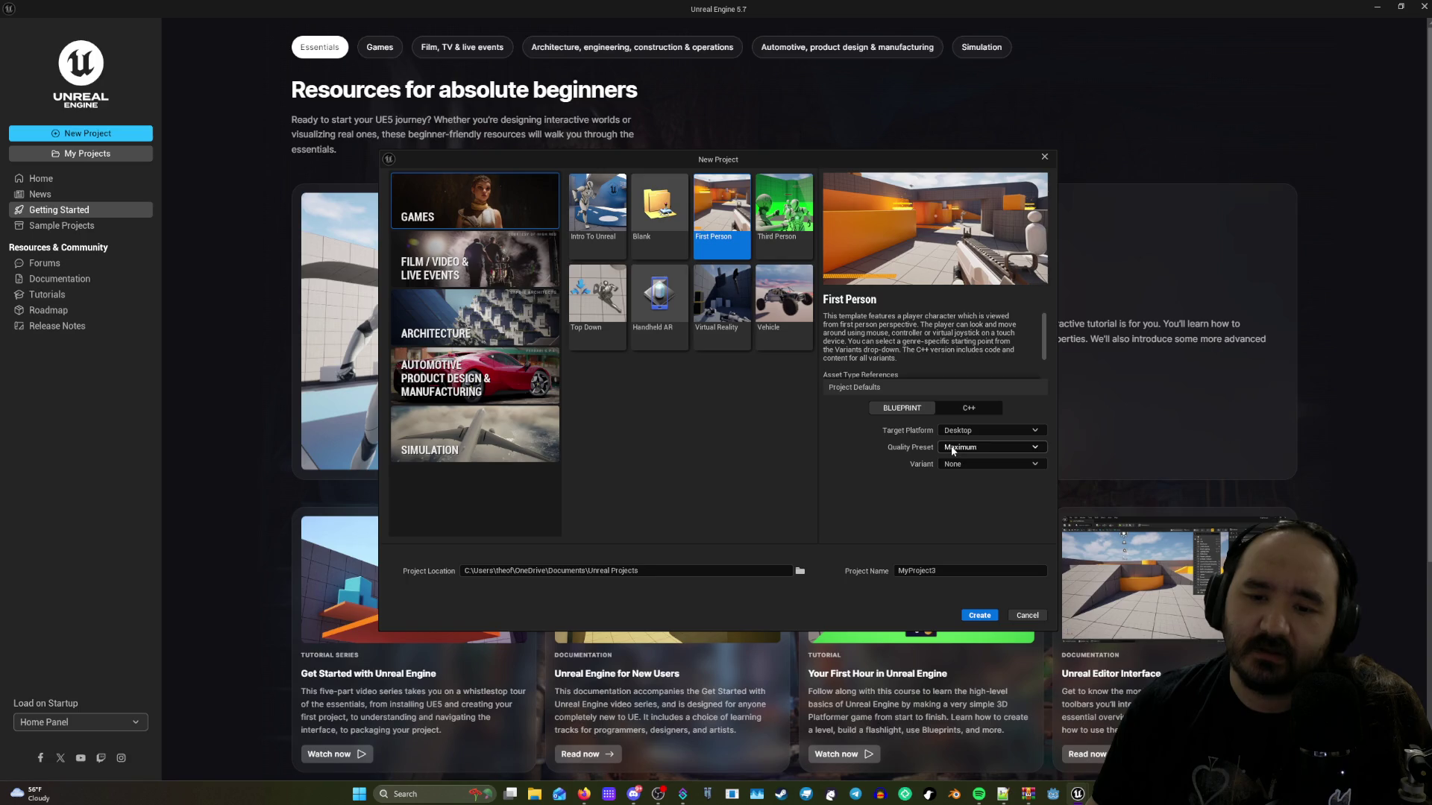
pyautogui.click(957, 571)
pyautogui.write('Destiny')
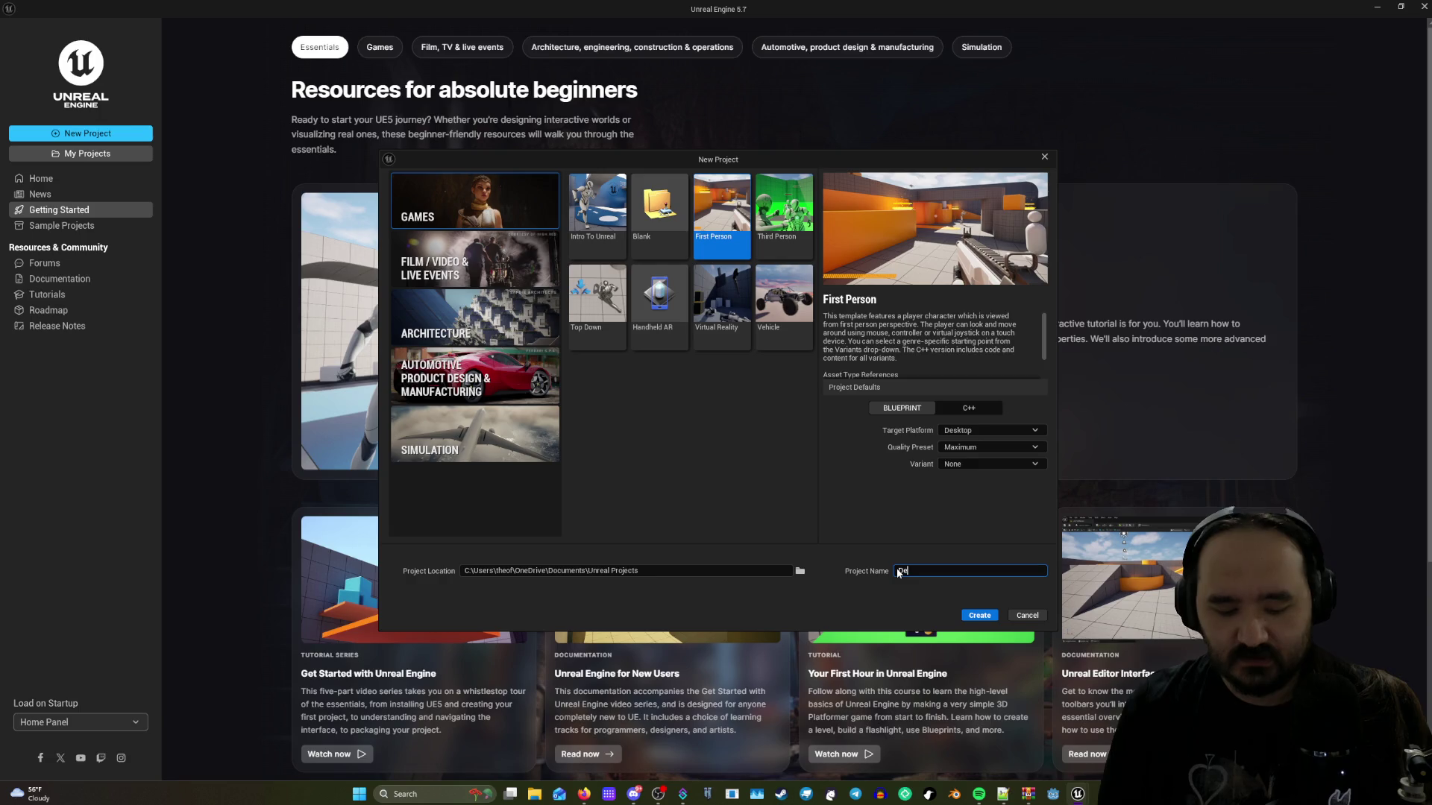
pyautogui.write('Like')
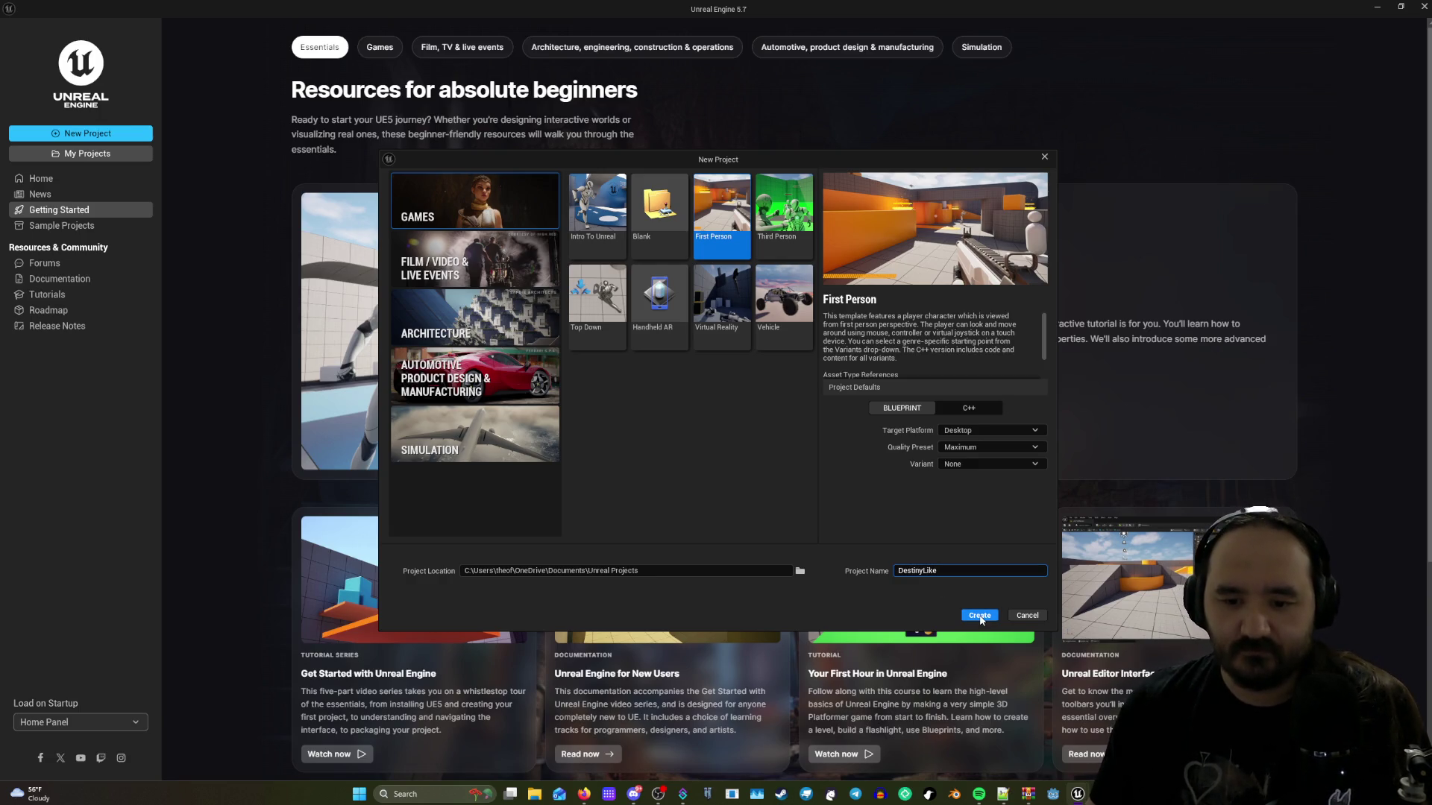
pyautogui.click(979, 616)
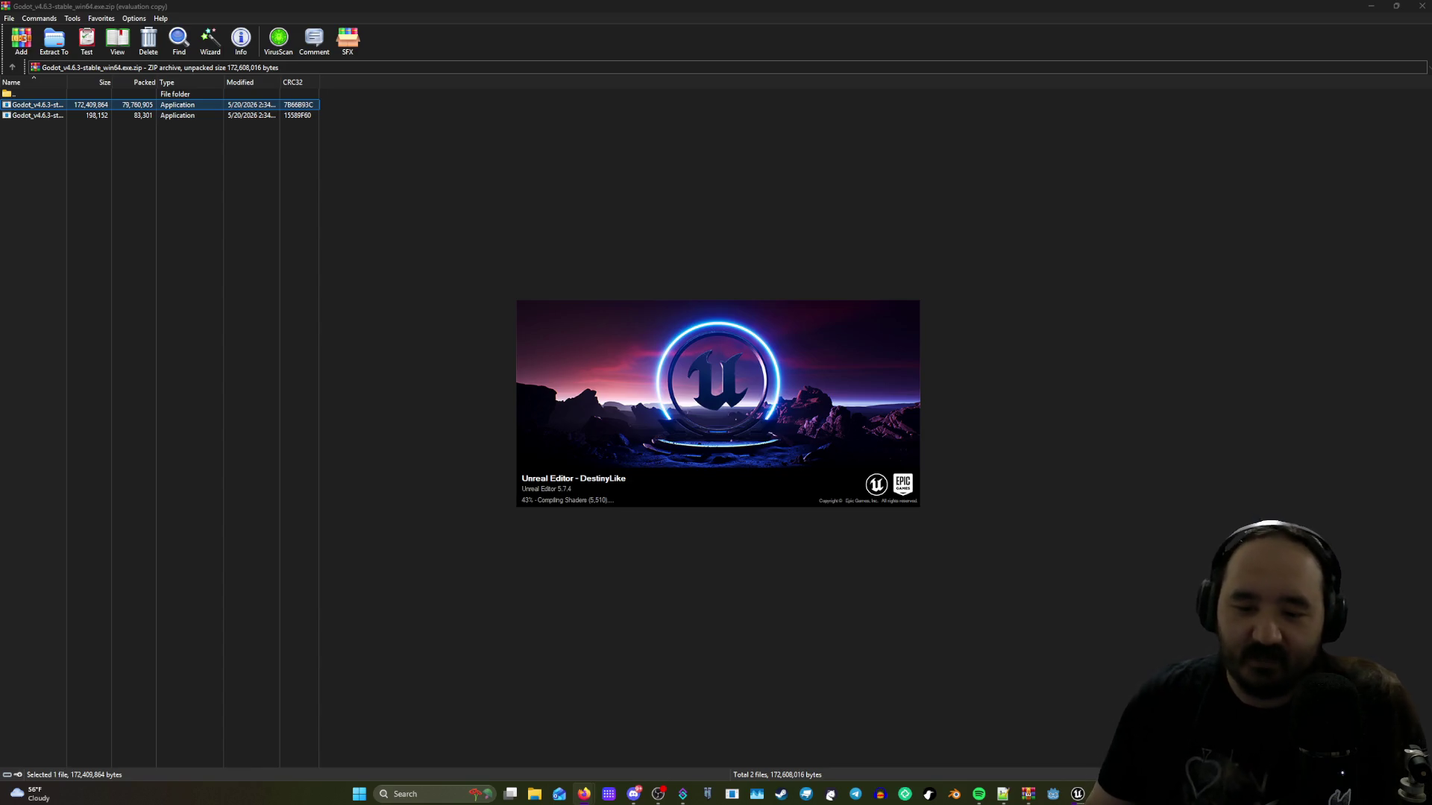
# Switch to the Small Doom-like planning notes in Notepad++ while shaders compile
pyautogui.click(1003, 795)
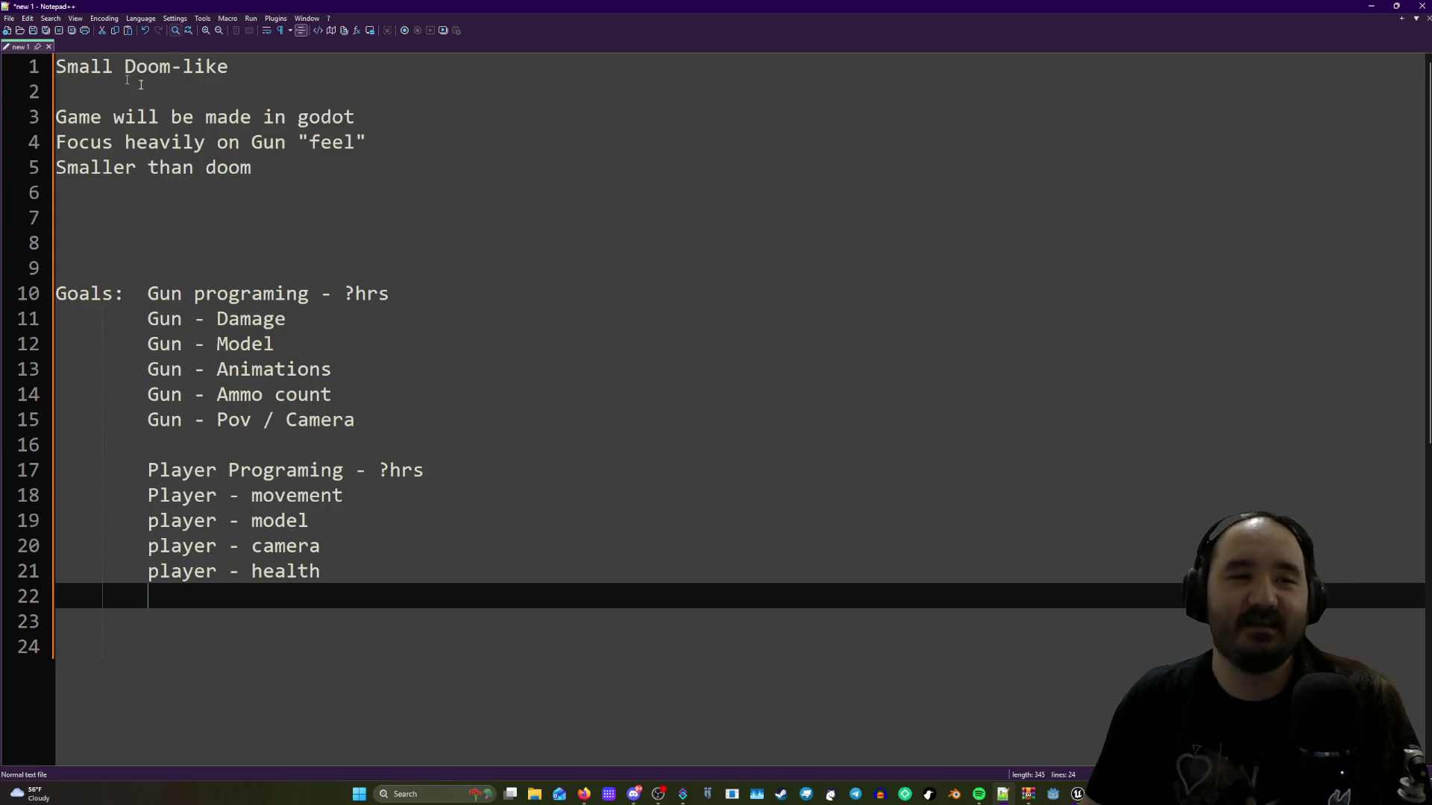
# Append 'fps' to the line 1 title so it reads Small Doom-like fps
pyautogui.click(165, 67)
pyautogui.doubleClick(165, 67)
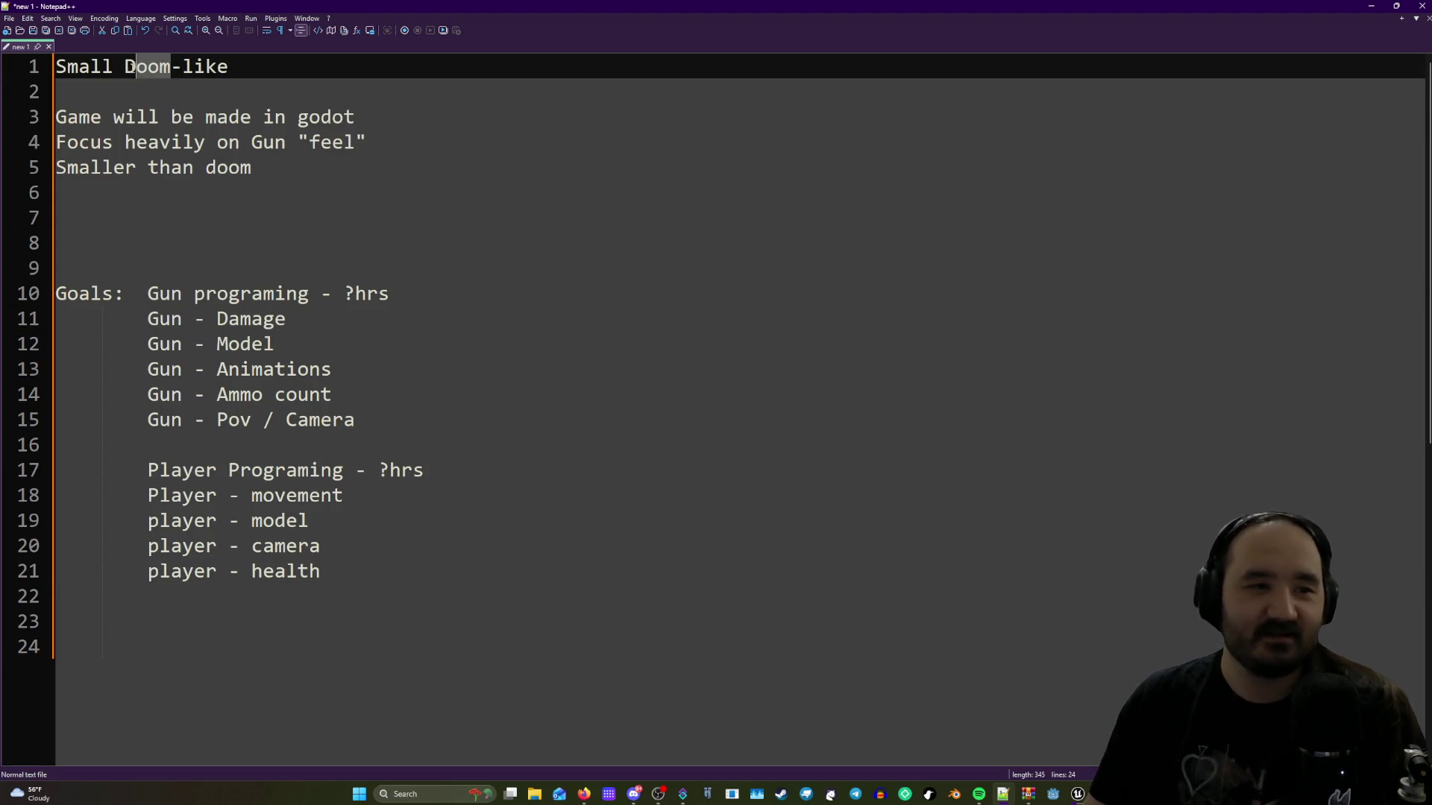
pyautogui.click(274, 72)
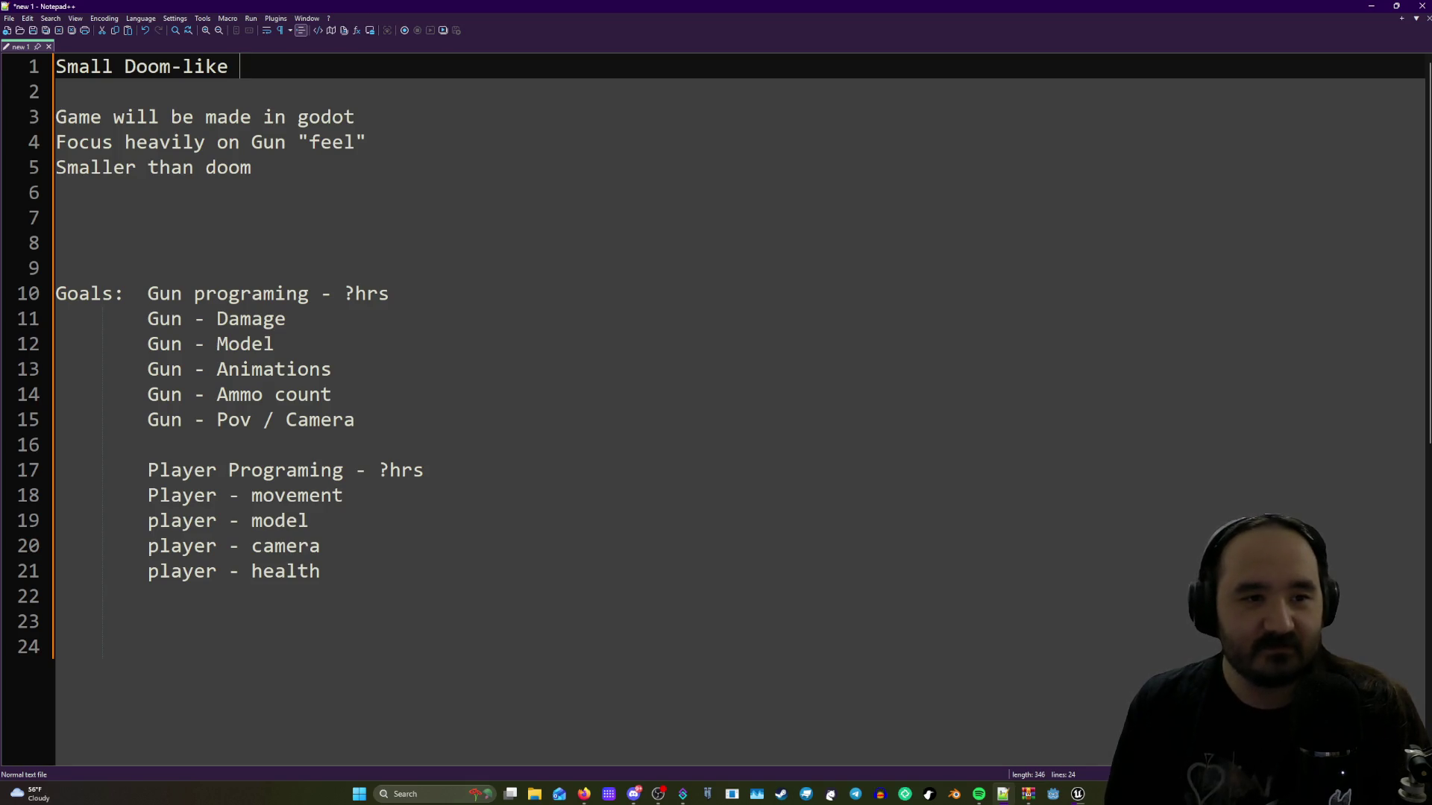
pyautogui.write('fps')
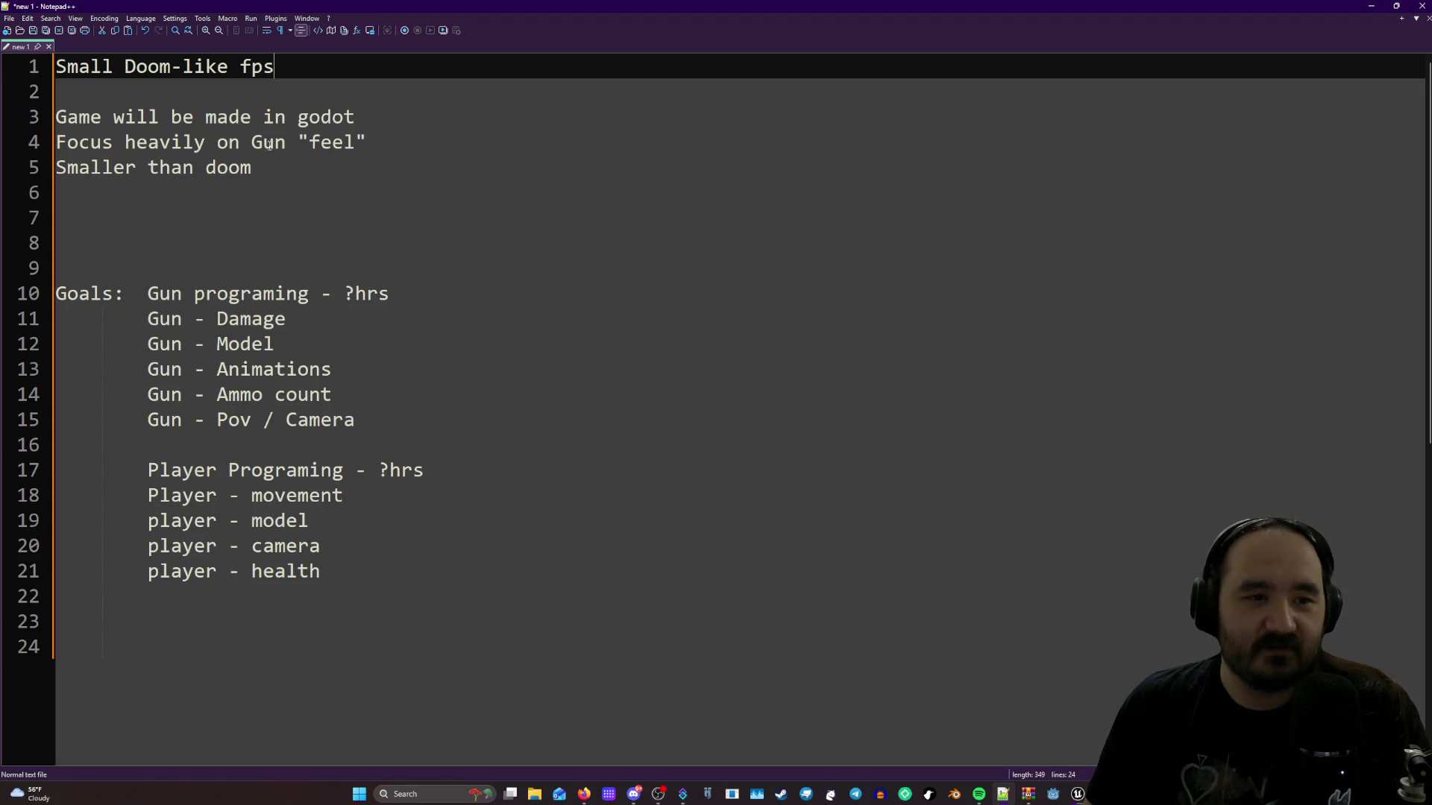
# Review the goals list, stepping through the gun goals on lines 10–17
pyautogui.click(378, 143)
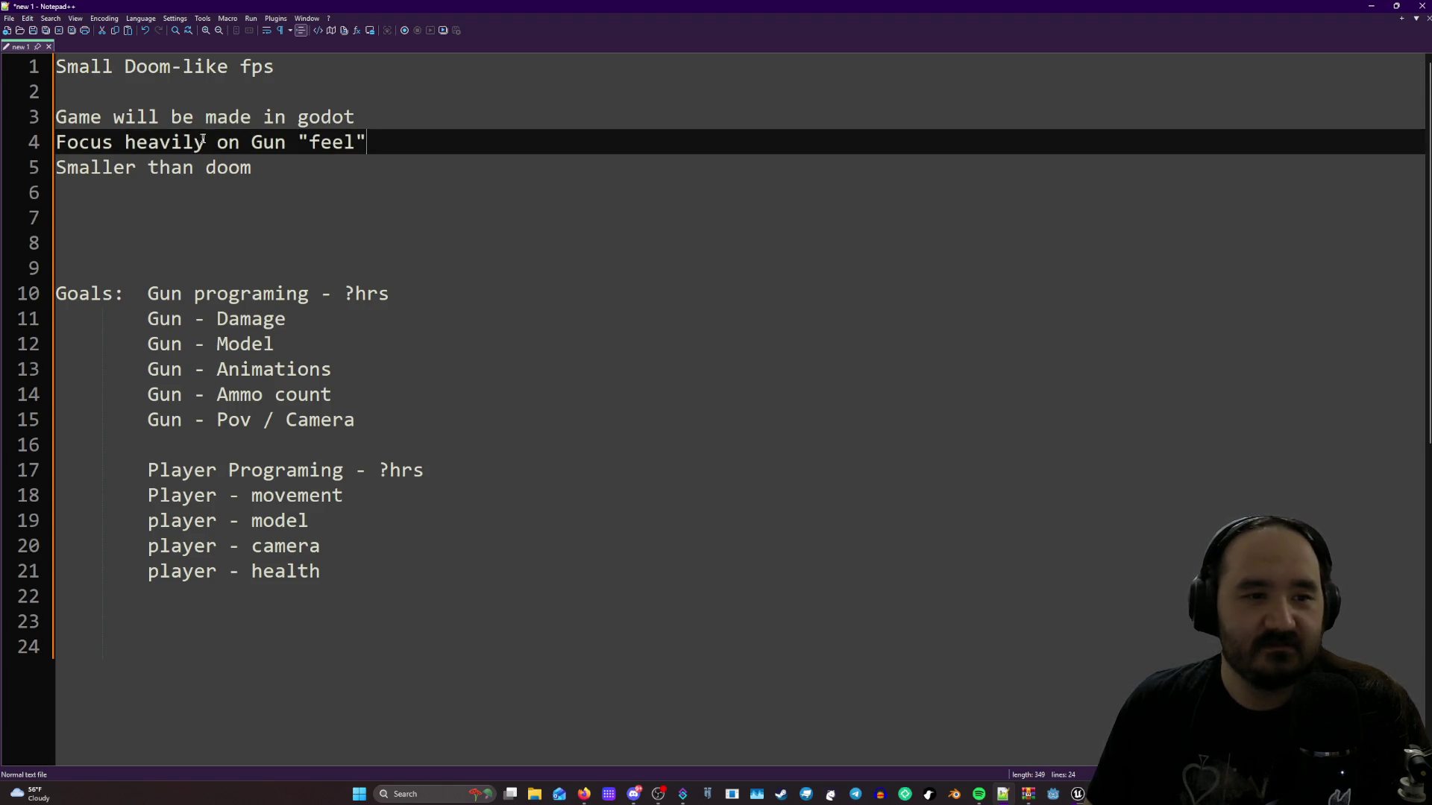
pyautogui.click(190, 176)
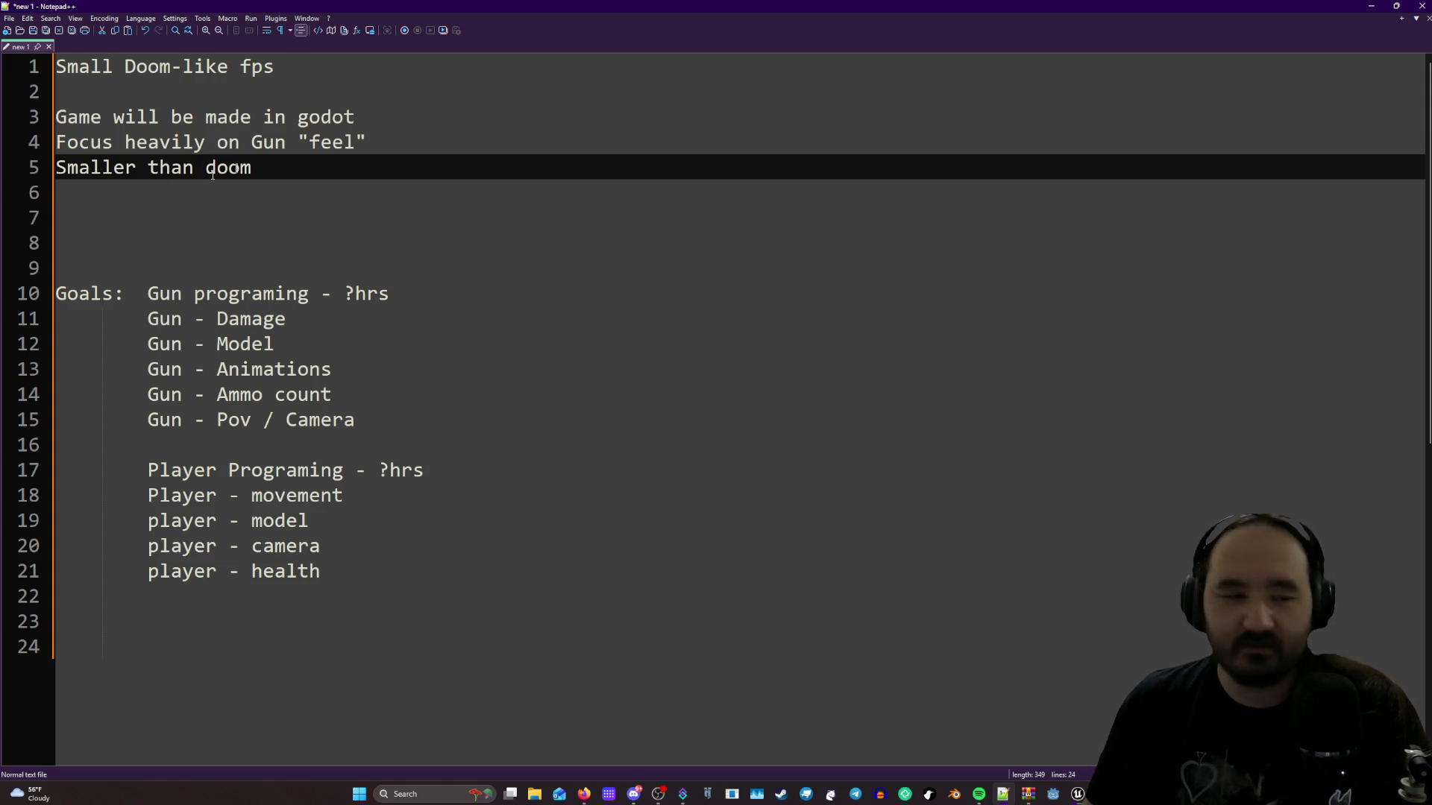
pyautogui.click(318, 299)
pyautogui.moveTo(248, 293)
pyautogui.mouseDown()
pyautogui.moveTo(384, 471)
pyautogui.moveTo(248, 293)
pyautogui.mouseUp()
pyautogui.click(252, 343)
pyautogui.click(272, 371)
pyautogui.click(270, 395)
pyautogui.click(294, 445)
pyautogui.click(314, 421)
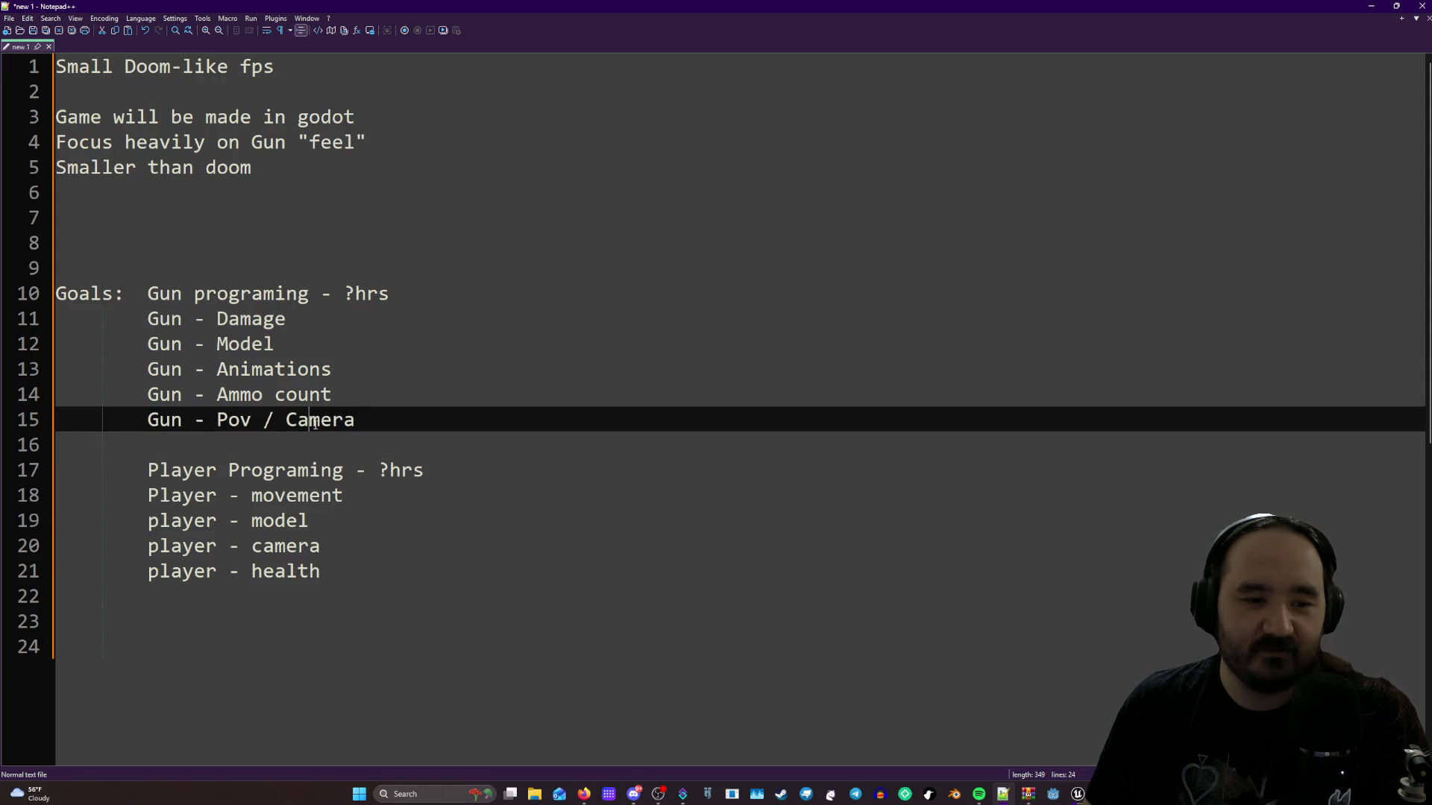
# Add a 'gun - projectiles' goal line after Gun - Damage
pyautogui.click(290, 318)
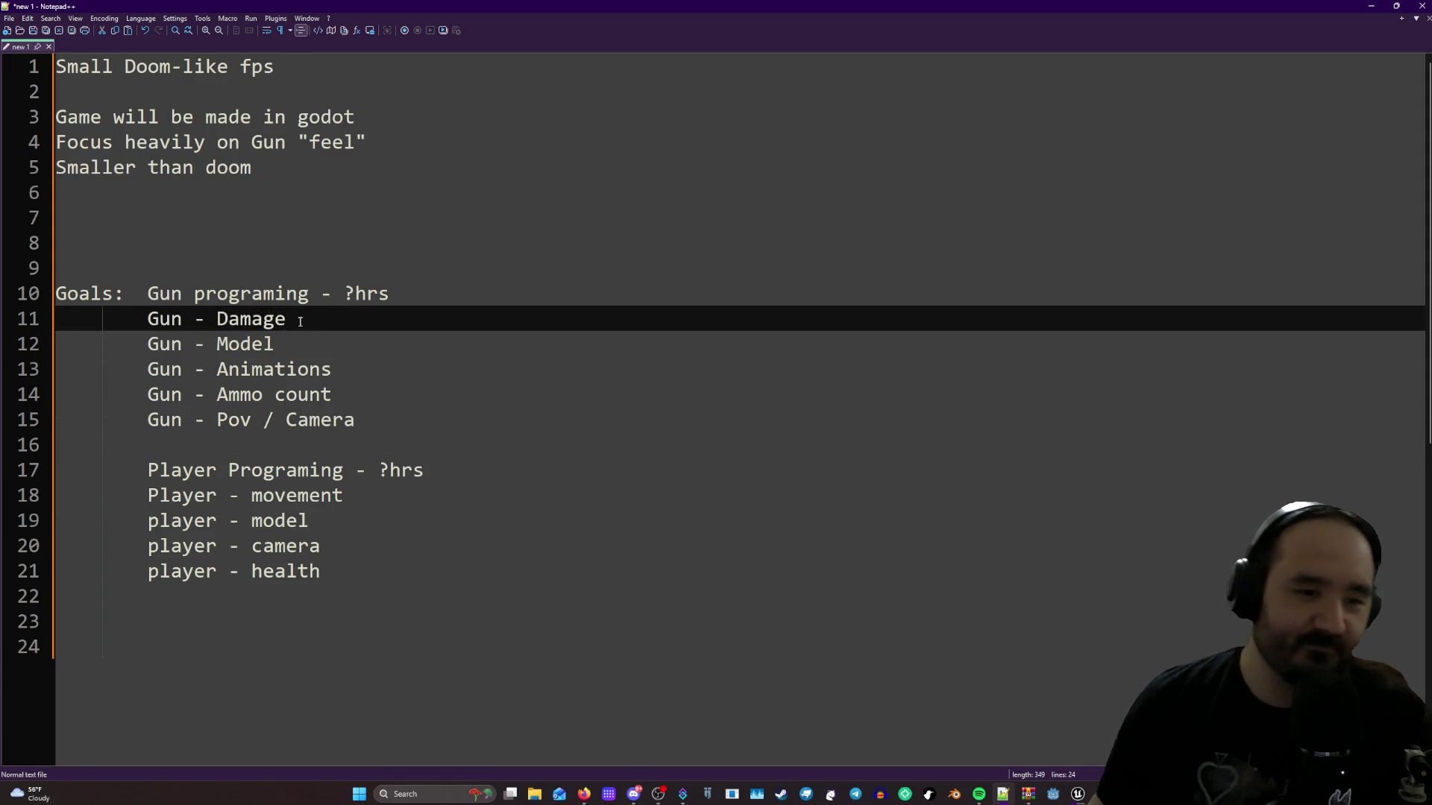
pyautogui.press('Return')
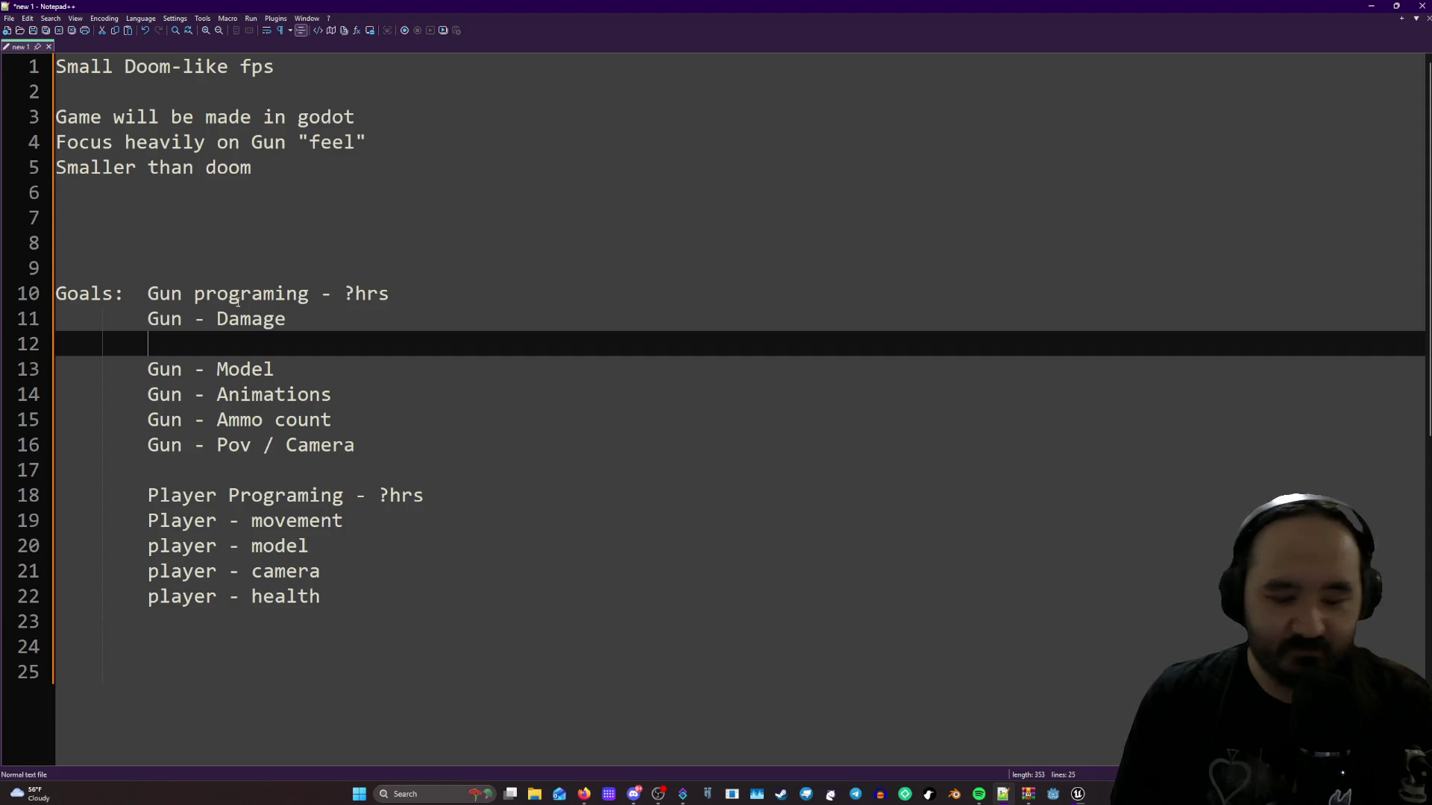
pyautogui.write('gun -')
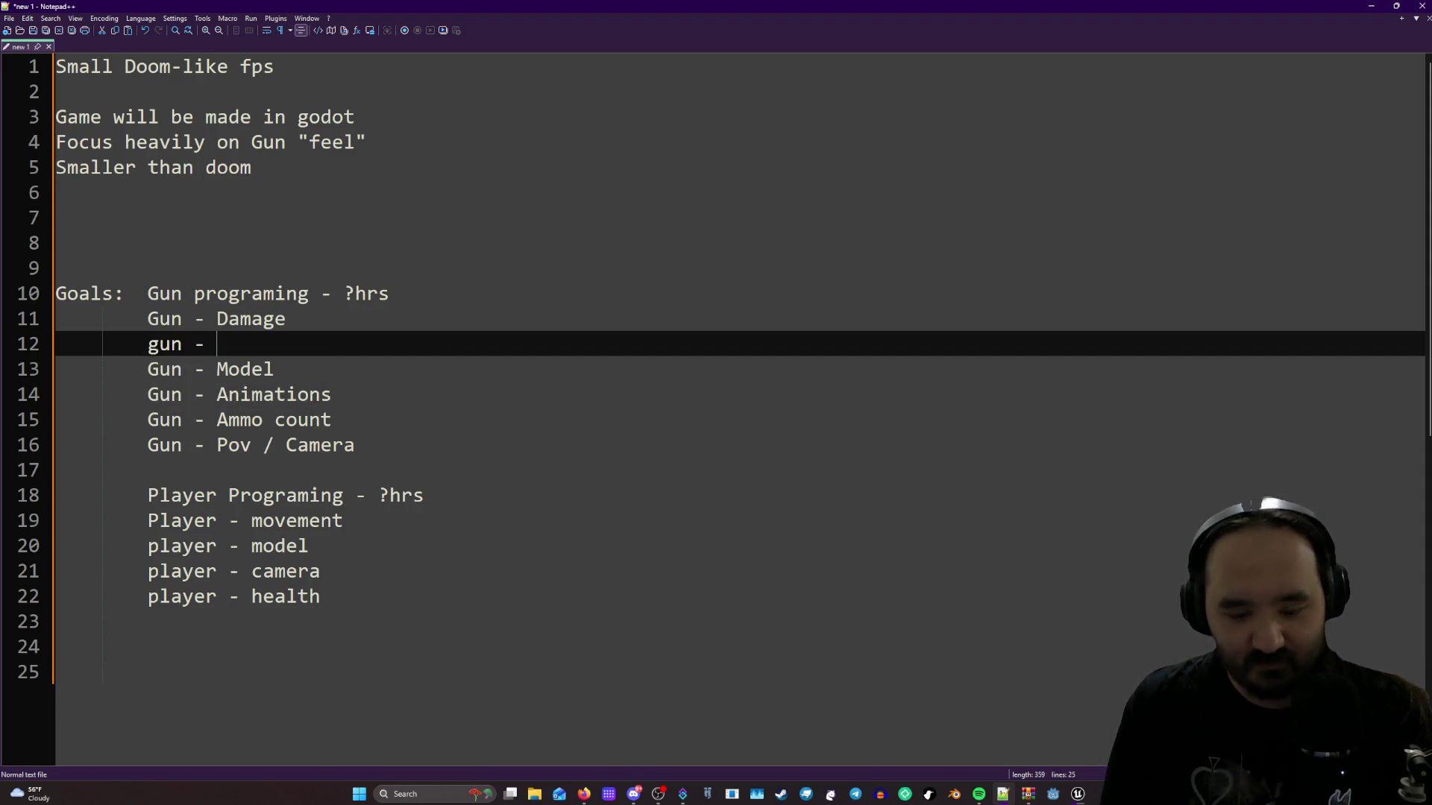
pyautogui.write('pro')
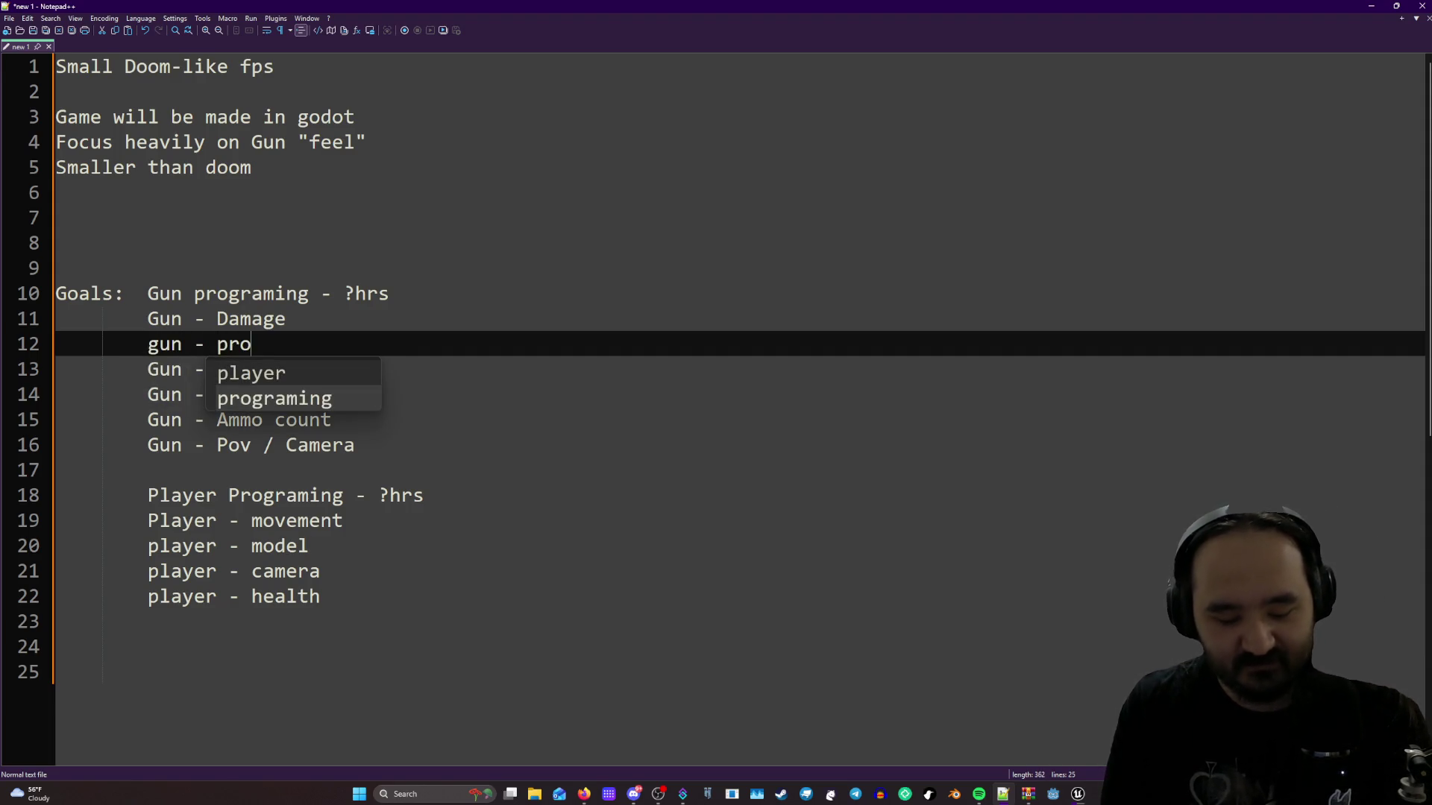
pyautogui.write('jecti,e')
pyautogui.press('BackSpace')
pyautogui.press('BackSpace')
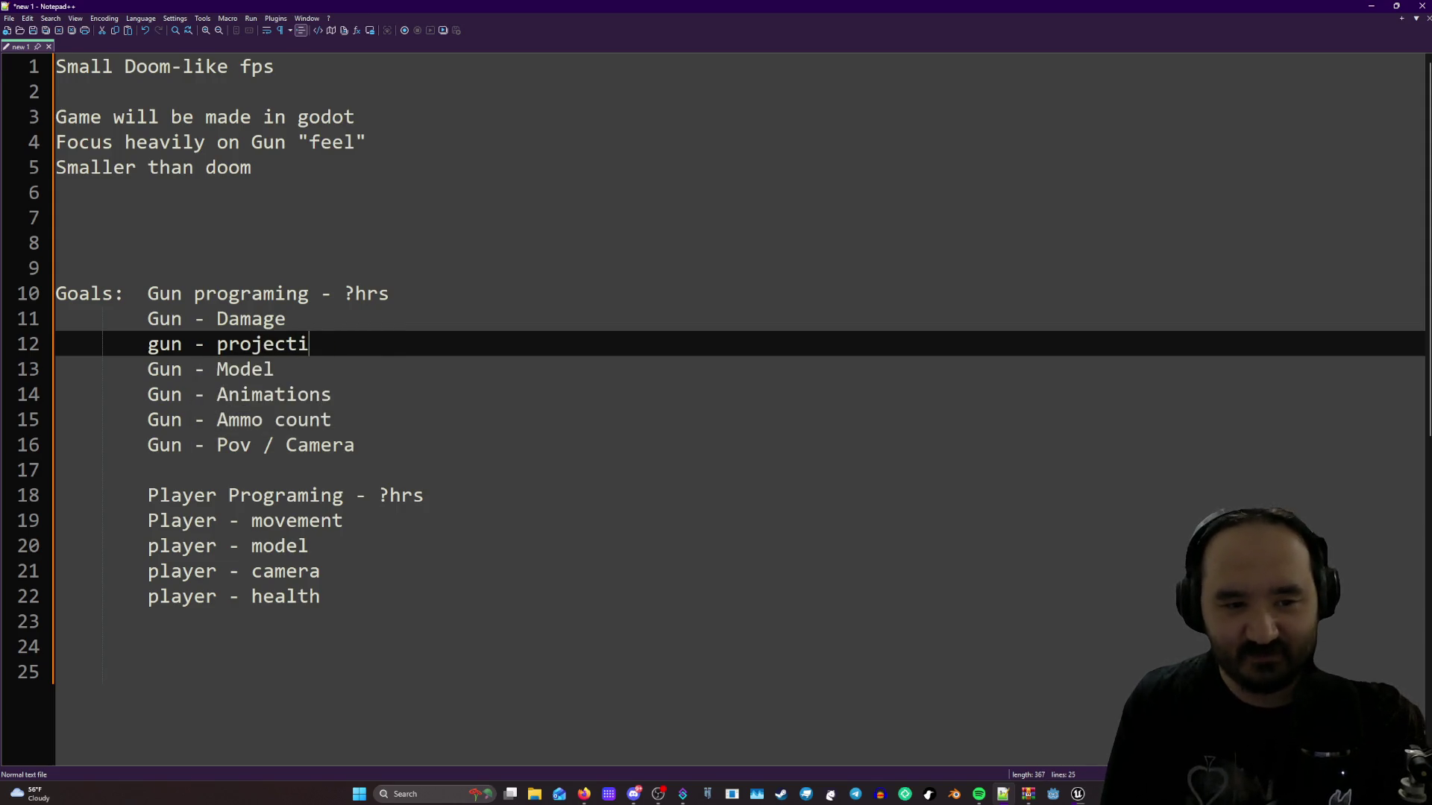
pyautogui.write('les')
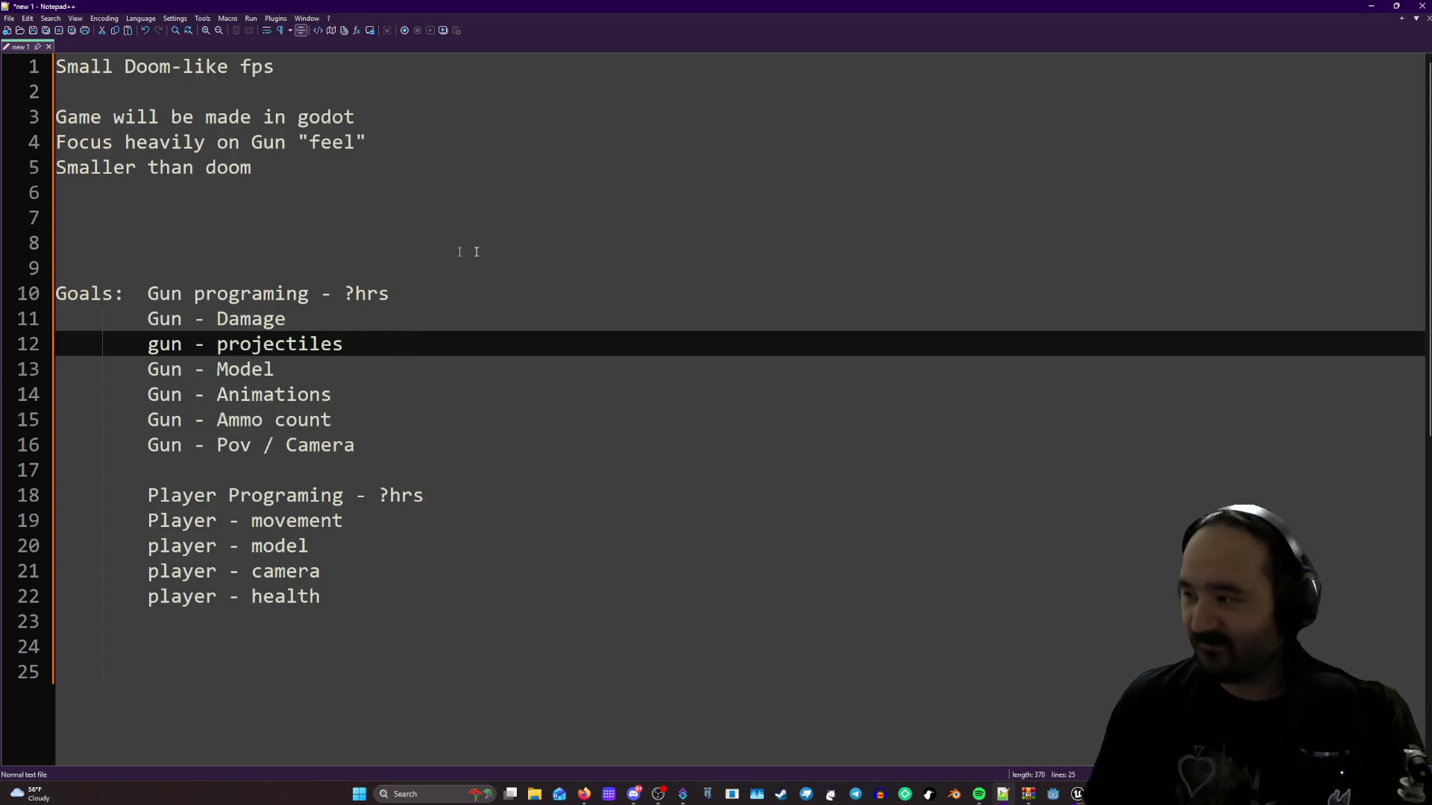
# Mark the Ammo count goal on line 15 as 'UI - Ammo count'
pyautogui.click(344, 378)
pyautogui.click(399, 393)
pyautogui.click(381, 419)
pyautogui.click(386, 468)
pyautogui.click(378, 427)
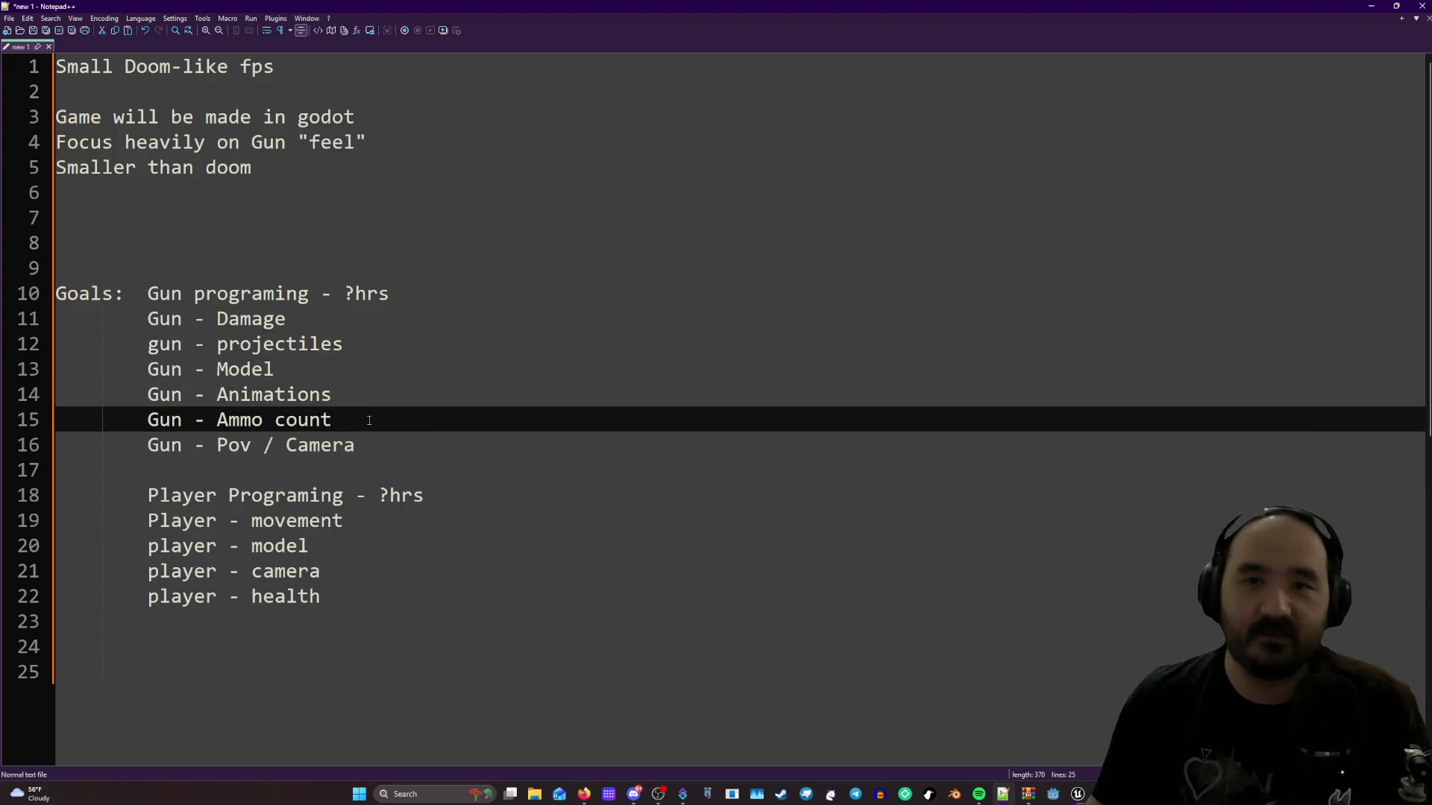
pyautogui.click(186, 419)
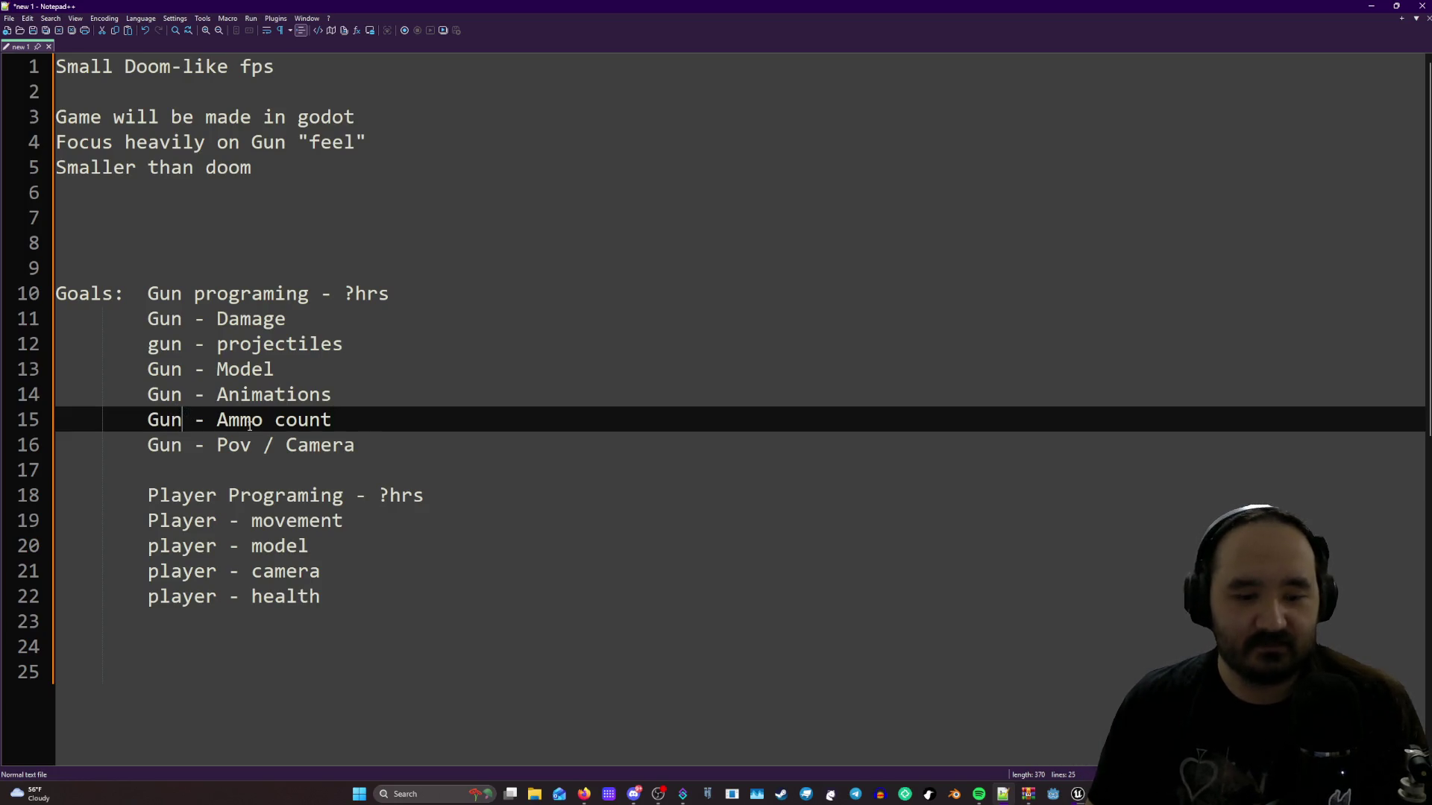
pyautogui.write('- UI')
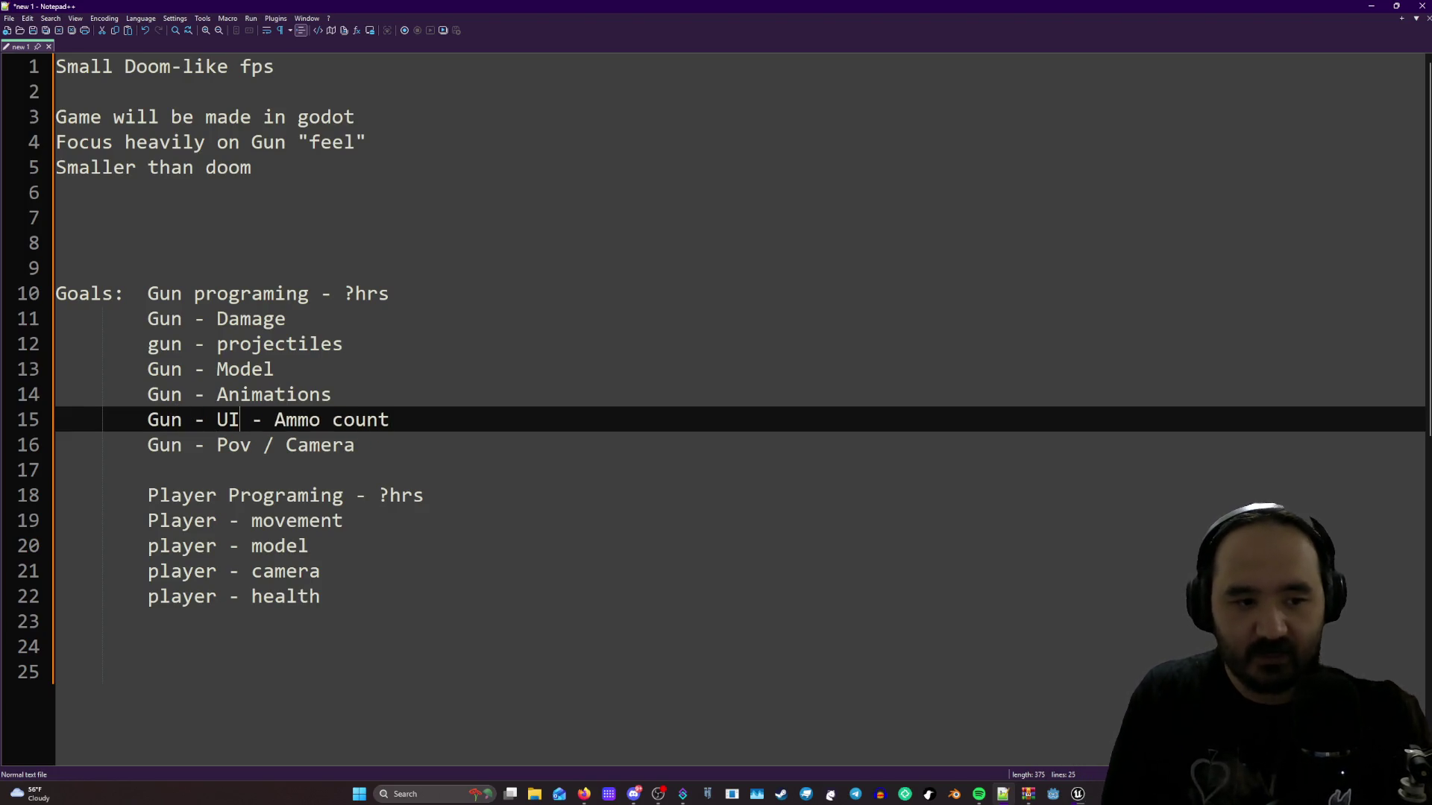
# Review the revised gun and player programming goals, then minimize Notepad++
pyautogui.click(429, 417)
pyautogui.click(277, 395)
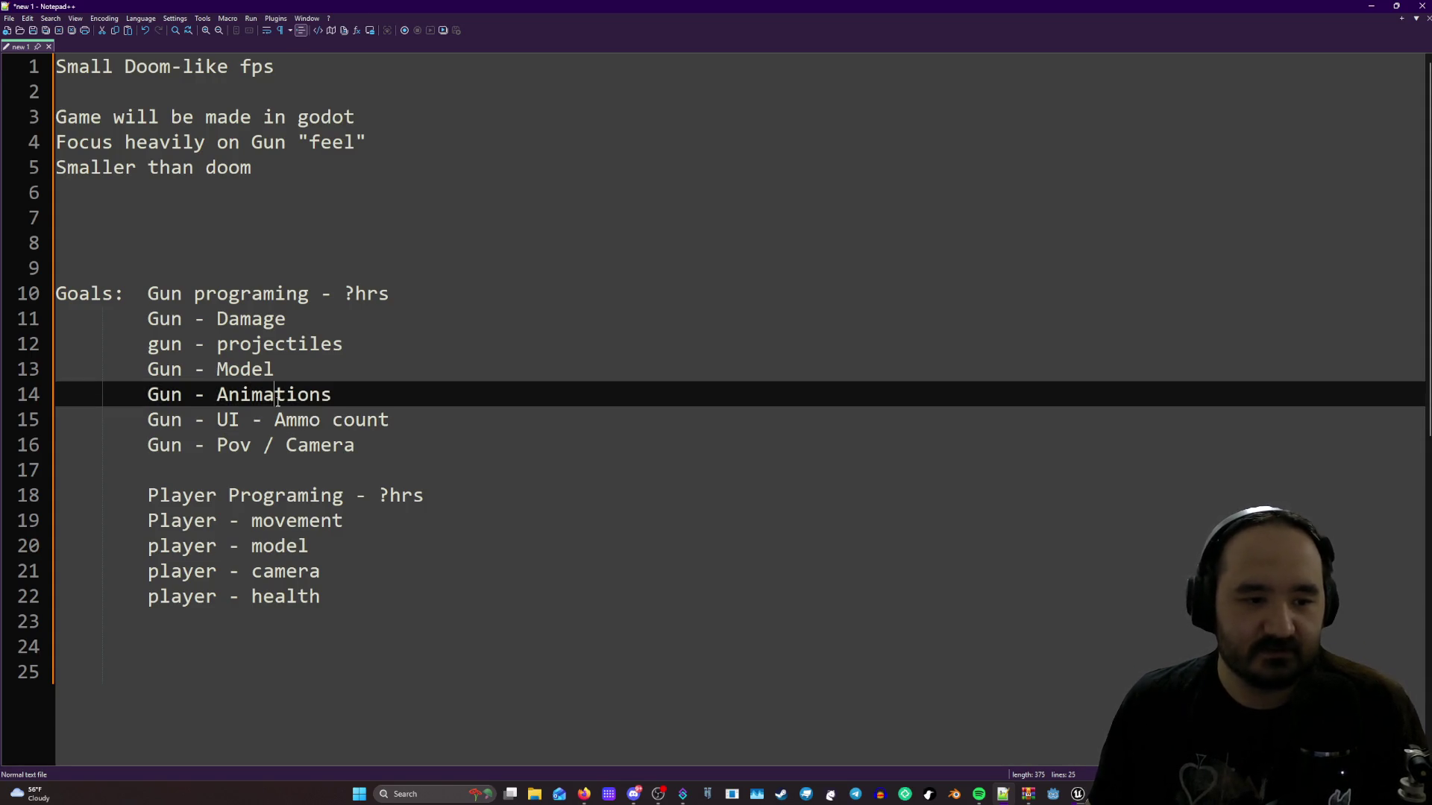
pyautogui.click(194, 373)
pyautogui.click(198, 344)
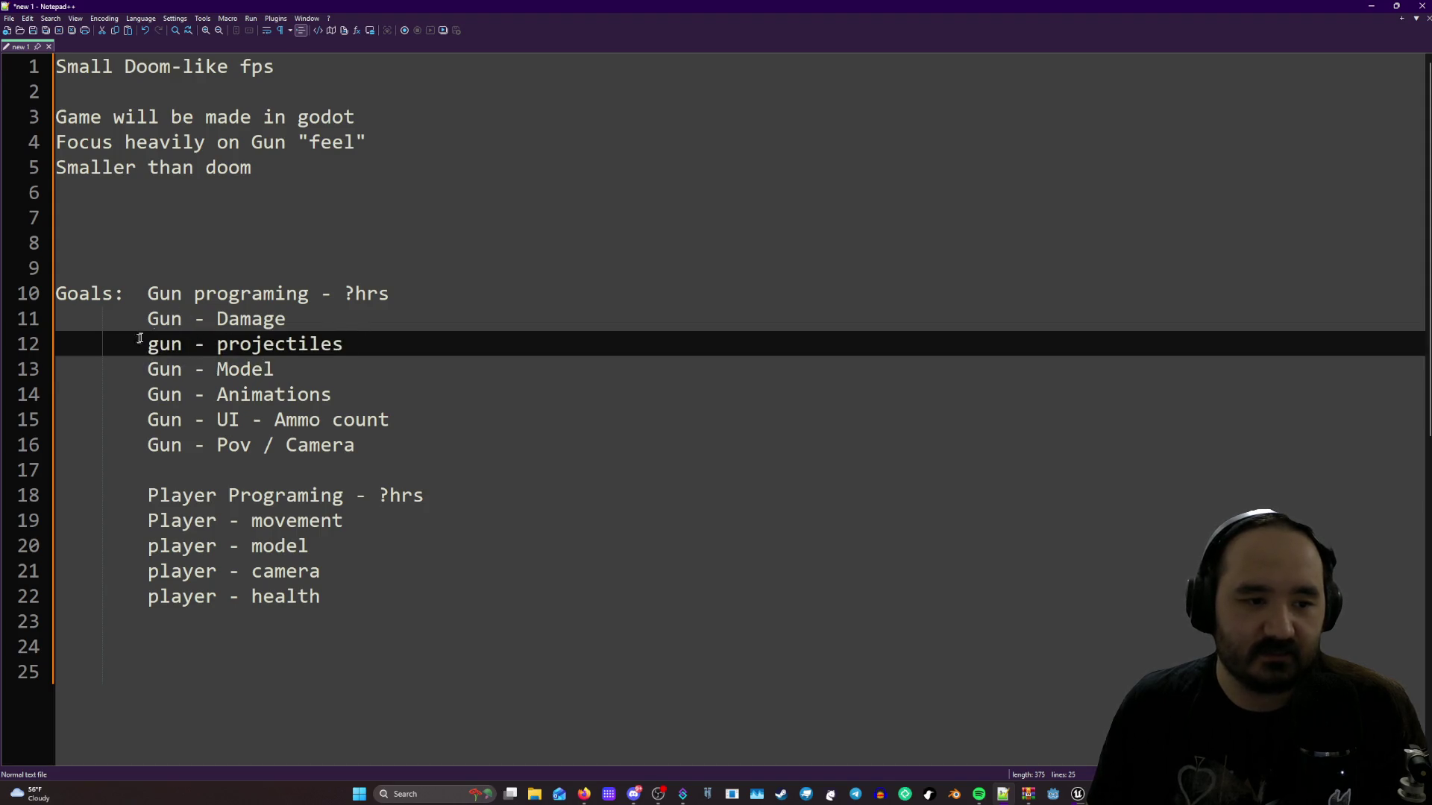
pyautogui.click(215, 446)
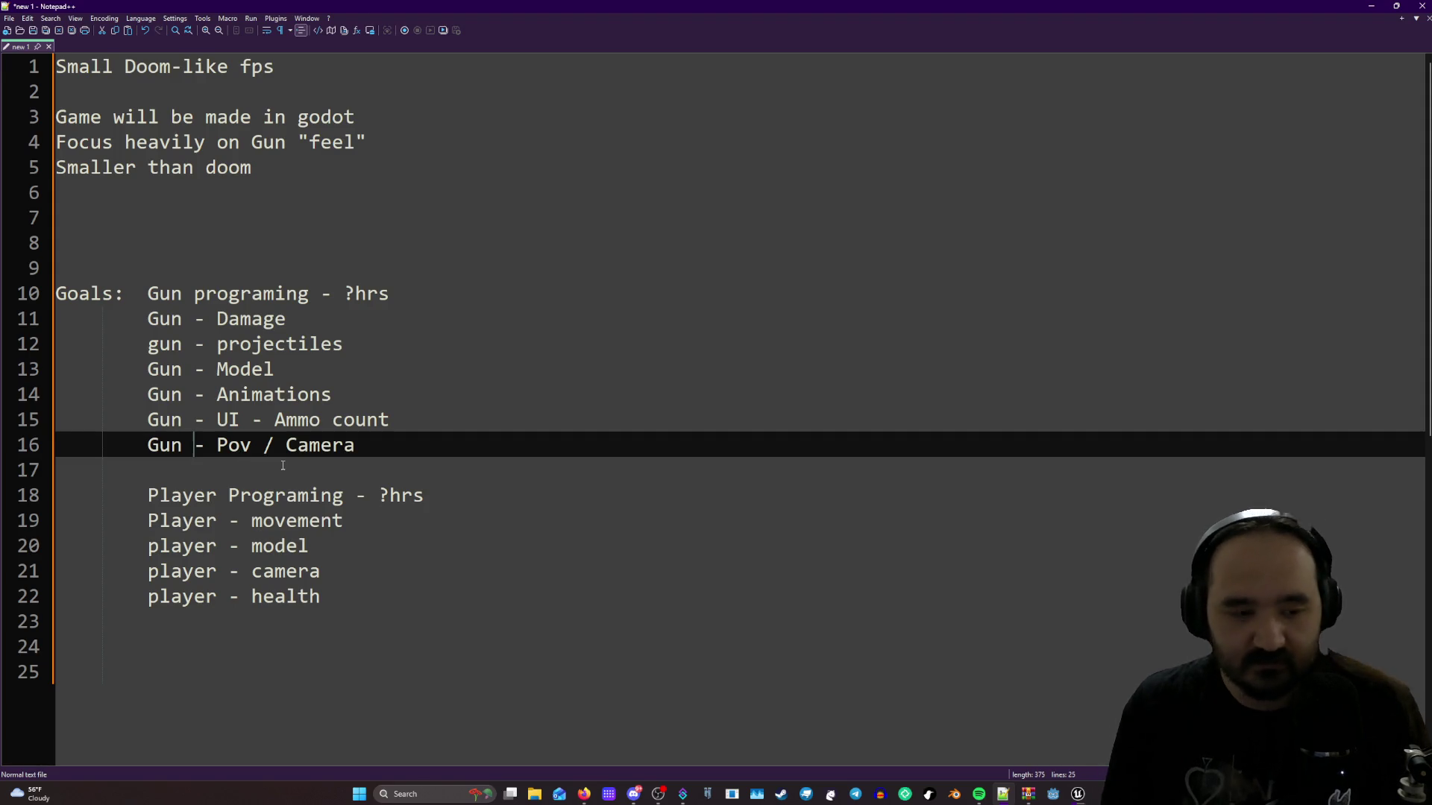
pyautogui.click(398, 422)
pyautogui.click(408, 349)
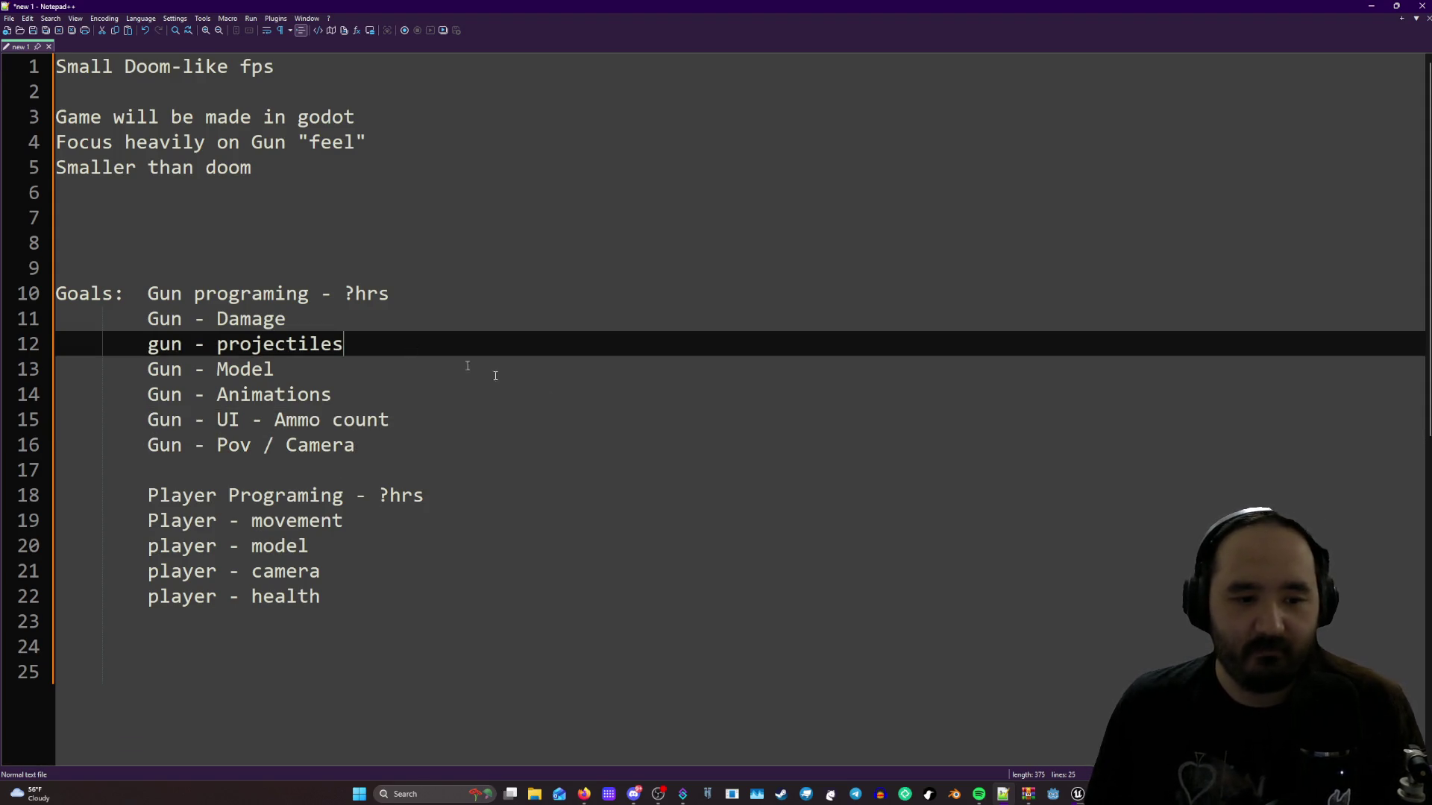
pyautogui.click(462, 495)
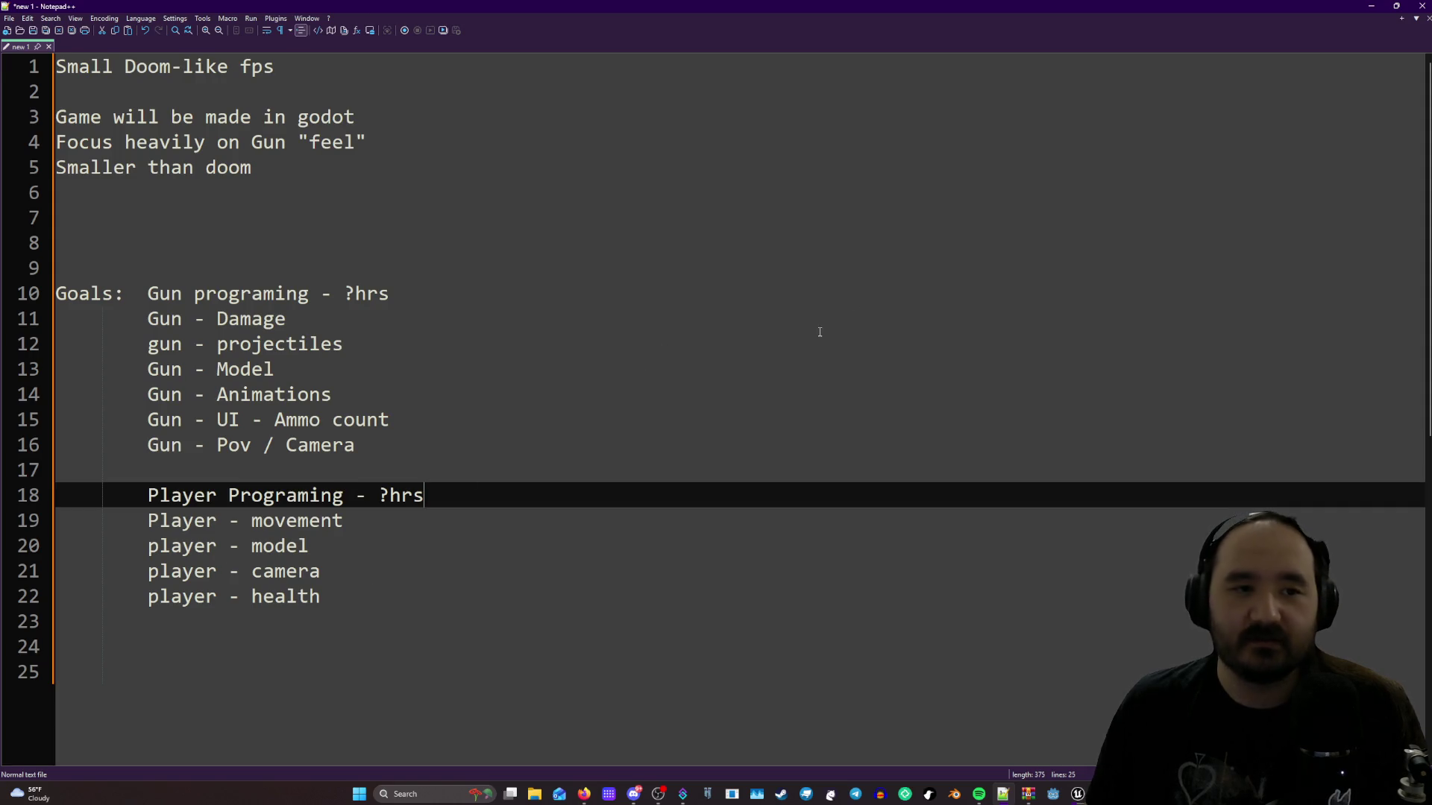
pyautogui.click(1370, 6)
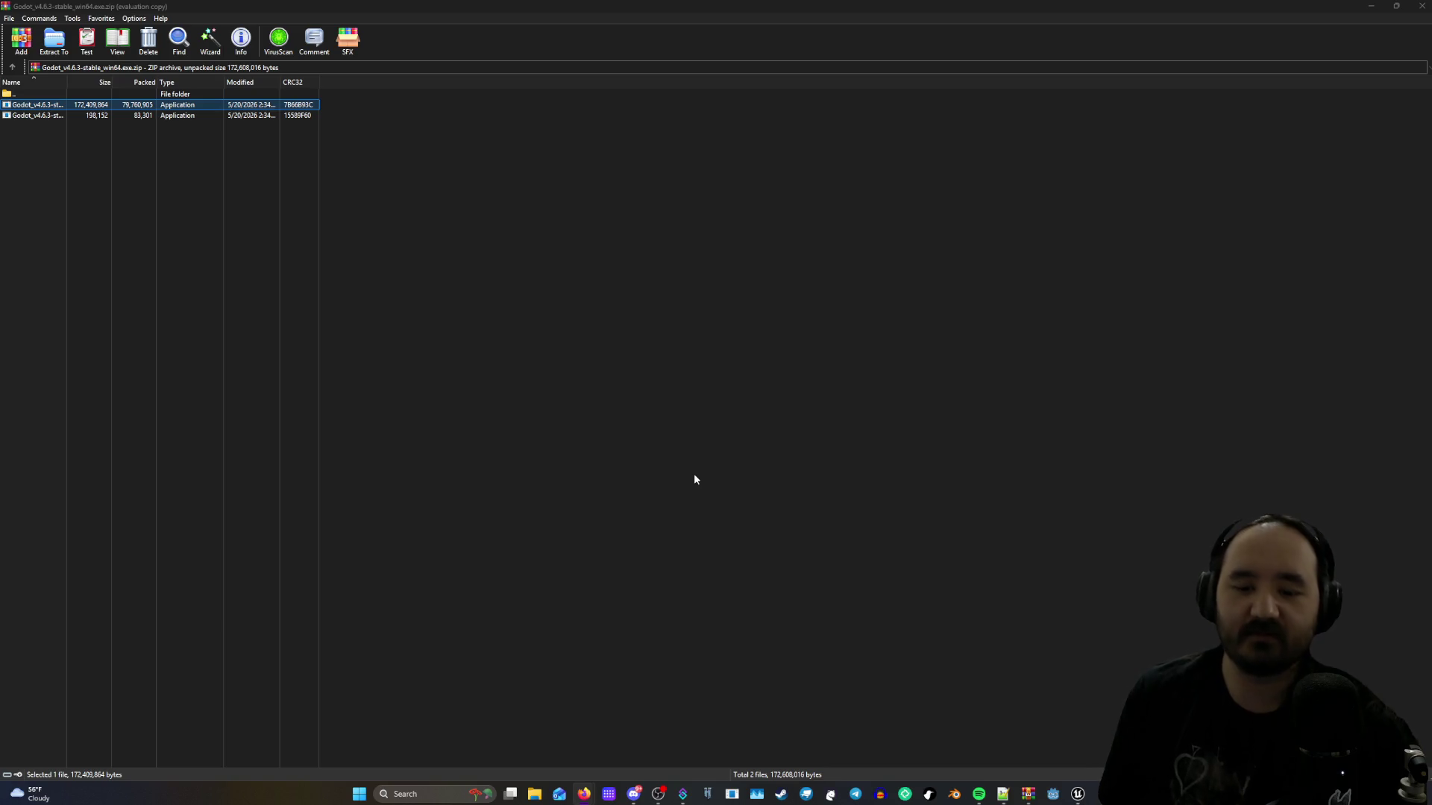
# Return to the Lvl_FirstPerson editor and fly the viewport camera closer over the arena
pyautogui.click(1077, 799)
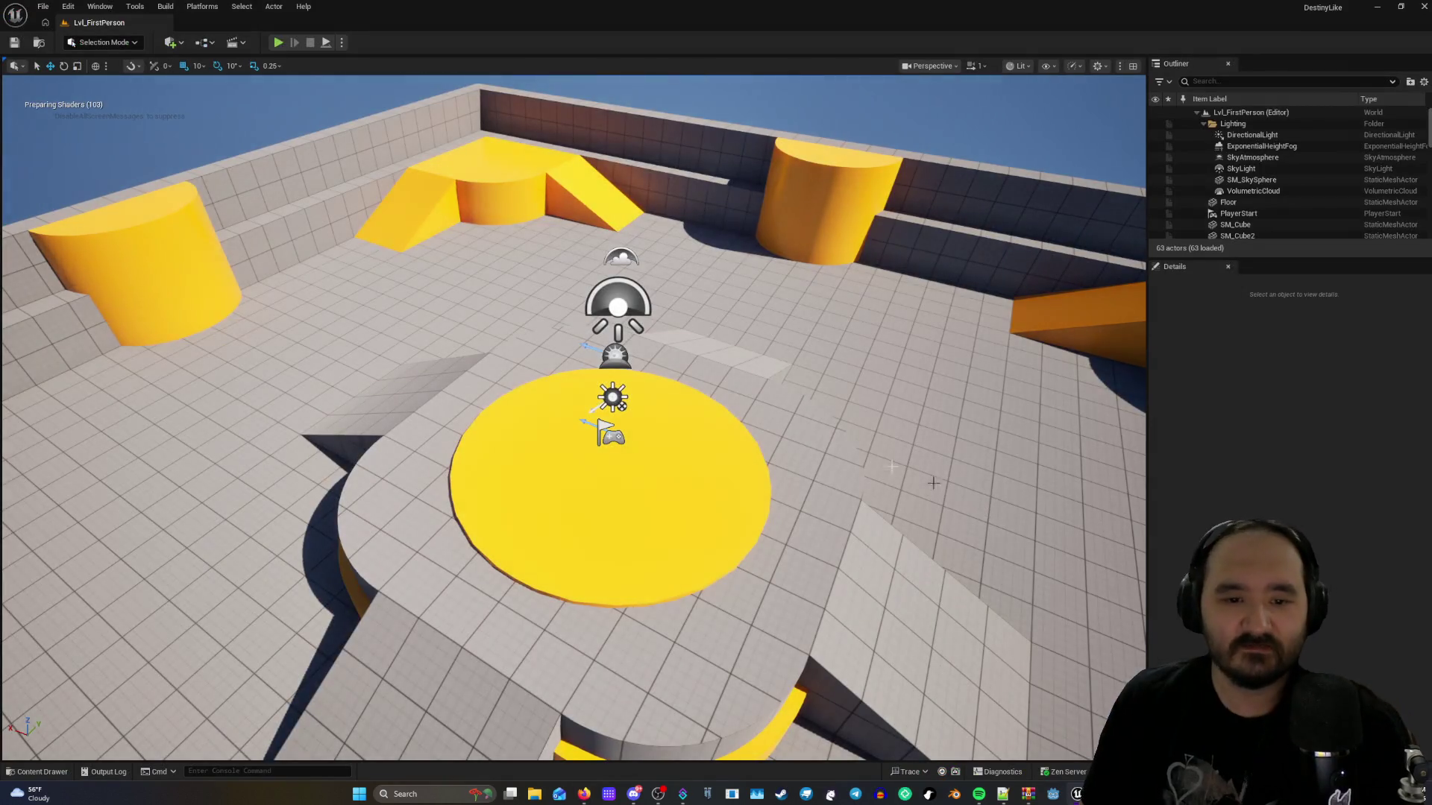
pyautogui.moveTo(814, 434)
pyautogui.mouseDown()
pyautogui.moveTo(806, 414)
pyautogui.moveTo(809, 440)
pyautogui.moveTo(923, 444)
pyautogui.moveTo(925, 433)
pyautogui.moveTo(921, 466)
pyautogui.moveTo(887, 450)
pyautogui.mouseUp()
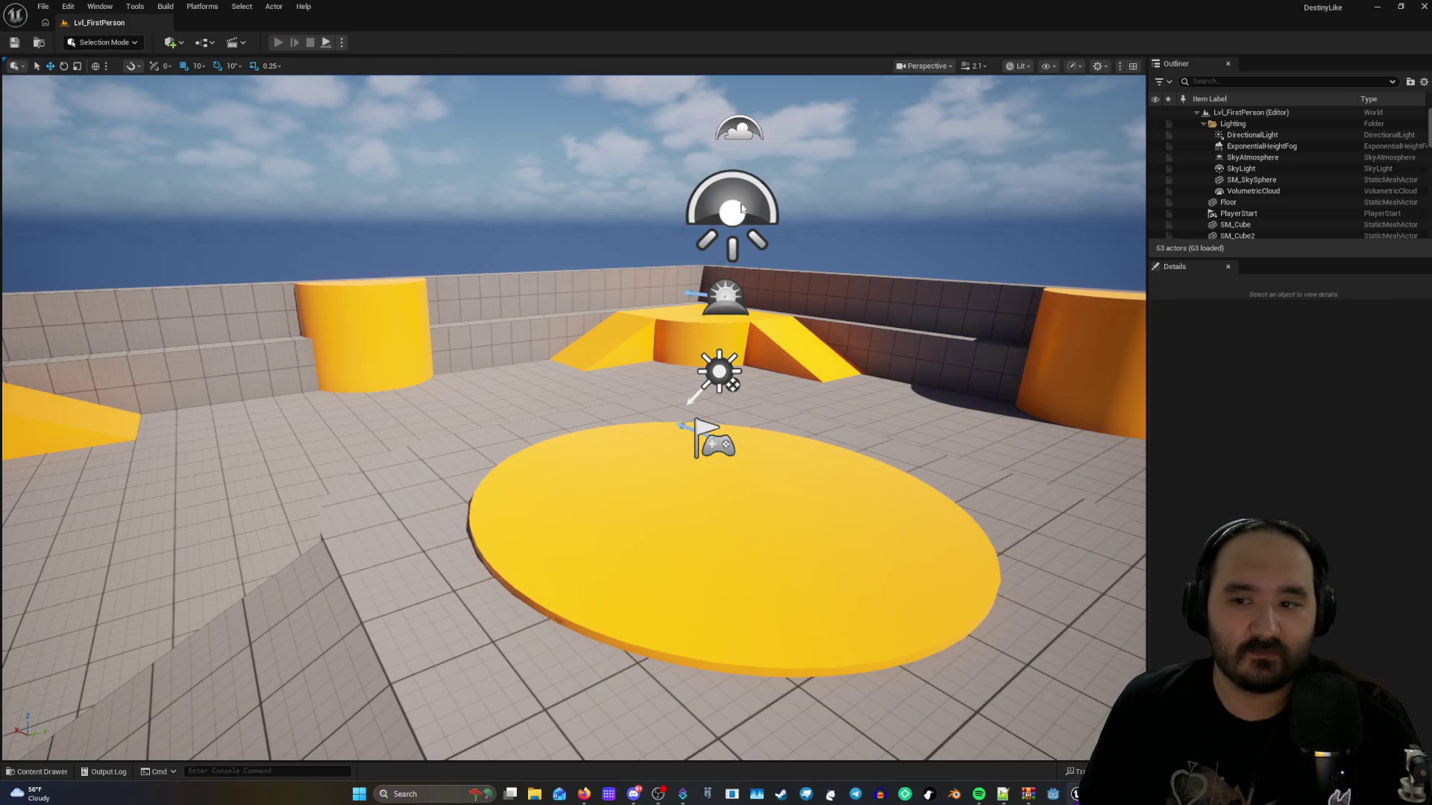
pyautogui.hotkey('alt', 'p')
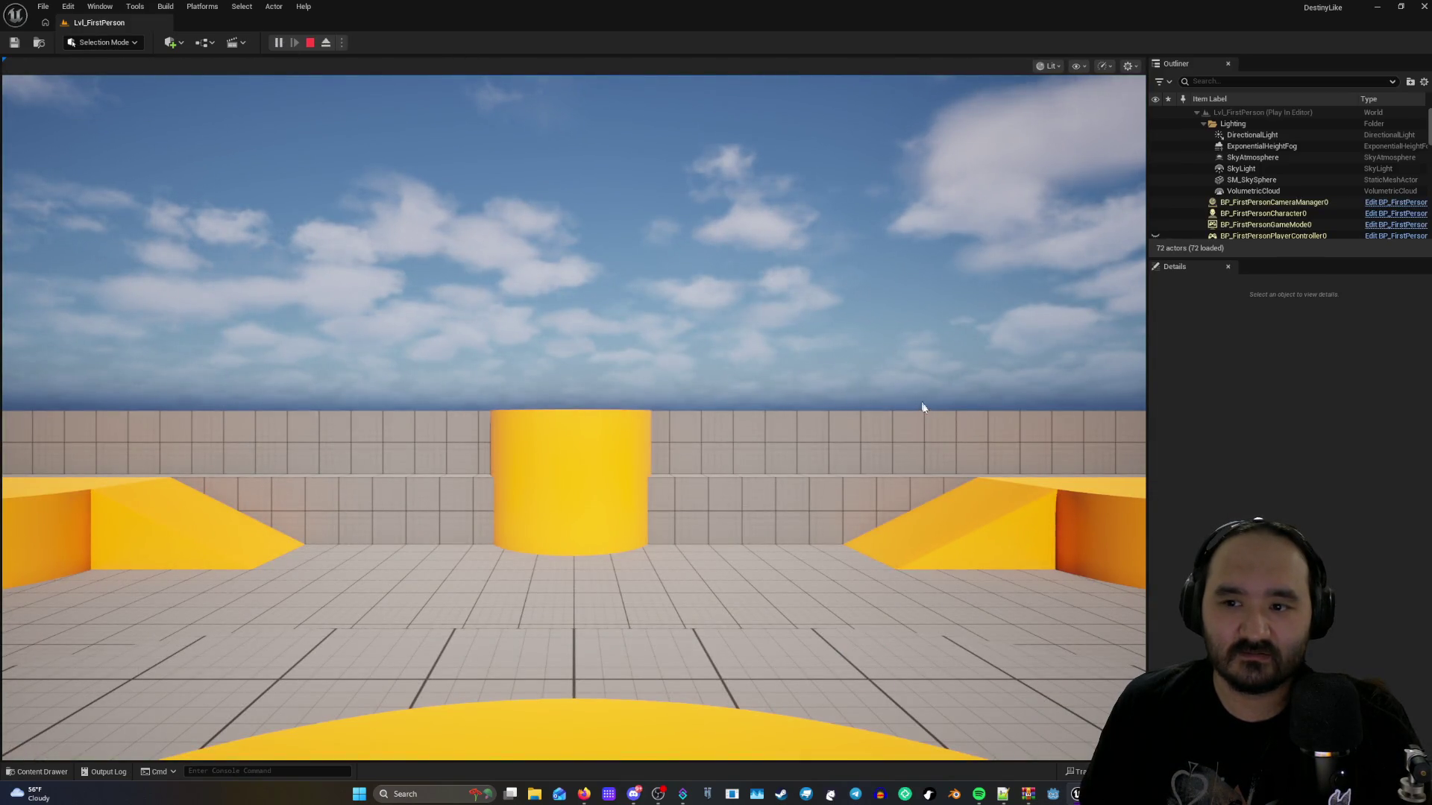
pyautogui.click(725, 408)
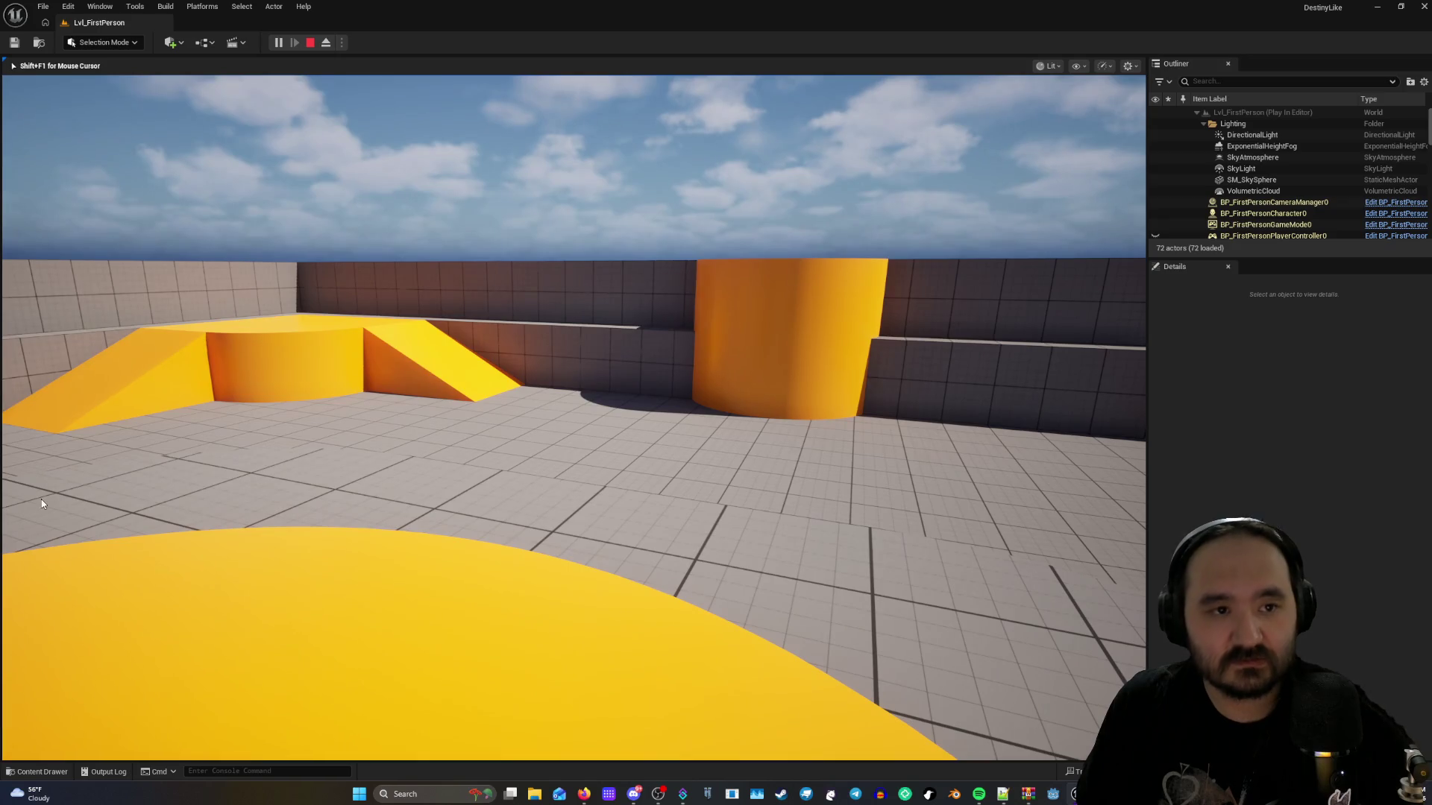
pyautogui.press('Escape')
pyautogui.press('g')
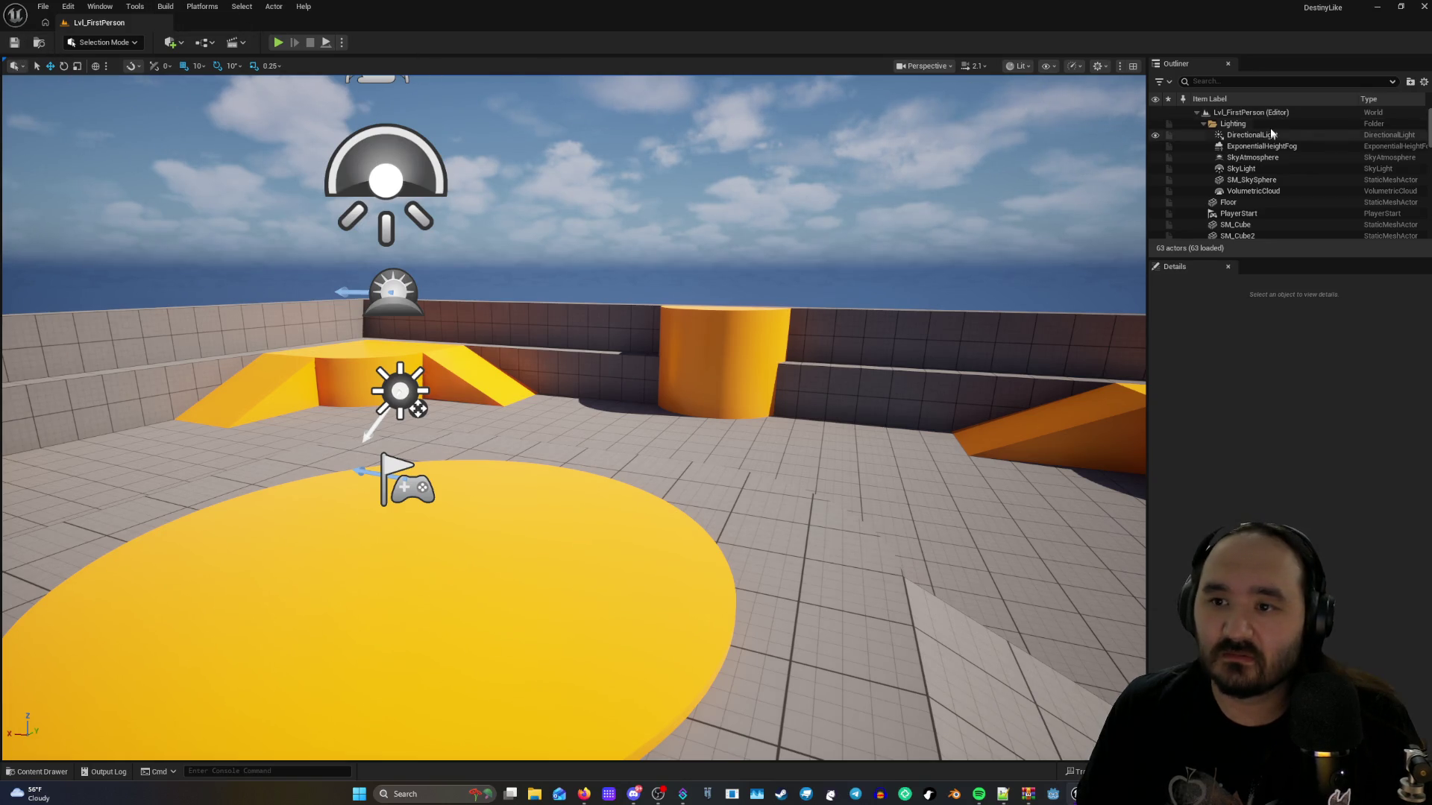
# Scroll down and back up through the Outliner's list of level actors
pyautogui.scroll(-1, 1255, 183)
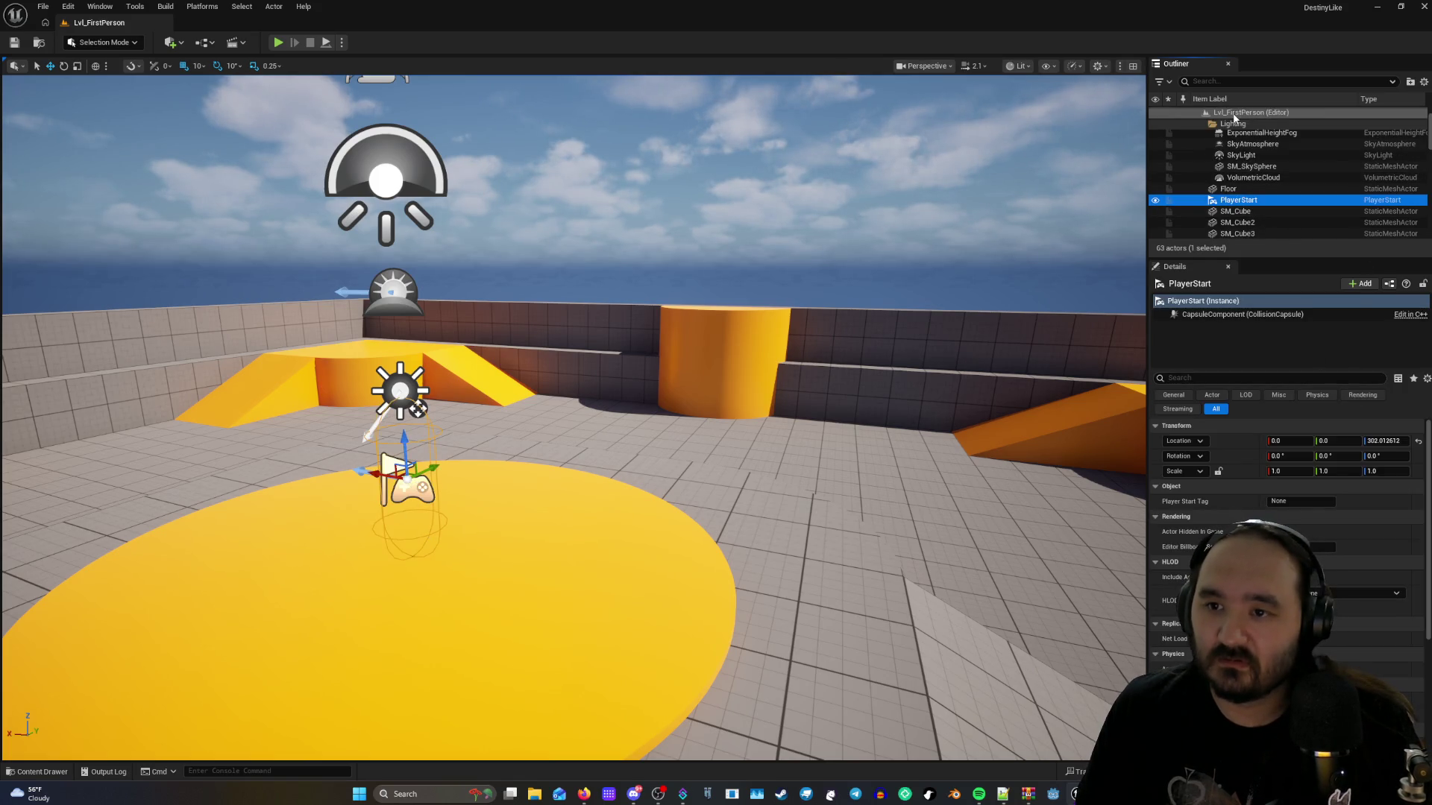
pyautogui.scroll(-5, 1275, 222)
pyautogui.scroll(-3, 1276, 223)
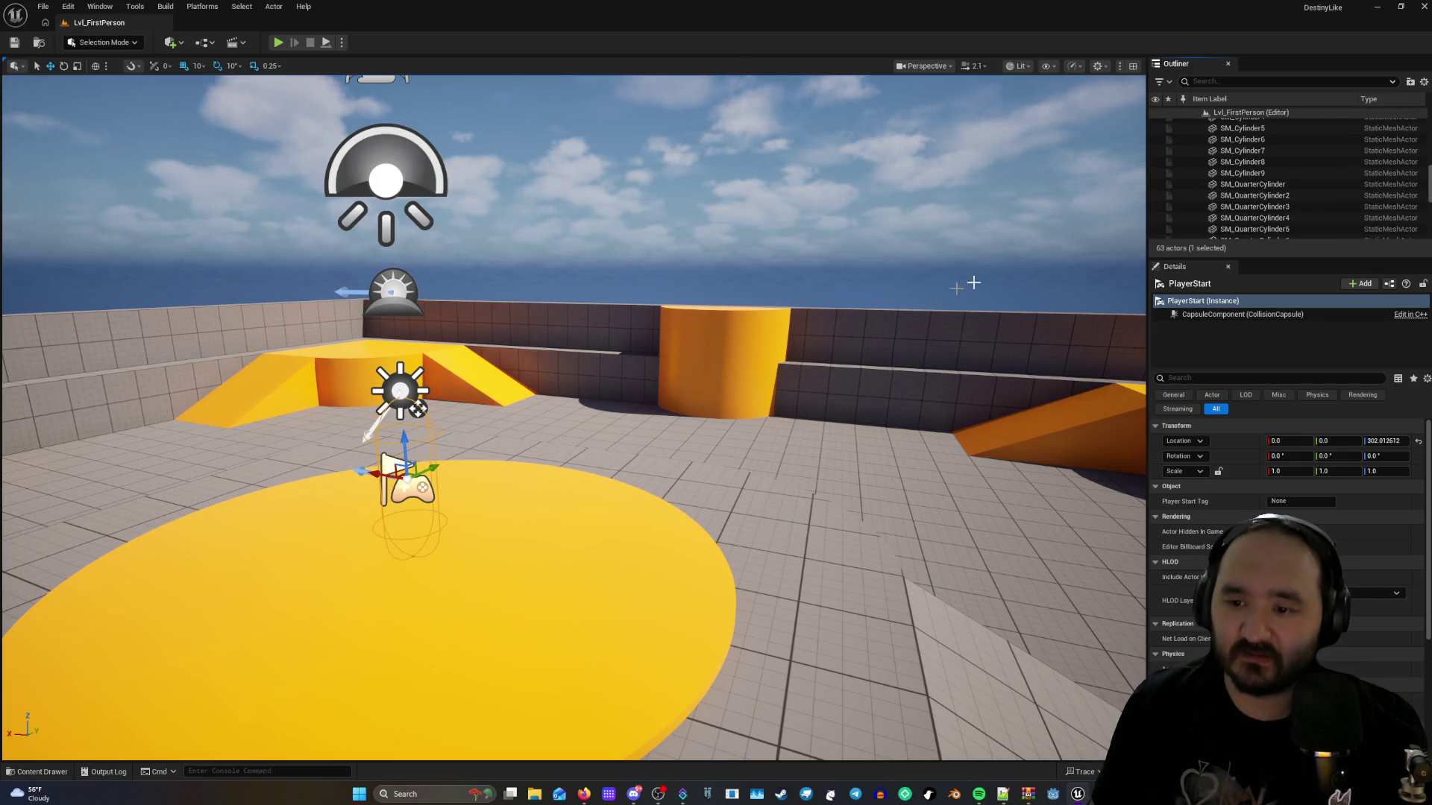
pyautogui.scroll(-8, 1258, 196)
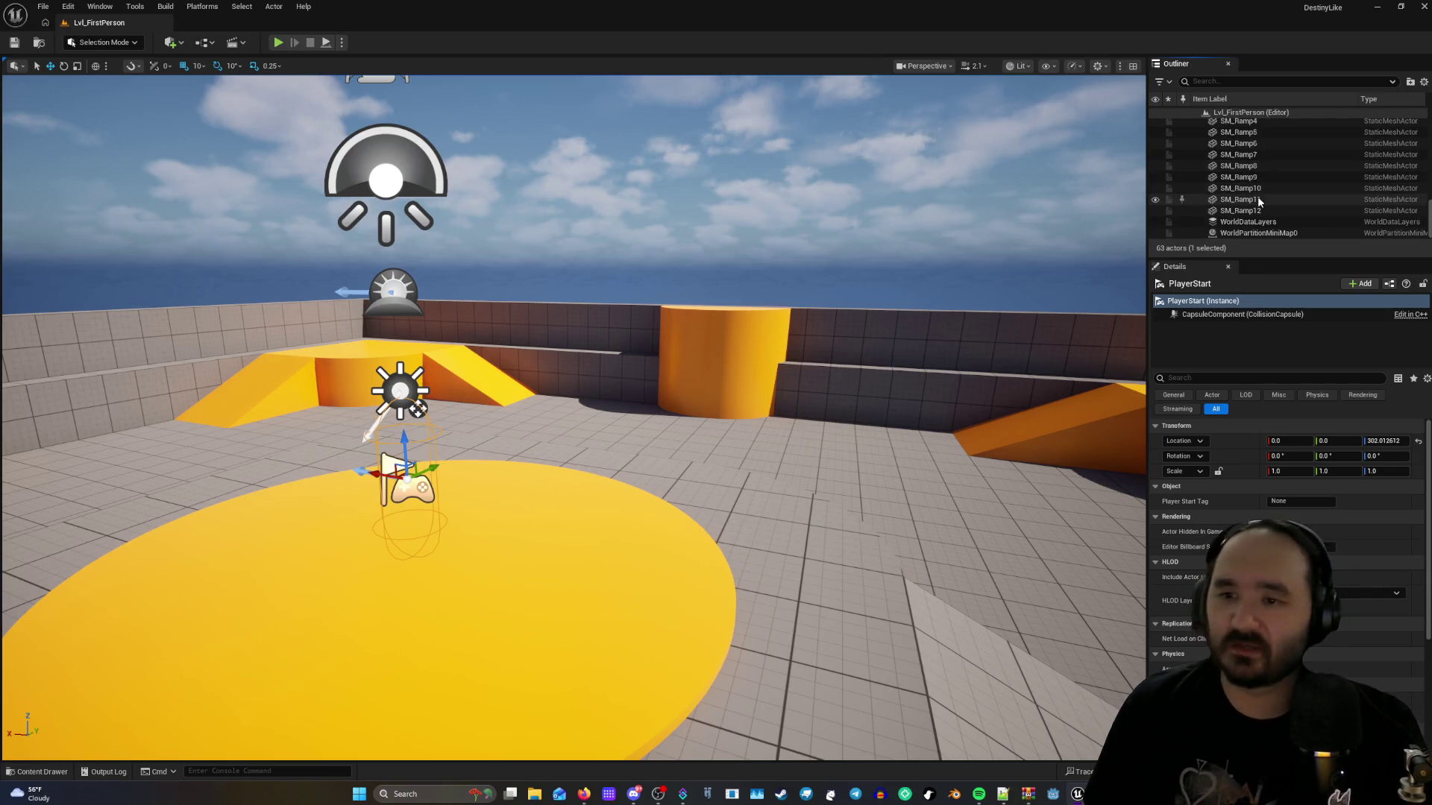
pyautogui.scroll(15, 1257, 161)
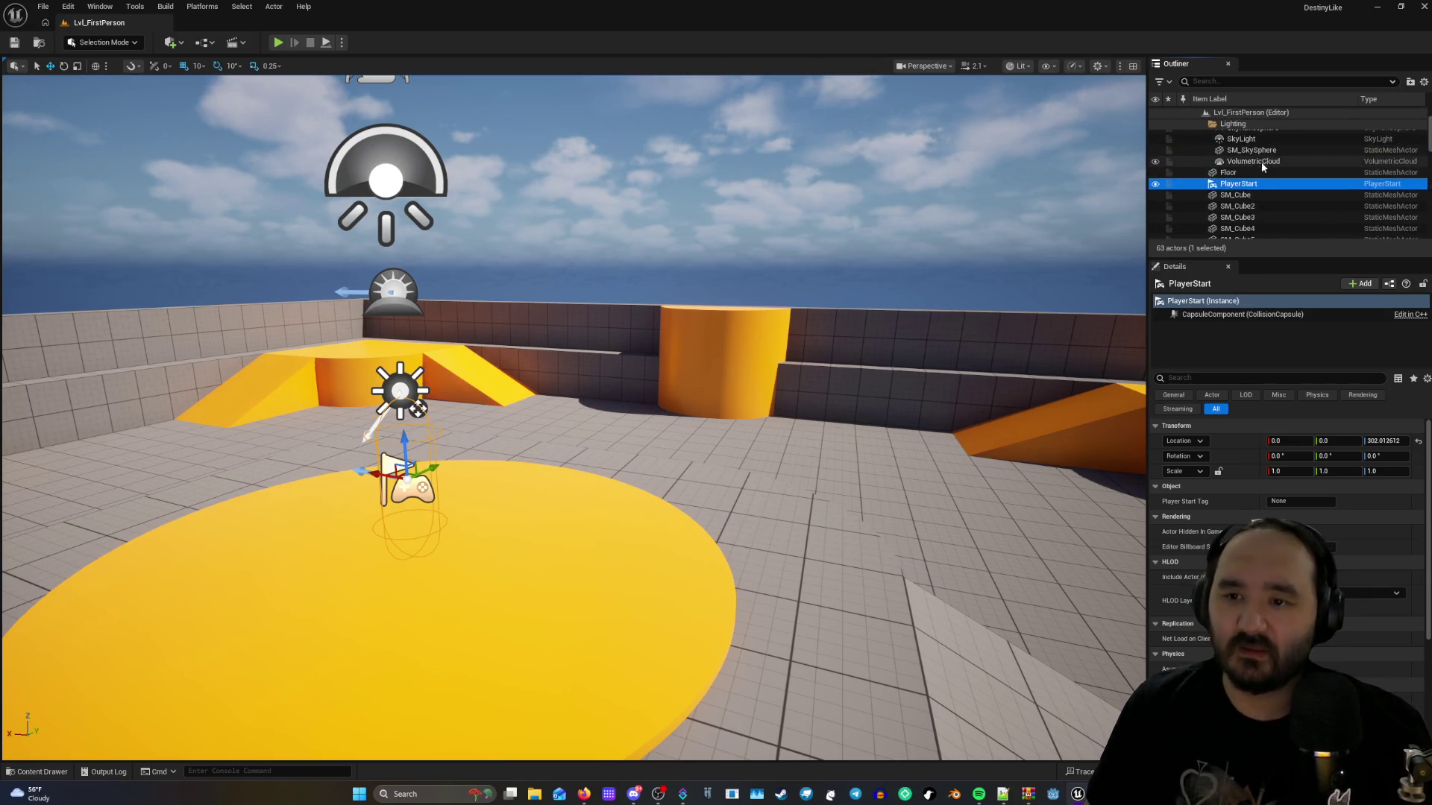
# Collapse and re-expand the Lighting folder and Lvl_FirstPerson tree, then open the Build menu
pyautogui.click(1202, 124)
pyautogui.click(1202, 124)
pyautogui.click(1200, 124)
pyautogui.click(1198, 114)
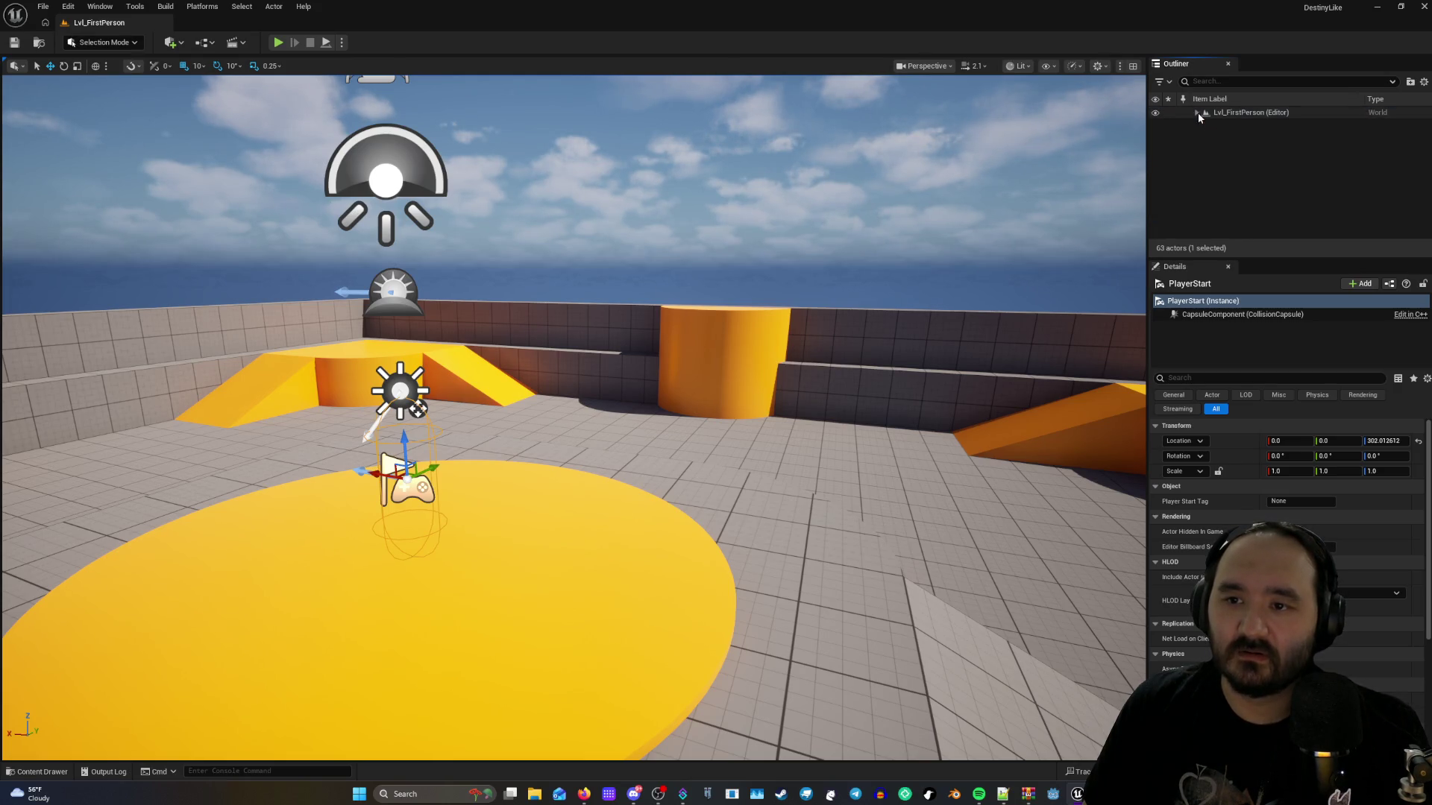
pyautogui.click(1197, 113)
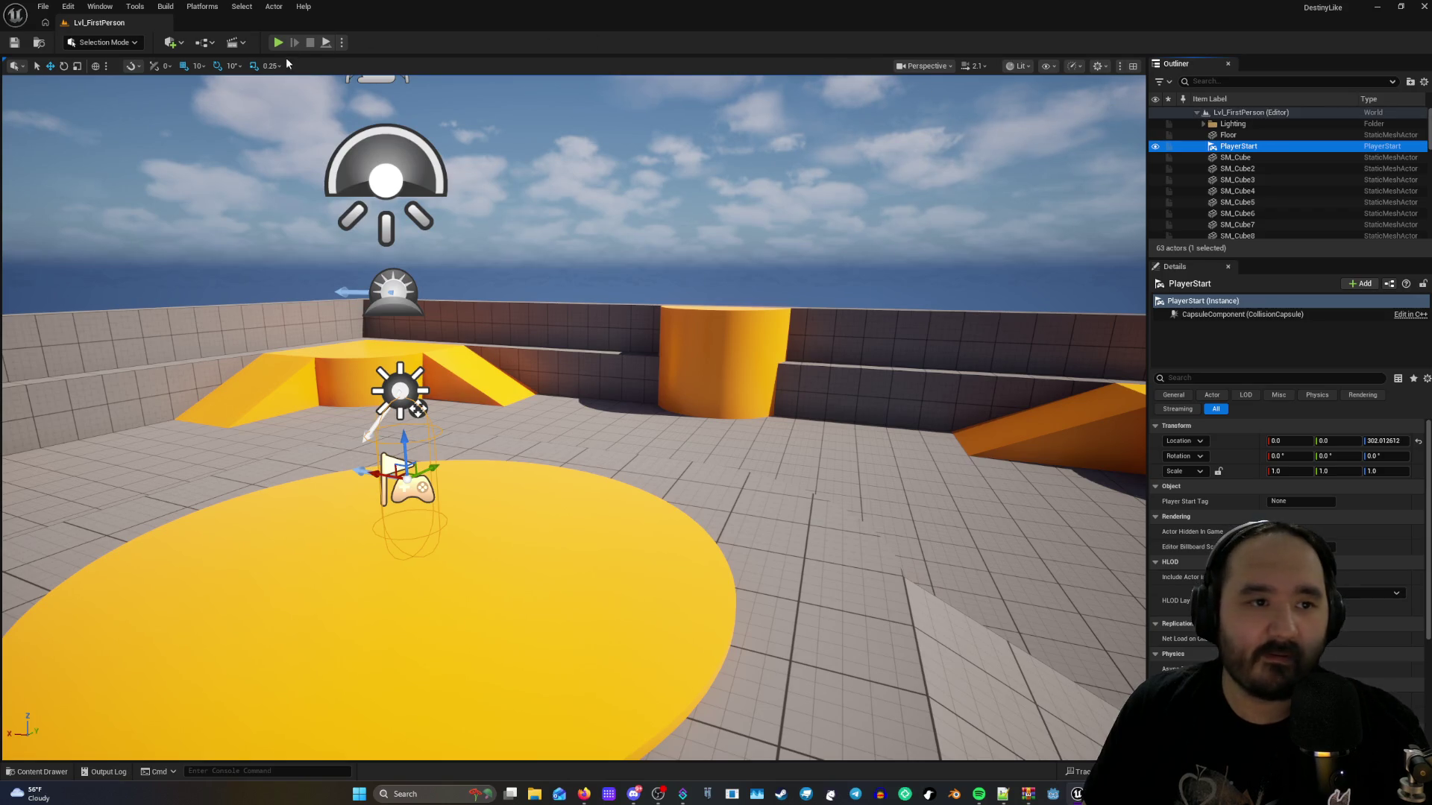
pyautogui.click(165, 6)
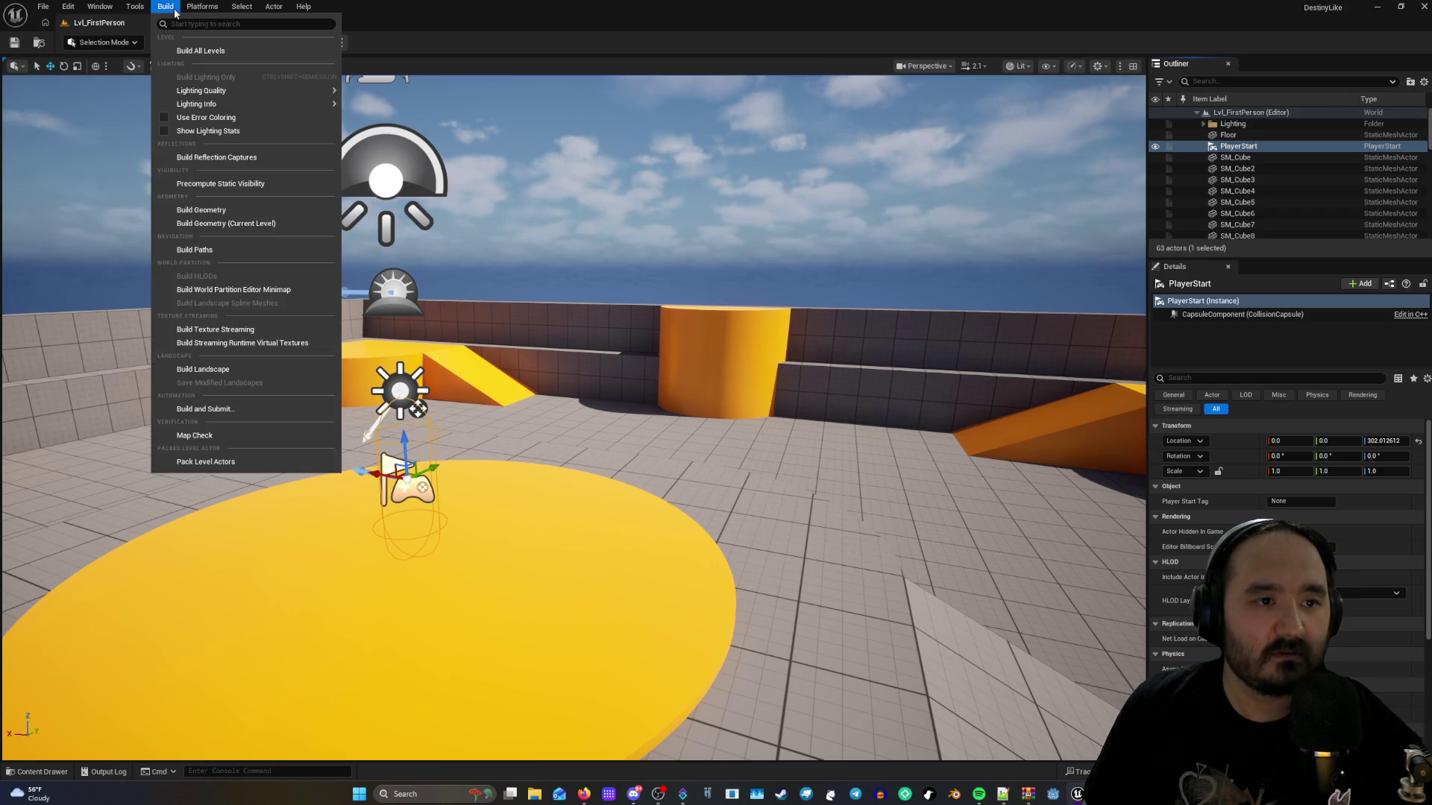
# Look through the Tools and Window menus without choosing anything
pyautogui.click(100, 6)
pyautogui.click(135, 6)
pyautogui.moveTo(161, 77)
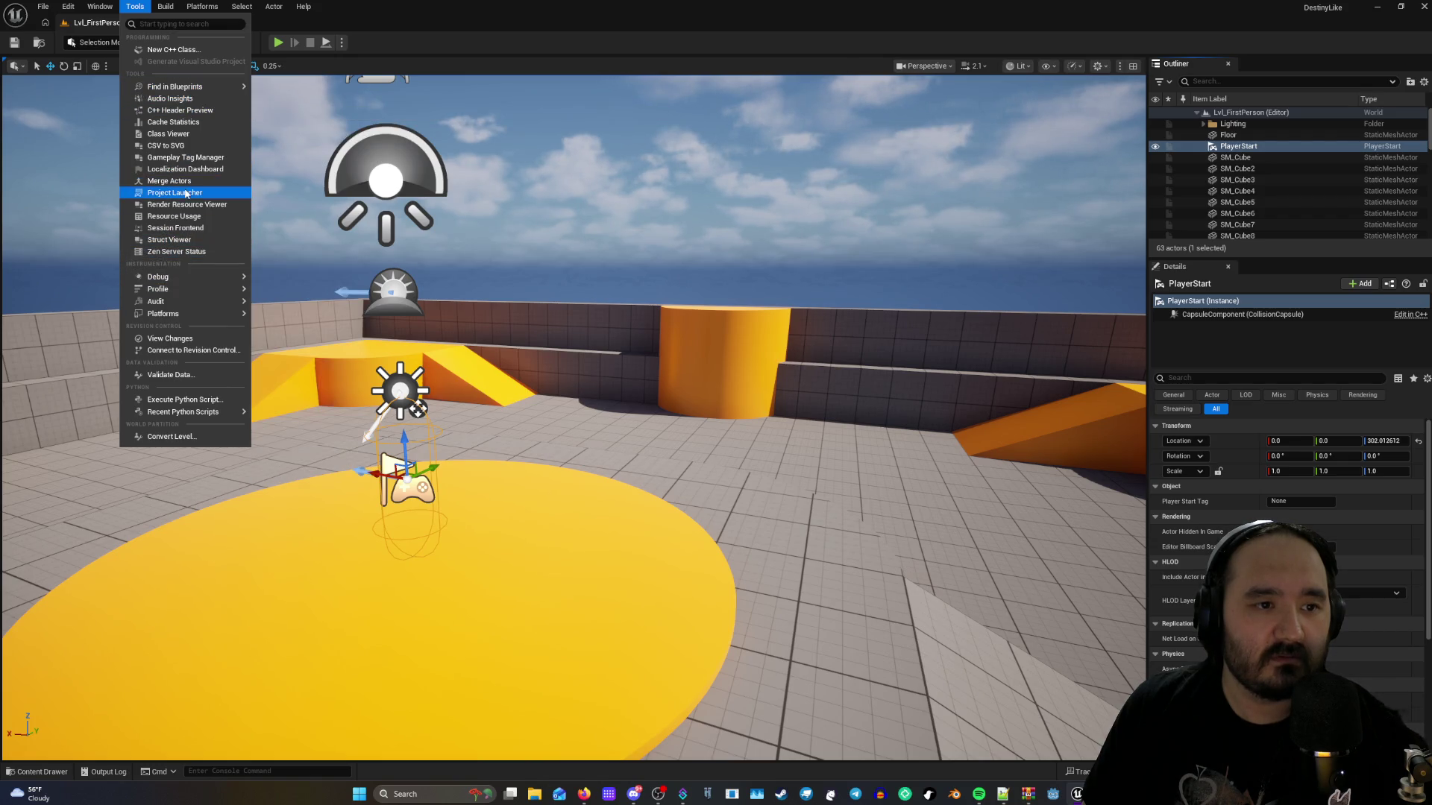
pyautogui.click(96, 7)
pyautogui.click(96, 7)
# Check the Actor menu, then orbit and focus the viewport on the selected PlayerStart
pyautogui.click(274, 6)
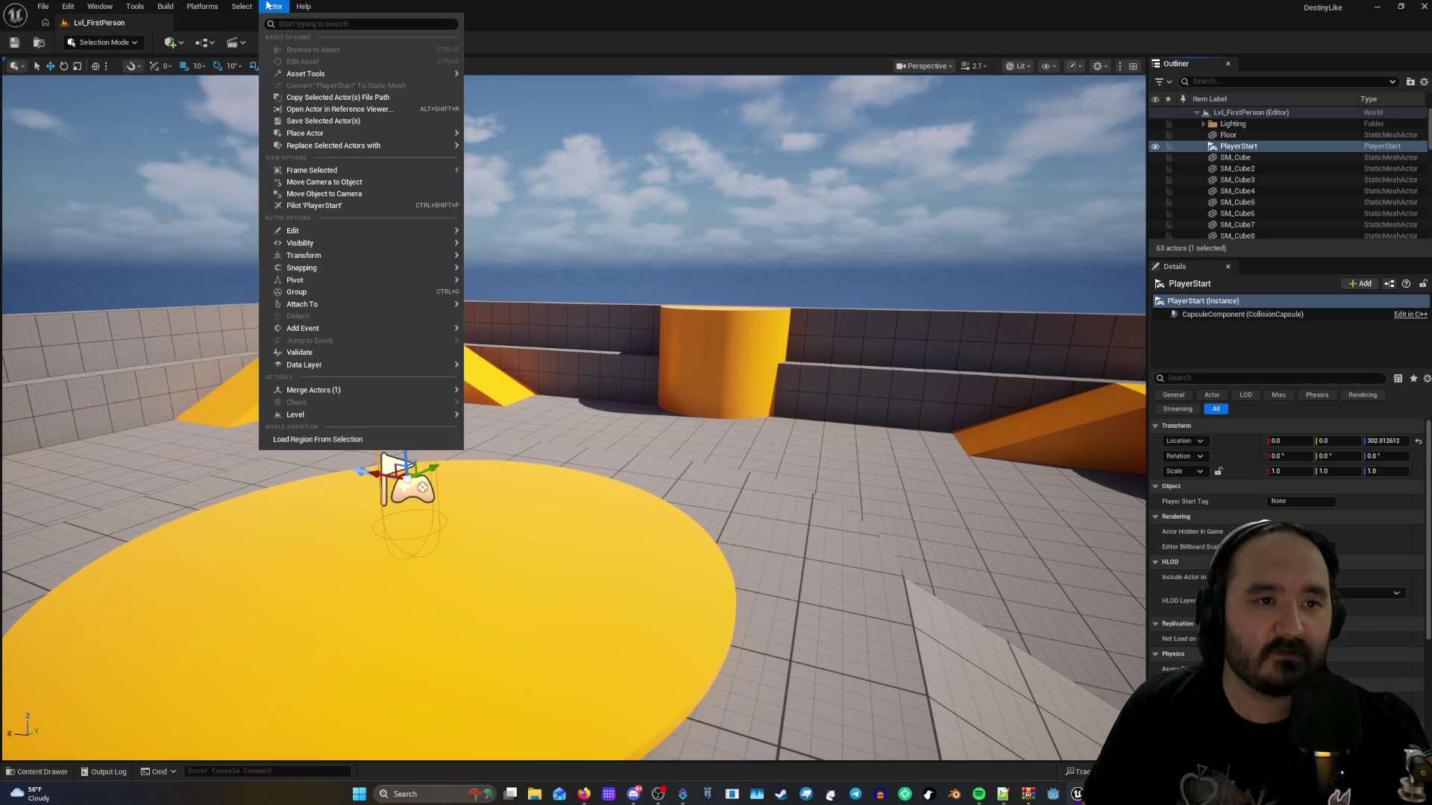
pyautogui.moveTo(315, 146)
pyautogui.moveTo(319, 232)
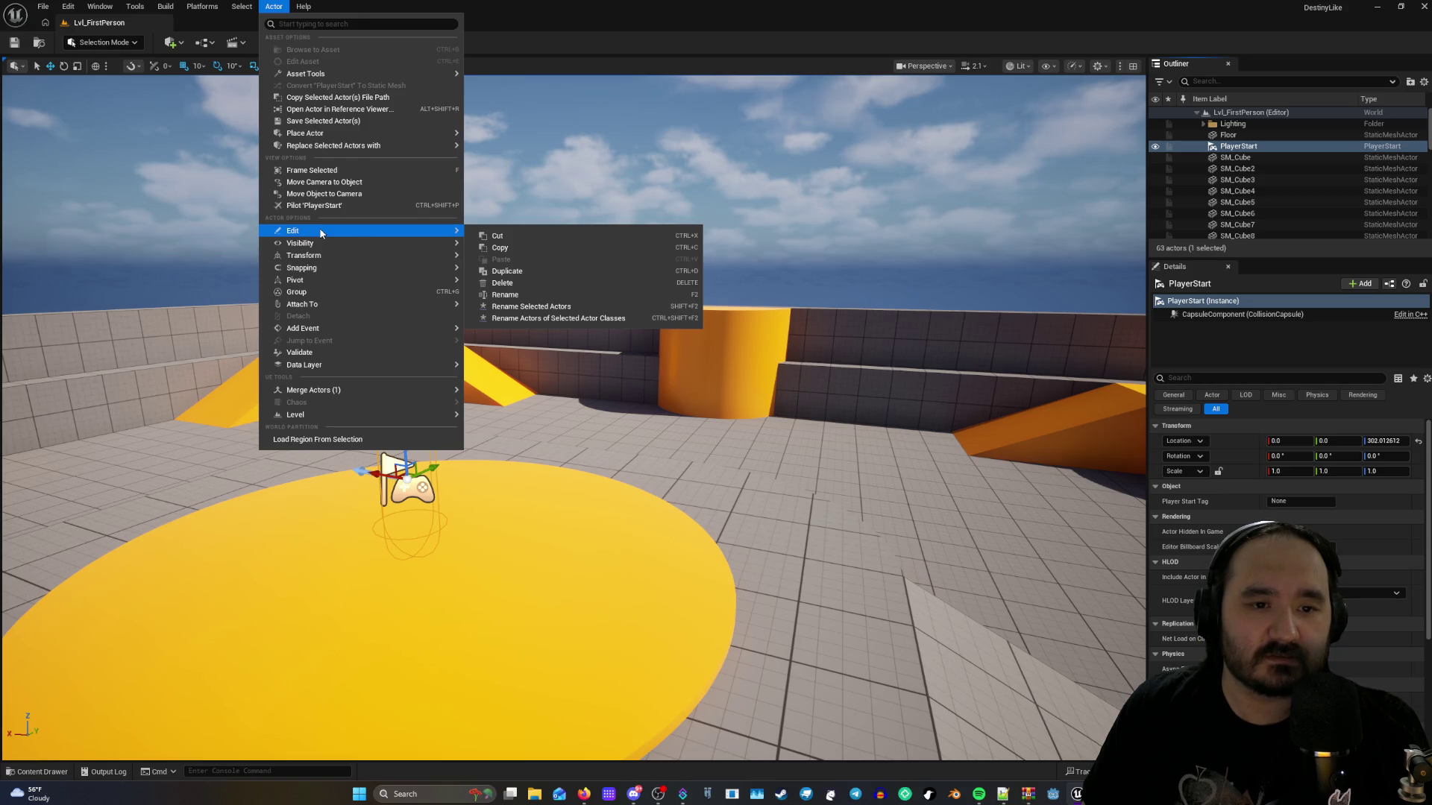
pyautogui.moveTo(306, 75)
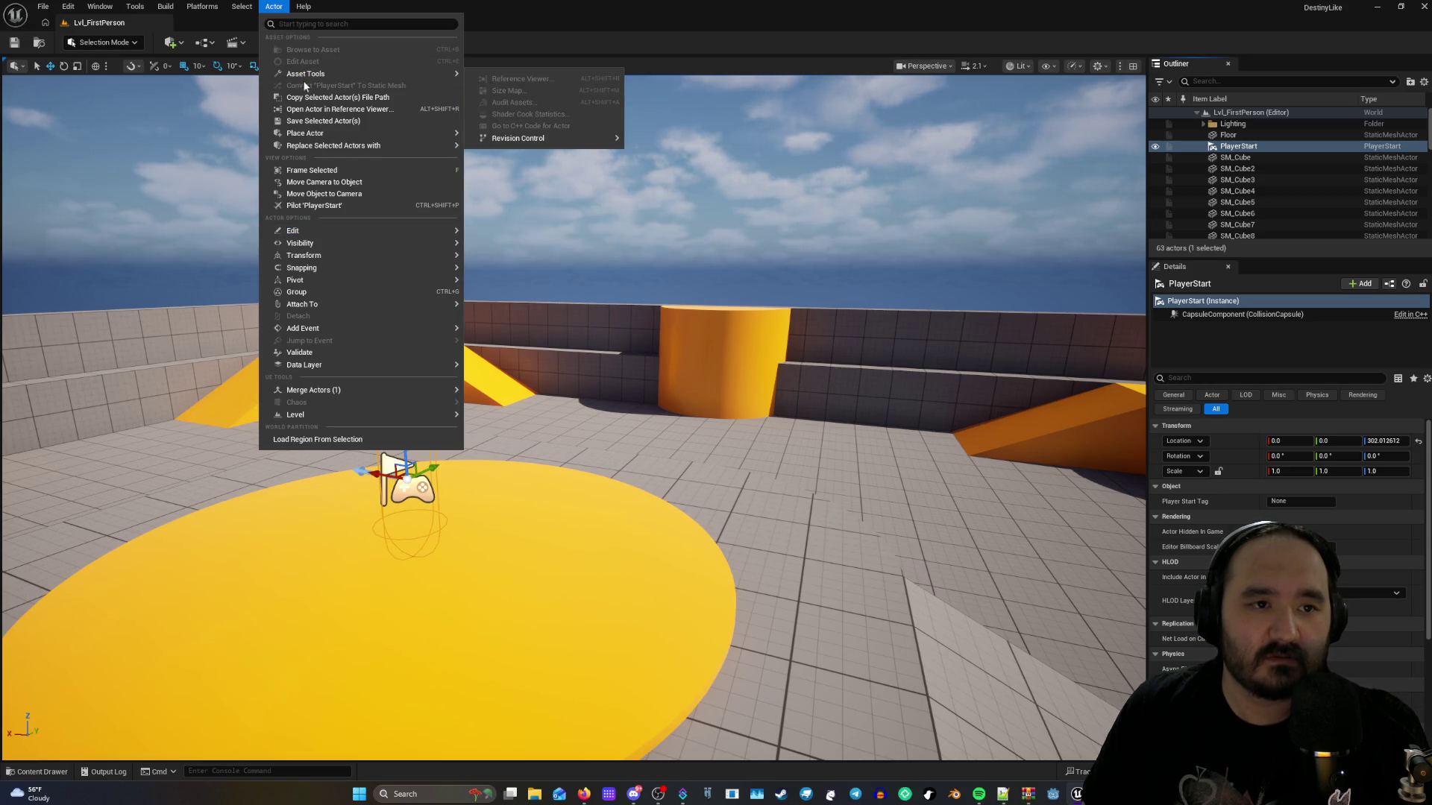
pyautogui.click(515, 194)
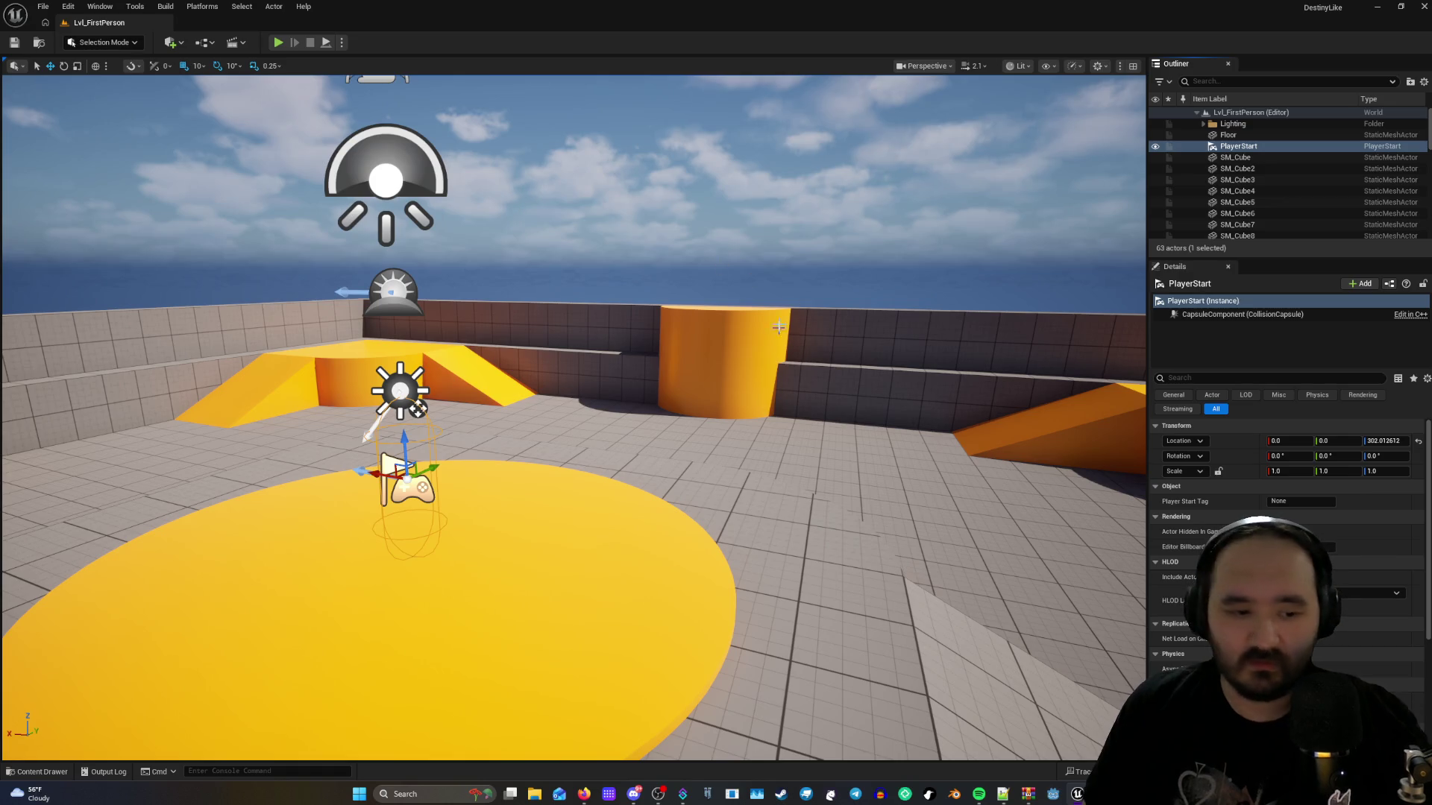
pyautogui.moveTo(644, 396)
pyautogui.mouseDown()
pyautogui.moveTo(470, 425)
pyautogui.moveTo(485, 350)
pyautogui.moveTo(447, 418)
pyautogui.mouseUp()
pyautogui.press('f')
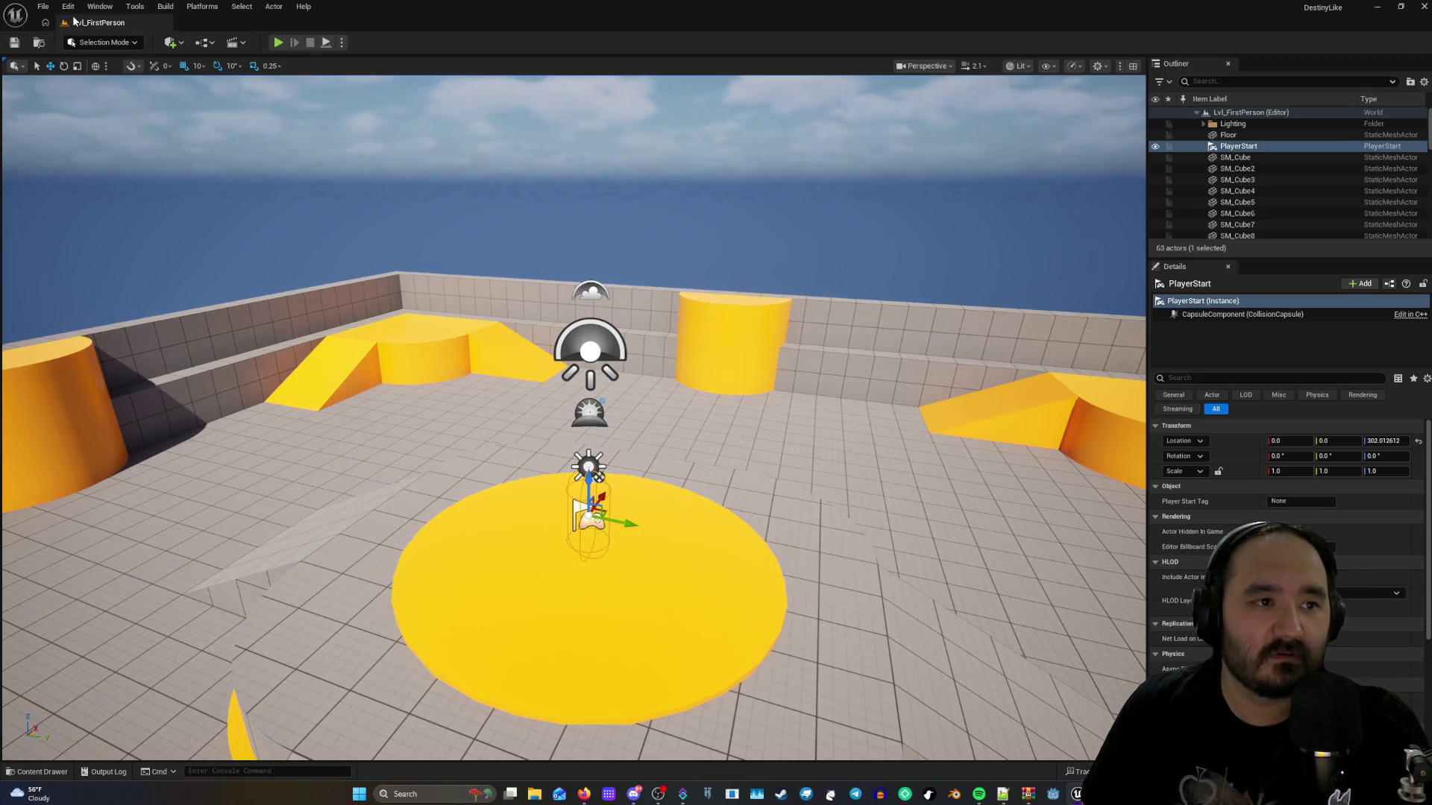
# Browse the Content Drawer to FirstPerson > Blueprints and open BP_FirstPersonGameMode for editing
pyautogui.click(35, 776)
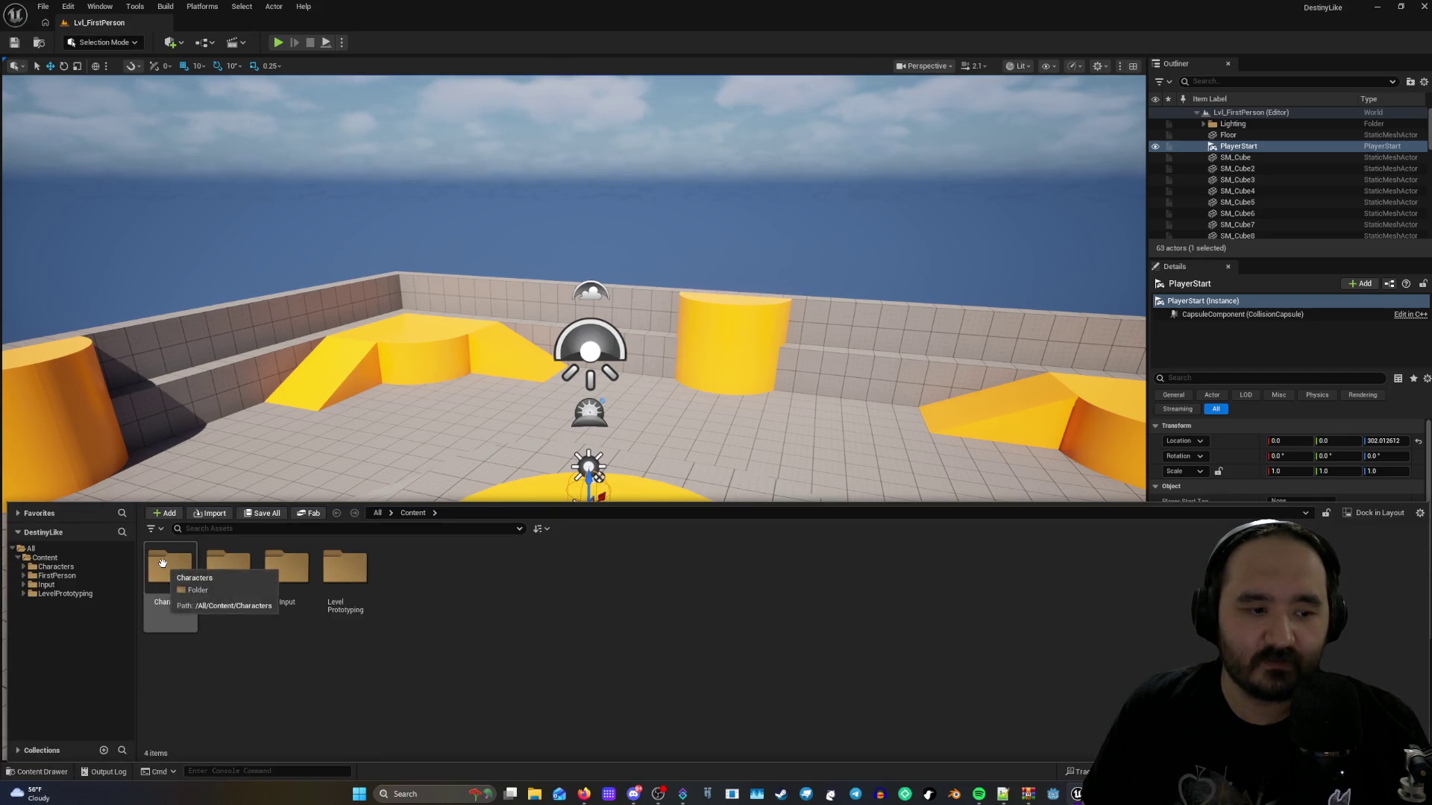
pyautogui.doubleClick(162, 563)
pyautogui.doubleClick(169, 567)
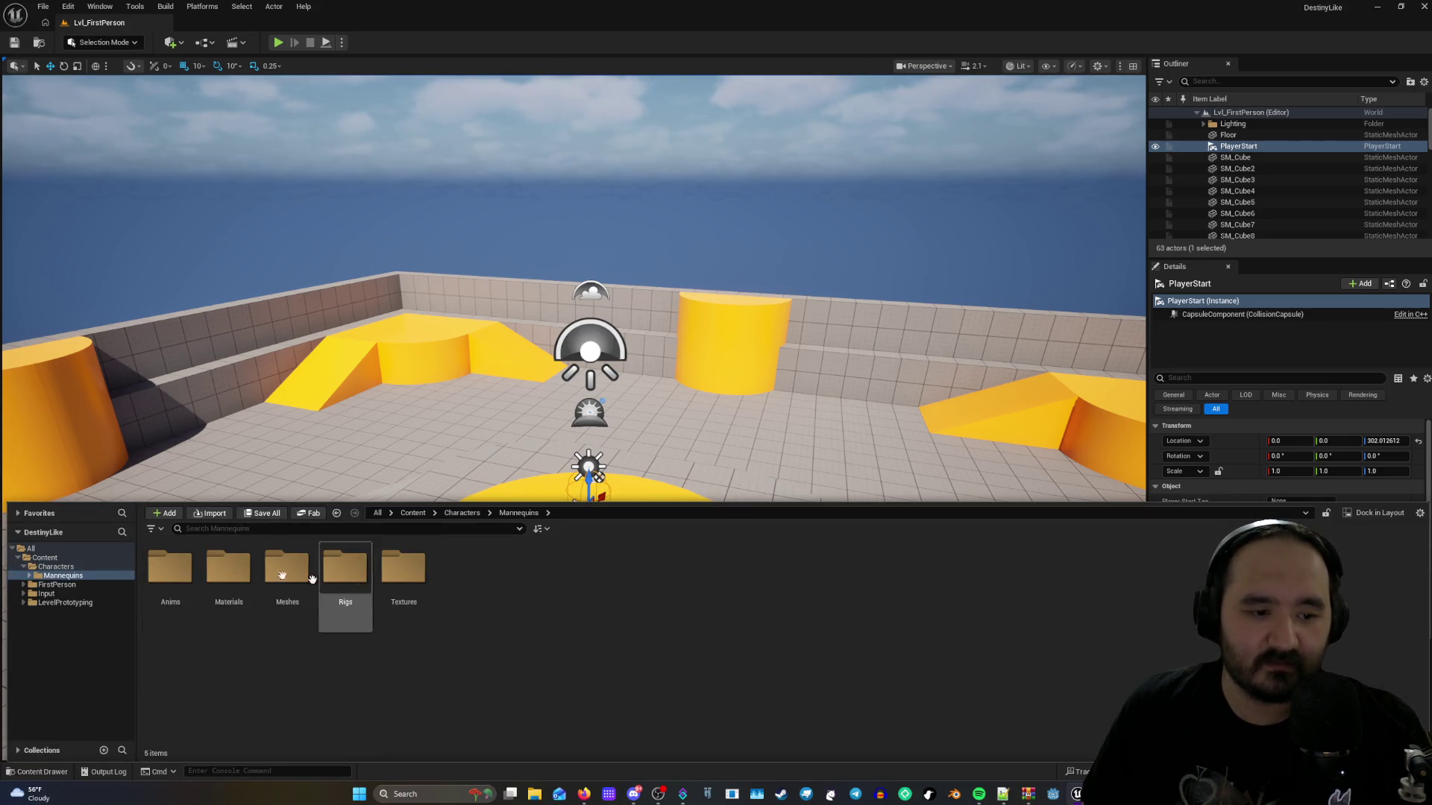
pyautogui.click(56, 585)
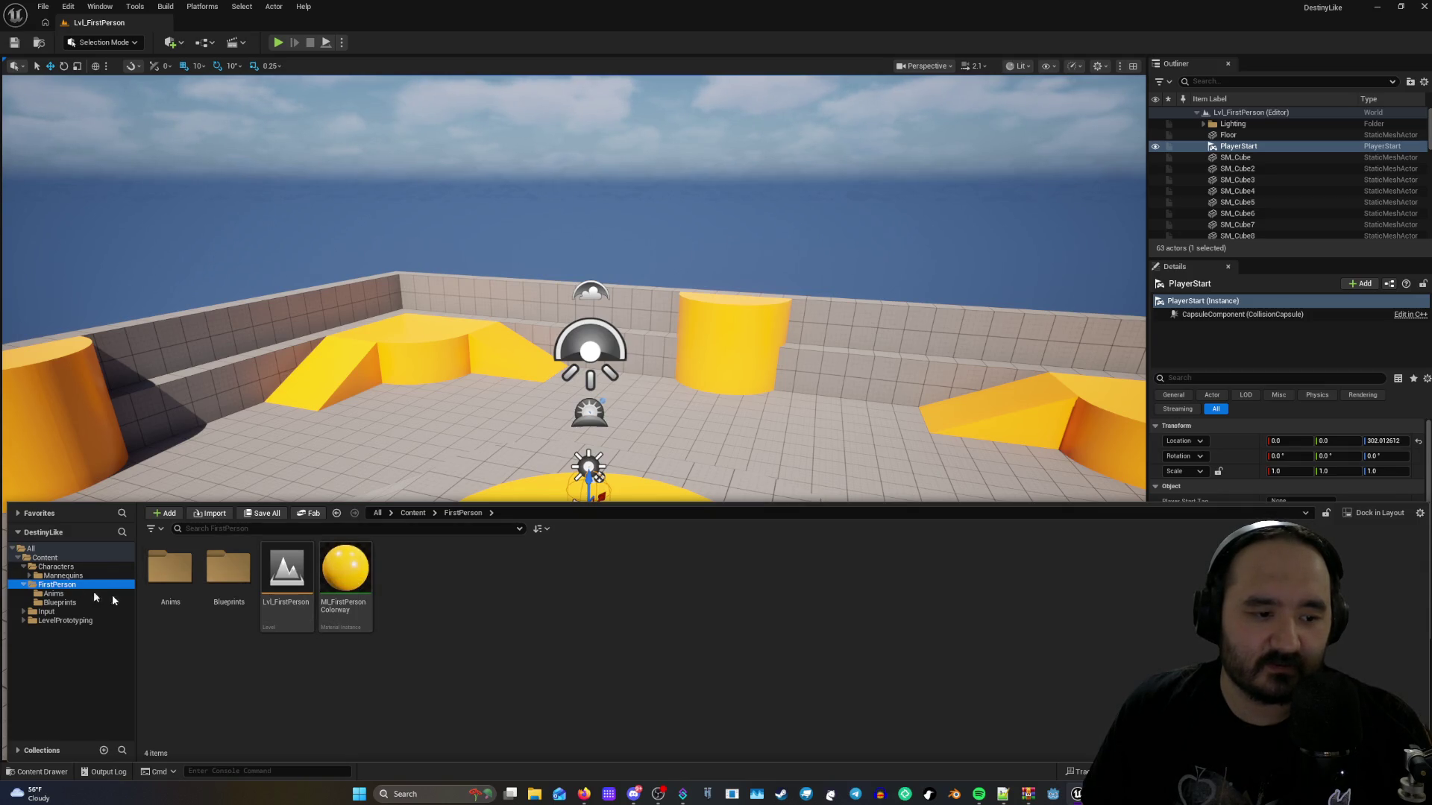
pyautogui.doubleClick(228, 568)
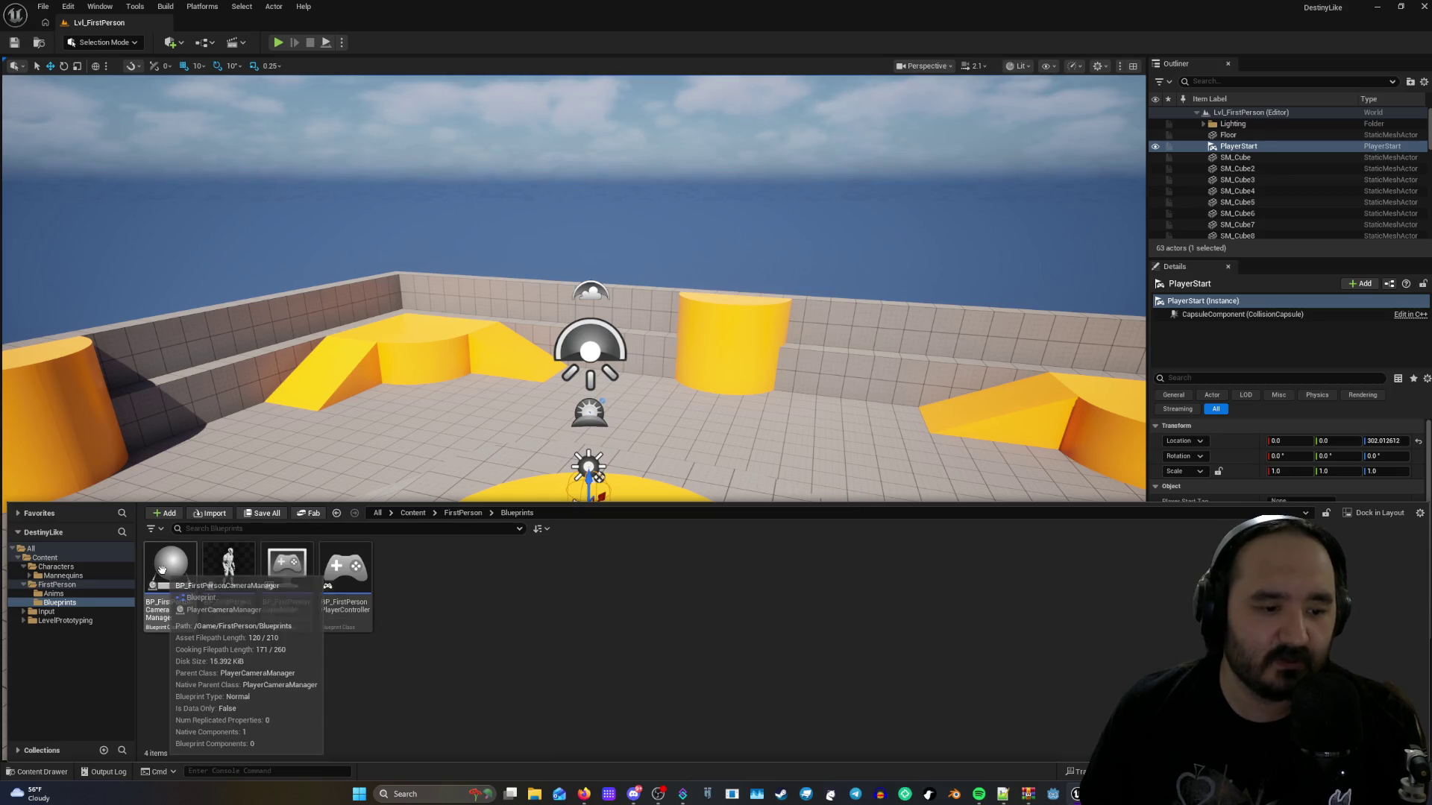
pyautogui.doubleClick(299, 563)
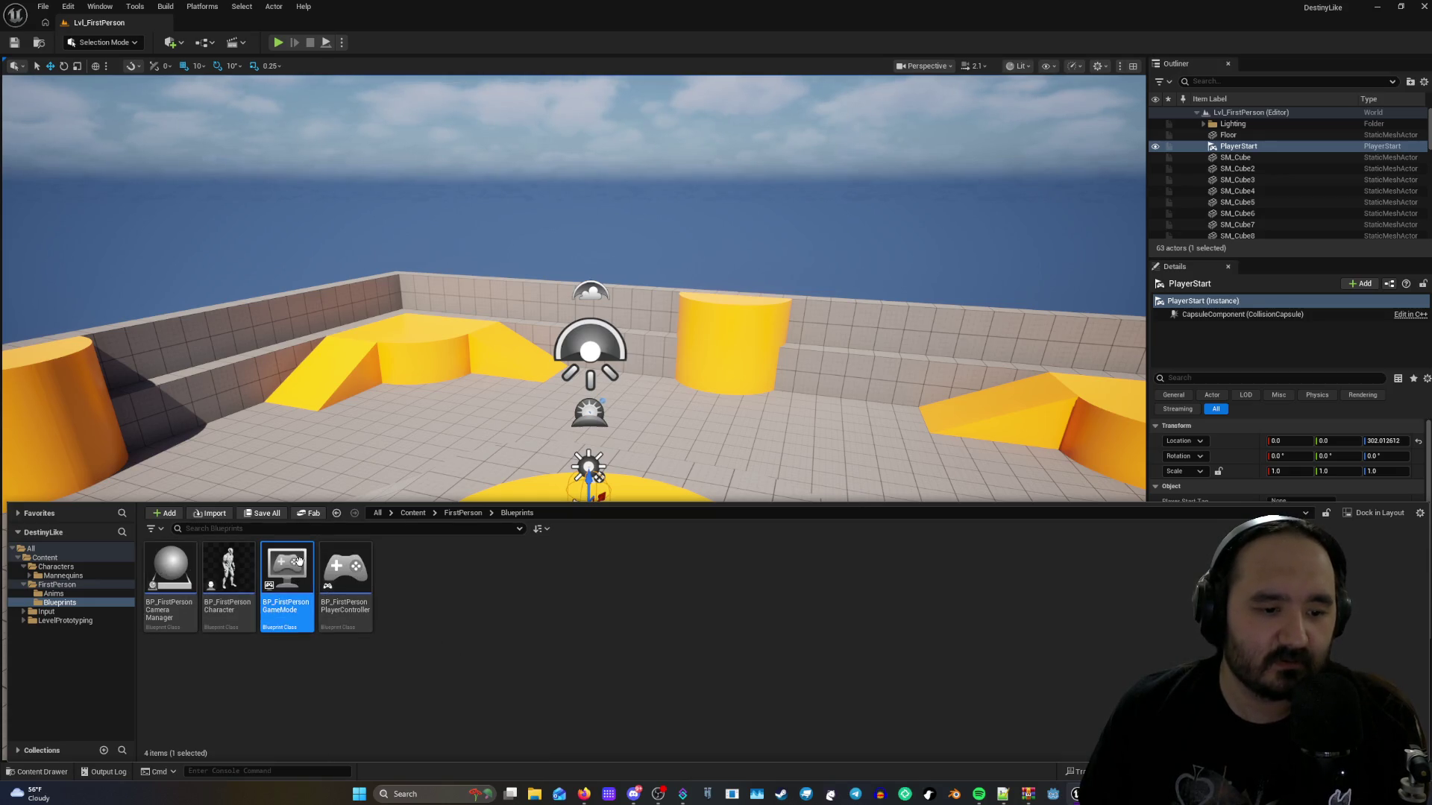